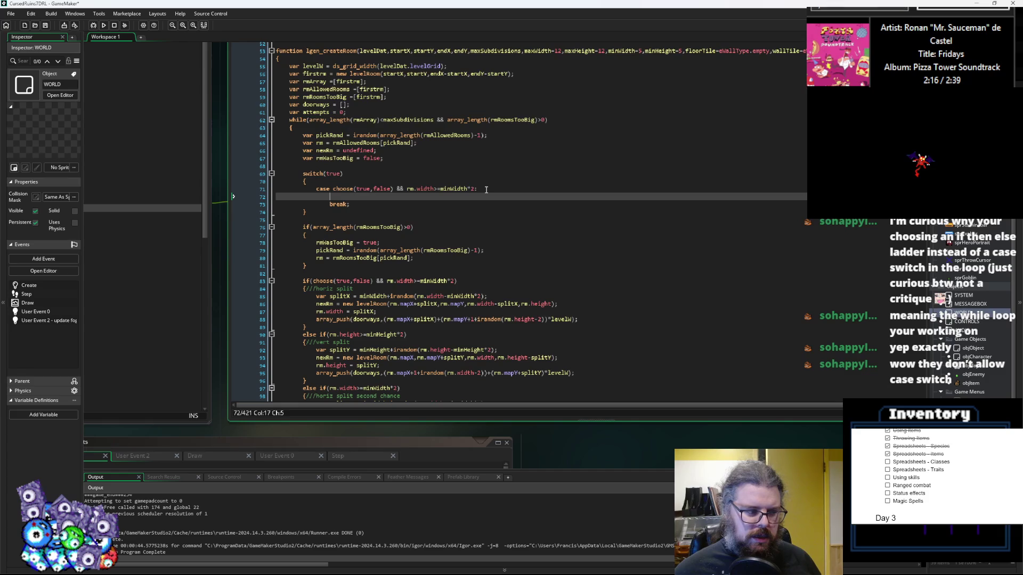
- Copy 'rmWasTooBig = true;' from line 78 onto the empty case line above break
{"action": "left_click", "coordinate": [383, 197]}
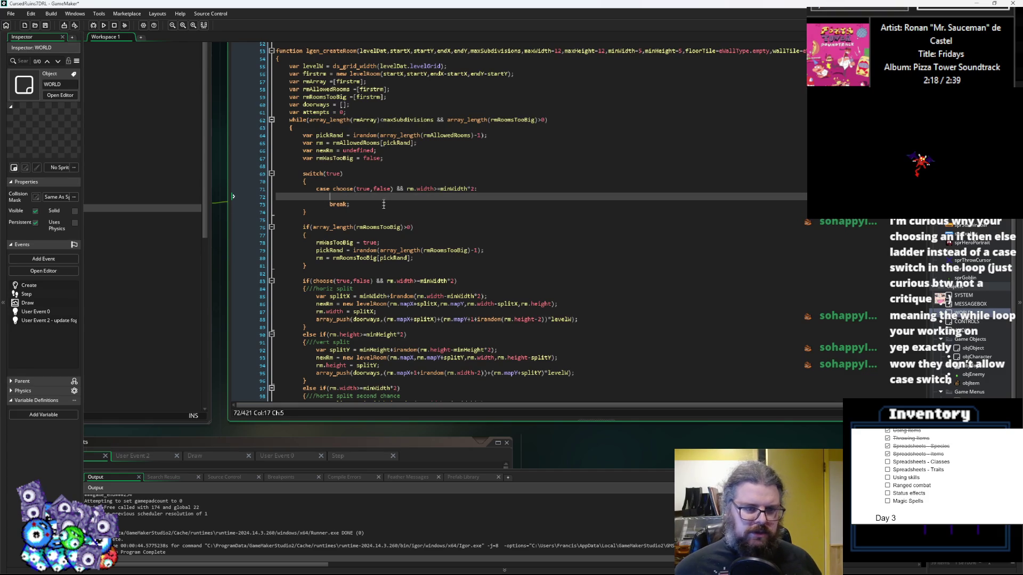
{"action": "left_click_drag", "start_coordinate": [316, 242], "coordinate": [379, 243]}
{"action": "key", "text": "ctrl+c"}
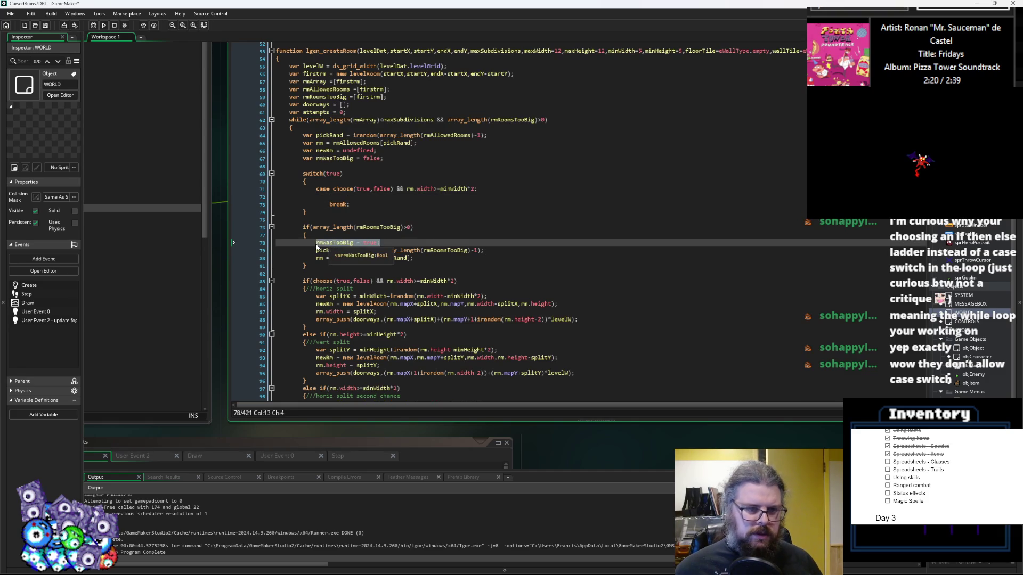
{"action": "left_click", "coordinate": [372, 197]}
{"action": "key", "text": "ctrl+v"}
{"action": "left_click", "coordinate": [385, 234]}
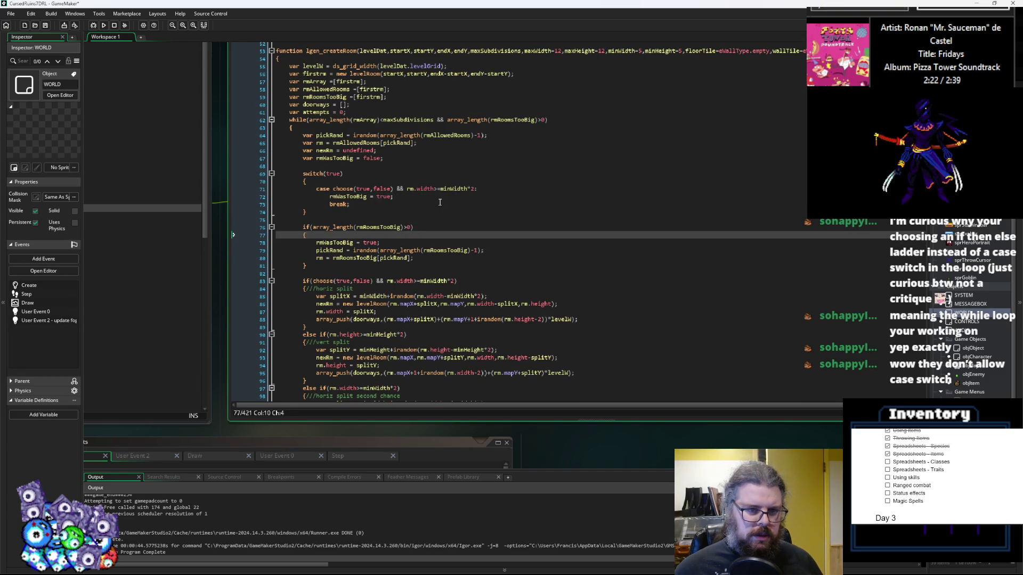
{"action": "left_click", "coordinate": [450, 204]}
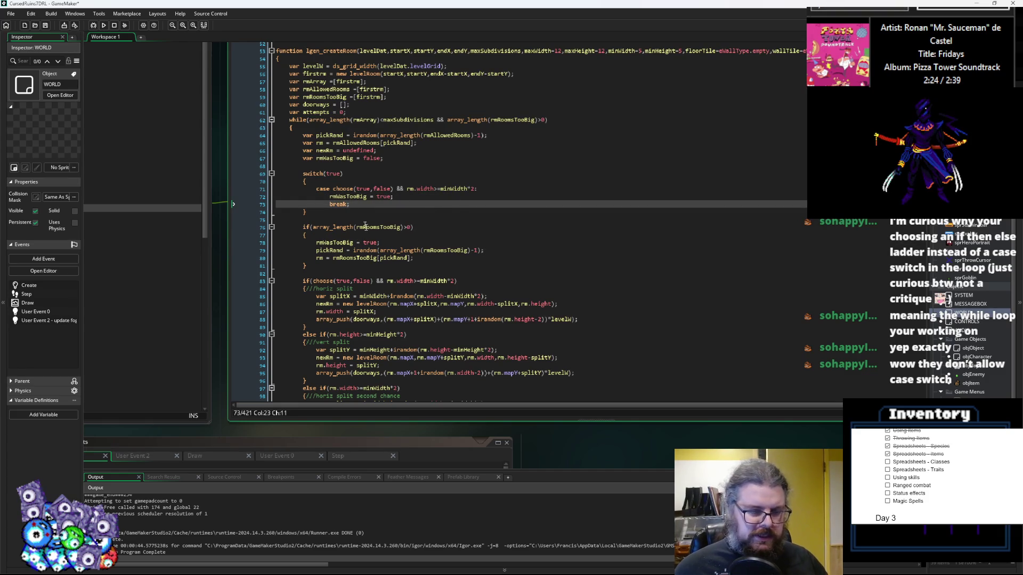
- Review the switch(true) case condition and select the whole switch block
{"action": "scroll", "coordinate": [364, 238], "scroll_direction": "up", "scroll_amount": 1}
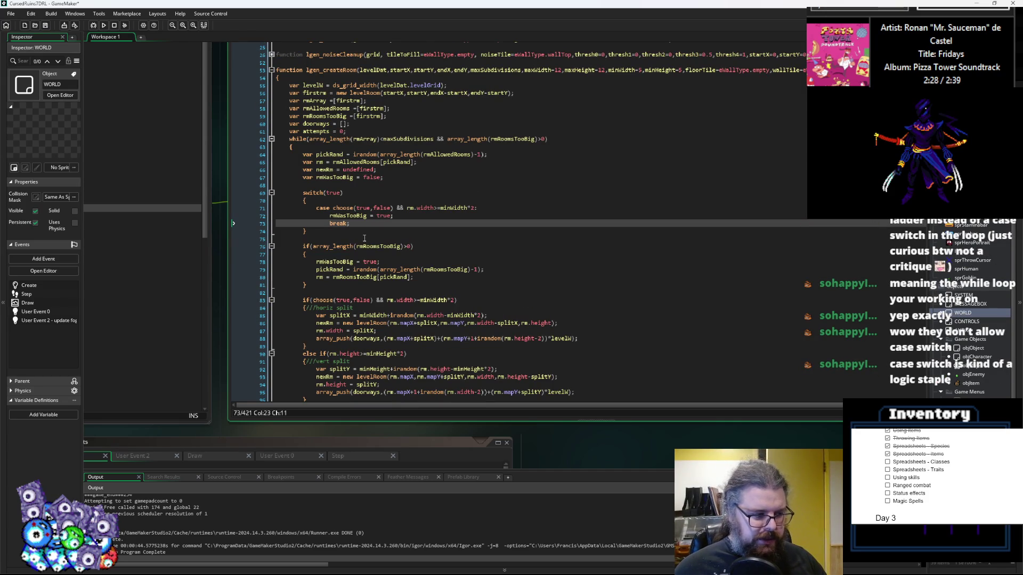
{"action": "left_click", "coordinate": [340, 245]}
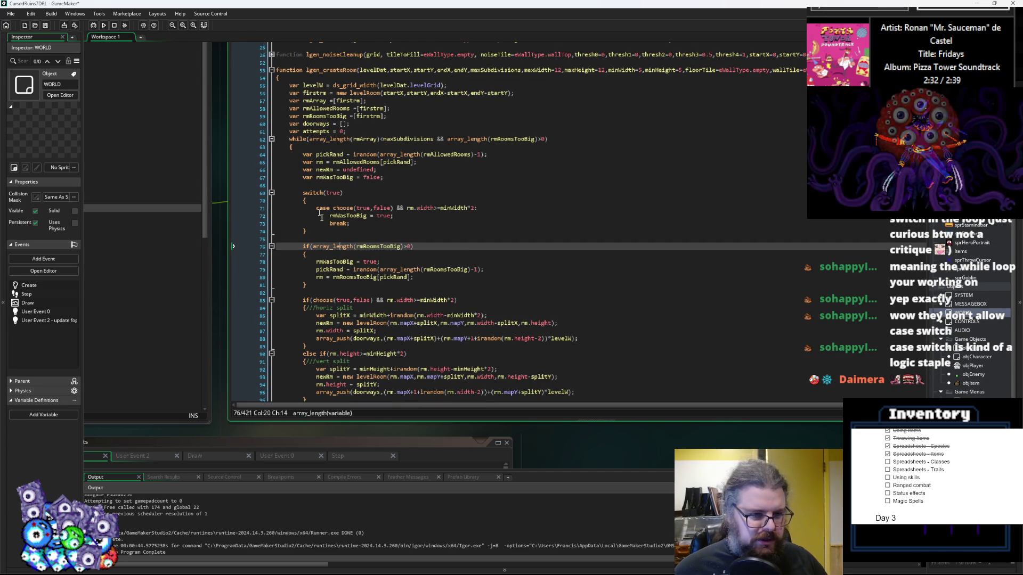
{"action": "left_click", "coordinate": [346, 193]}
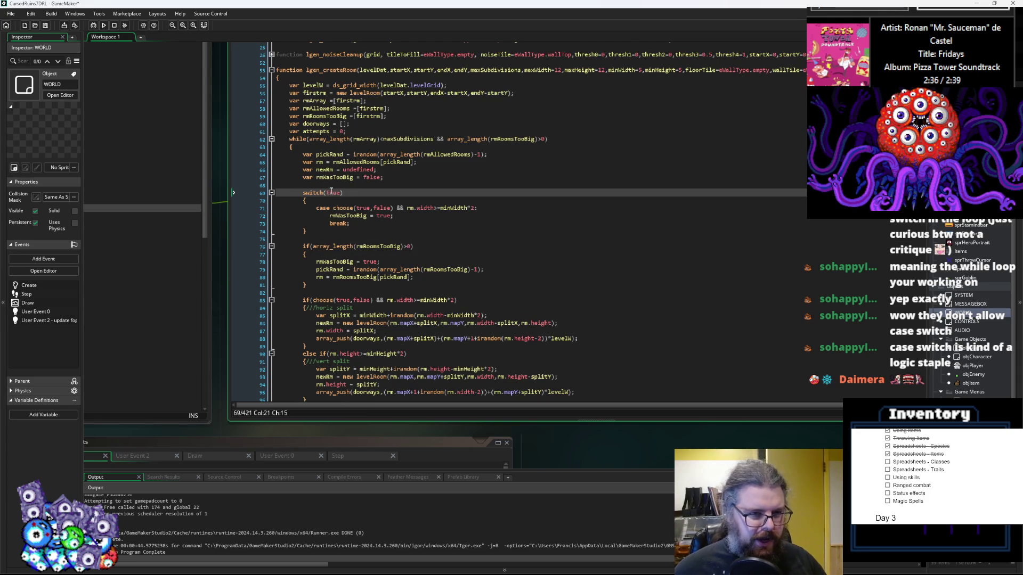
{"action": "left_click", "coordinate": [367, 224]}
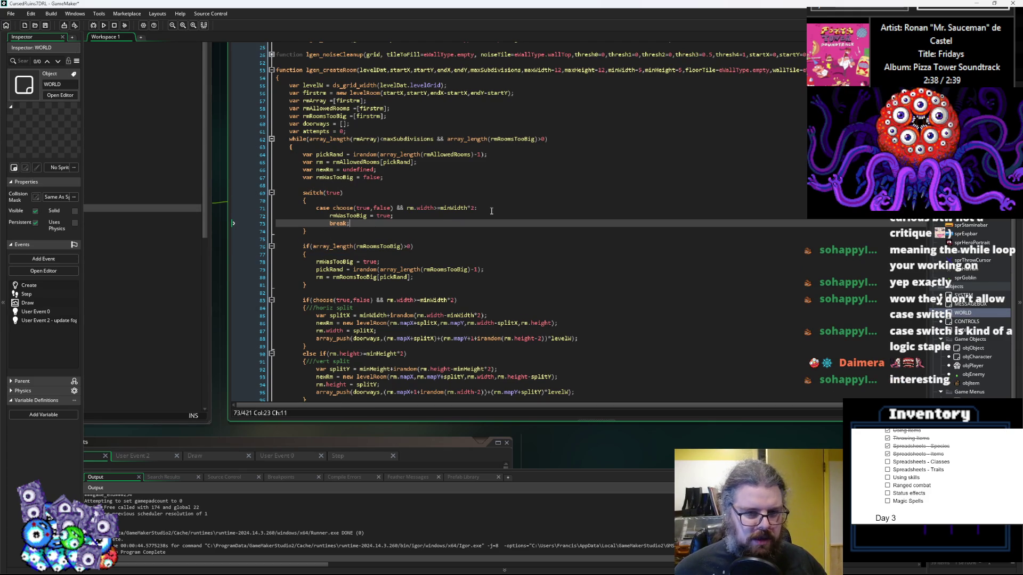
{"action": "left_click_drag", "start_coordinate": [474, 208], "coordinate": [333, 211]}
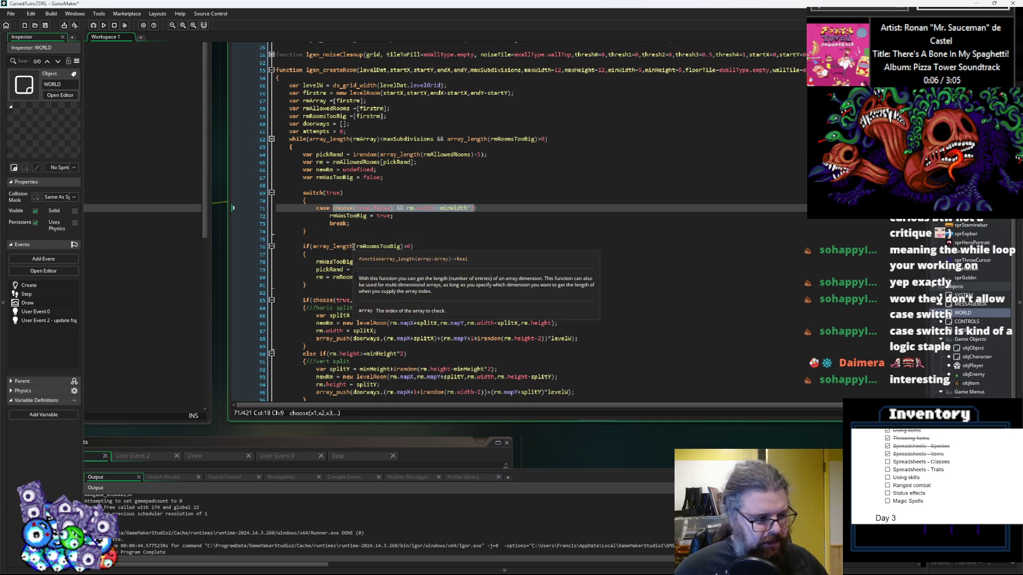
{"action": "left_click", "coordinate": [379, 241]}
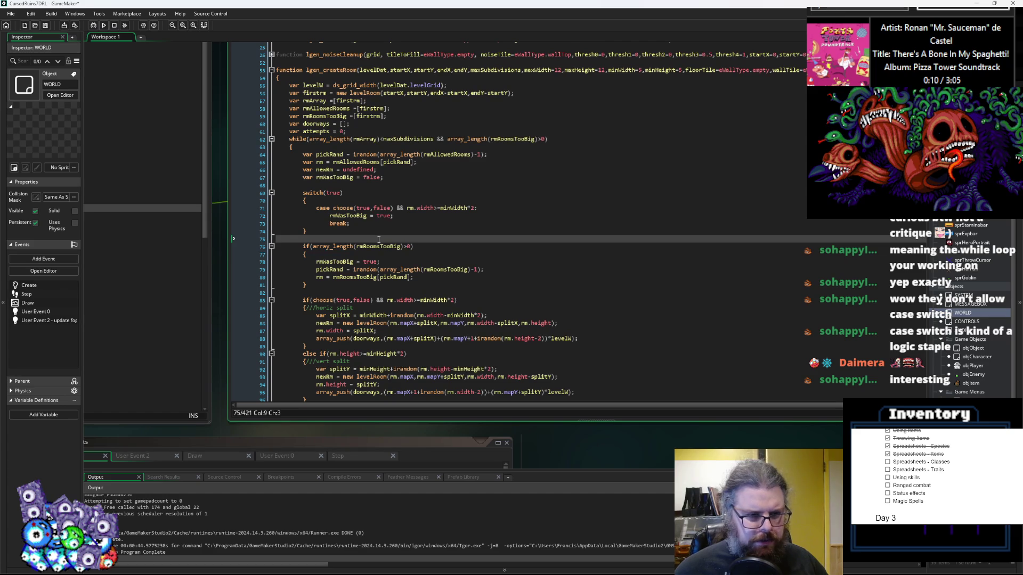
{"action": "key", "text": "shift+Up"}
{"action": "key", "text": "shift+Up"}
{"action": "key", "text": "shift+Up"}
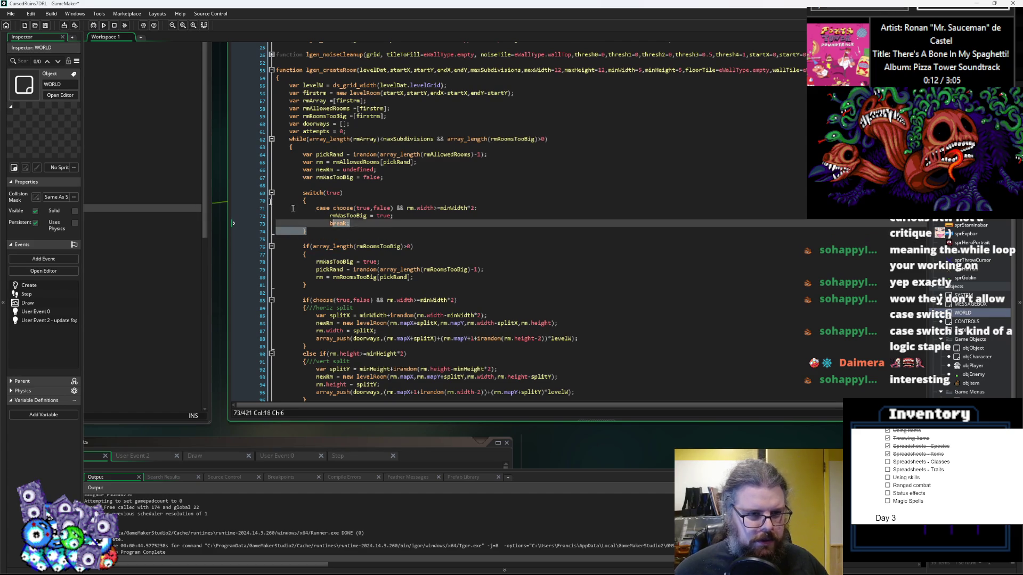
- Delete the switch(true) block and the blank line it leaves behind
{"action": "key", "text": "Delete"}
{"action": "key", "text": "Delete"}
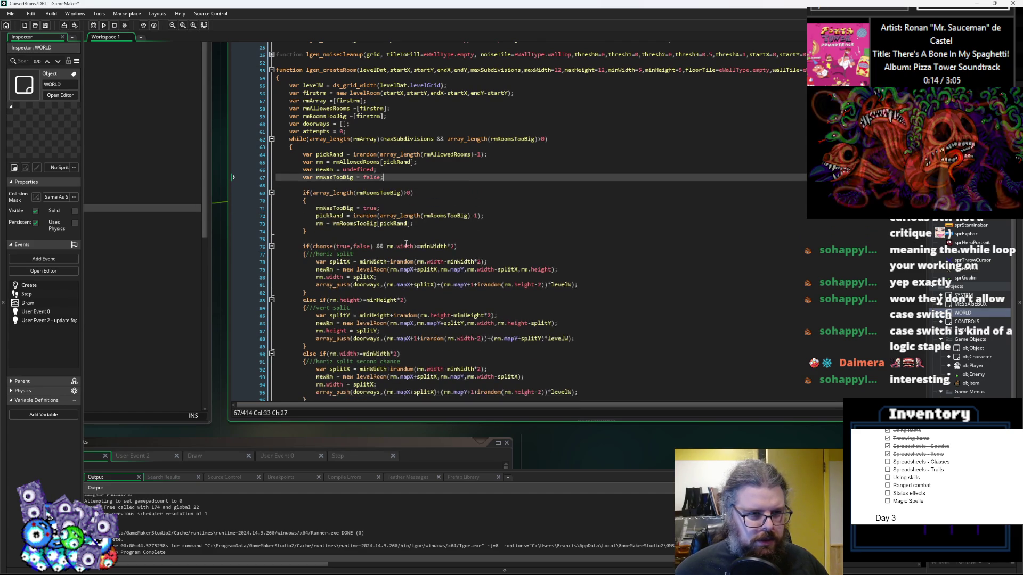
{"action": "key", "text": "Tab"}
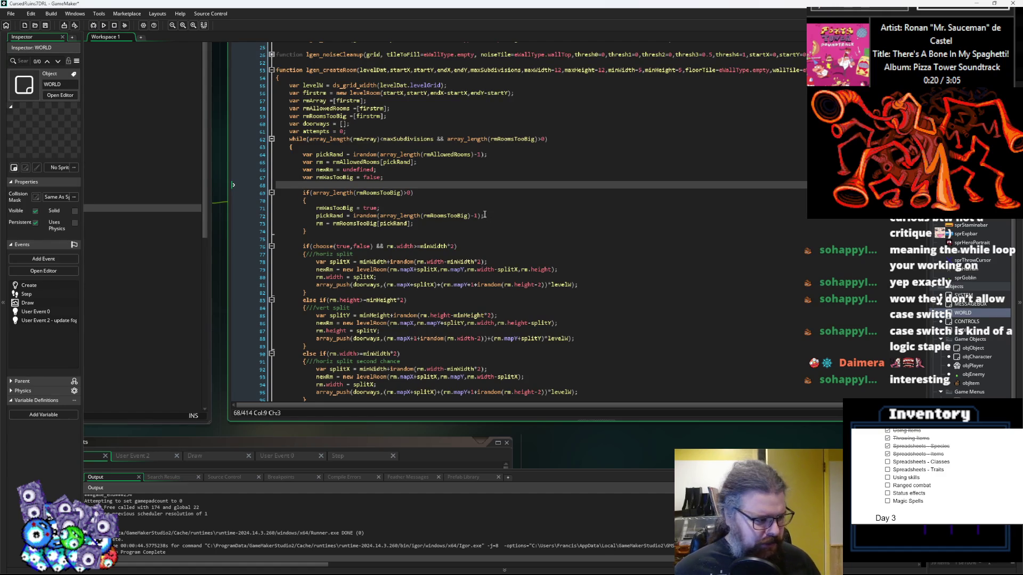
{"action": "scroll", "coordinate": [485, 214], "scroll_direction": "down", "scroll_amount": 3}
{"action": "scroll", "coordinate": [485, 214], "scroll_direction": "down", "scroll_amount": 3}
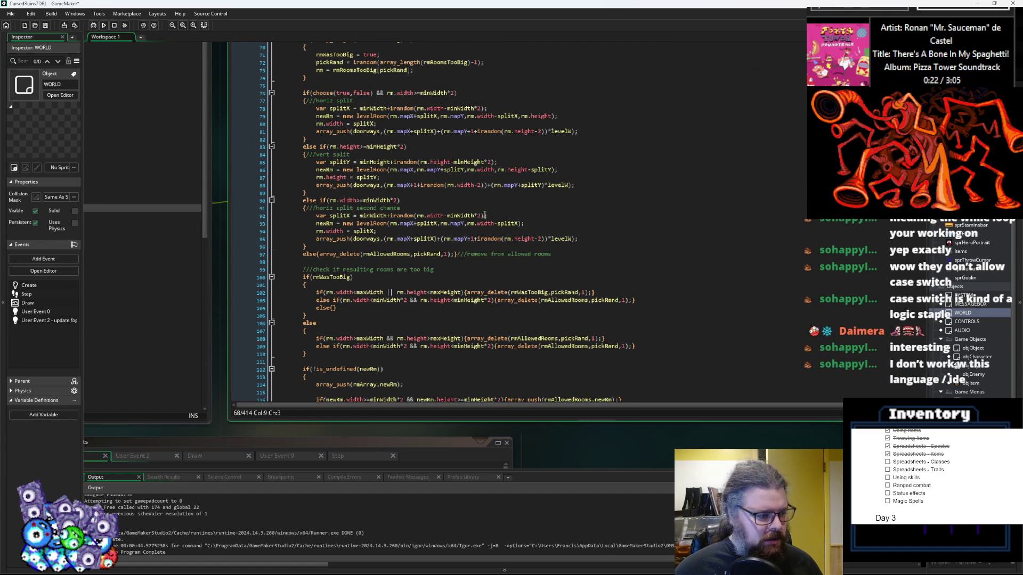
{"action": "scroll", "coordinate": [485, 214], "scroll_direction": "up", "scroll_amount": 4}
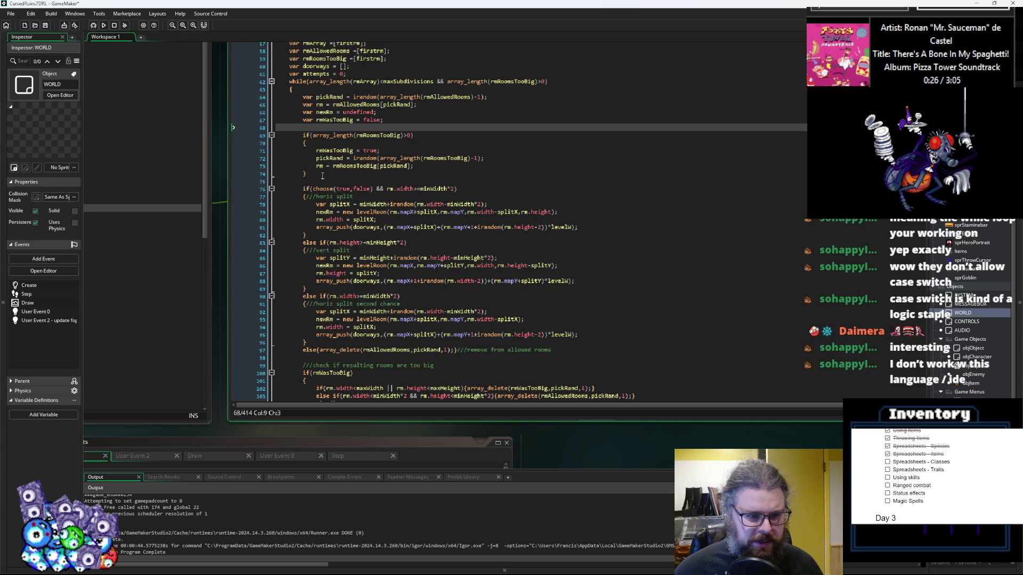
{"action": "left_click", "coordinate": [321, 181]}
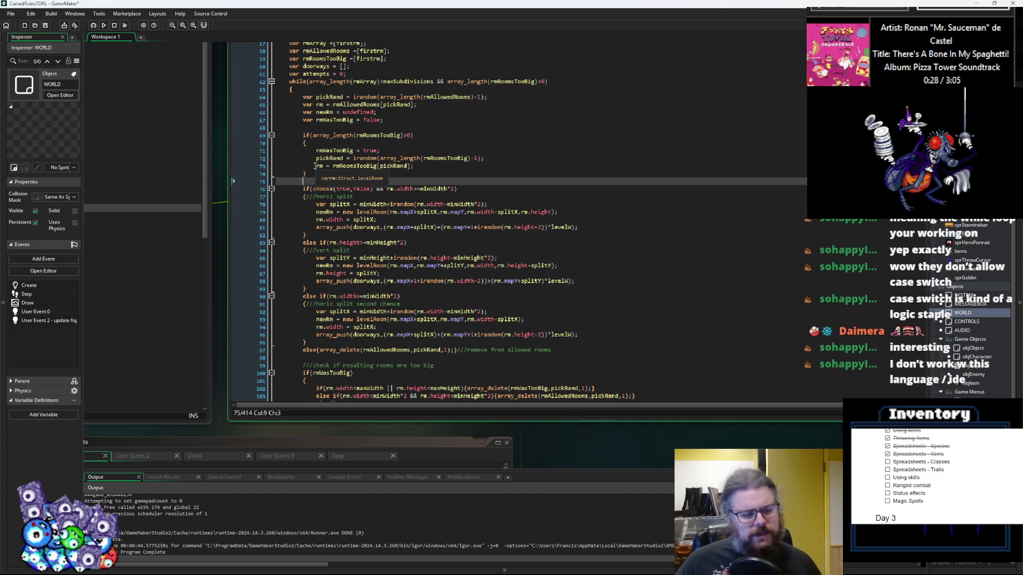
- Review the rmWasTooBig too-big and too-small size checks below
{"action": "scroll", "coordinate": [395, 248], "scroll_direction": "down", "scroll_amount": 2}
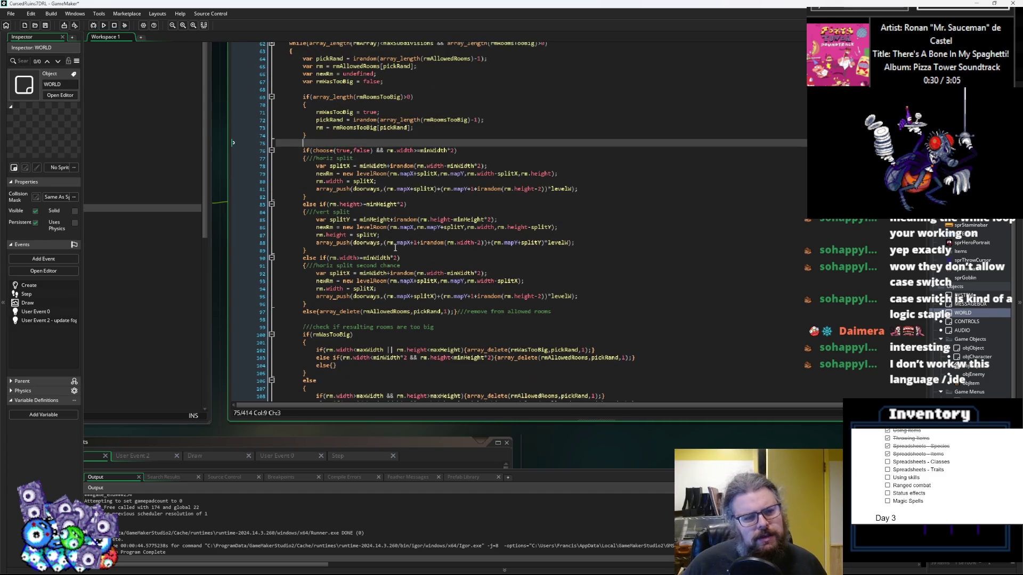
{"action": "scroll", "coordinate": [395, 248], "scroll_direction": "down", "scroll_amount": 3}
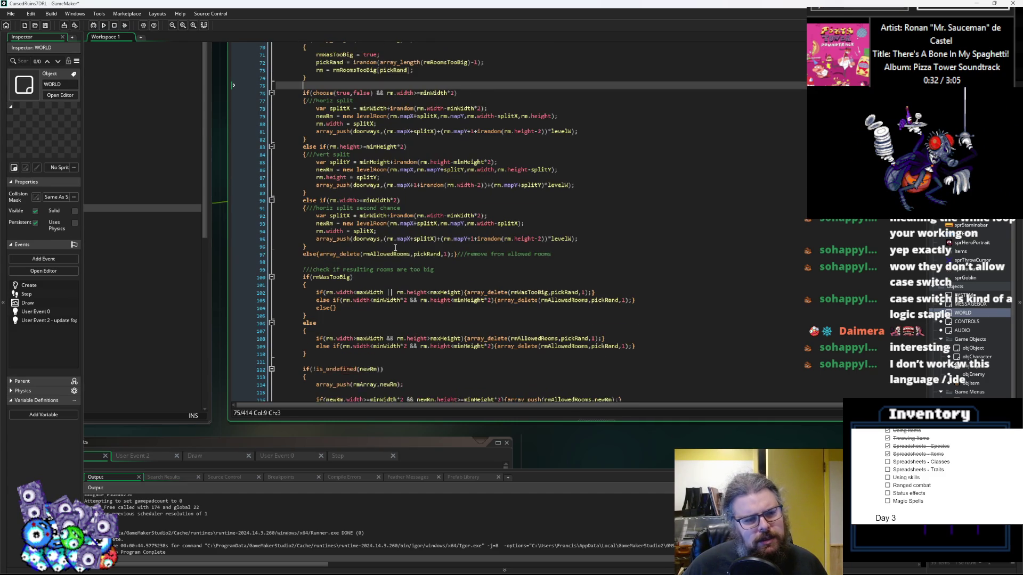
{"action": "scroll", "coordinate": [395, 248], "scroll_direction": "up", "scroll_amount": 5}
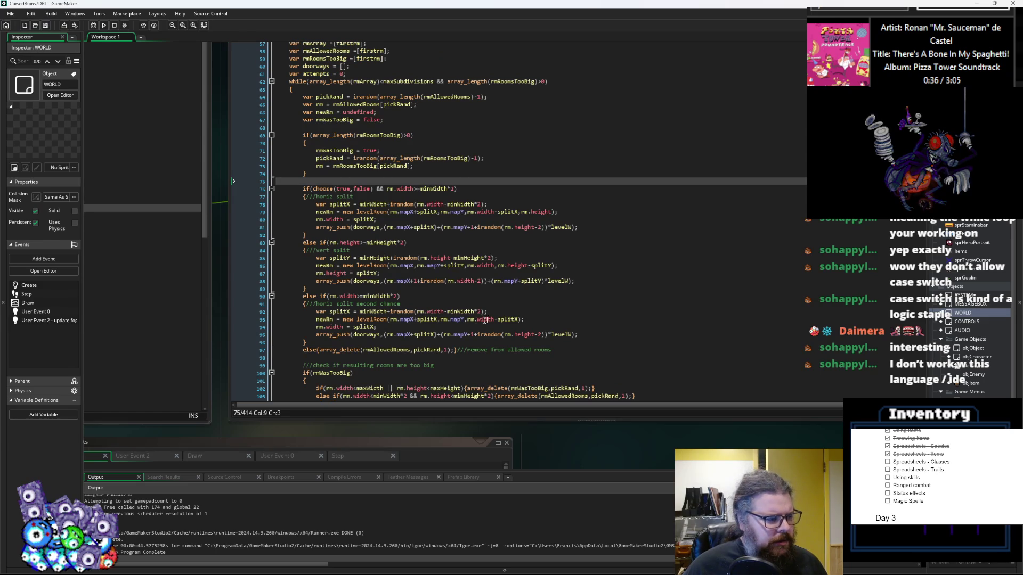
{"action": "scroll", "coordinate": [475, 299], "scroll_direction": "down", "scroll_amount": 4}
{"action": "scroll", "coordinate": [475, 299], "scroll_direction": "down", "scroll_amount": 4}
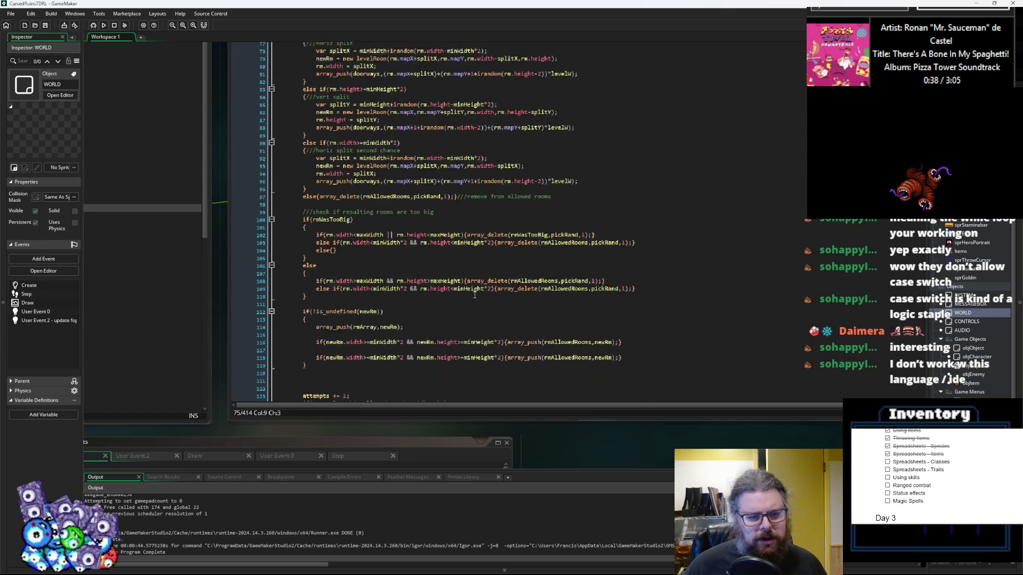
{"action": "left_click", "coordinate": [458, 296]}
{"action": "left_click", "coordinate": [458, 259]}
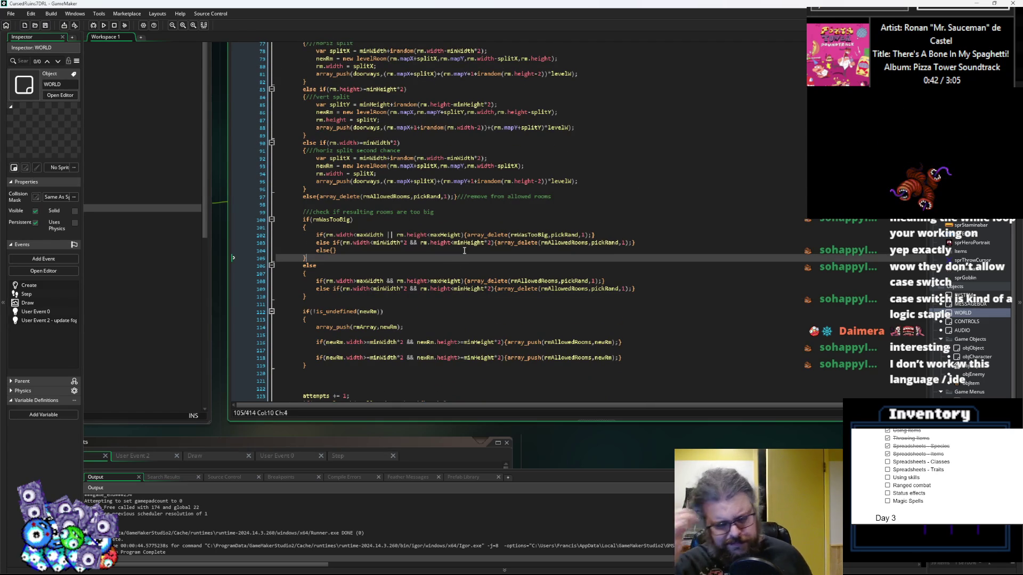
{"action": "left_click", "coordinate": [449, 239]}
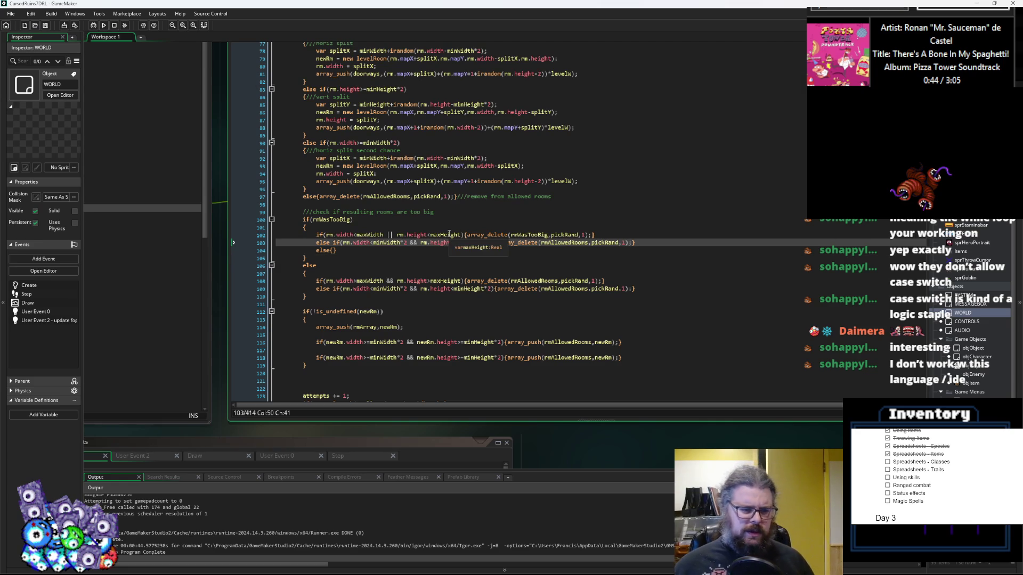
{"action": "key", "text": "Down"}
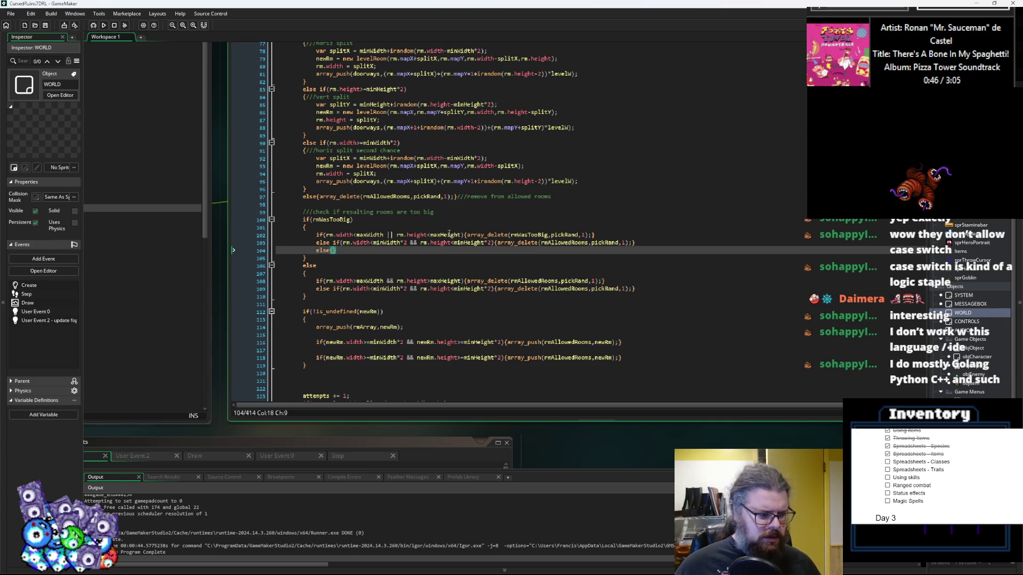
- Put the insertion point in the empty else block after the size checks
{"action": "scroll", "coordinate": [449, 235], "scroll_direction": "down", "scroll_amount": 2}
{"action": "left_click", "coordinate": [459, 273]}
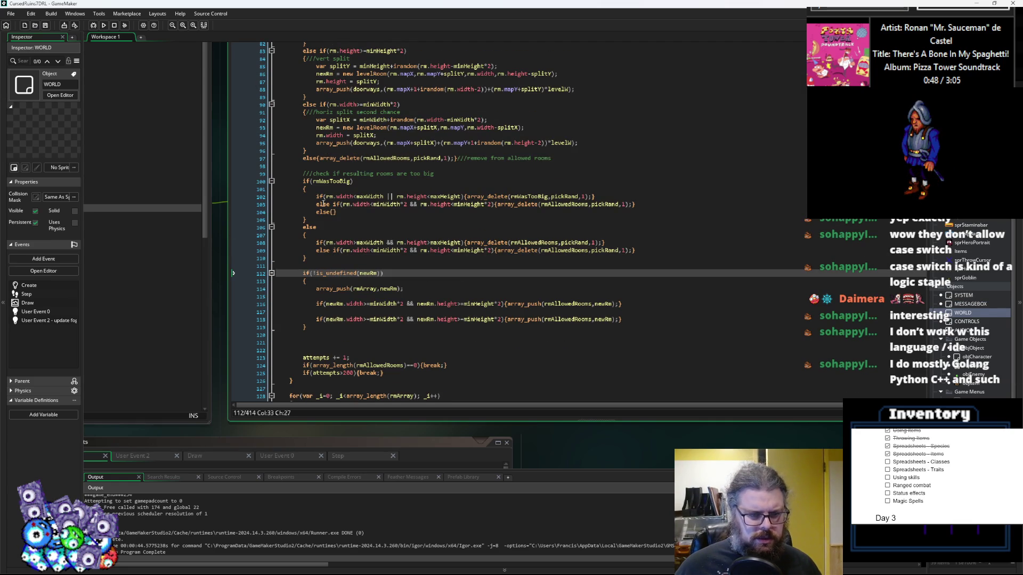
{"action": "left_click", "coordinate": [333, 212]}
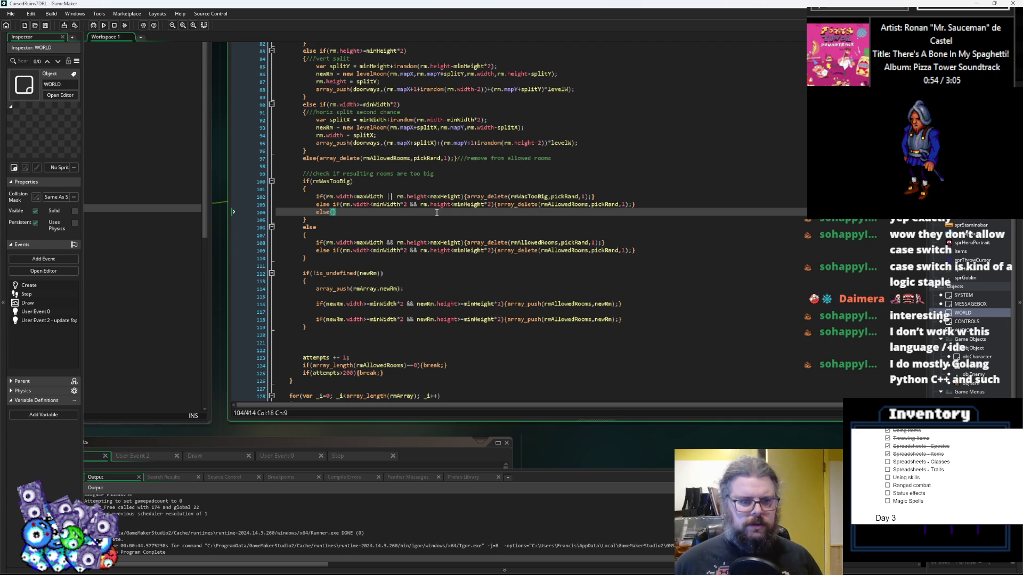
{"action": "scroll", "coordinate": [458, 228], "scroll_direction": "up", "scroll_amount": 1}
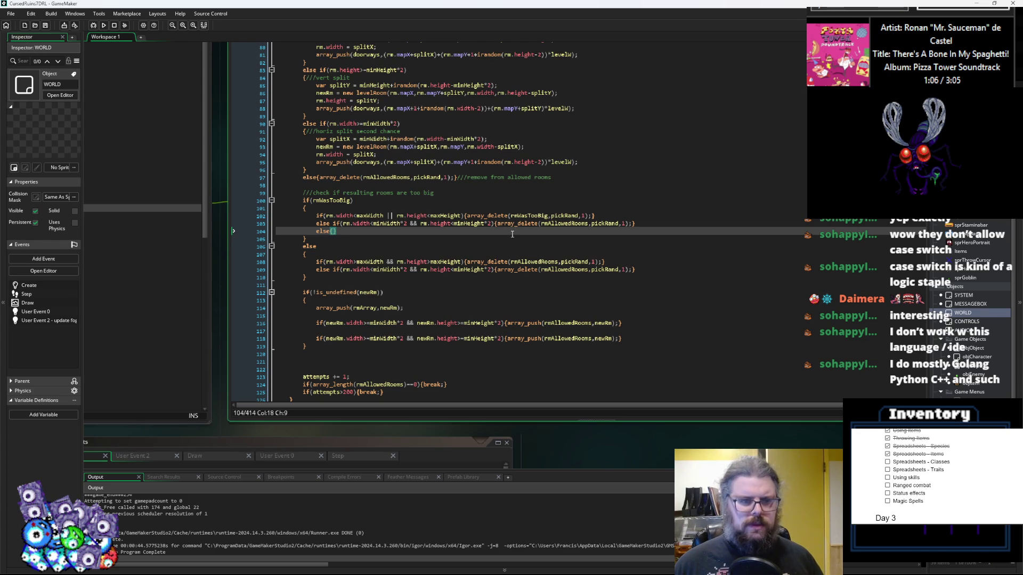
{"action": "key", "text": "Right"}
- Remove the empty else line and inspect rmWasTooBig in line 102's array_delete call
{"action": "key", "text": "BackSpace"}
{"action": "key", "text": "BackSpace"}
{"action": "key", "text": "BackSpace"}
{"action": "key", "text": "BackSpace"}
{"action": "key", "text": "BackSpace"}
{"action": "key", "text": "BackSpace"}
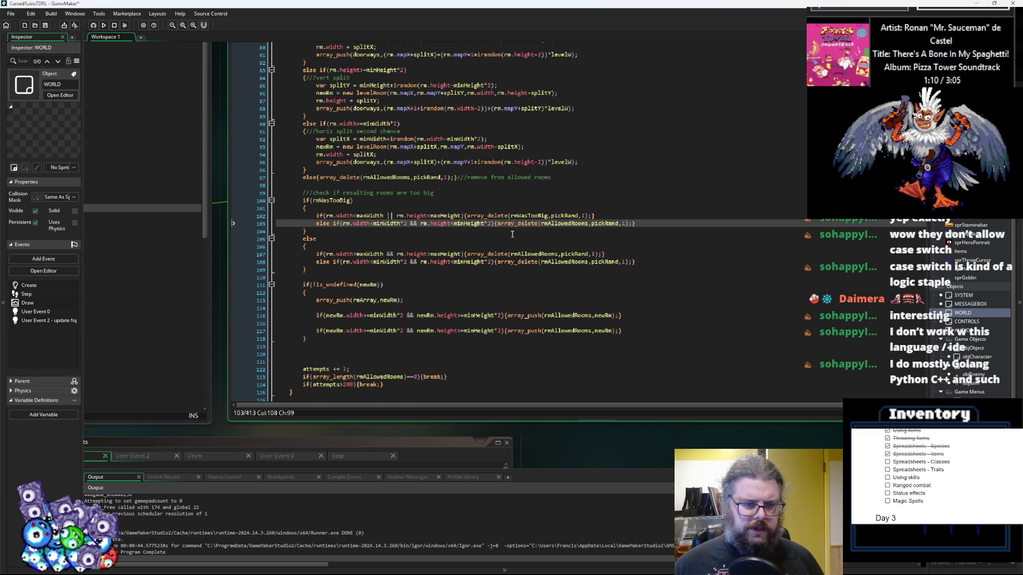
{"action": "scroll", "coordinate": [512, 235], "scroll_direction": "up", "scroll_amount": 1}
{"action": "left_click", "coordinate": [385, 223]}
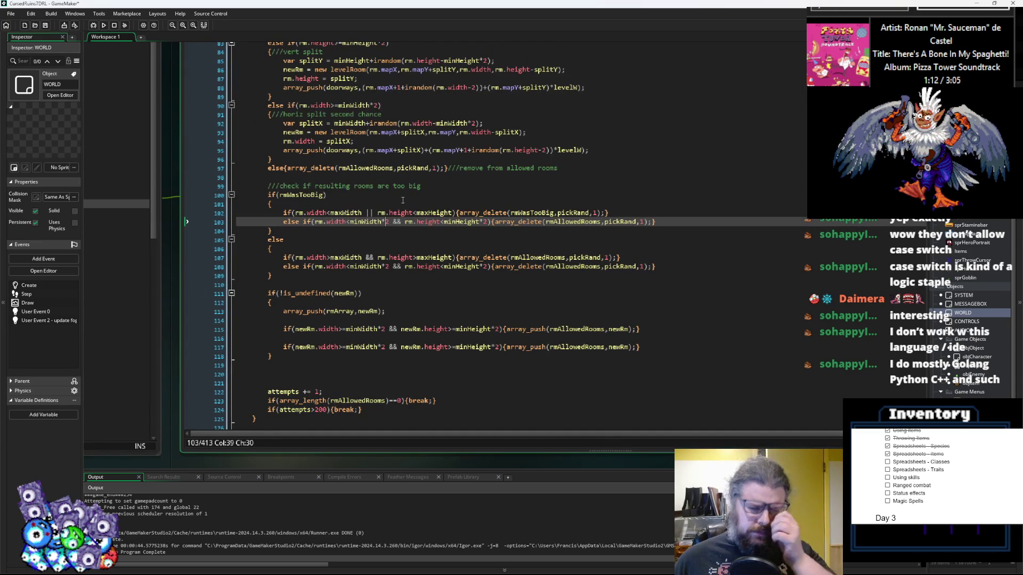
{"action": "double_click", "coordinate": [532, 213]}
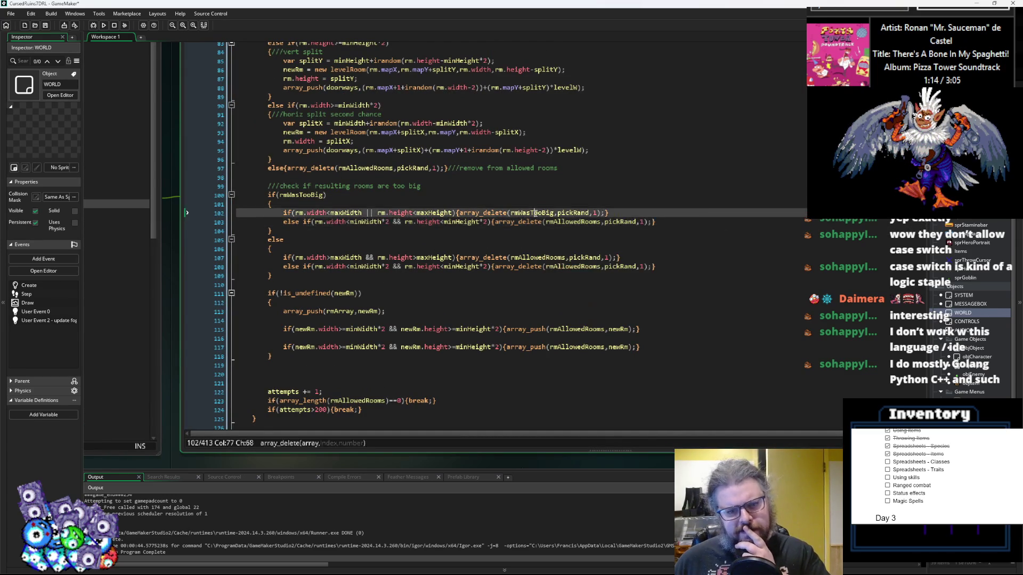
{"action": "double_click", "coordinate": [574, 214]}
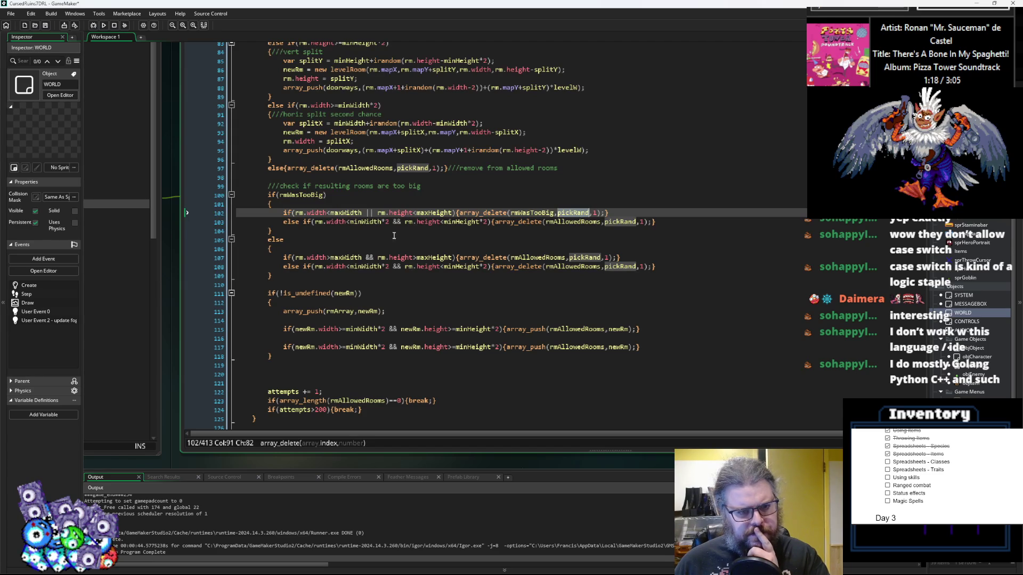
{"action": "left_click", "coordinate": [535, 213]}
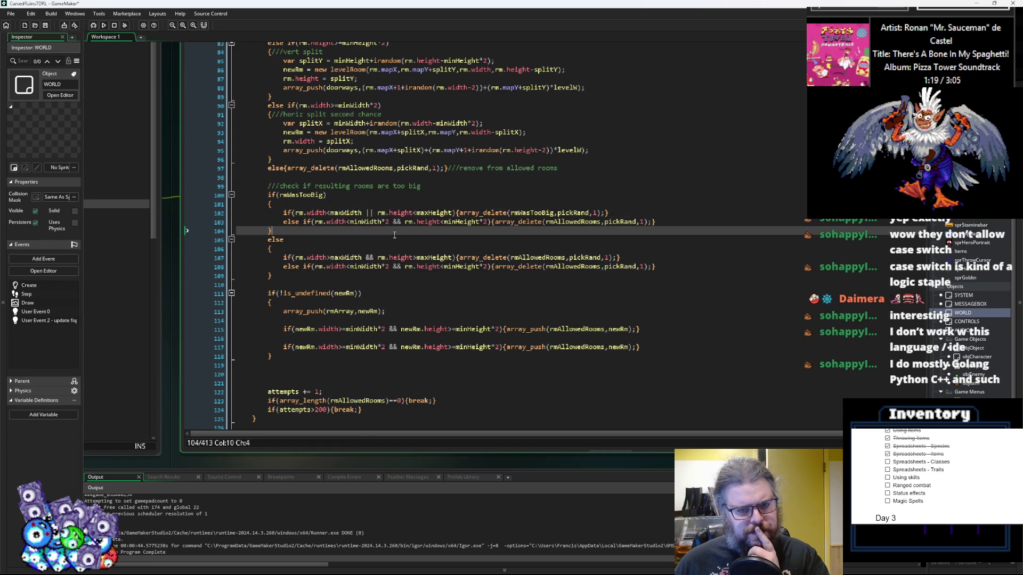
{"action": "double_click", "coordinate": [535, 213]}
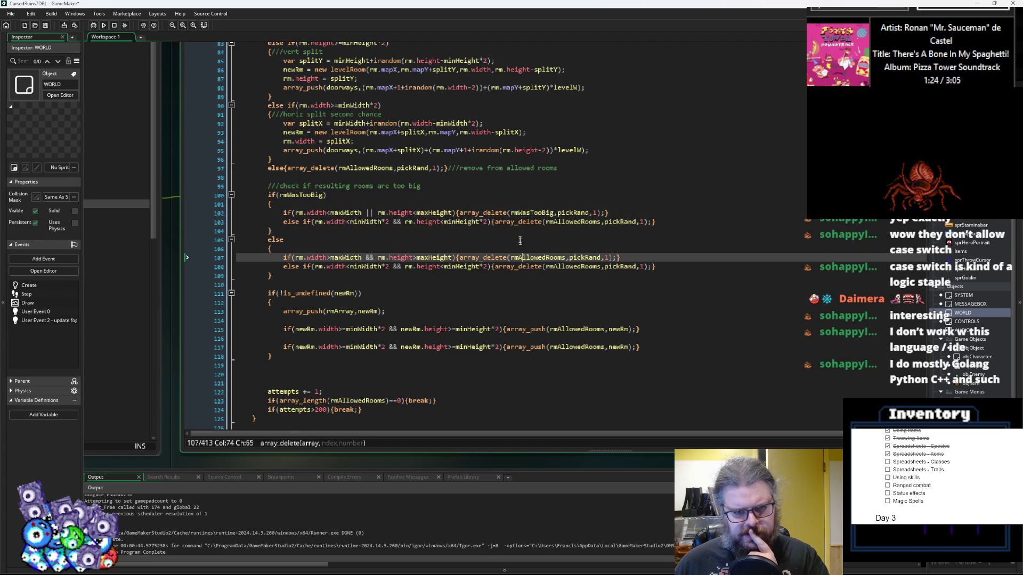
- Check where rmWasTooBig is set and where rmRoomsTooBig is declared
{"action": "scroll", "coordinate": [489, 283], "scroll_direction": "up", "scroll_amount": 4}
{"action": "scroll", "coordinate": [489, 283], "scroll_direction": "down", "scroll_amount": 2, "text": "ctrl"}
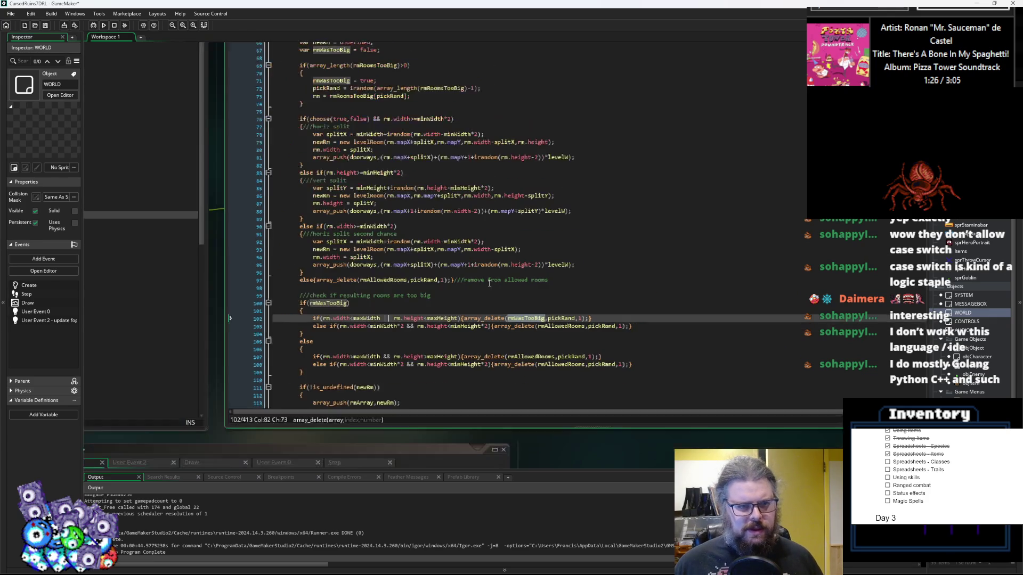
{"action": "scroll", "coordinate": [481, 277], "scroll_direction": "up", "scroll_amount": 3}
{"action": "left_click", "coordinate": [389, 158]}
{"action": "left_click", "coordinate": [362, 111]}
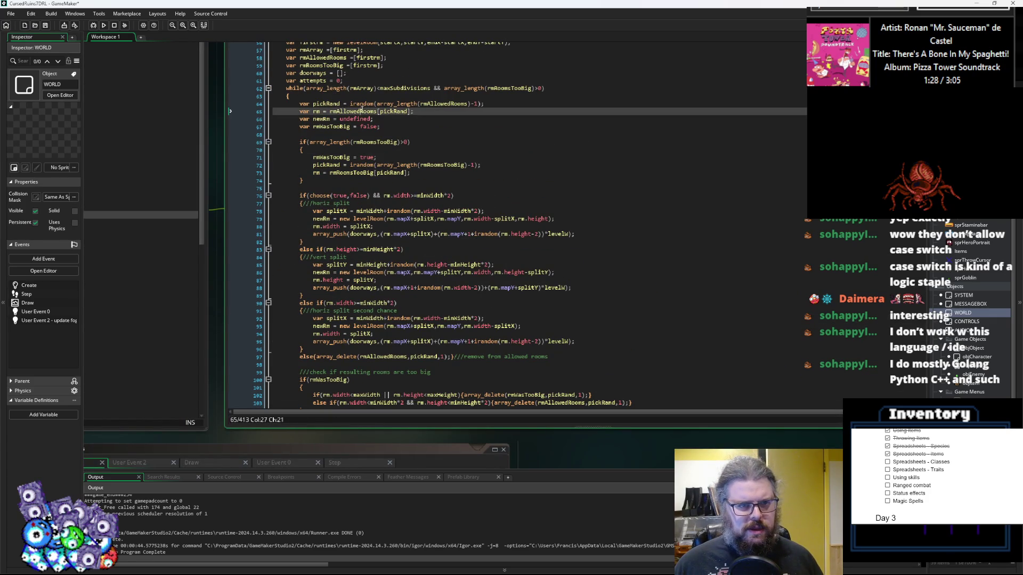
{"action": "scroll", "coordinate": [361, 110], "scroll_direction": "up", "scroll_amount": 1}
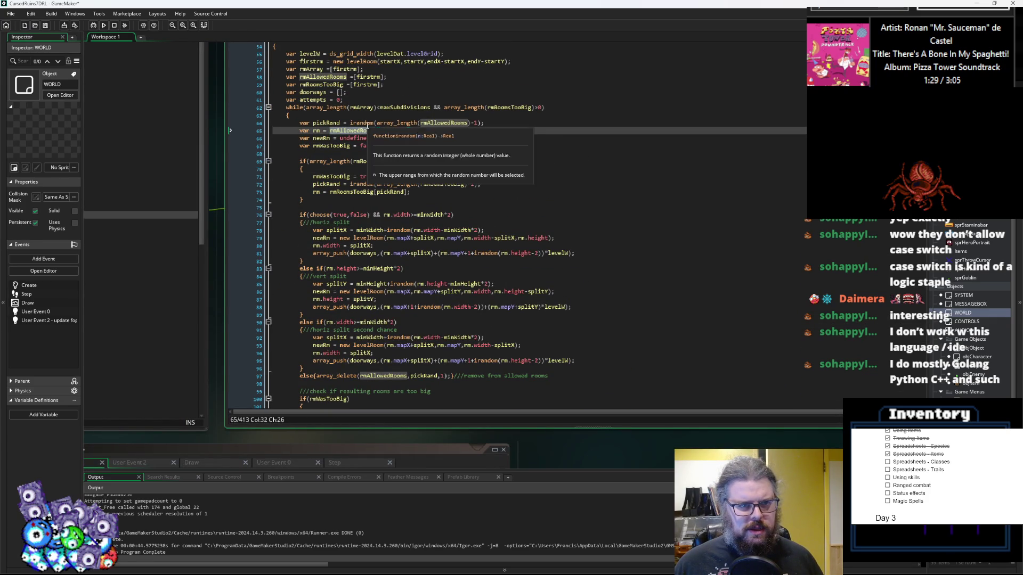
{"action": "left_click", "coordinate": [325, 87]}
{"action": "scroll", "coordinate": [412, 254], "scroll_direction": "down", "scroll_amount": 5}
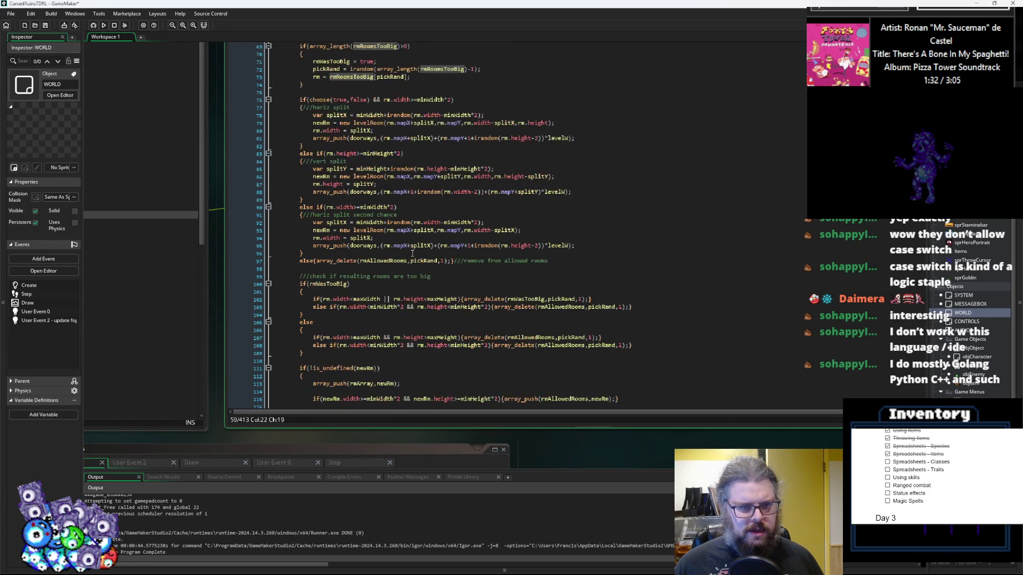
{"action": "scroll", "coordinate": [369, 270], "scroll_direction": "down", "scroll_amount": 1}
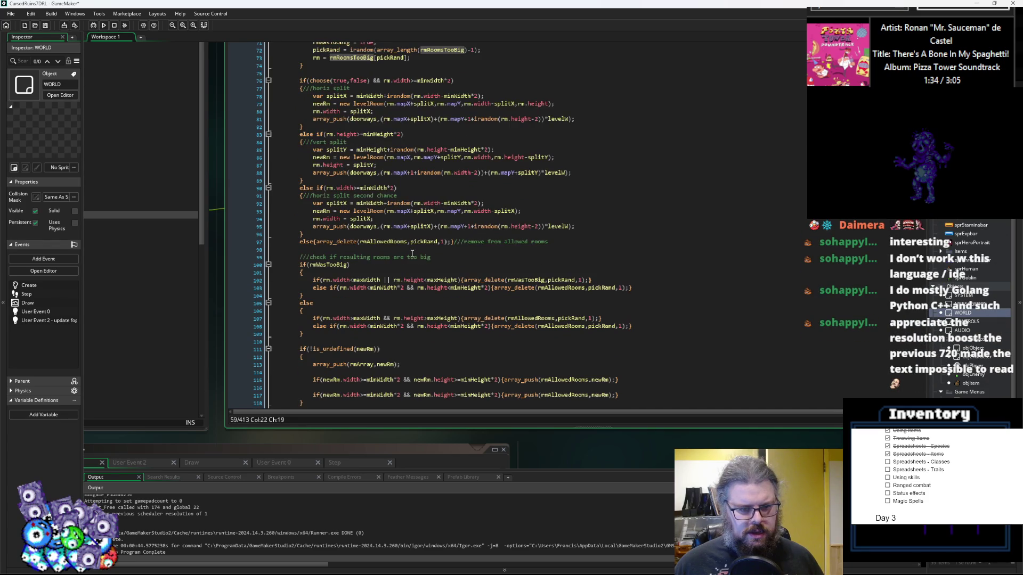
- Replace rmWasTooBig with rmRoomsTooBig in the array_delete call on line 102
{"action": "double_click", "coordinate": [536, 281]}
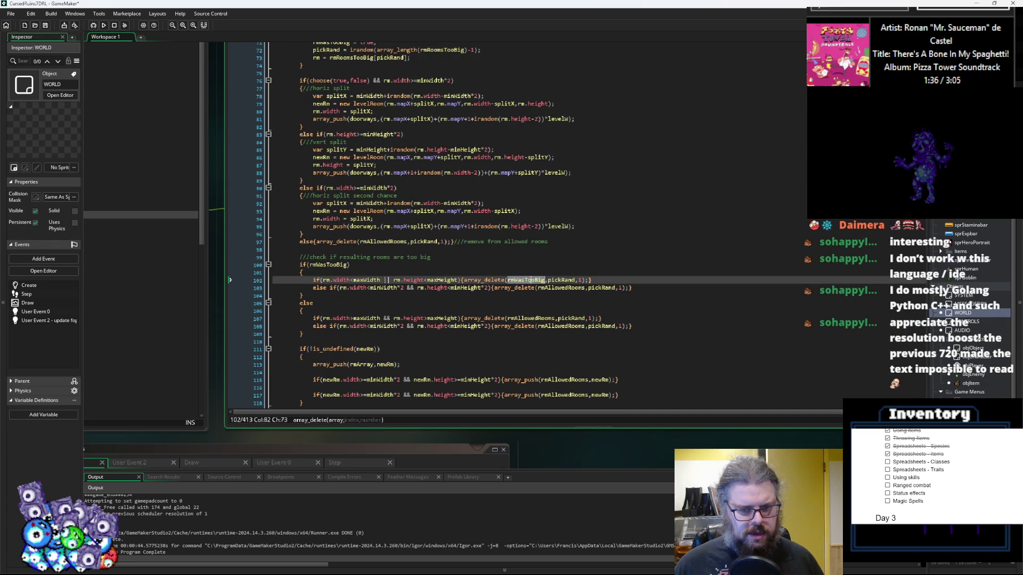
{"action": "type", "text": "rmRoomsTooBig"}
{"action": "left_click", "coordinate": [535, 318]}
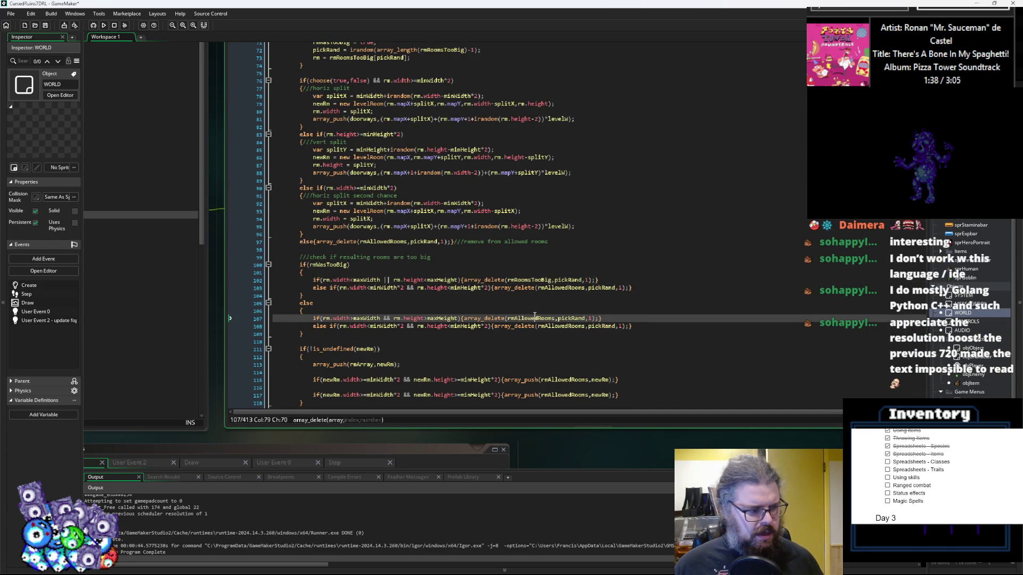
{"action": "scroll", "coordinate": [534, 316], "scroll_direction": "down", "scroll_amount": 1}
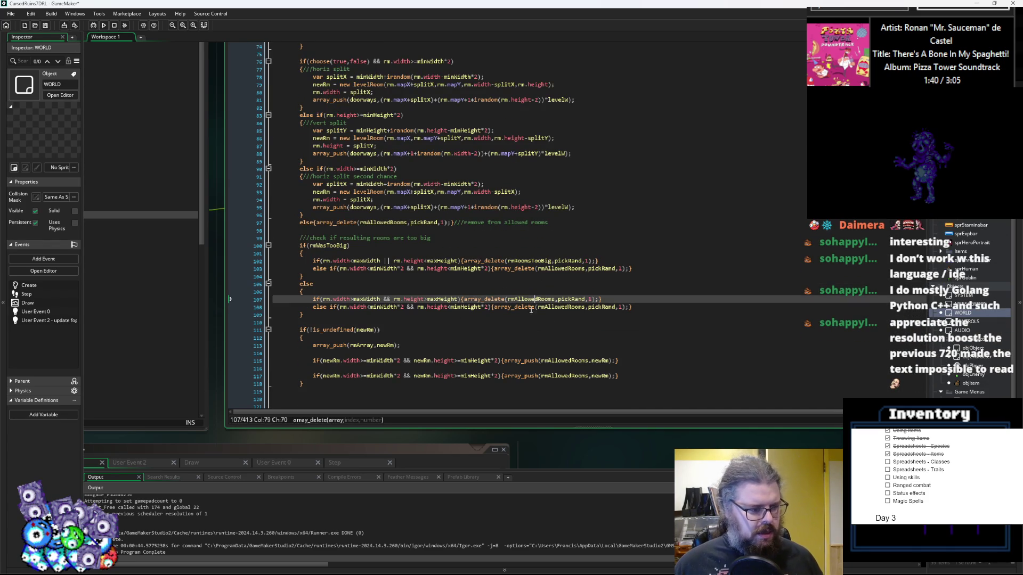
{"action": "scroll", "coordinate": [531, 310], "scroll_direction": "up", "scroll_amount": 1}
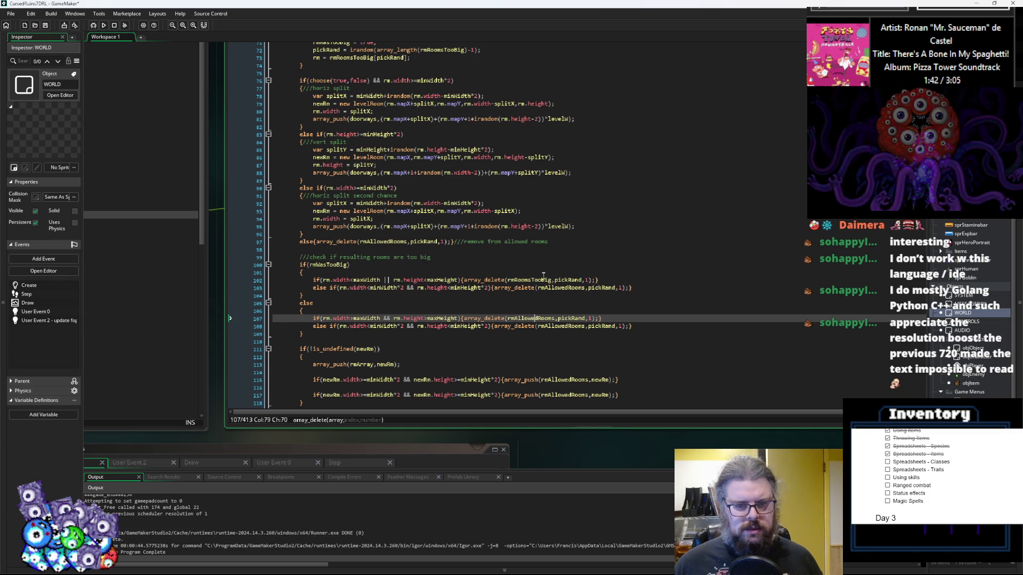
{"action": "scroll", "coordinate": [528, 303], "scroll_direction": "down", "scroll_amount": 1}
- Verify rmRoomsTooBig and the pickRand argument on line 102
{"action": "left_click", "coordinate": [525, 283]}
{"action": "scroll", "coordinate": [525, 256], "scroll_direction": "up", "scroll_amount": 1, "text": "ctrl"}
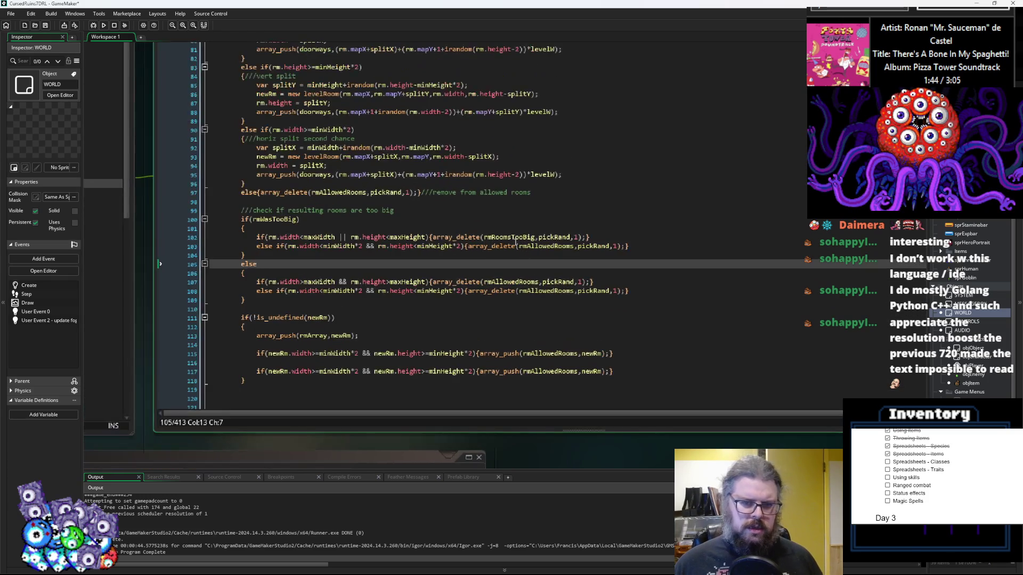
{"action": "double_click", "coordinate": [515, 238]}
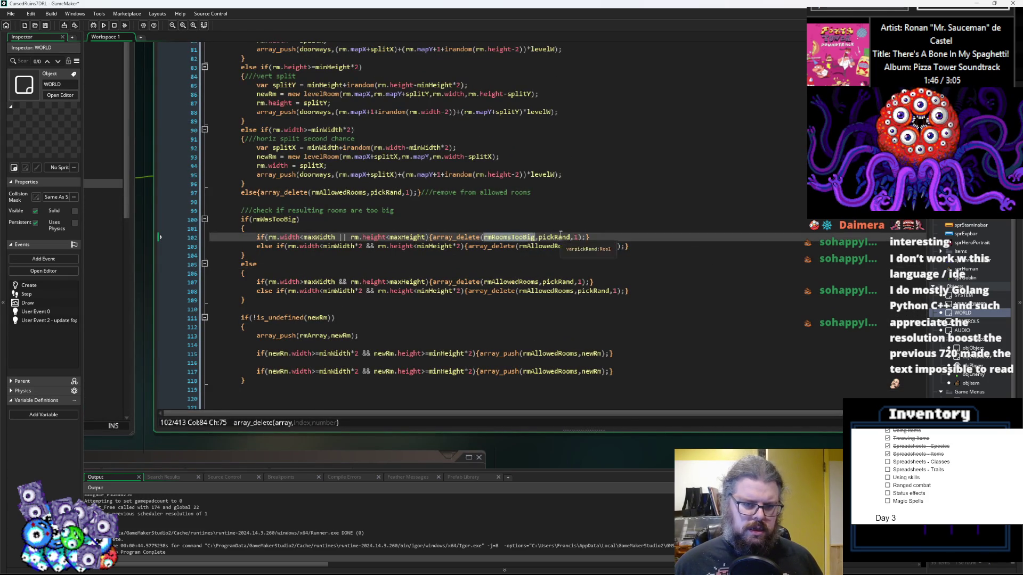
{"action": "left_click", "coordinate": [560, 237]}
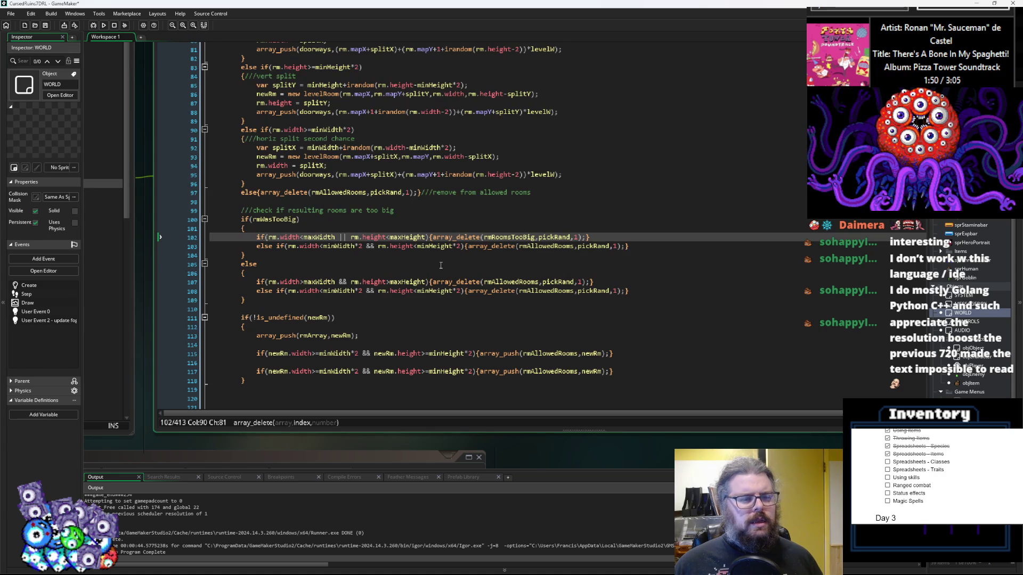
{"action": "scroll", "coordinate": [599, 263], "scroll_direction": "up", "scroll_amount": 1}
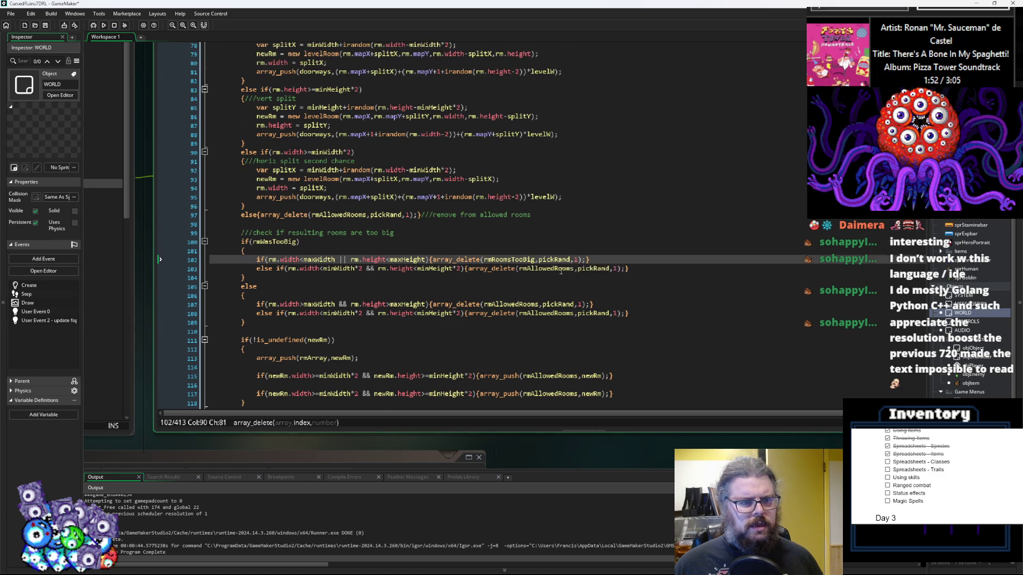
{"action": "scroll", "coordinate": [584, 282], "scroll_direction": "up", "scroll_amount": 9}
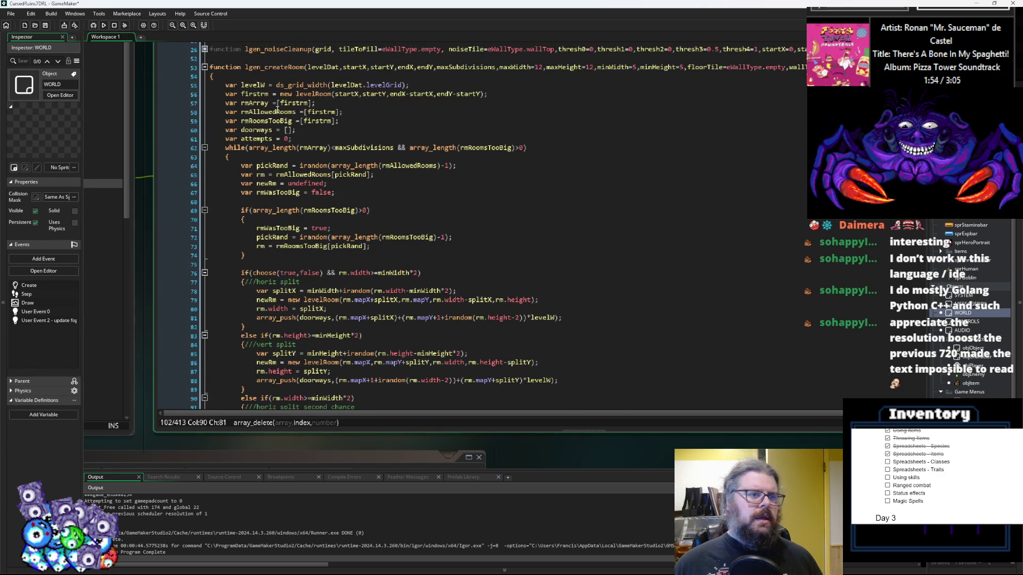
- Delete firstrm from rmAllowedRooms =[firstrm]; on line 58, leaving rmAllowedRooms =[];
{"action": "left_click", "coordinate": [264, 113]}
{"action": "left_click", "coordinate": [261, 121]}
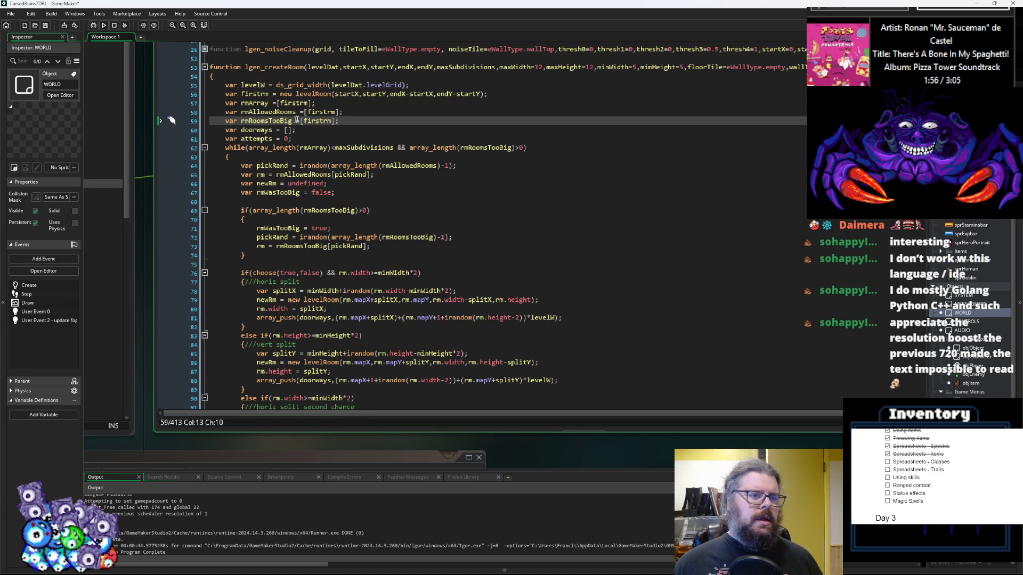
{"action": "double_click", "coordinate": [328, 112]}
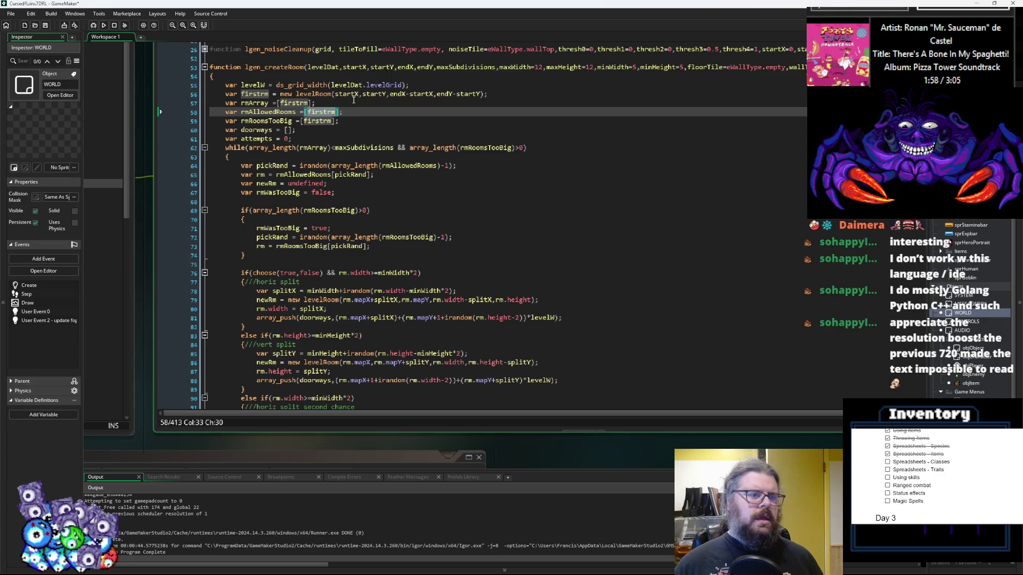
{"action": "key", "text": "BackSpace"}
{"action": "left_click", "coordinate": [286, 121]}
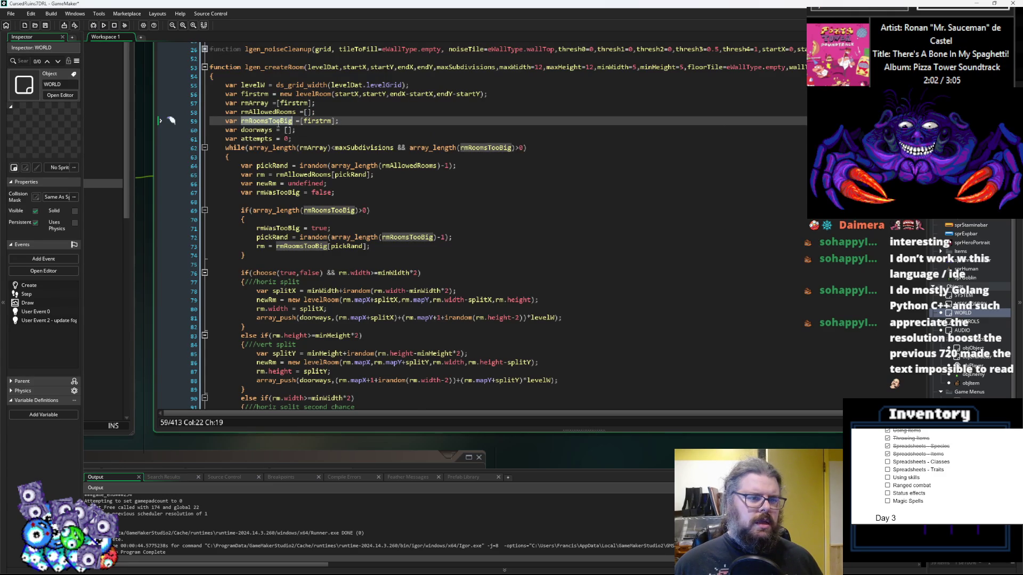
{"action": "key", "text": "End"}
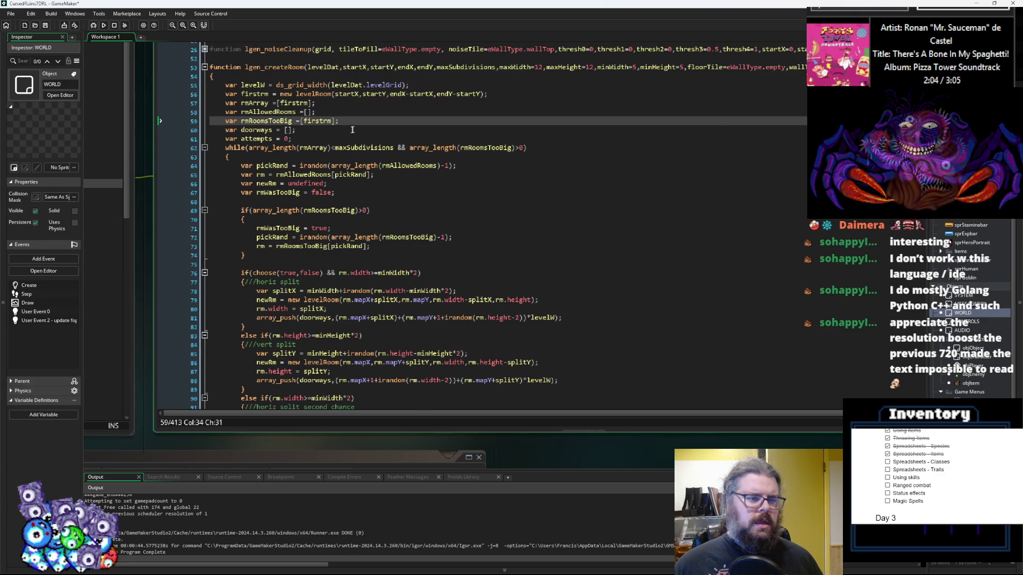
{"action": "scroll", "coordinate": [355, 130], "scroll_direction": "down", "scroll_amount": 10}
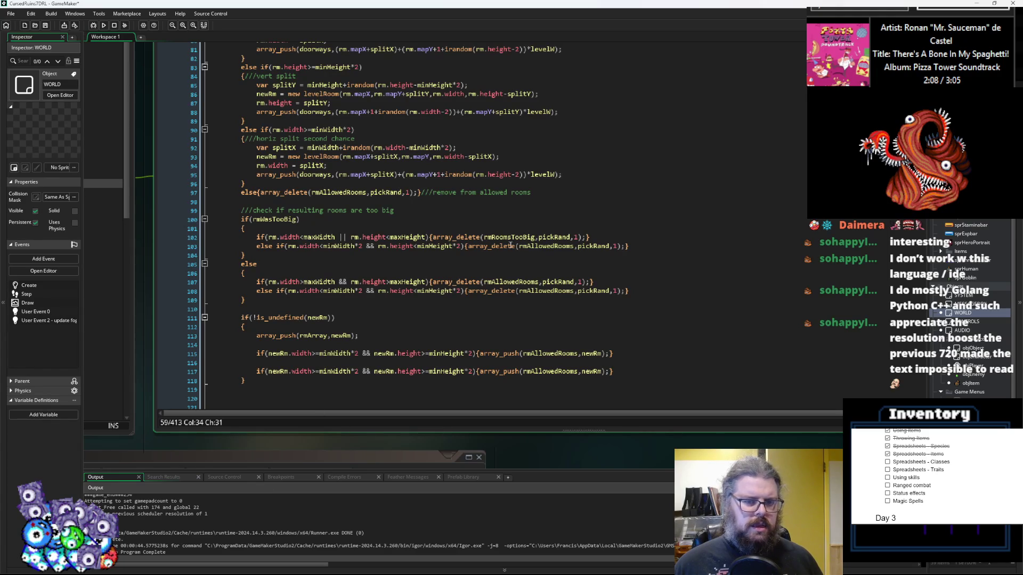
- Change line 103's width and height comparisons from < to >= the doubled minimums
{"action": "left_click", "coordinate": [319, 246]}
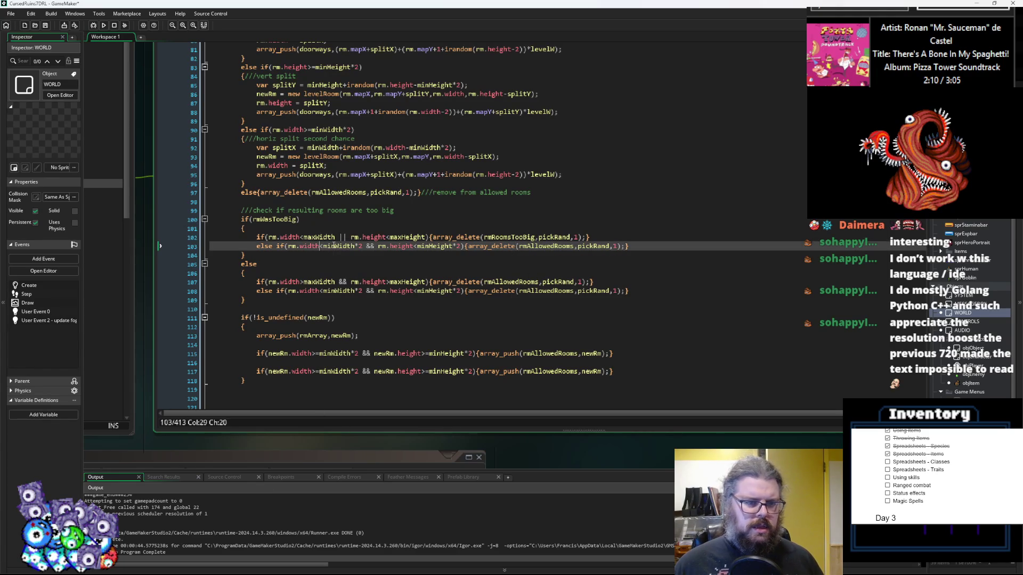
{"action": "key", "text": "Delete"}
{"action": "type", "text": ">="}
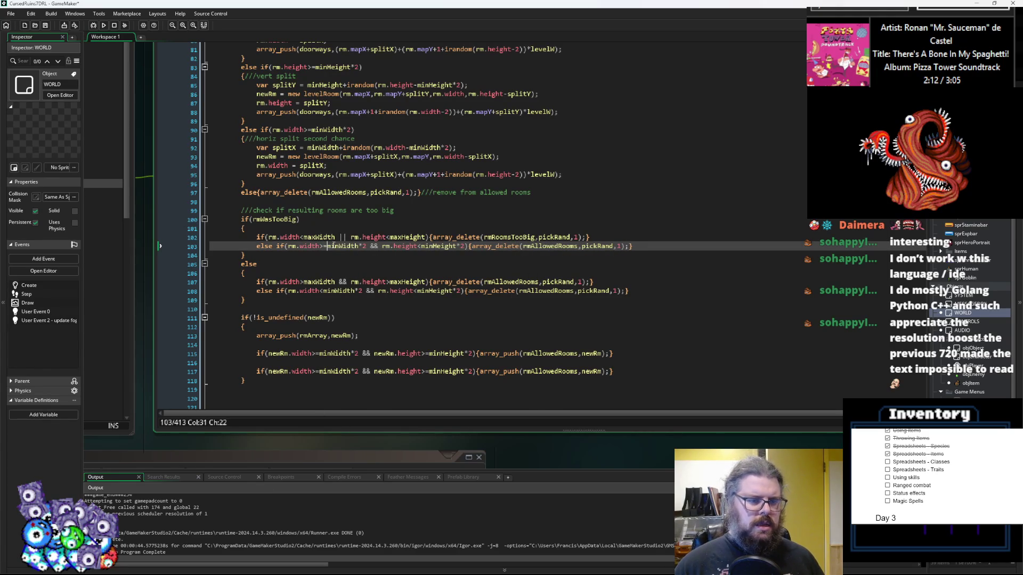
{"action": "key", "text": "Right"}
{"action": "key", "text": "Right"}
{"action": "key", "text": "Right"}
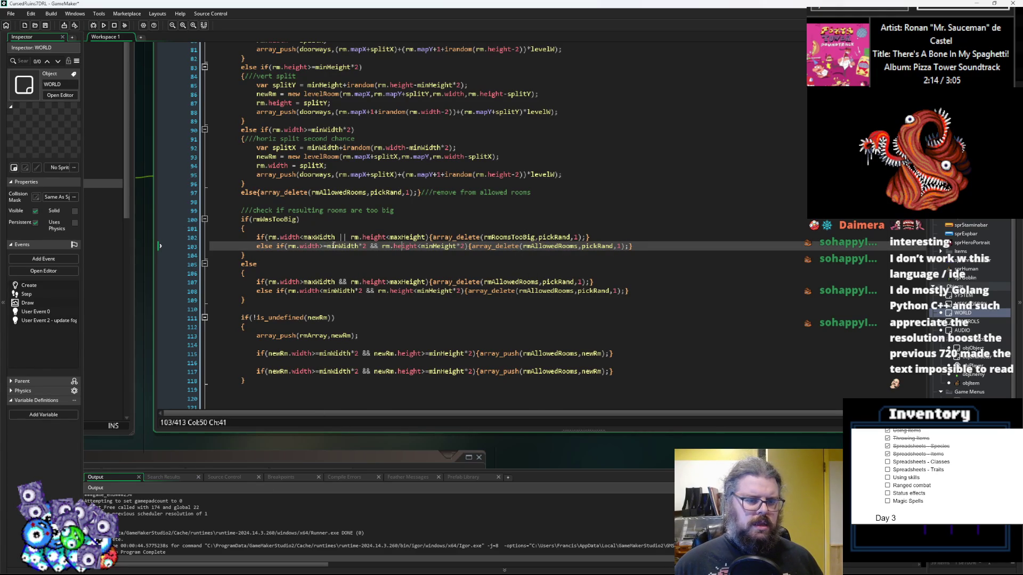
{"action": "key", "text": "Right"}
{"action": "key", "text": "Right"}
{"action": "key", "text": "Right"}
{"action": "key", "text": "Delete"}
{"action": "type", "text": ">="}
{"action": "key", "text": "Left"}
{"action": "key", "text": "Left"}
{"action": "key", "text": "Left"}
{"action": "key", "text": "Left"}
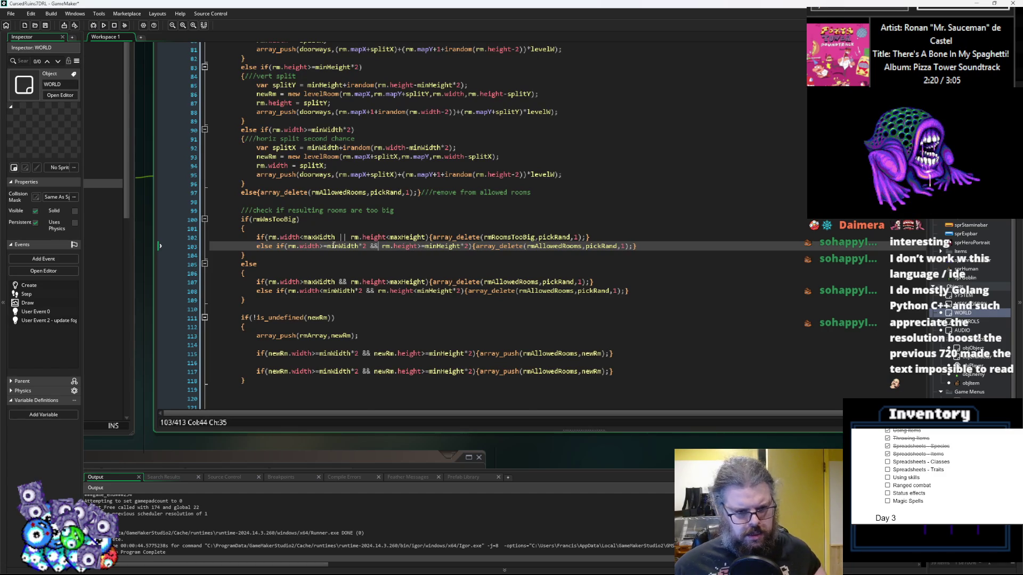
{"action": "key", "text": "Right"}
{"action": "key", "text": "Right"}
{"action": "key", "text": "Right"}
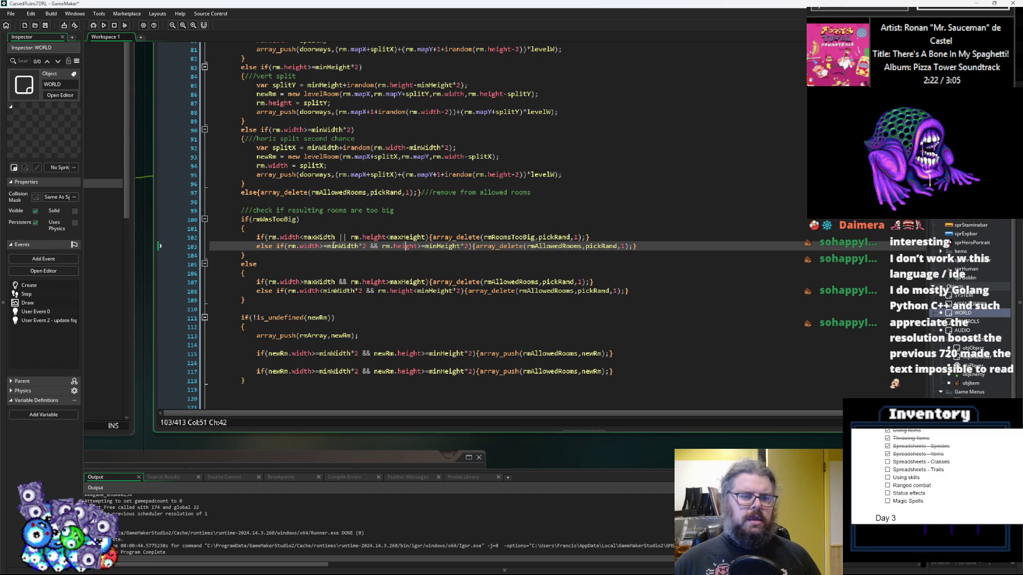
{"action": "key", "text": "Right"}
{"action": "key", "text": "Right"}
{"action": "key", "text": "Right"}
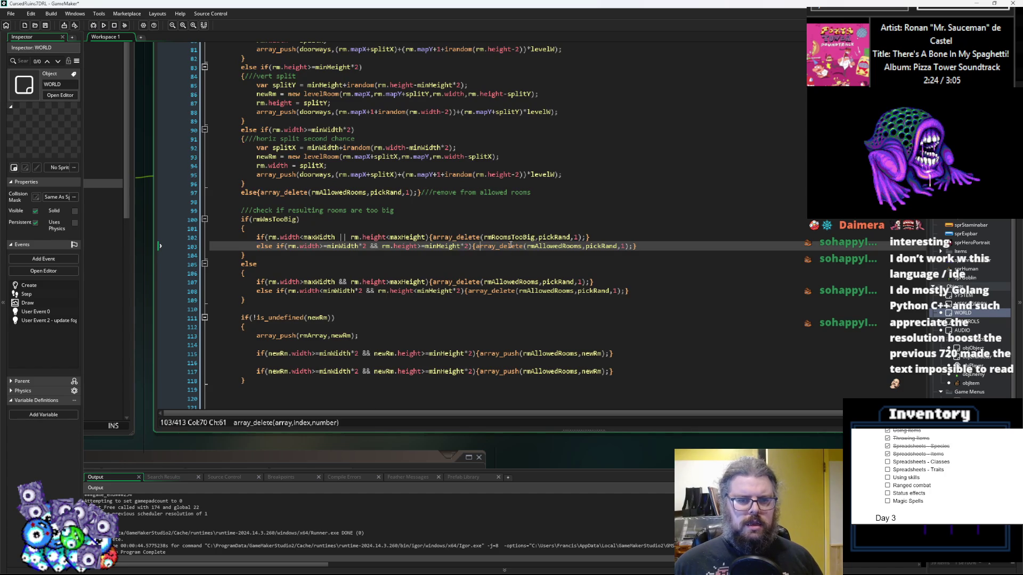
- Turn array_delete(rmAllowedRooms,pickRand,1) on line 103 into array_push(rmAllowedRooms,rm)
{"action": "left_click", "coordinate": [523, 246]}
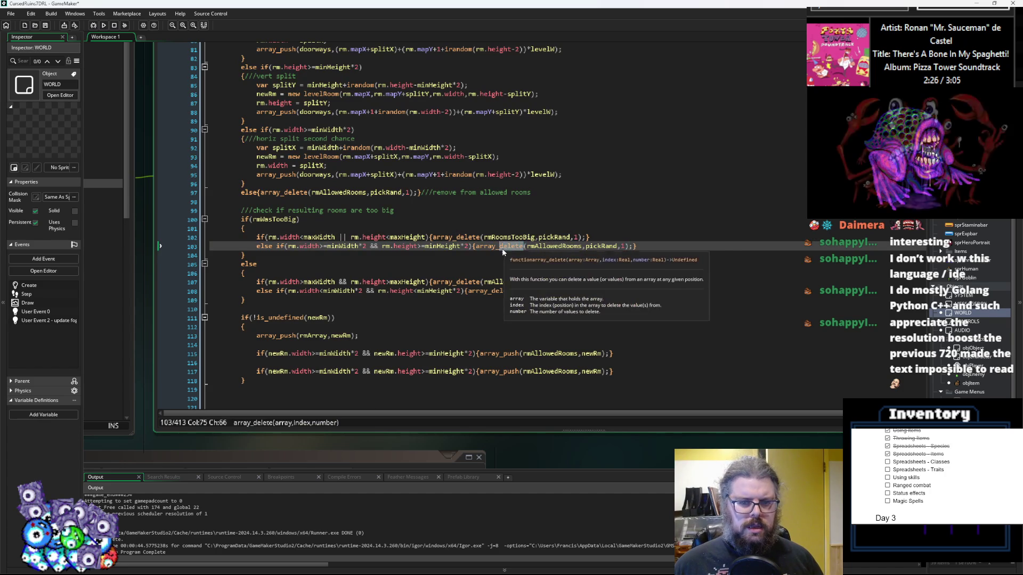
{"action": "key", "text": "BackSpace"}
{"action": "key", "text": "BackSpace"}
{"action": "key", "text": "BackSpace"}
{"action": "type", "text": "push"}
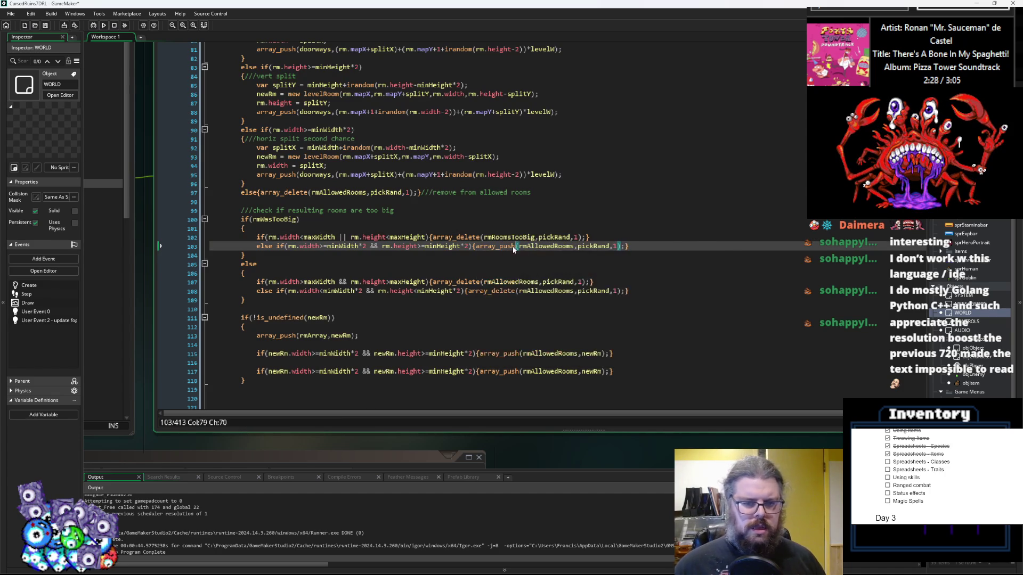
{"action": "left_click", "coordinate": [619, 246]}
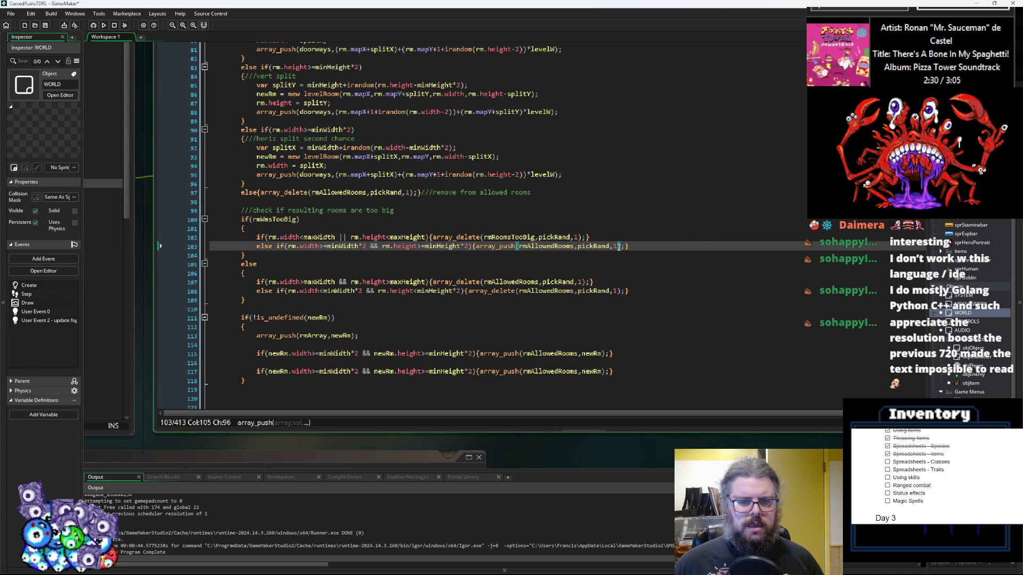
{"action": "key", "text": "BackSpace"}
{"action": "key", "text": "BackSpace"}
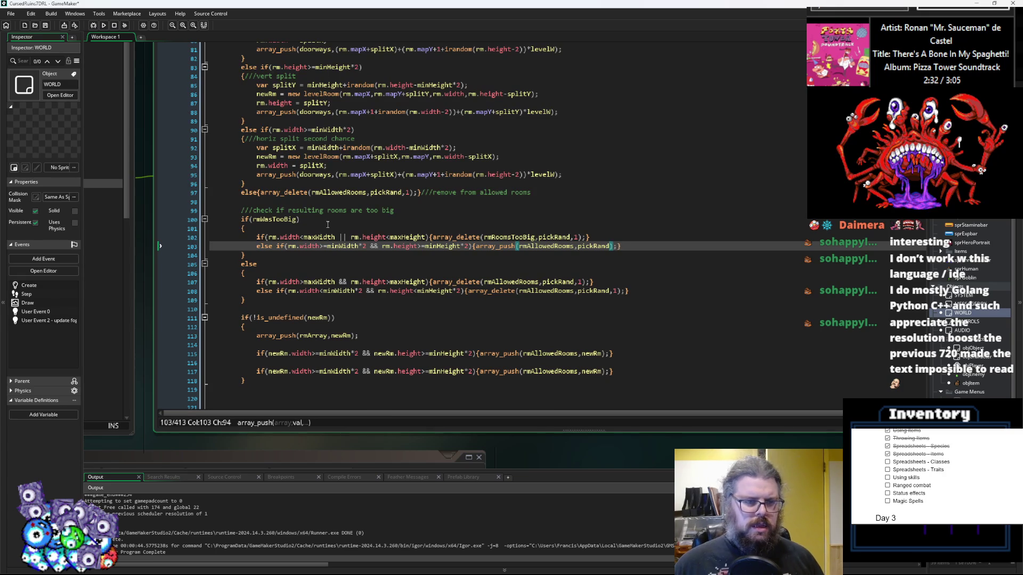
{"action": "left_click", "coordinate": [272, 237]}
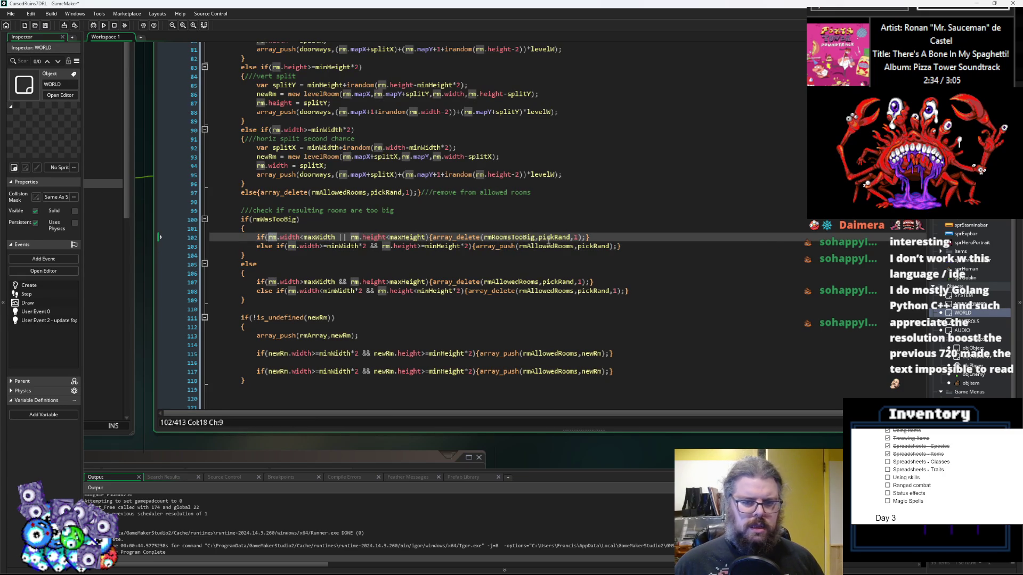
{"action": "double_click", "coordinate": [588, 246]}
{"action": "type", "text": "rm"}
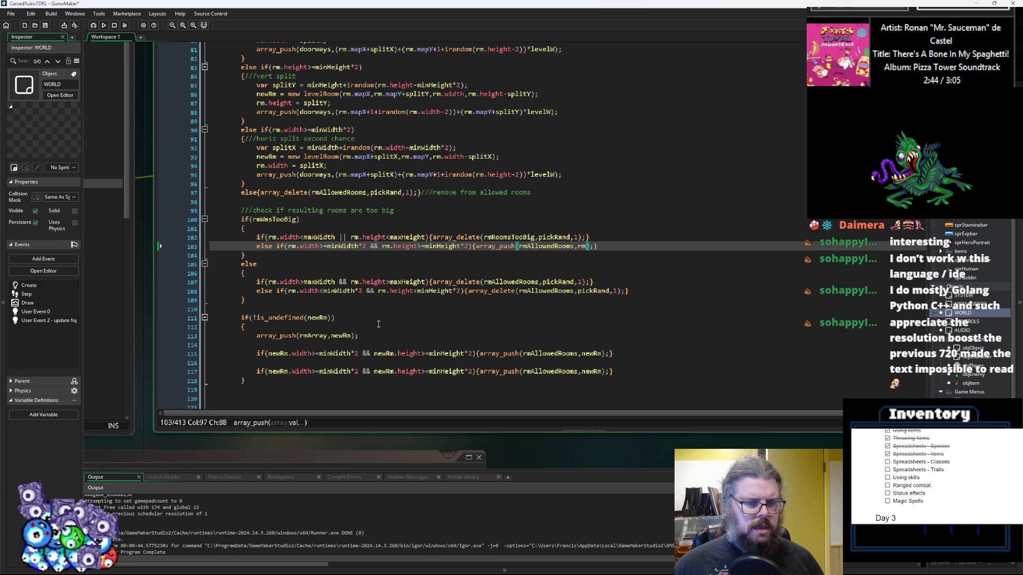
{"action": "left_click", "coordinate": [389, 282]}
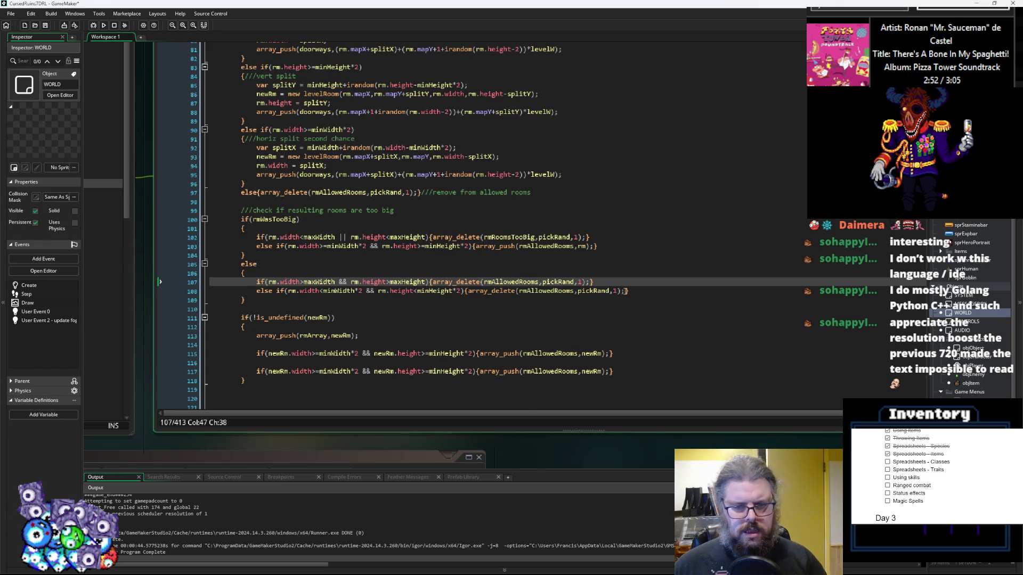
- Delete the maxWidth/maxHeight array_delete line and drop 'else' from the minimum-size check
{"action": "left_click_drag", "start_coordinate": [593, 282], "coordinate": [213, 283]}
{"action": "key", "text": "BackSpace"}
{"action": "key", "text": "Delete"}
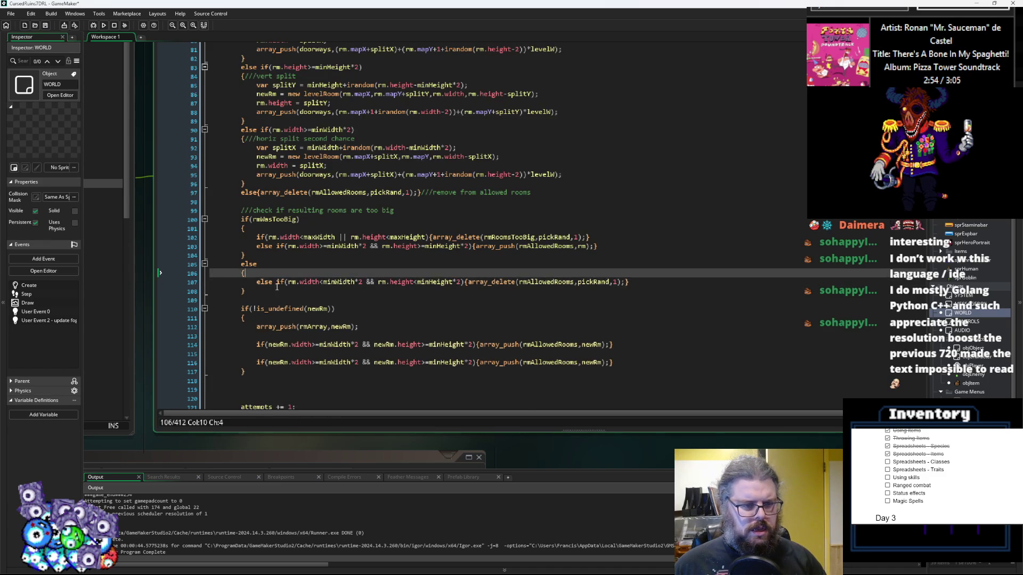
{"action": "double_click", "coordinate": [261, 283]}
{"action": "key", "text": "Delete"}
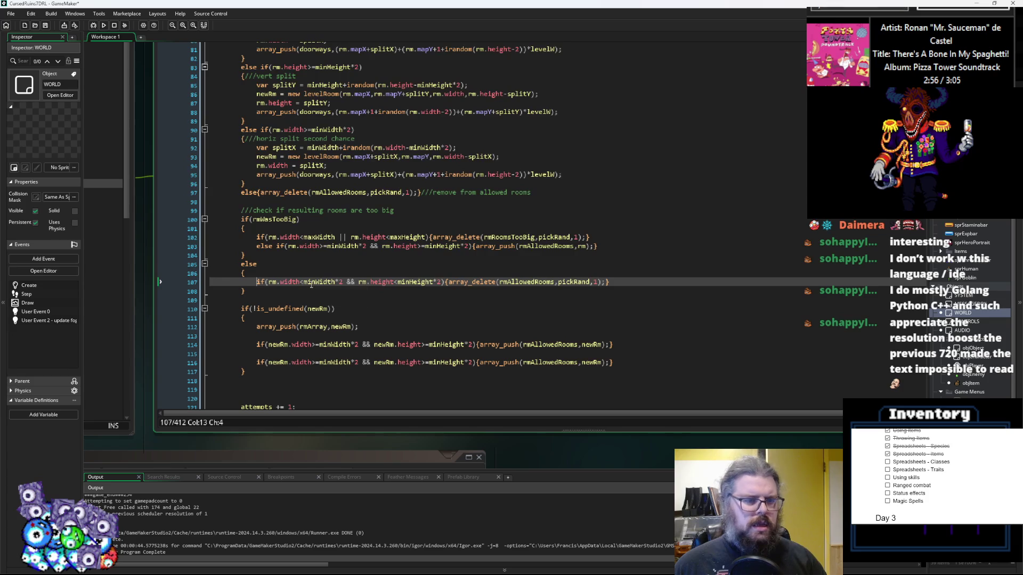
{"action": "left_click", "coordinate": [415, 281]}
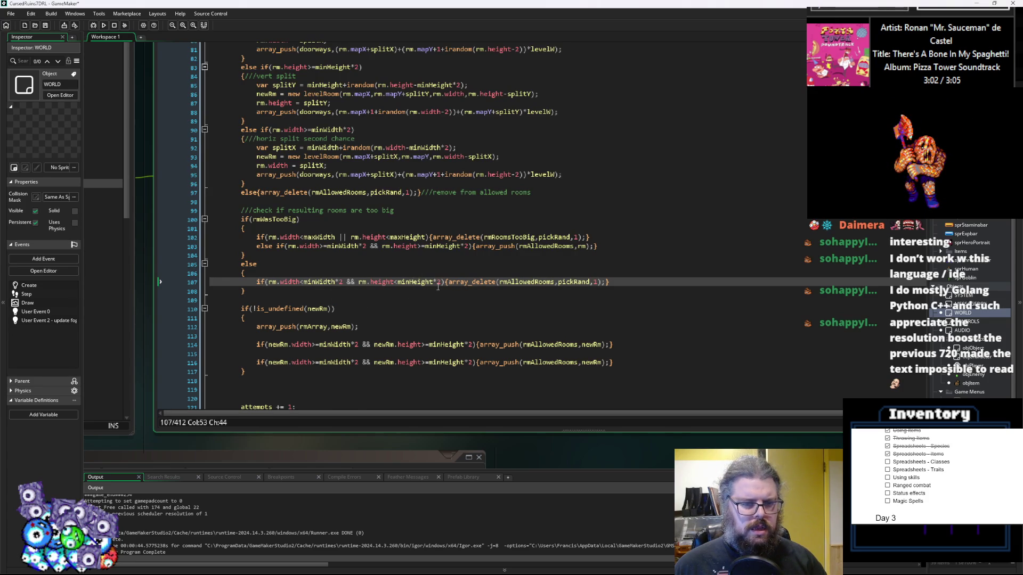
{"action": "left_click", "coordinate": [579, 284]}
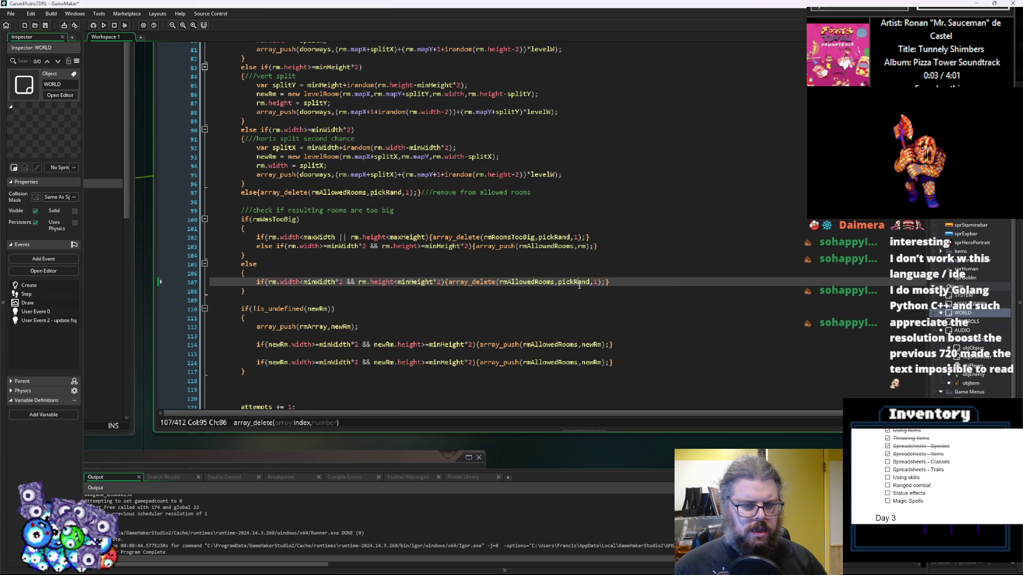
{"action": "scroll", "coordinate": [542, 303], "scroll_direction": "down", "scroll_amount": 1}
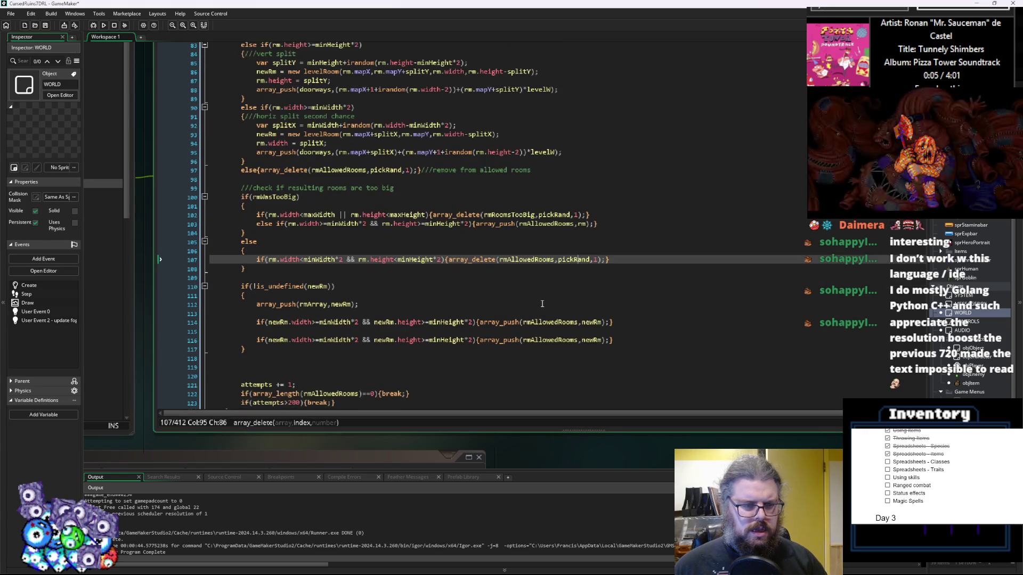
- Prefix the second newRm size check with 'else'
{"action": "left_click", "coordinate": [288, 312]}
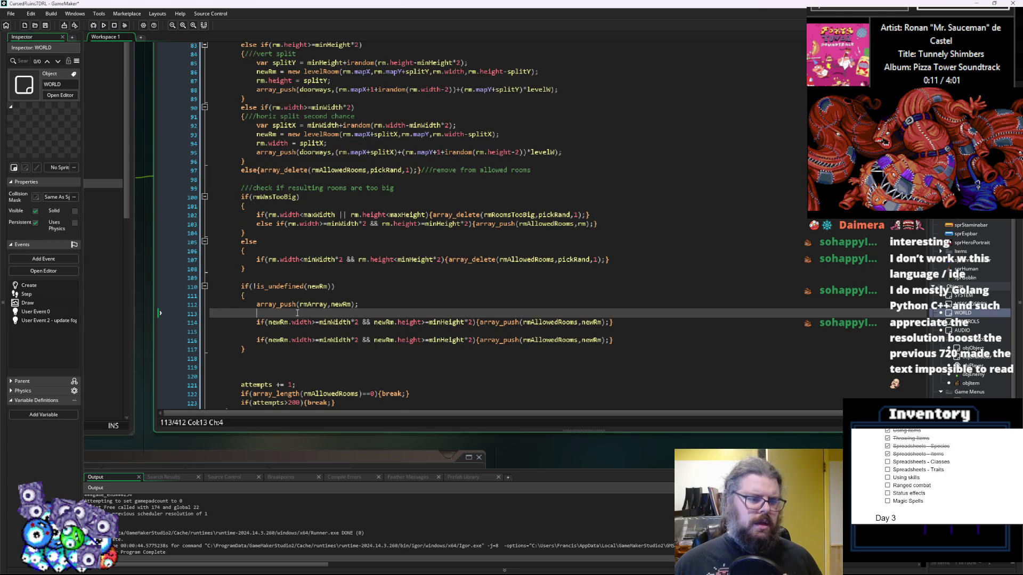
{"action": "scroll", "coordinate": [295, 312], "scroll_direction": "down", "scroll_amount": 1}
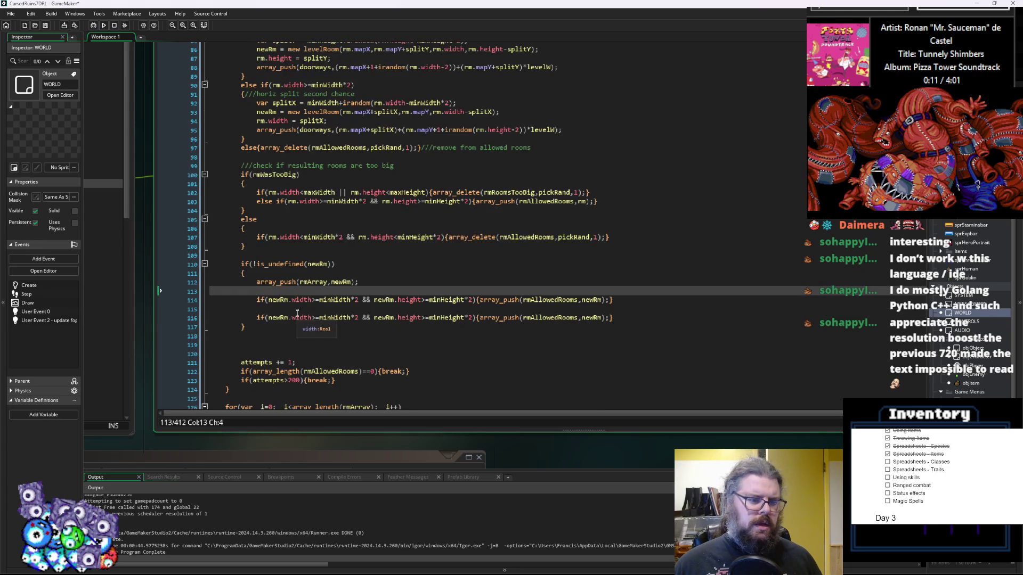
{"action": "left_click", "coordinate": [349, 307]}
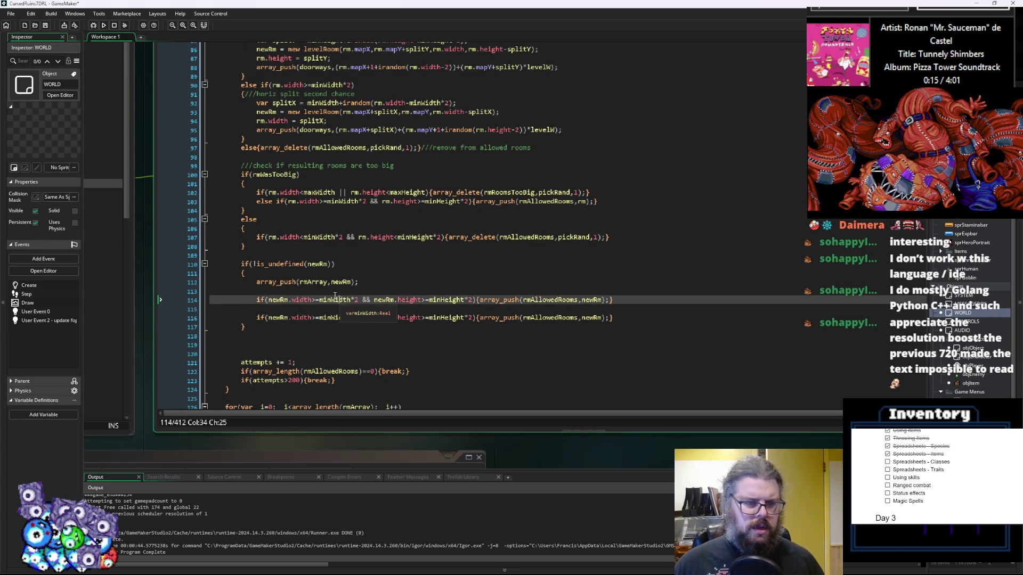
{"action": "left_click", "coordinate": [257, 318]}
{"action": "type", "text": "else"}
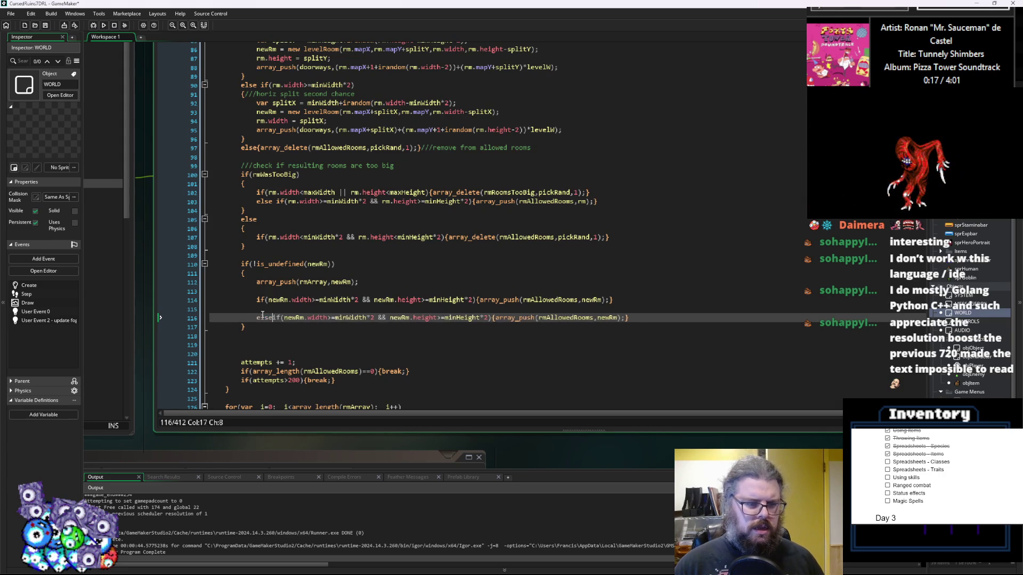
- Make the first newRm check newRm.width>maxWidth && newRm.height>maxWidth
{"action": "left_click", "coordinate": [320, 192]}
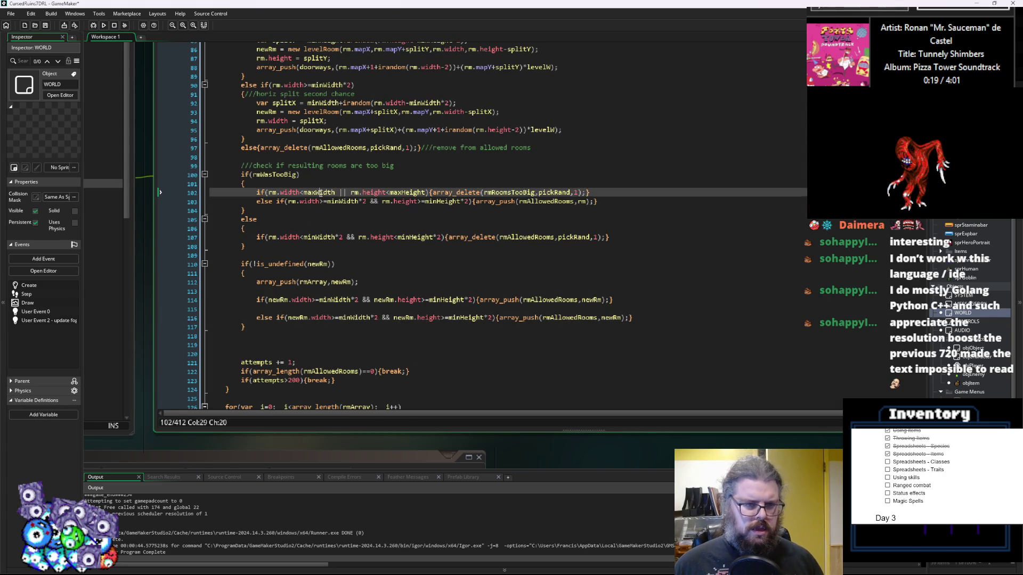
{"action": "double_click", "coordinate": [324, 192]}
{"action": "key", "text": "ctrl+c"}
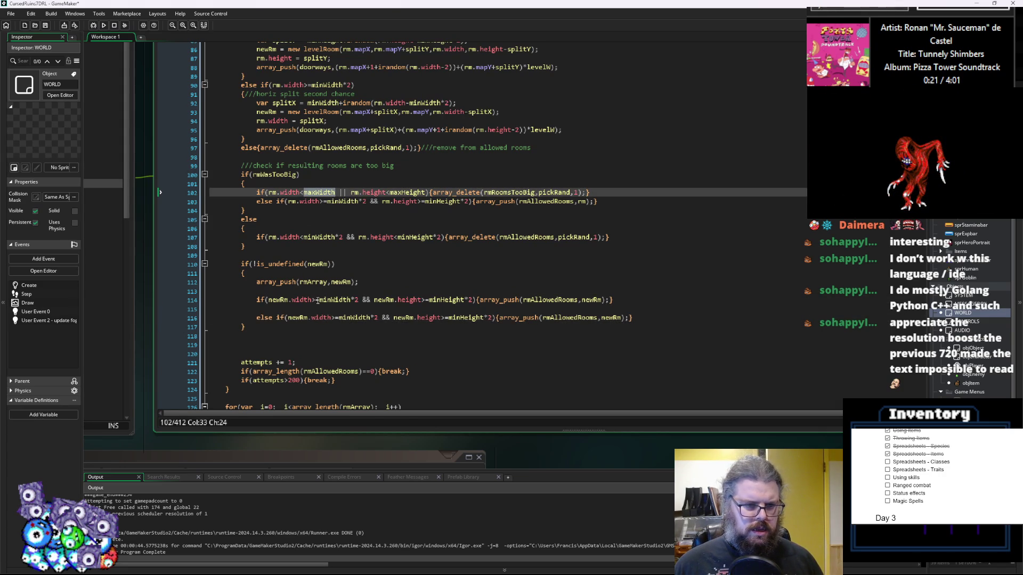
{"action": "left_click", "coordinate": [318, 300]}
{"action": "key", "text": "BackSpace"}
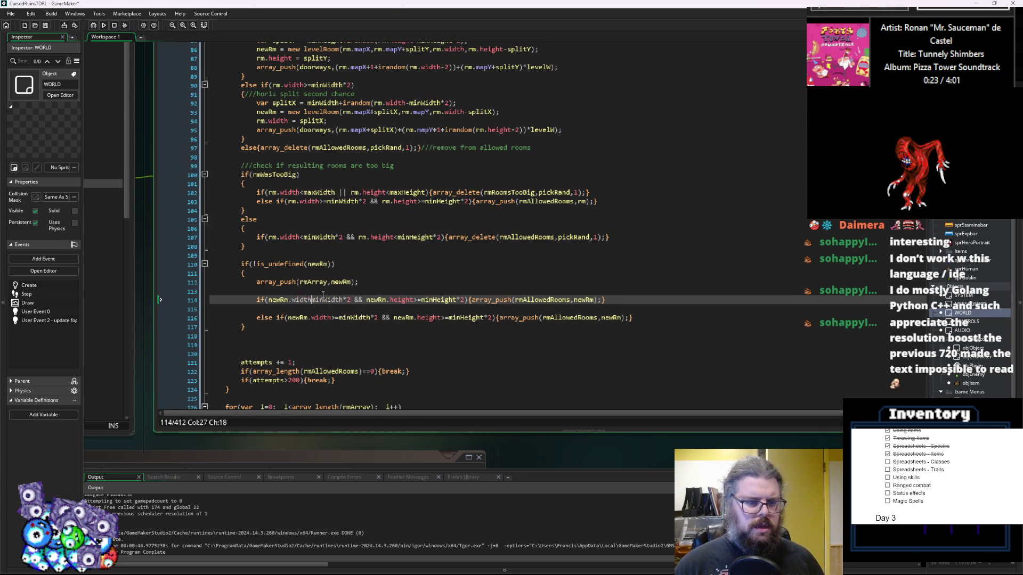
{"action": "type", "text": ">"}
{"action": "left_click_drag", "start_coordinate": [358, 300], "coordinate": [316, 300]}
{"action": "key", "text": "ctrl+v"}
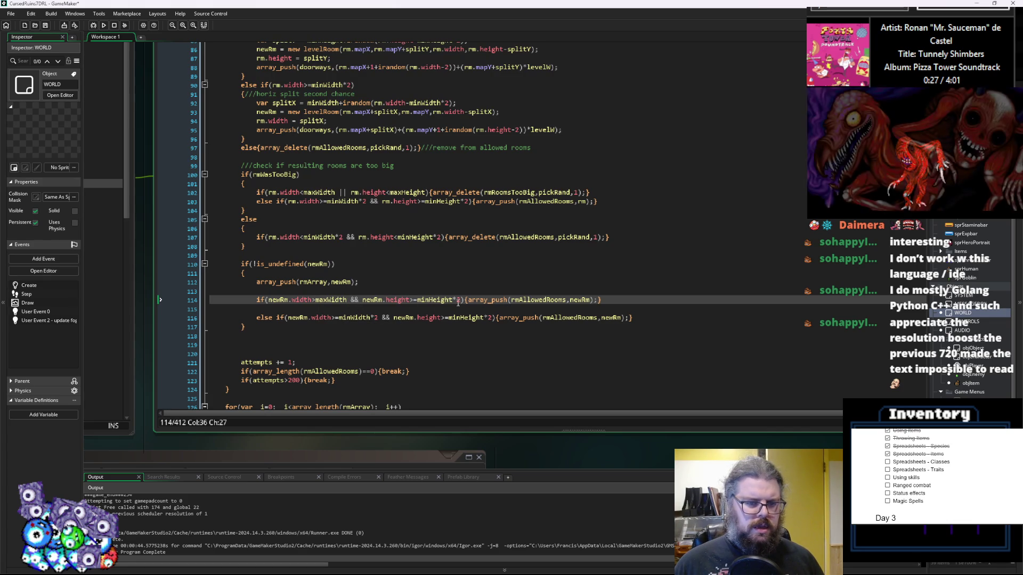
{"action": "left_click_drag", "start_coordinate": [461, 300], "coordinate": [418, 303]}
{"action": "key", "text": "ctrl+v"}
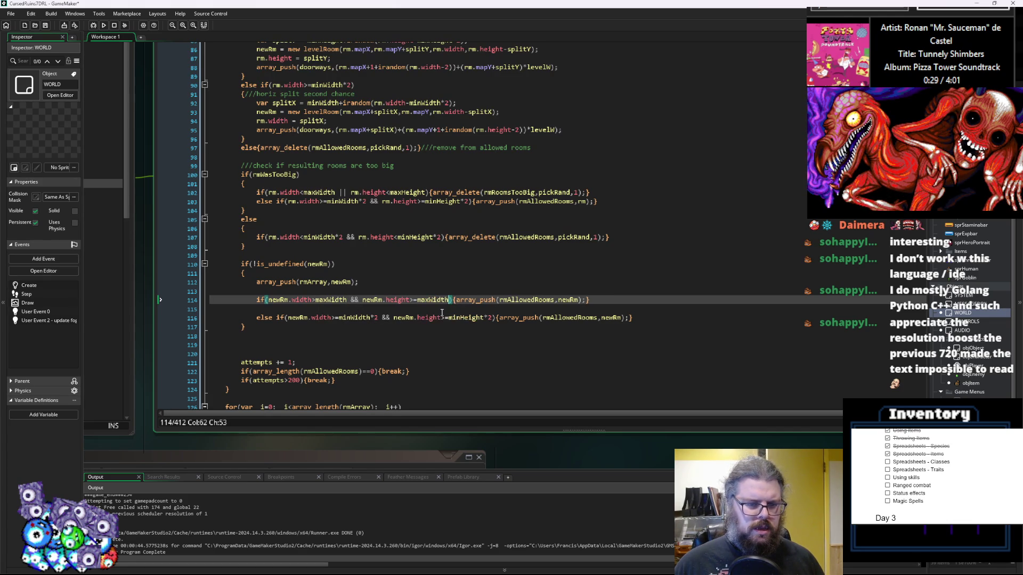
{"action": "left_click", "coordinate": [413, 301]}
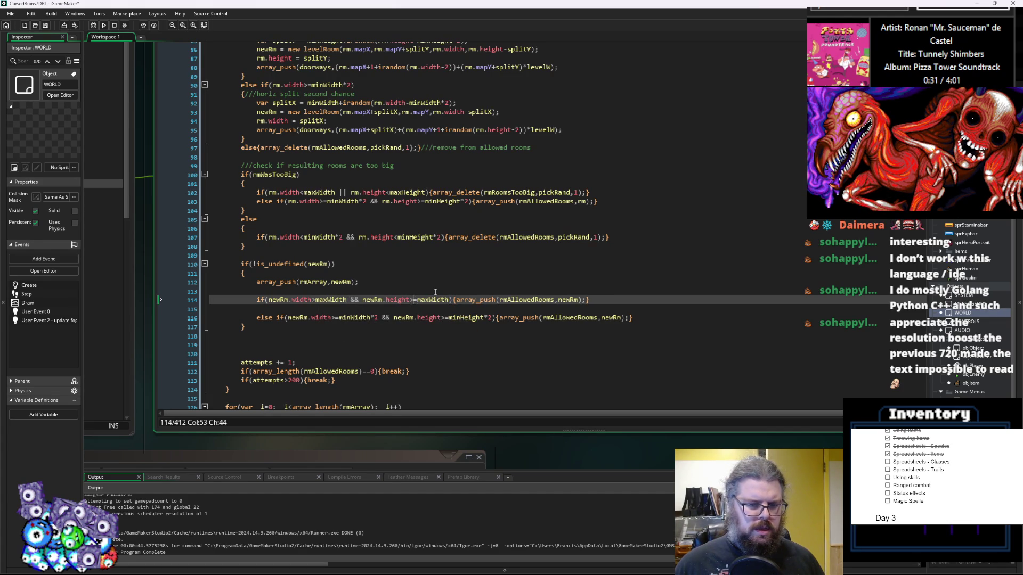
{"action": "key", "text": "Delete"}
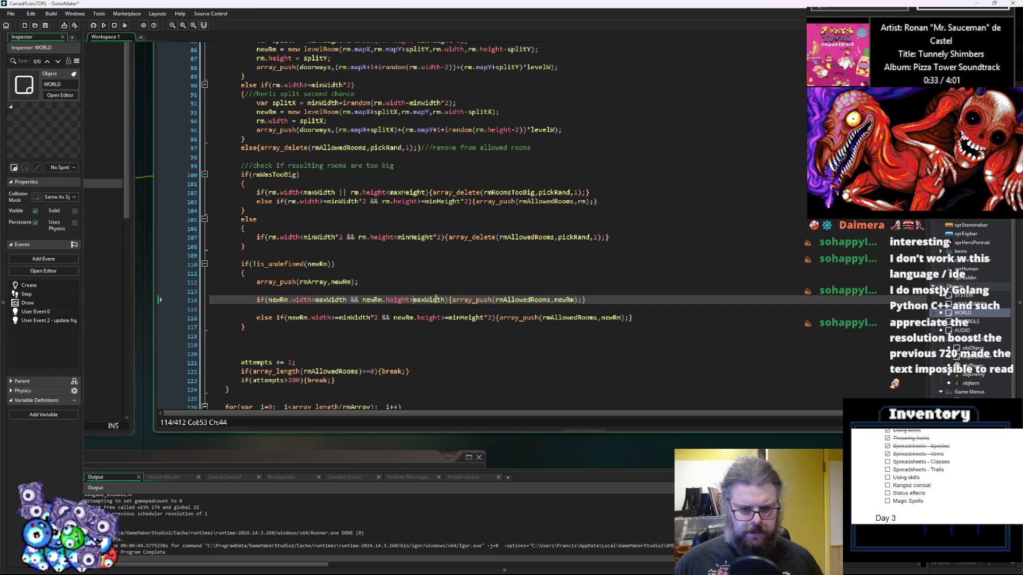
- Make the first newRm branch push onto rmRoomsTooBig instead of rmAllowedRooms
{"action": "double_click", "coordinate": [517, 194]}
{"action": "key", "text": "ctrl+c"}
{"action": "double_click", "coordinate": [531, 300]}
{"action": "key", "text": "ctrl+v"}
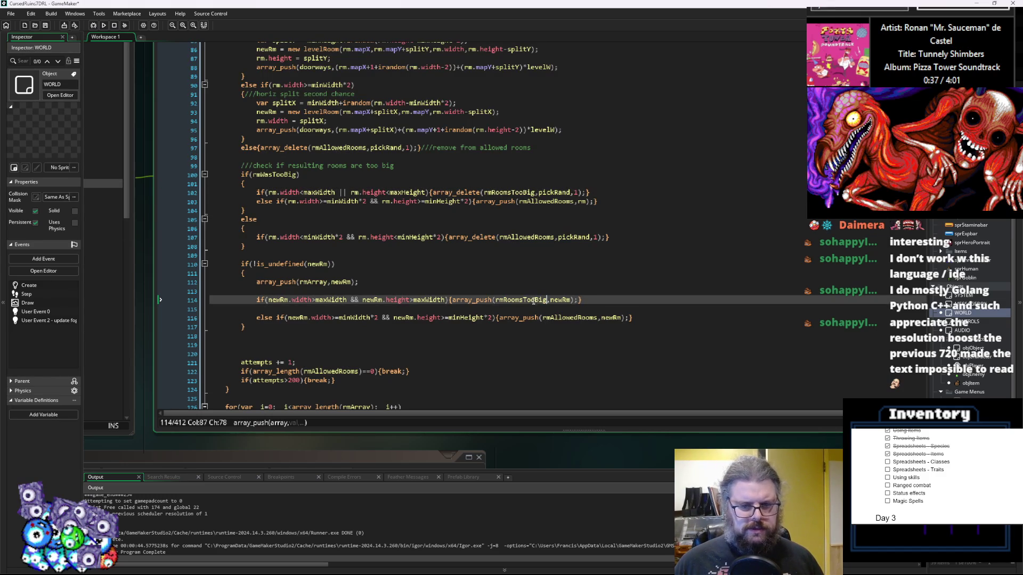
- Remove the blank lines between and around the newRm size checks
{"action": "left_click", "coordinate": [244, 306]}
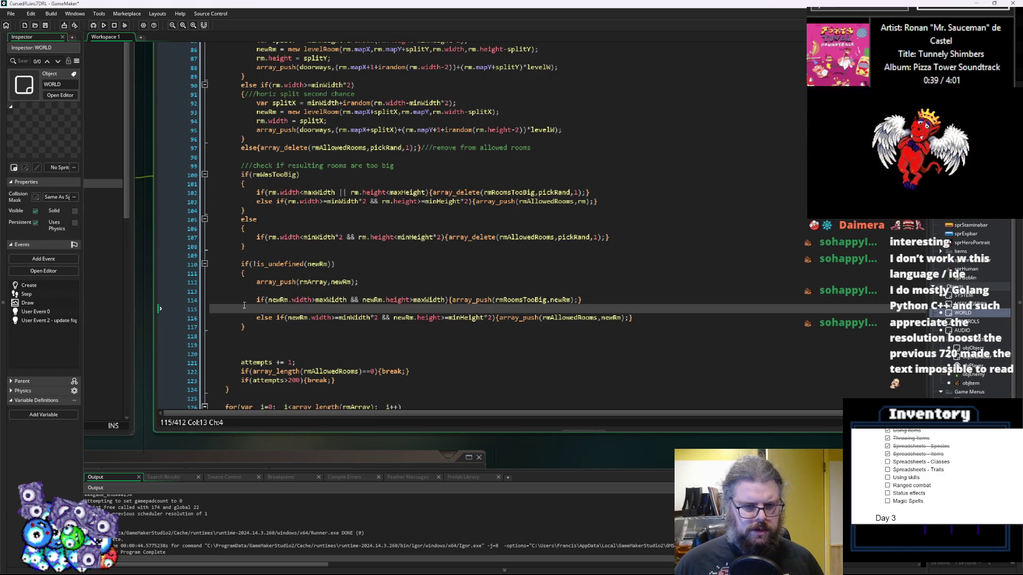
{"action": "key", "text": "BackSpace"}
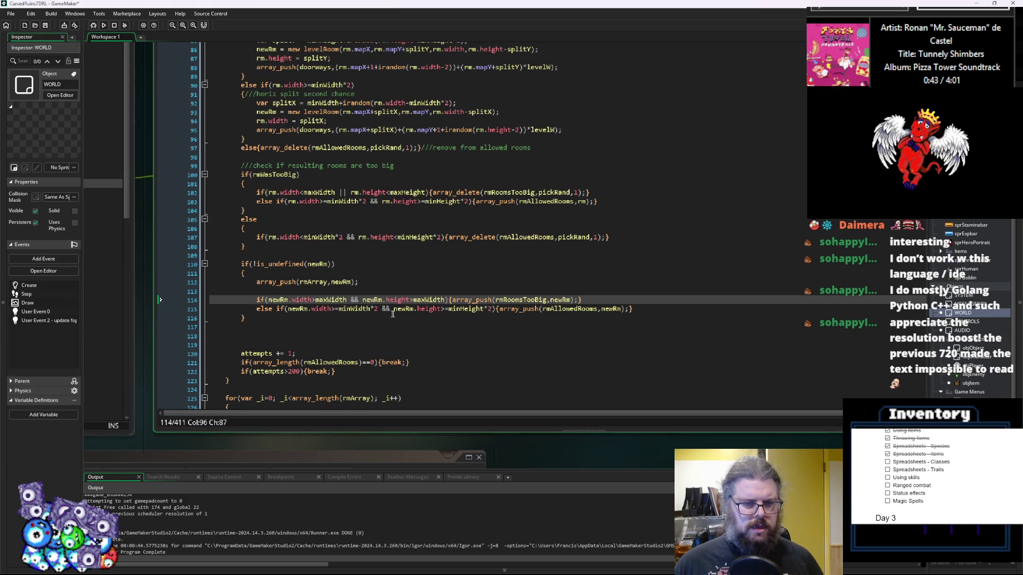
{"action": "left_click", "coordinate": [641, 310]}
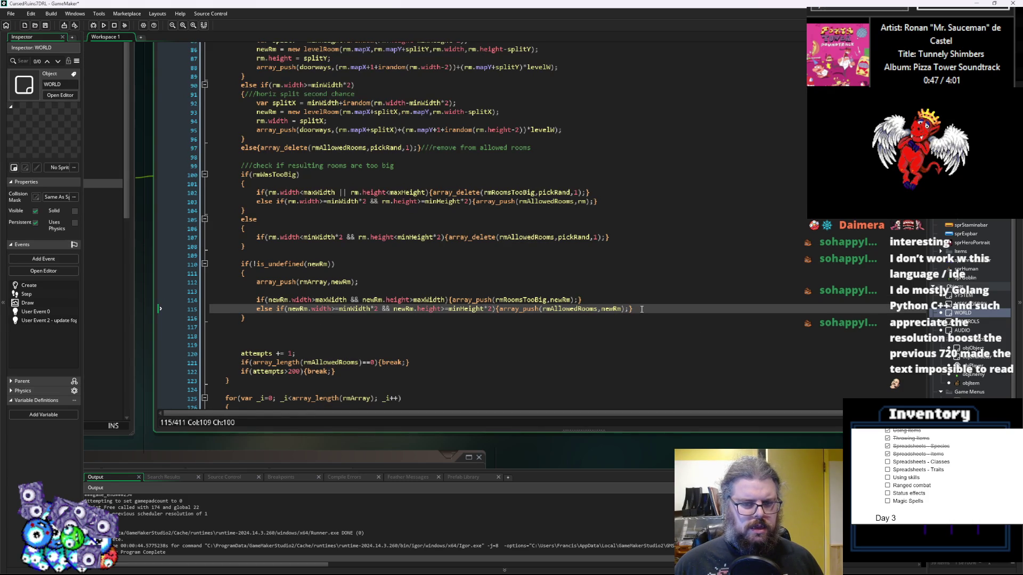
{"action": "left_click", "coordinate": [244, 292]}
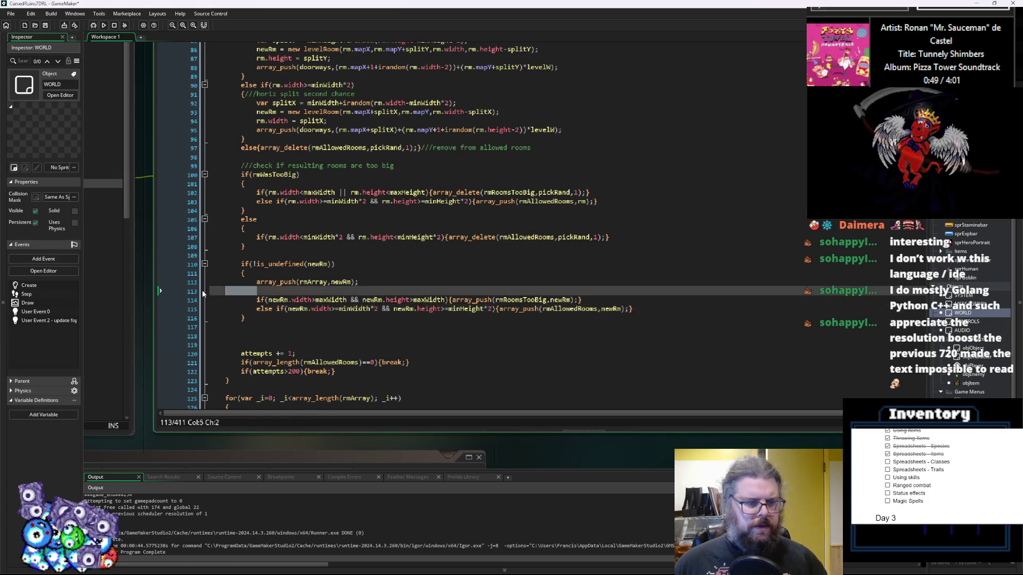
{"action": "key", "text": "BackSpace"}
{"action": "left_click", "coordinate": [197, 327]}
{"action": "key", "text": "BackSpace"}
{"action": "key", "text": "BackSpace"}
{"action": "key", "text": "BackSpace"}
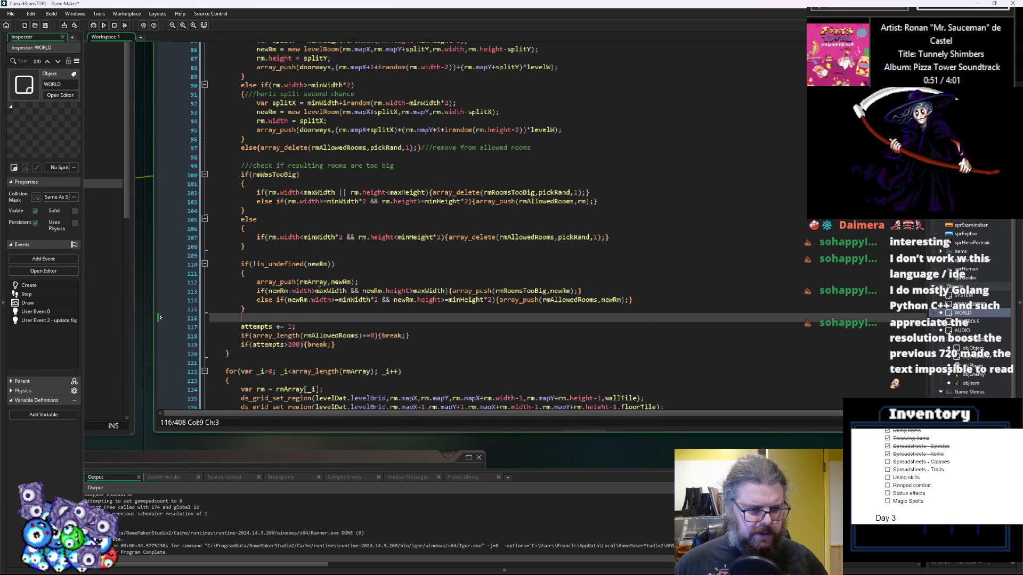
- Check where maxSubdivisions and minHeight from the lgen_createRoom signature are used
{"action": "left_click", "coordinate": [46, 26]}
{"action": "scroll", "coordinate": [482, 212], "scroll_direction": "up", "scroll_amount": 20}
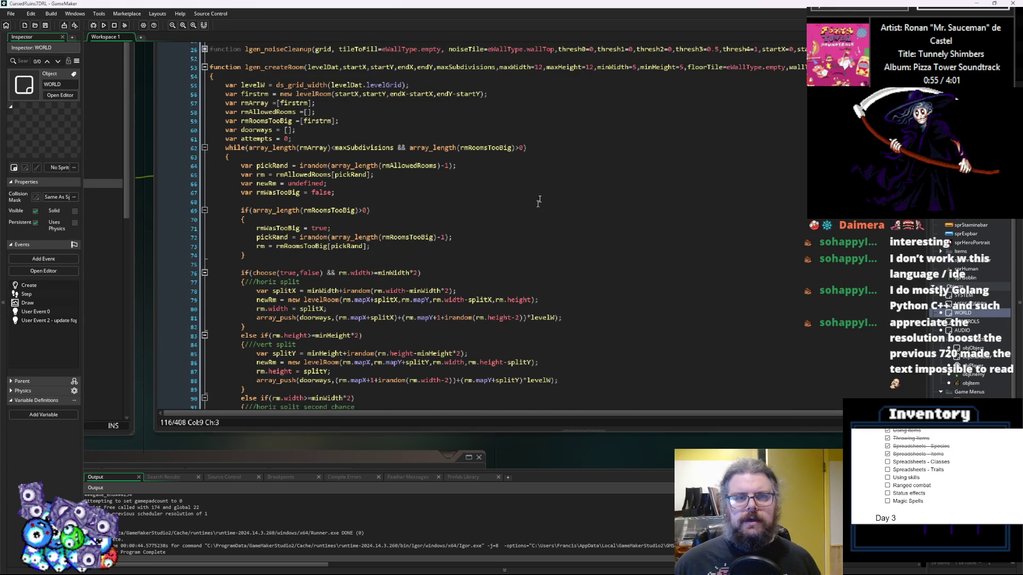
{"action": "scroll", "coordinate": [479, 224], "scroll_direction": "up", "scroll_amount": 4}
{"action": "left_click", "coordinate": [484, 267]}
{"action": "left_click", "coordinate": [426, 160]}
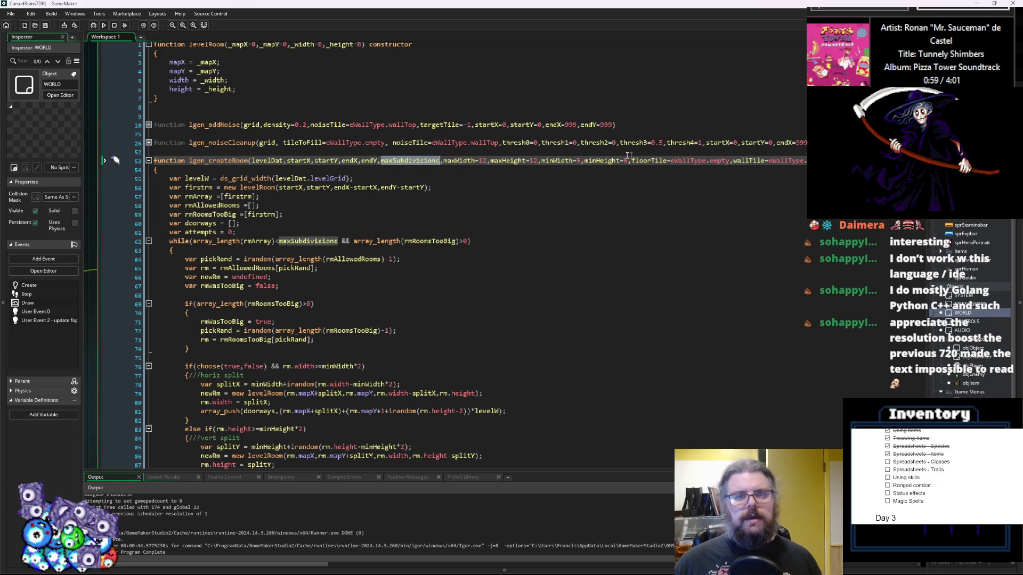
{"action": "left_click", "coordinate": [607, 159]}
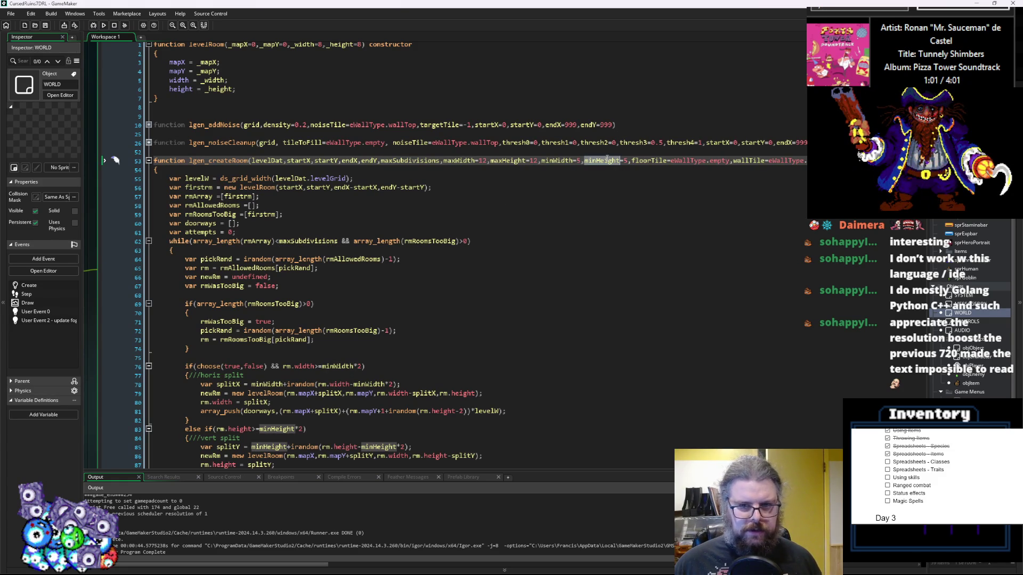
{"action": "left_click", "coordinate": [501, 154]}
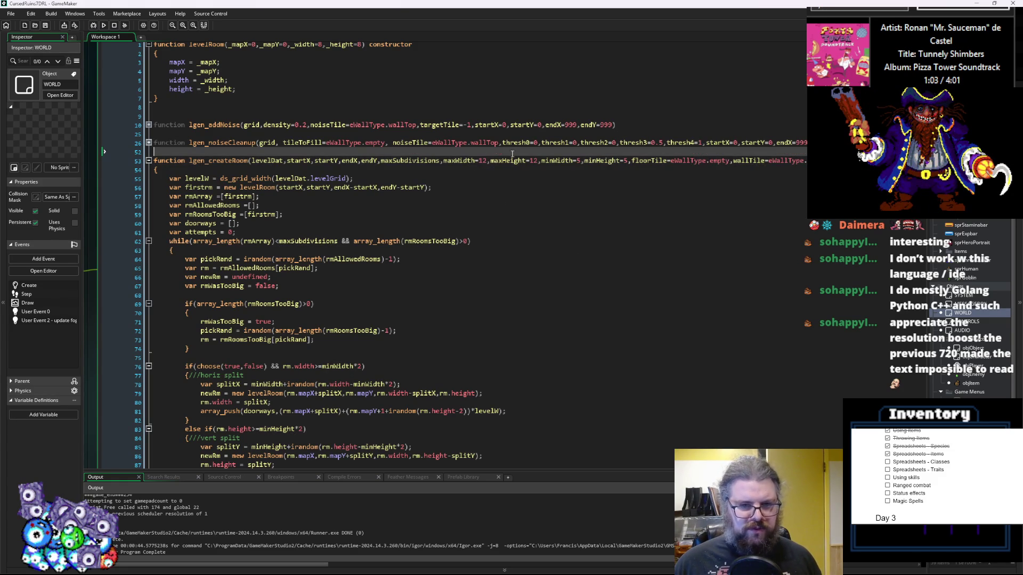
- Change the maxHeight default on line 53 from 12 to 10 and save the project
{"action": "left_click", "coordinate": [490, 160]}
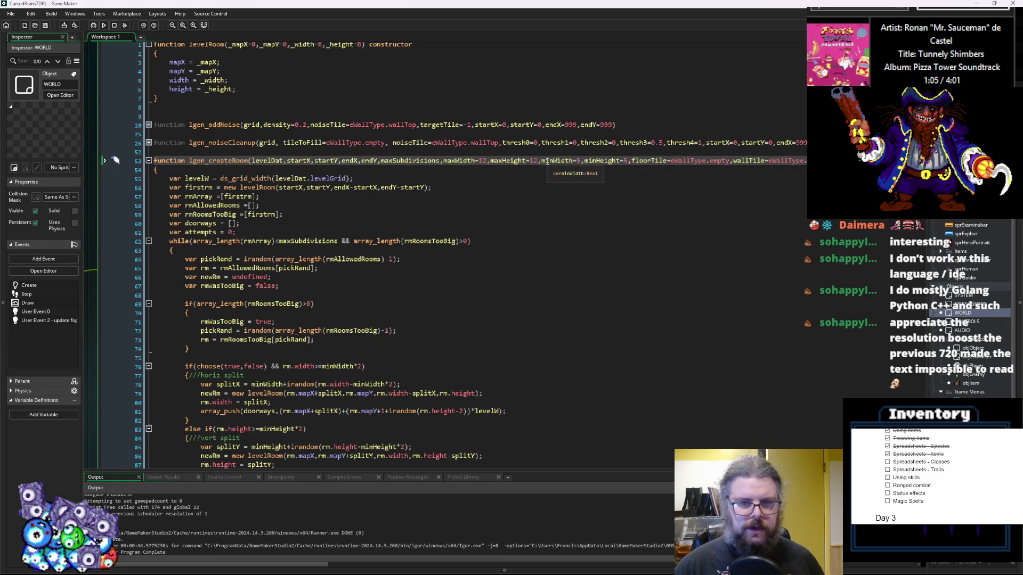
{"action": "key", "text": "BackSpace"}
{"action": "type", "text": "0"}
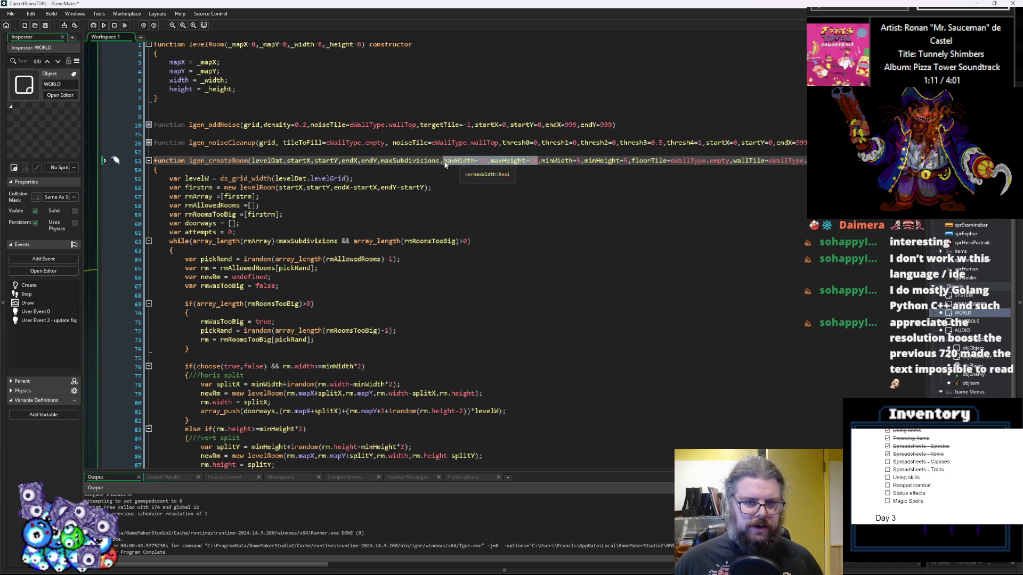
{"action": "key", "text": "Down"}
{"action": "key", "text": "Down"}
{"action": "left_click", "coordinate": [506, 160]}
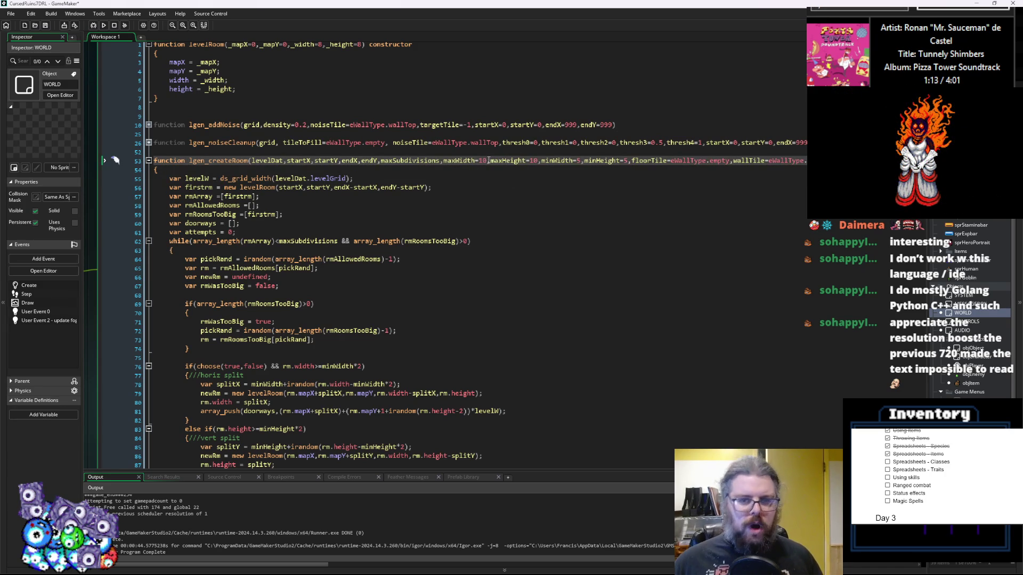
{"action": "left_click", "coordinate": [603, 160]}
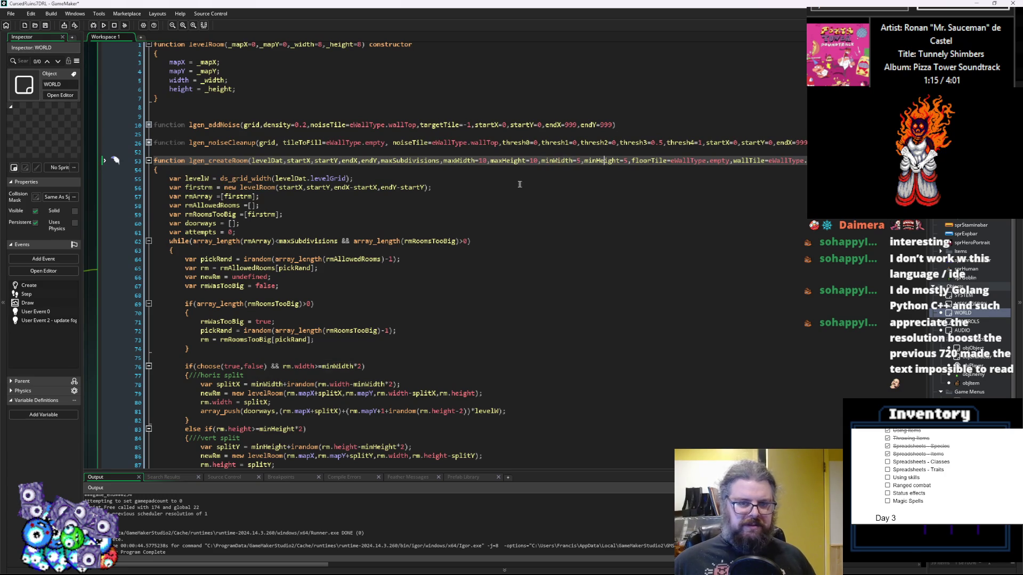
{"action": "double_click", "coordinate": [533, 161]}
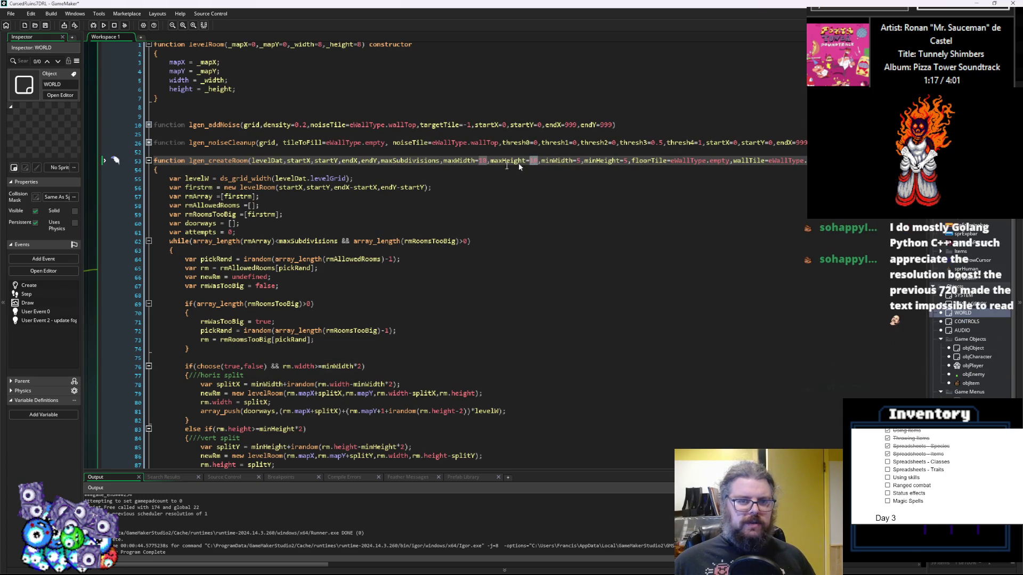
{"action": "left_click", "coordinate": [46, 25]}
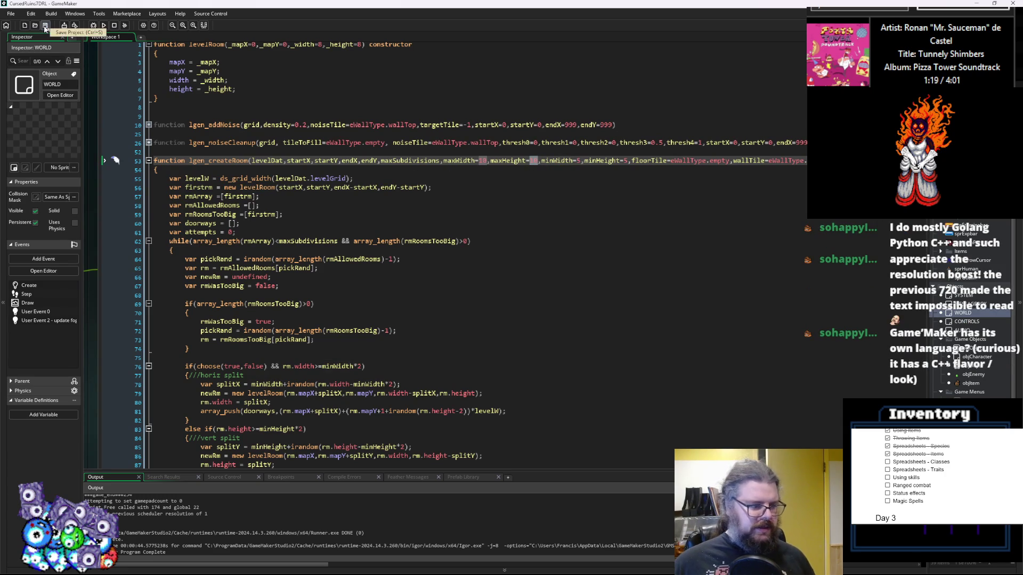
- Run the game and start a new game to test level generation
{"action": "left_click", "coordinate": [225, 197]}
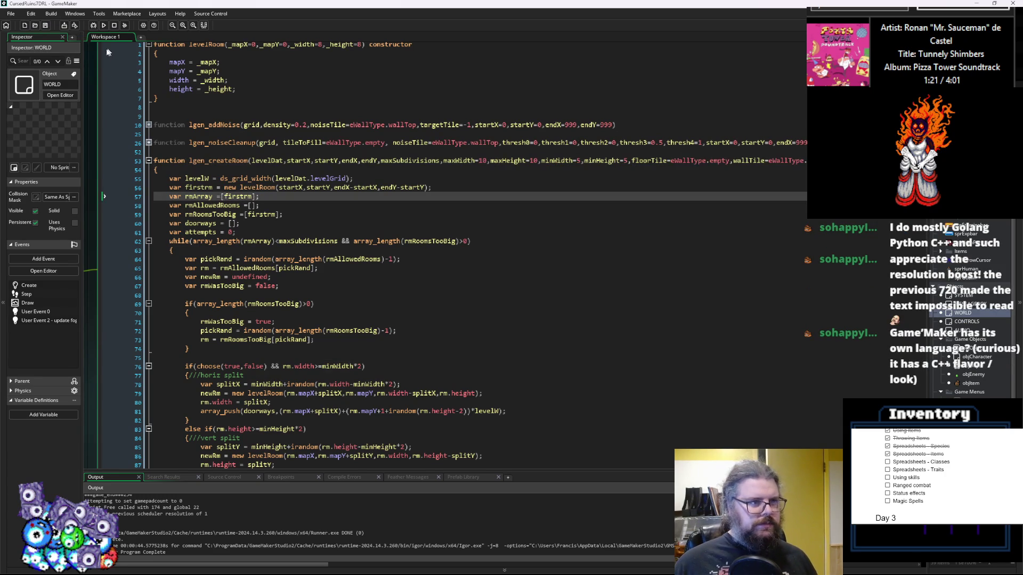
{"action": "left_click", "coordinate": [95, 25]}
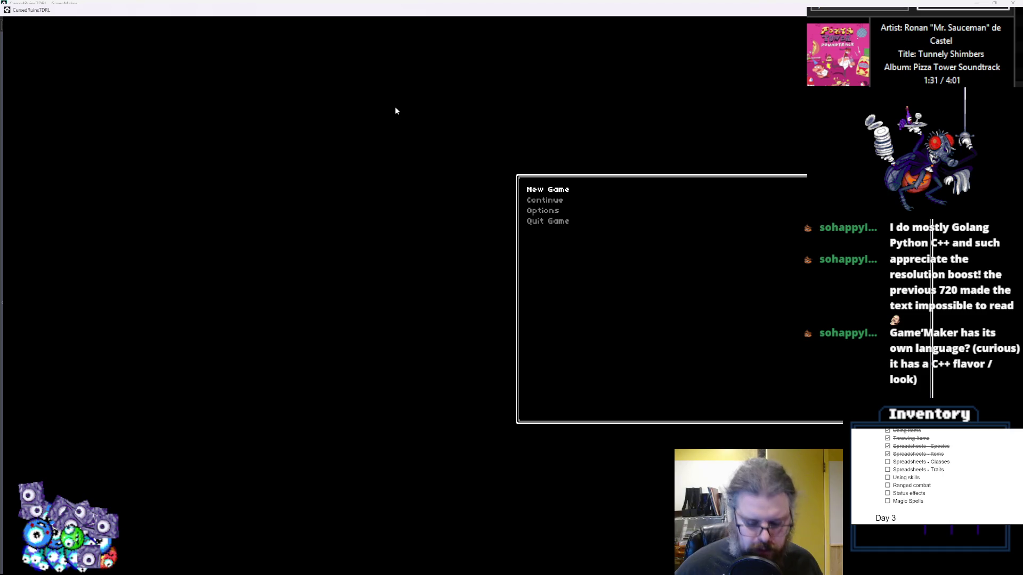
{"action": "key", "text": "Return"}
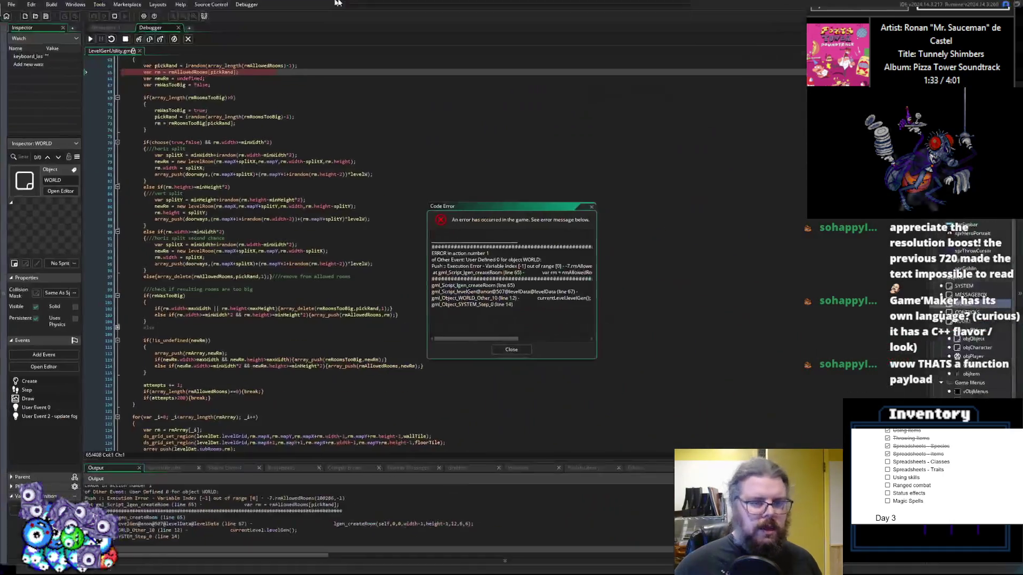
{"action": "scroll", "coordinate": [253, 191], "scroll_direction": "up", "scroll_amount": 4}
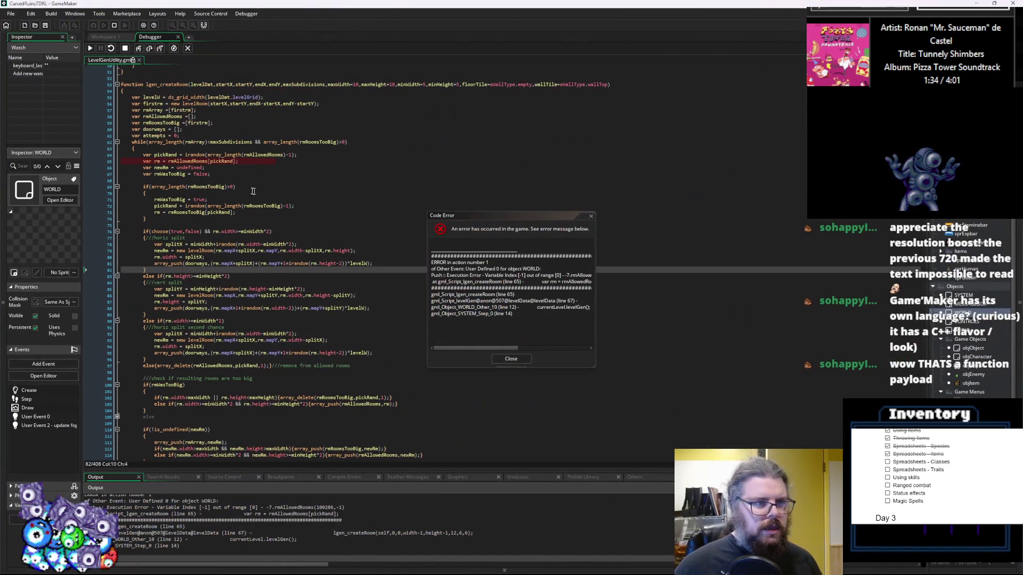
- Inspect the rmAllowedRooms[pickRand] out-of-range error on line 65, dismiss it, and stop the game
{"action": "left_click", "coordinate": [208, 161]}
{"action": "scroll", "coordinate": [232, 205], "scroll_direction": "up", "scroll_amount": 3}
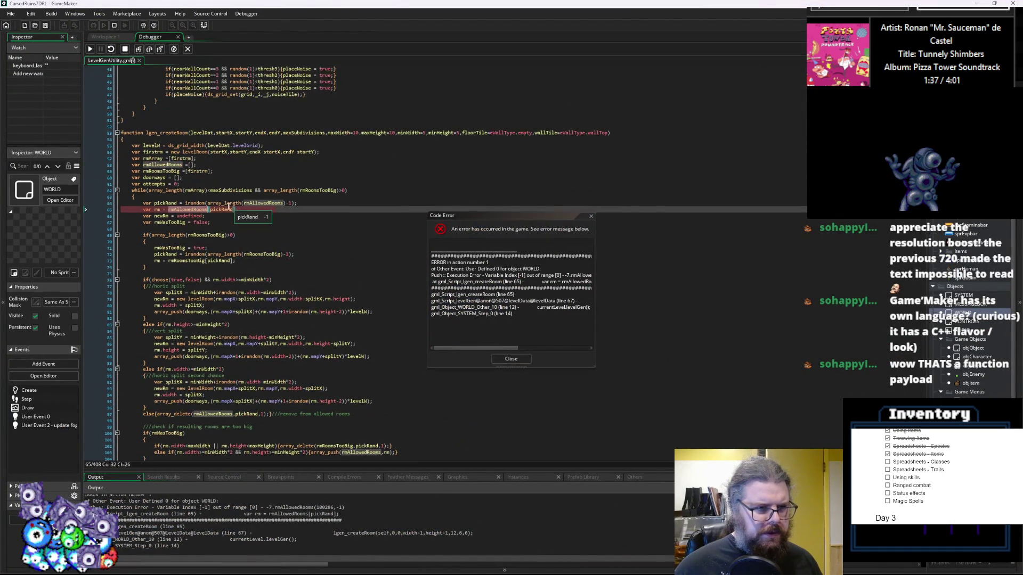
{"action": "left_click", "coordinate": [221, 210]}
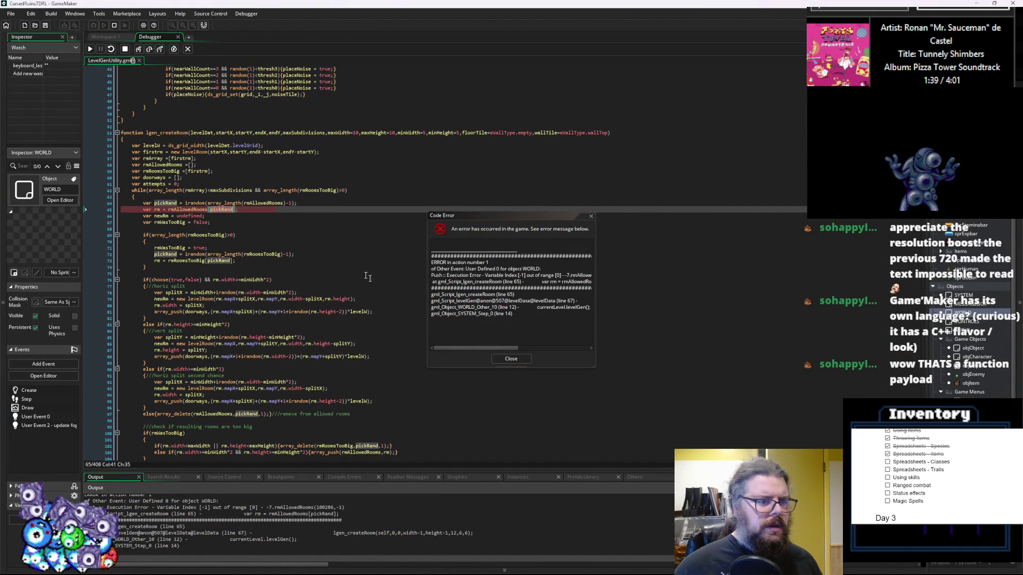
{"action": "left_click", "coordinate": [511, 358]}
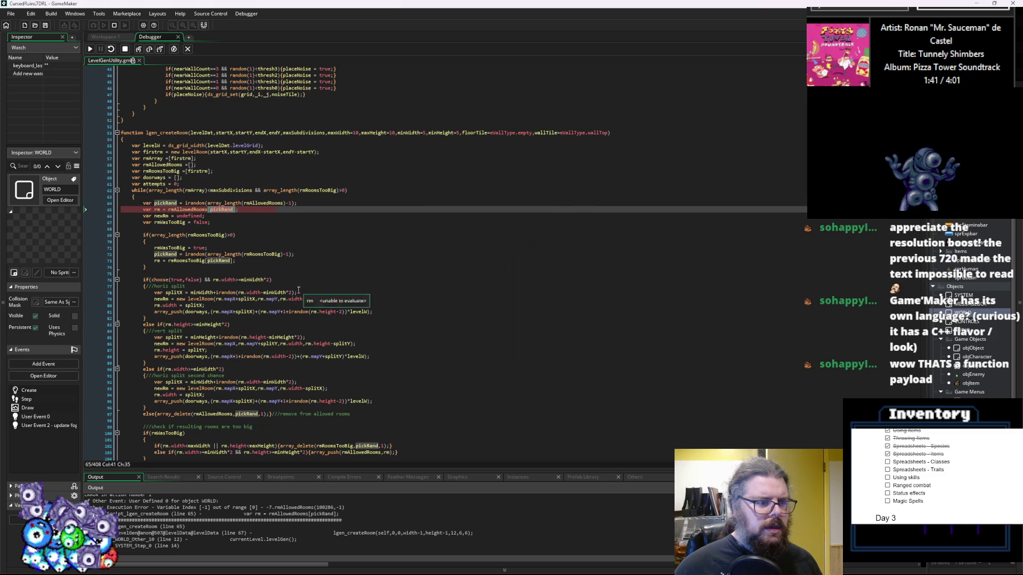
{"action": "left_click", "coordinate": [125, 49]}
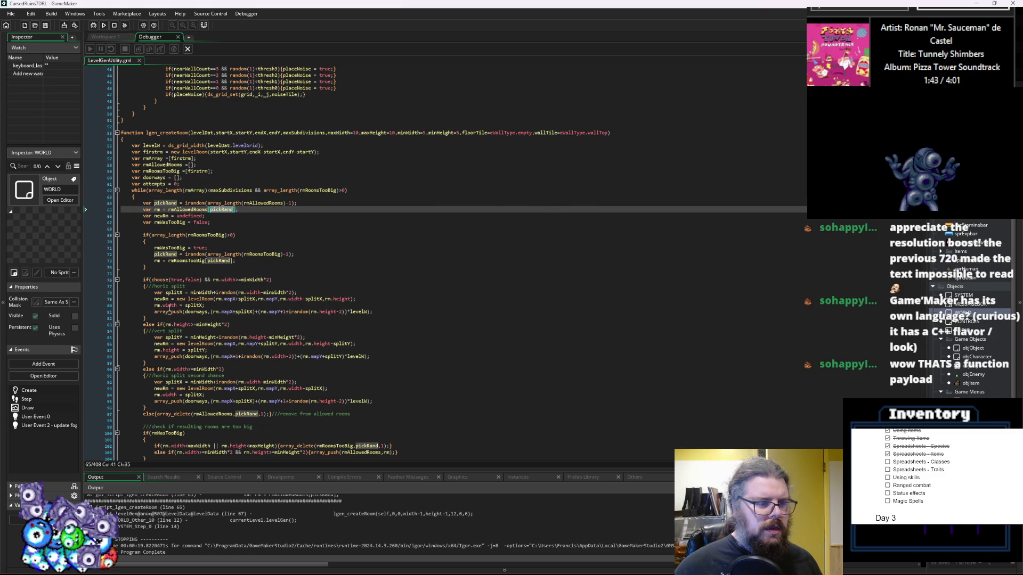
- Add an empty else { } block after the rmRoomsTooBig branch
{"action": "left_click", "coordinate": [164, 267]}
{"action": "key", "text": "Return"}
{"action": "type", "text": "else"}
{"action": "key", "text": "Return"}
{"action": "type", "text": "{"}
{"action": "key", "text": "Return"}
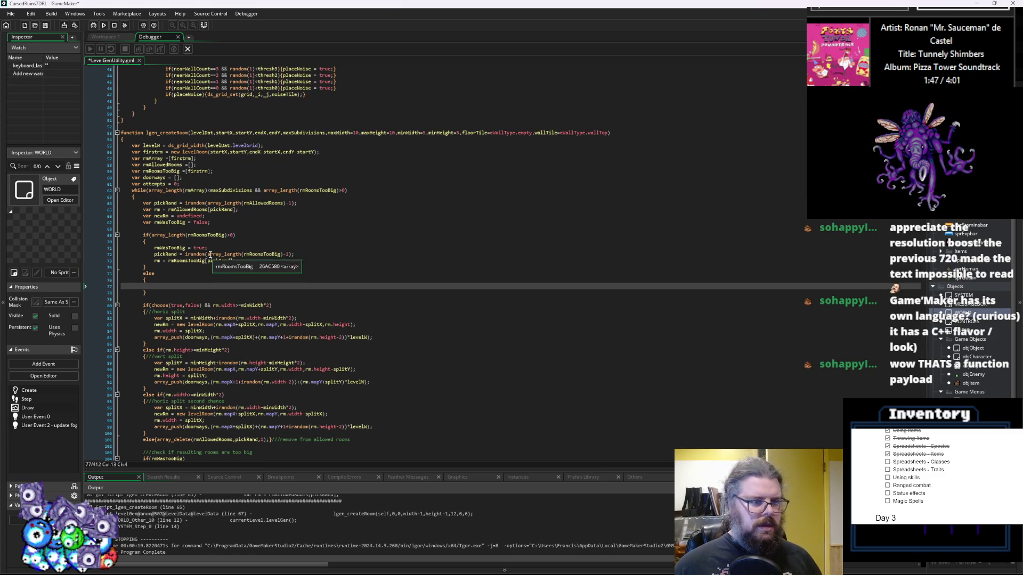
- Move the random room pick lines 64–67 into the else block and re-indent them
{"action": "left_click", "coordinate": [186, 203]}
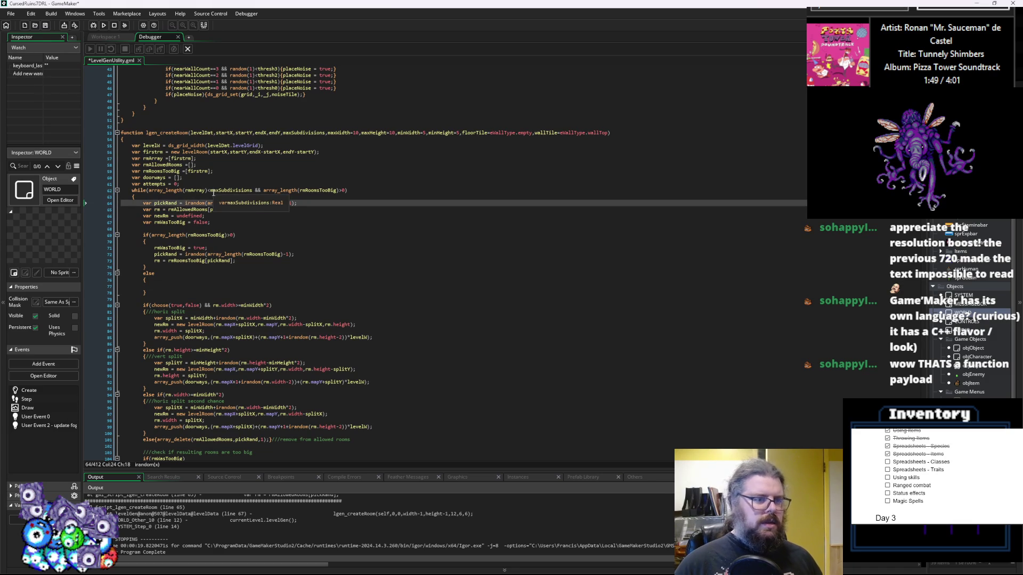
{"action": "type", "text": "//"}
{"action": "left_click_drag", "start_coordinate": [224, 225], "coordinate": [193, 205]}
{"action": "key", "text": "ctrl+x"}
{"action": "left_click", "coordinate": [166, 267]}
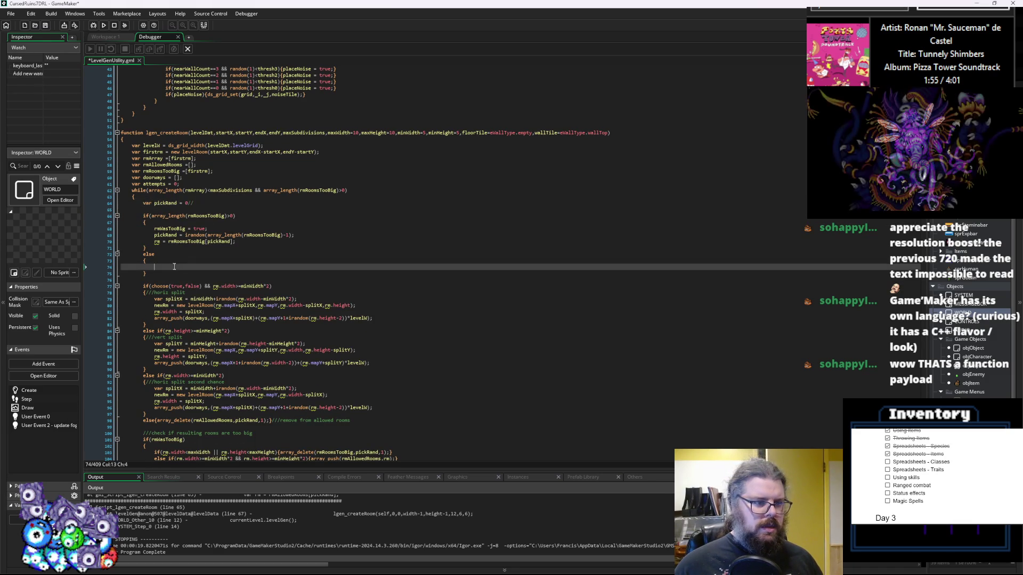
{"action": "key", "text": "ctrl+v"}
{"action": "key", "text": "Up"}
{"action": "key", "text": "Up"}
{"action": "key", "text": "Home"}
{"action": "key", "text": "Tab"}
{"action": "key", "text": "Down"}
{"action": "key", "text": "Home"}
{"action": "key", "text": "Tab"}
{"action": "key", "text": "Down"}
{"action": "key", "text": "Home"}
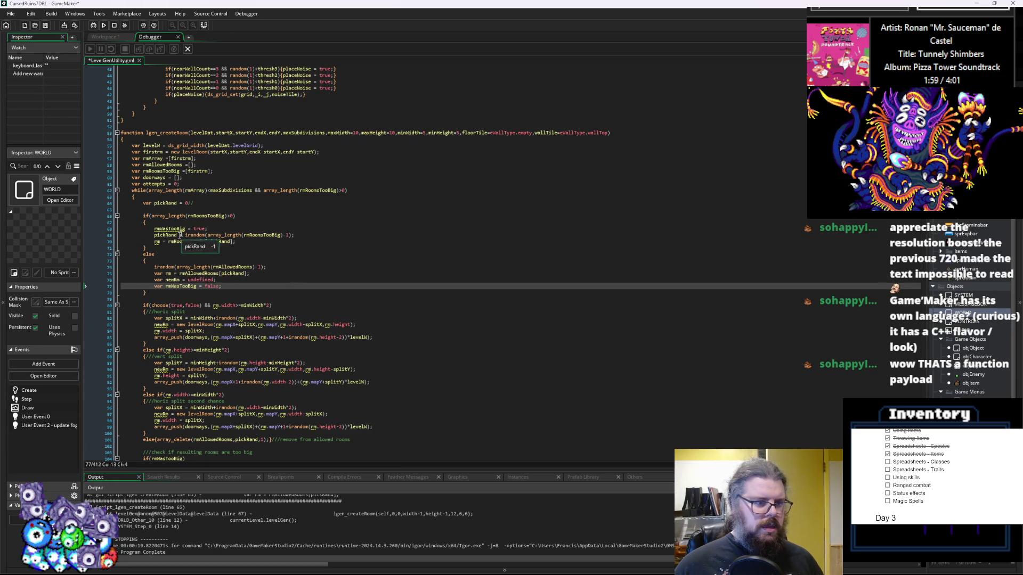
- Declare var rm = undefined; up front and turn the moved lines into plain pickRand and rm assignments
{"action": "left_click", "coordinate": [190, 210]}
{"action": "type", "text": "var rm = und"}
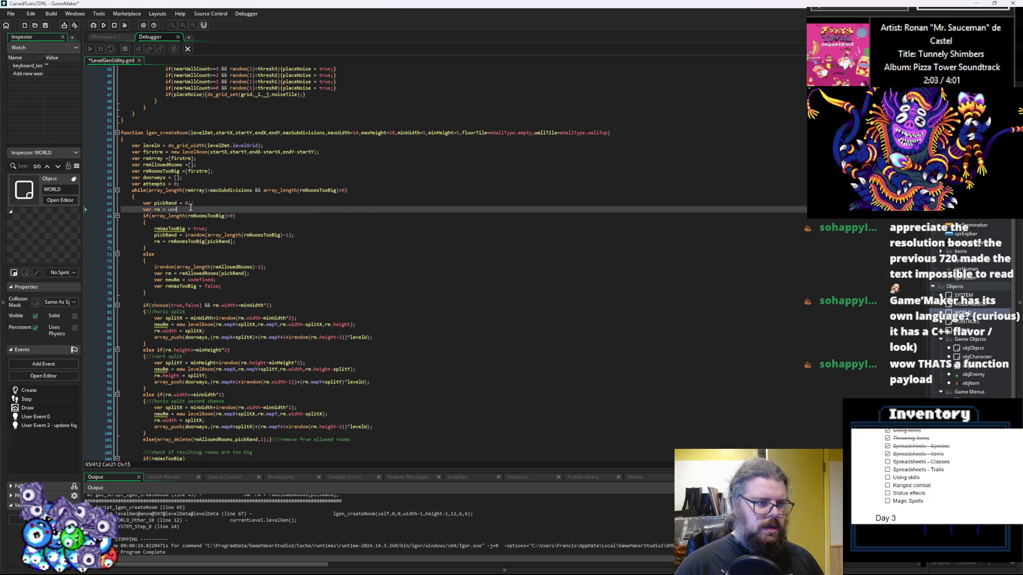
{"action": "type", "text": "efined;"}
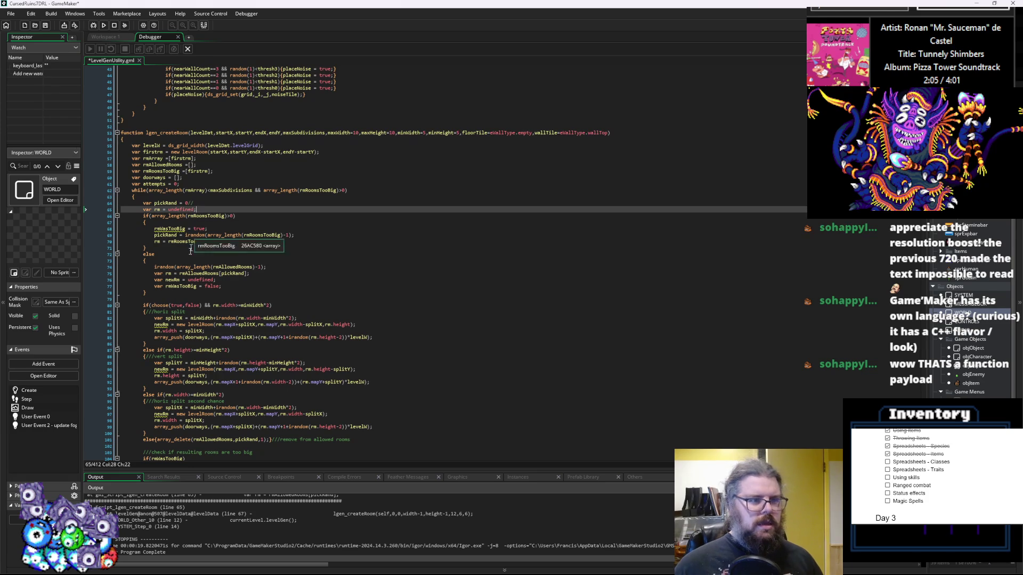
{"action": "left_click", "coordinate": [160, 274]}
{"action": "key", "text": "BackSpace"}
{"action": "key", "text": "BackSpace"}
{"action": "key", "text": "Delete"}
{"action": "key", "text": "Delete"}
{"action": "left_click", "coordinate": [177, 203]}
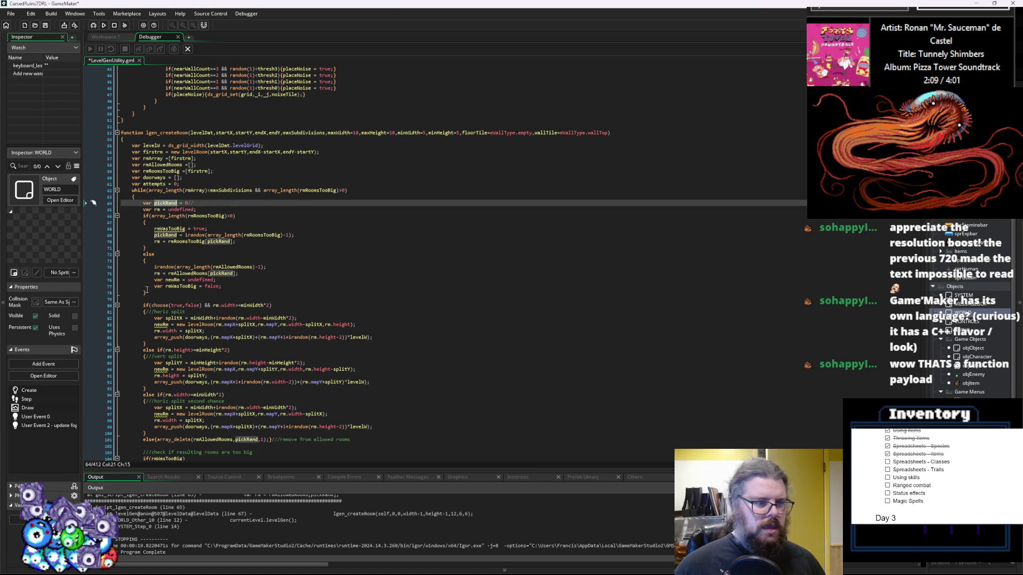
{"action": "left_click", "coordinate": [154, 267]}
{"action": "type", "text": "pickRand ="}
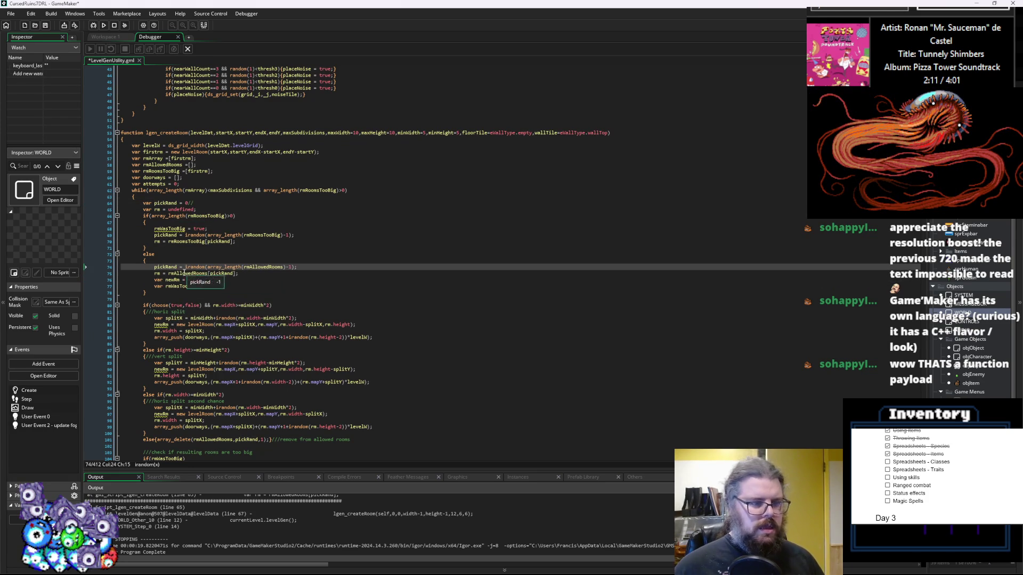
- Move the newRm and rmWasTooBig declarations up to sit after var rm
{"action": "left_click", "coordinate": [180, 281]}
{"action": "left_click", "coordinate": [234, 282]}
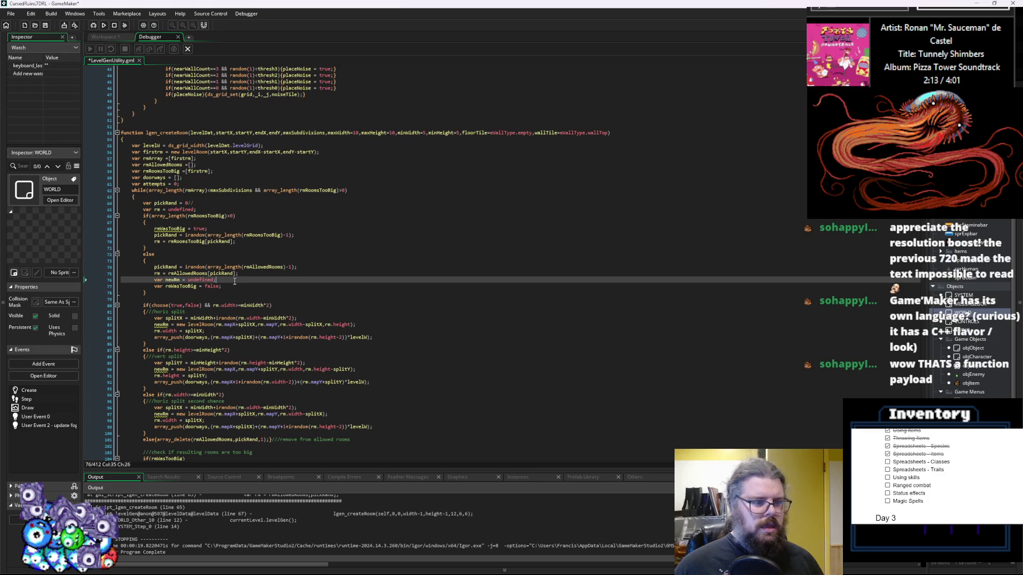
{"action": "left_click_drag", "start_coordinate": [232, 286], "coordinate": [154, 280]}
{"action": "key", "text": "BackSpace"}
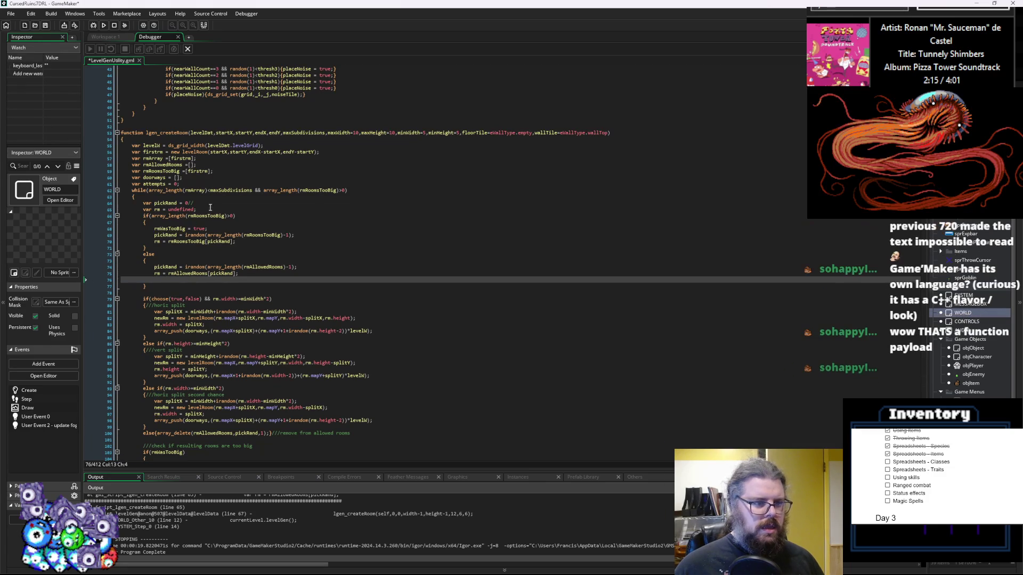
{"action": "left_click", "coordinate": [211, 207]}
{"action": "key", "text": "Return"}
{"action": "key", "text": "ctrl+v"}
{"action": "key", "text": "Up"}
{"action": "key", "text": "Up"}
{"action": "key", "text": "Up"}
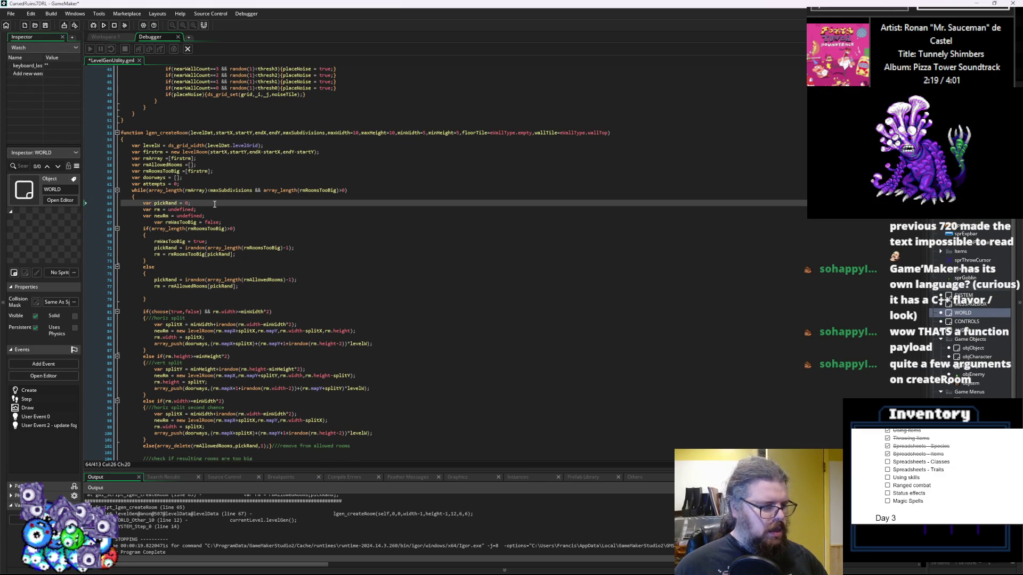
- Add a blank line after the rmWasTooBig declaration
{"action": "scroll", "coordinate": [215, 204], "scroll_direction": "down", "scroll_amount": 1}
{"action": "left_click", "coordinate": [211, 238]}
{"action": "scroll", "coordinate": [211, 238], "scroll_direction": "up", "scroll_amount": 4}
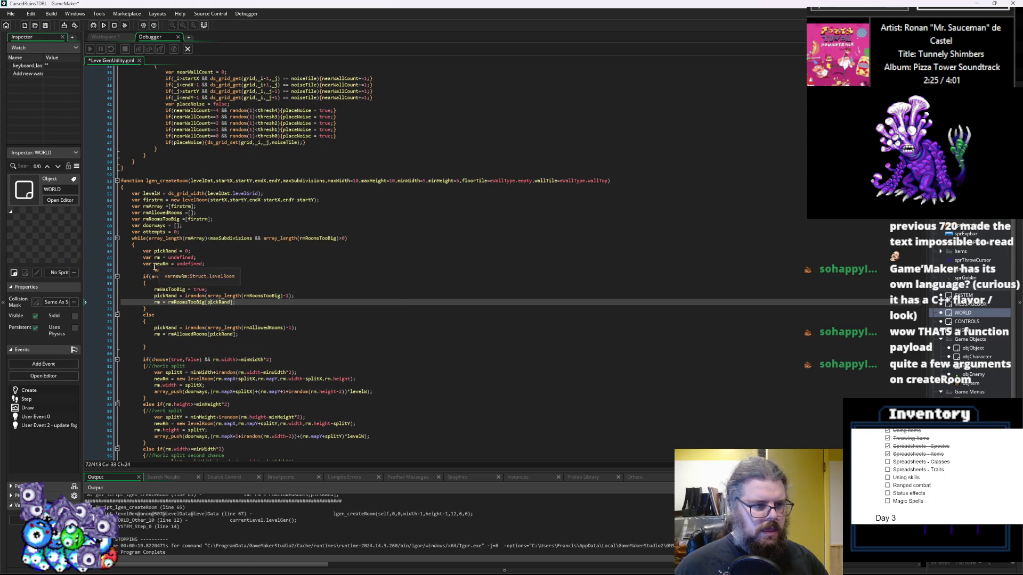
{"action": "left_click", "coordinate": [144, 270]}
{"action": "key", "text": "End"}
{"action": "key", "text": "Return"}
- Remove the stray empty line 79
{"action": "scroll", "coordinate": [255, 287], "scroll_direction": "down", "scroll_amount": 3}
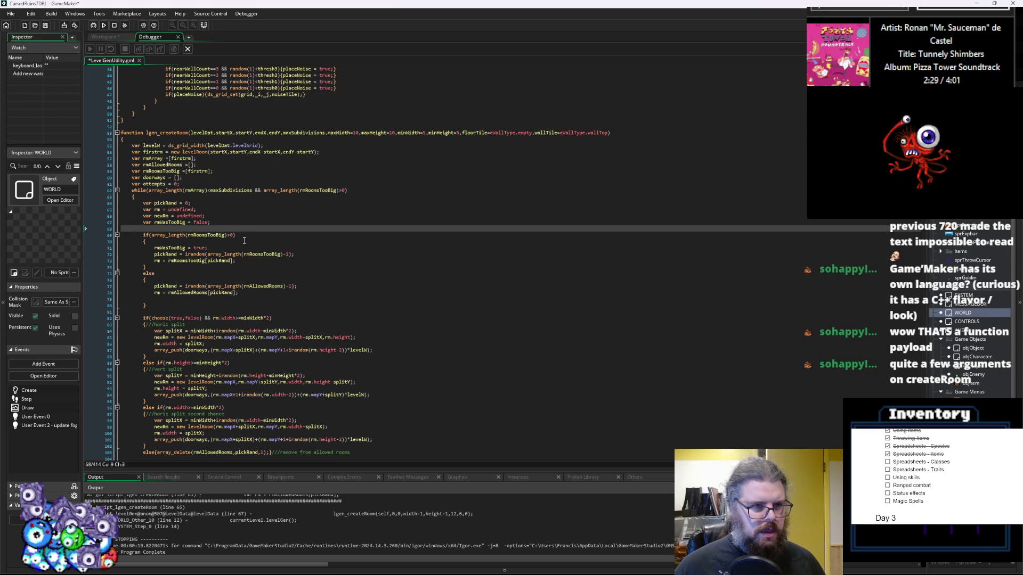
{"action": "scroll", "coordinate": [243, 245], "scroll_direction": "down", "scroll_amount": 1}
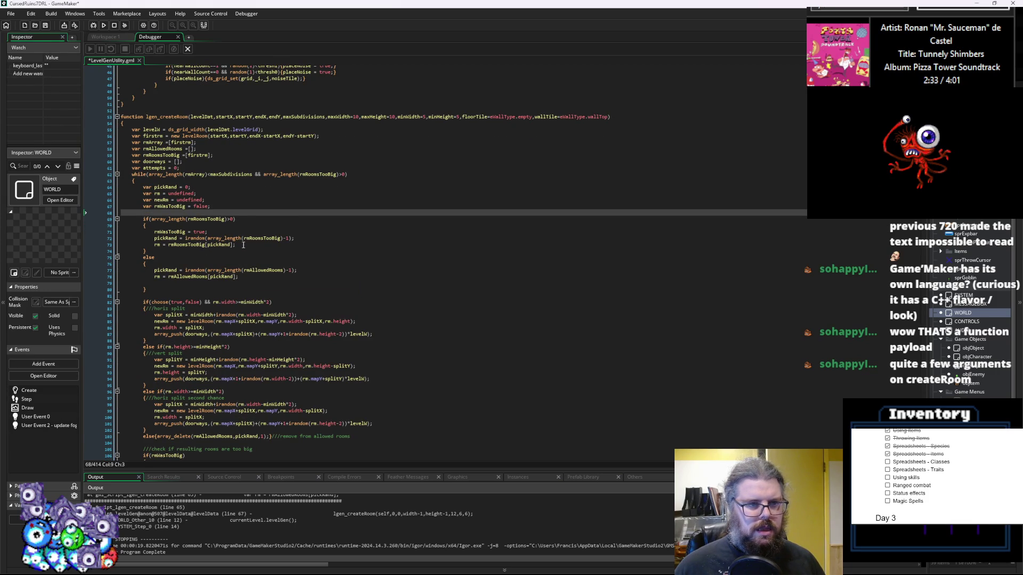
{"action": "scroll", "coordinate": [242, 245], "scroll_direction": "up", "scroll_amount": 2}
{"action": "scroll", "coordinate": [243, 245], "scroll_direction": "down", "scroll_amount": 3}
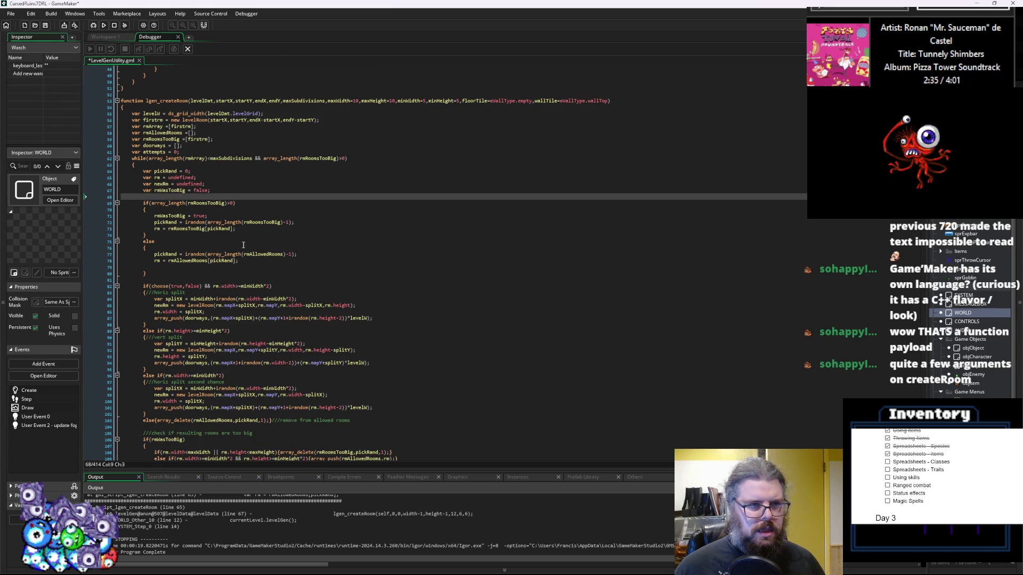
{"action": "scroll", "coordinate": [243, 245], "scroll_direction": "up", "scroll_amount": 2}
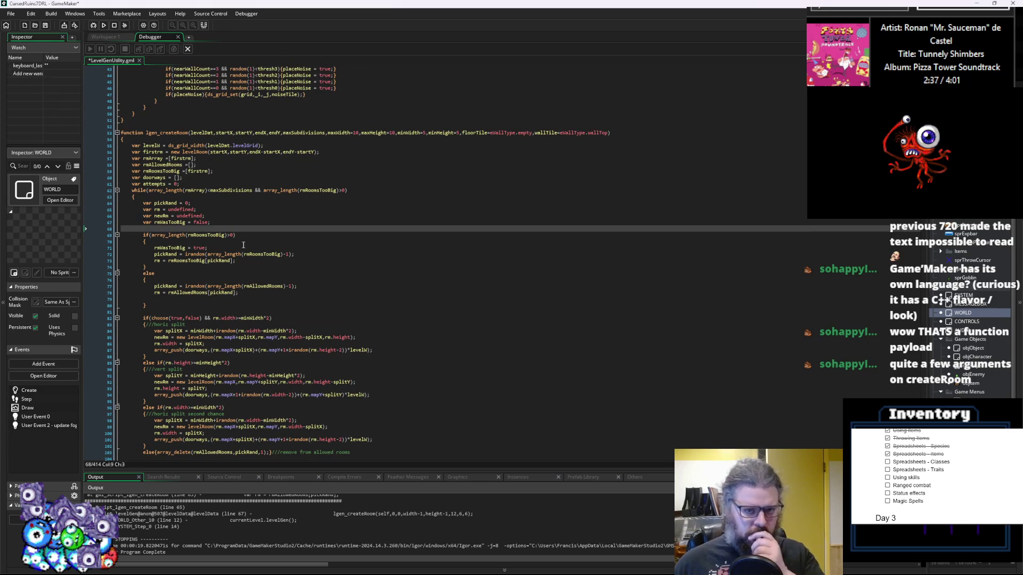
{"action": "scroll", "coordinate": [243, 245], "scroll_direction": "down", "scroll_amount": 4}
{"action": "left_click", "coordinate": [199, 236]}
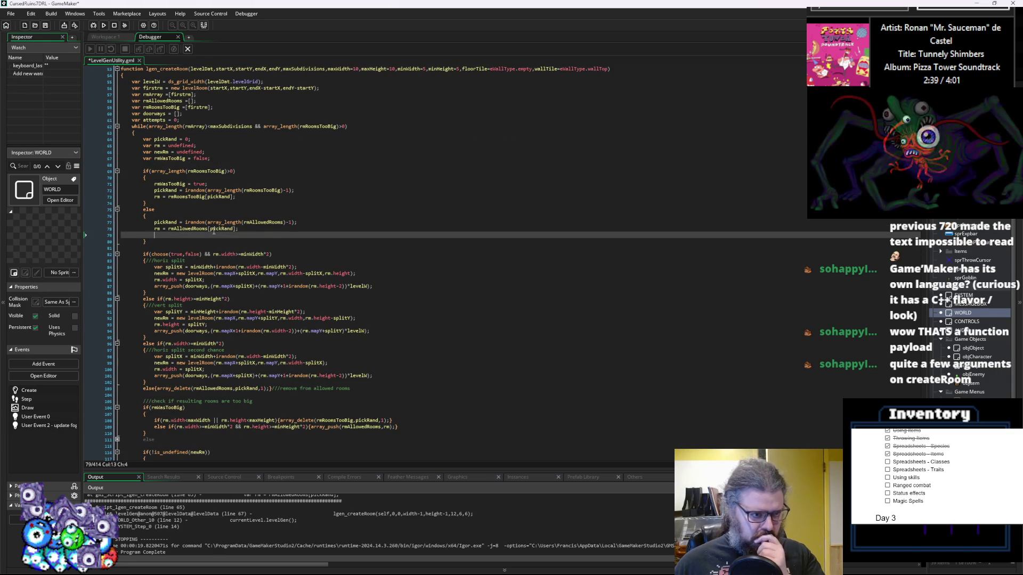
{"action": "key", "text": "BackSpace"}
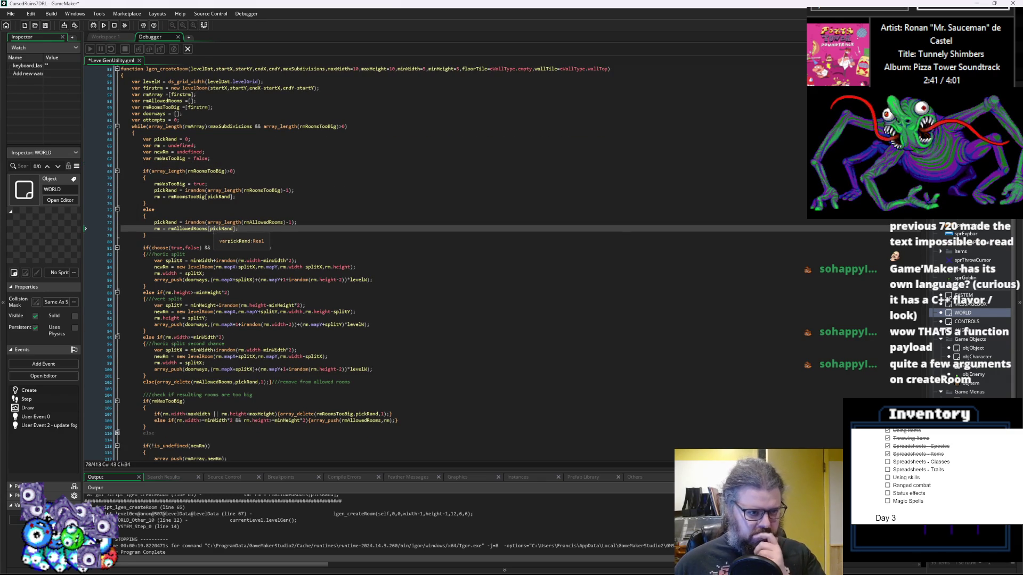
- Review where rmRoomsTooBig and pickRand are used, then save LevelGenUtility
{"action": "scroll", "coordinate": [214, 231], "scroll_direction": "up", "scroll_amount": 2}
{"action": "left_click", "coordinate": [211, 204]}
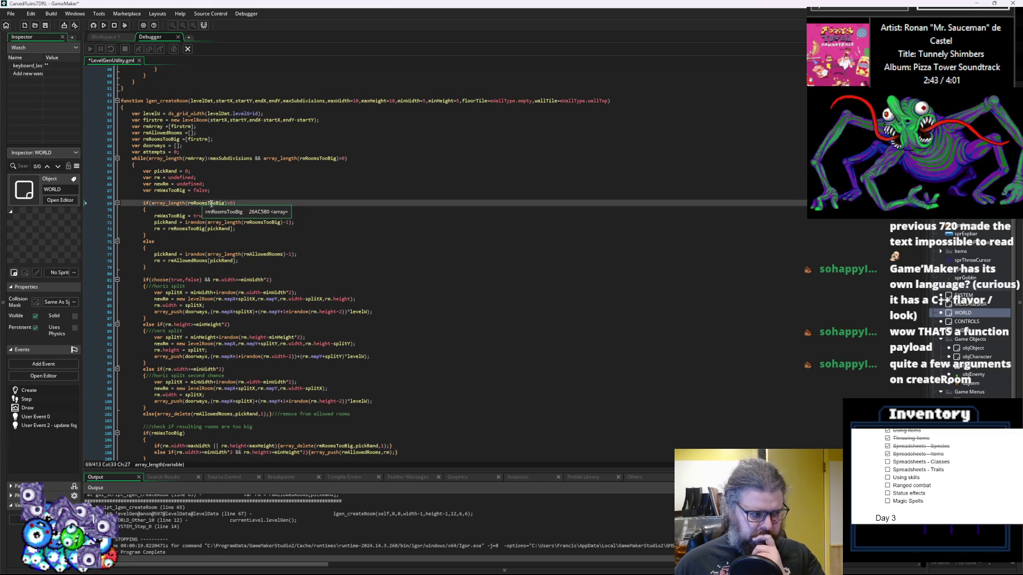
{"action": "double_click", "coordinate": [211, 203]}
{"action": "left_click", "coordinate": [207, 247]}
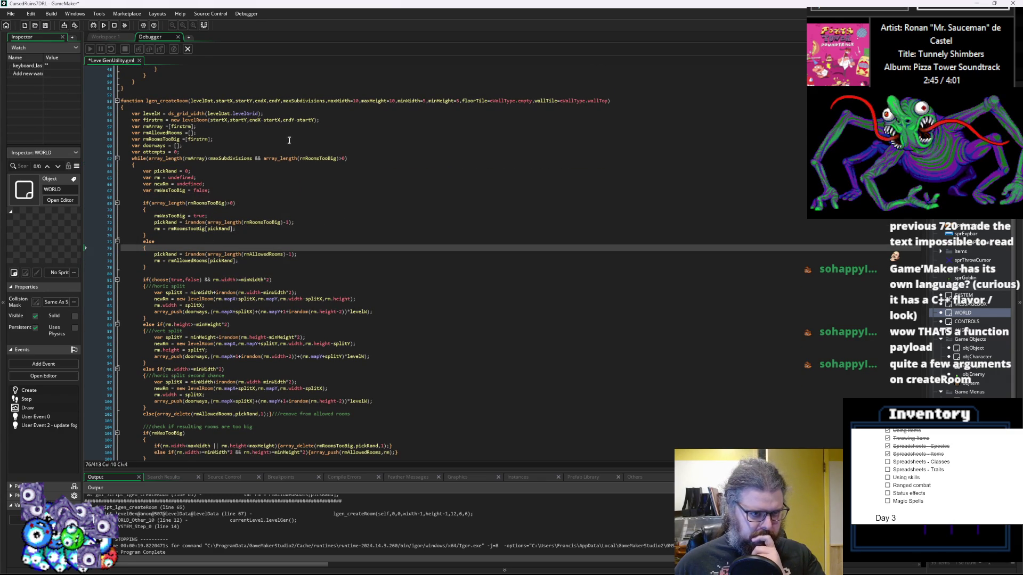
{"action": "double_click", "coordinate": [326, 158]}
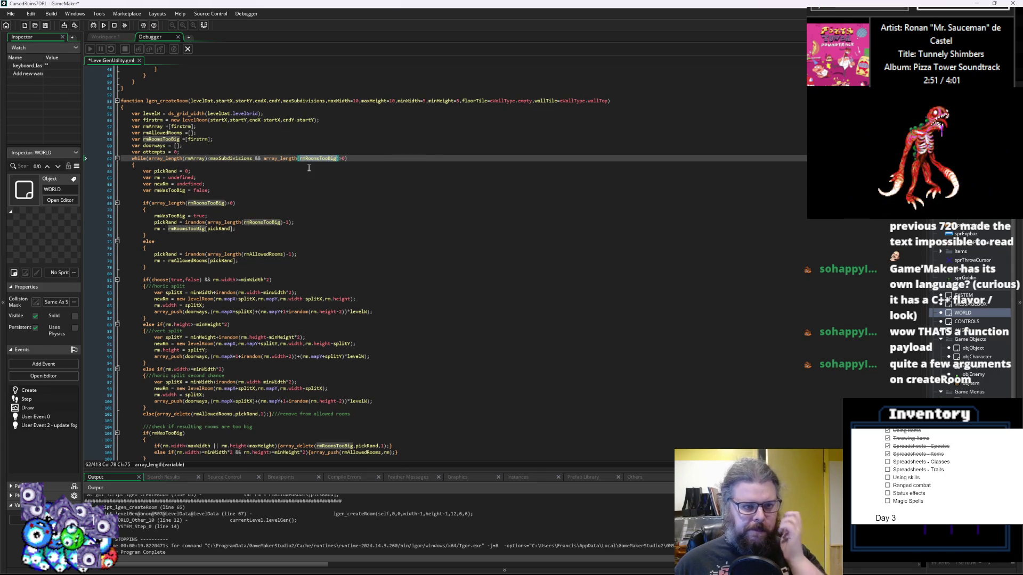
{"action": "left_click", "coordinate": [204, 261]}
{"action": "double_click", "coordinate": [220, 229]}
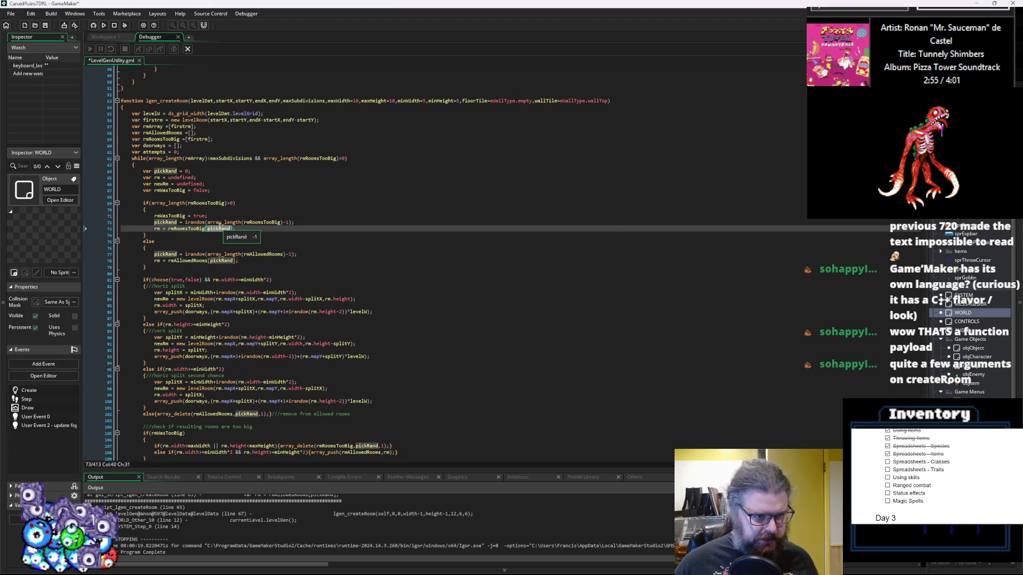
{"action": "left_click", "coordinate": [238, 260]}
{"action": "scroll", "coordinate": [238, 260], "scroll_direction": "down", "scroll_amount": 3}
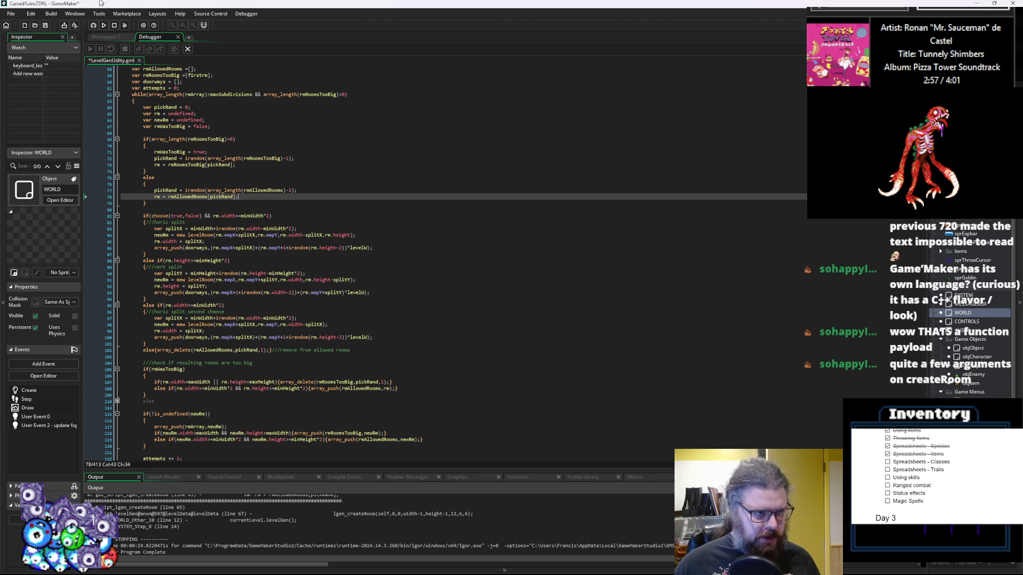
{"action": "left_click", "coordinate": [46, 25]}
- Begin an if(is_undefined(rm)) condition on line 80 below the room-picking block
{"action": "scroll", "coordinate": [305, 299], "scroll_direction": "up", "scroll_amount": 5}
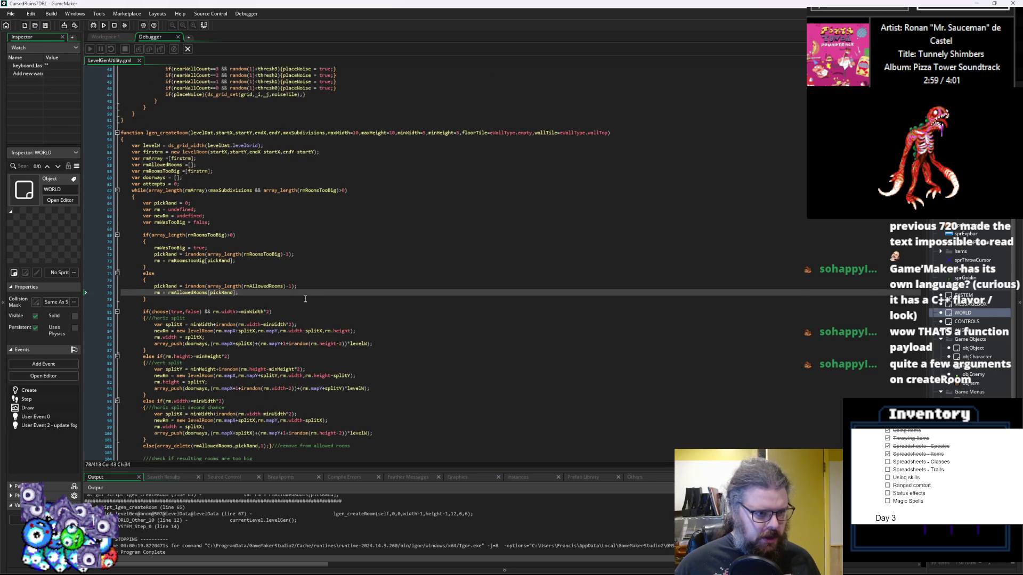
{"action": "double_click", "coordinate": [264, 286]}
{"action": "key", "text": "ctrl+c"}
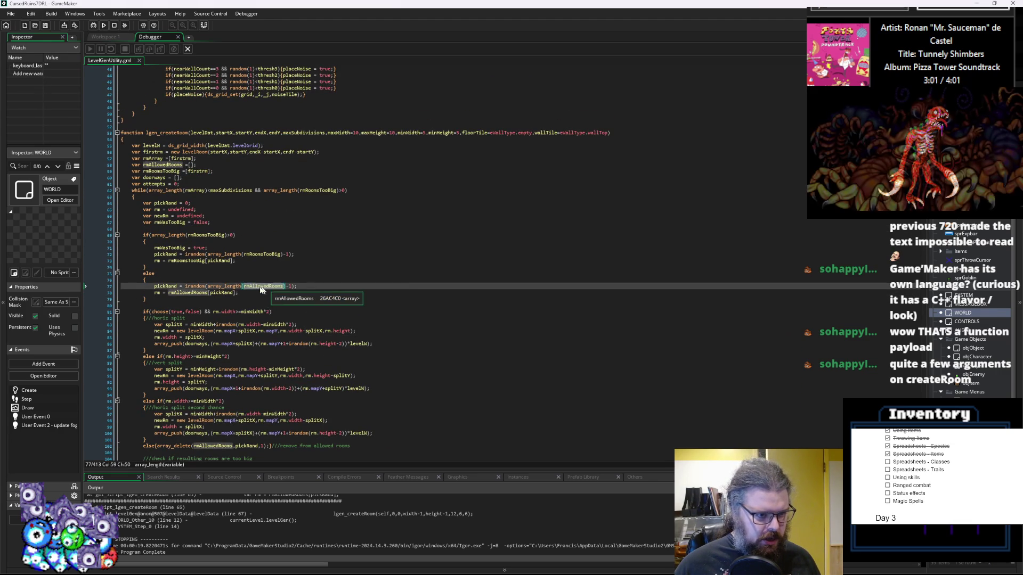
{"action": "double_click", "coordinate": [171, 286]}
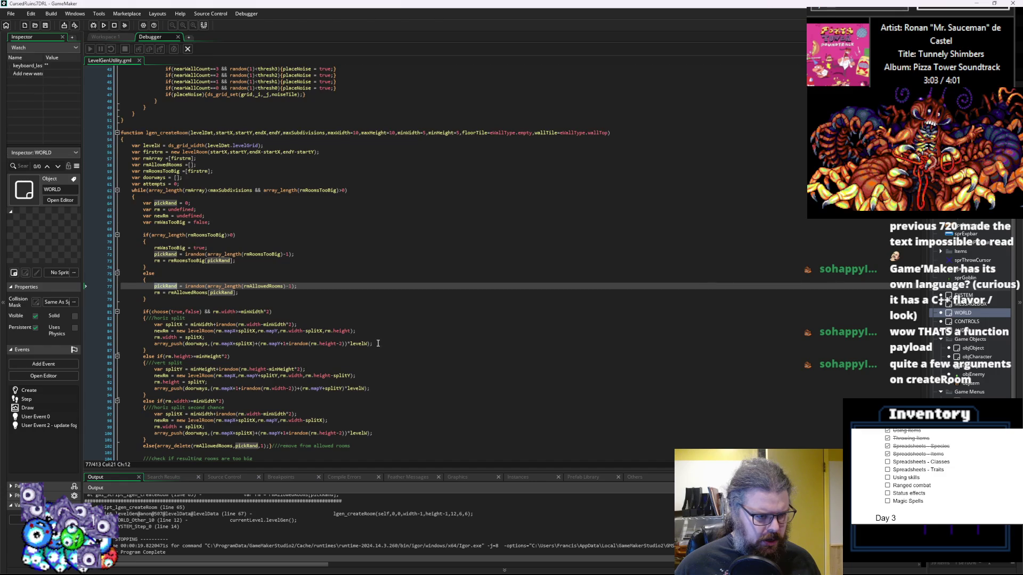
{"action": "left_click", "coordinate": [223, 313]}
{"action": "key", "text": "Up"}
{"action": "key", "text": "Up"}
{"action": "left_click", "coordinate": [222, 315]}
{"action": "left_click", "coordinate": [223, 304]}
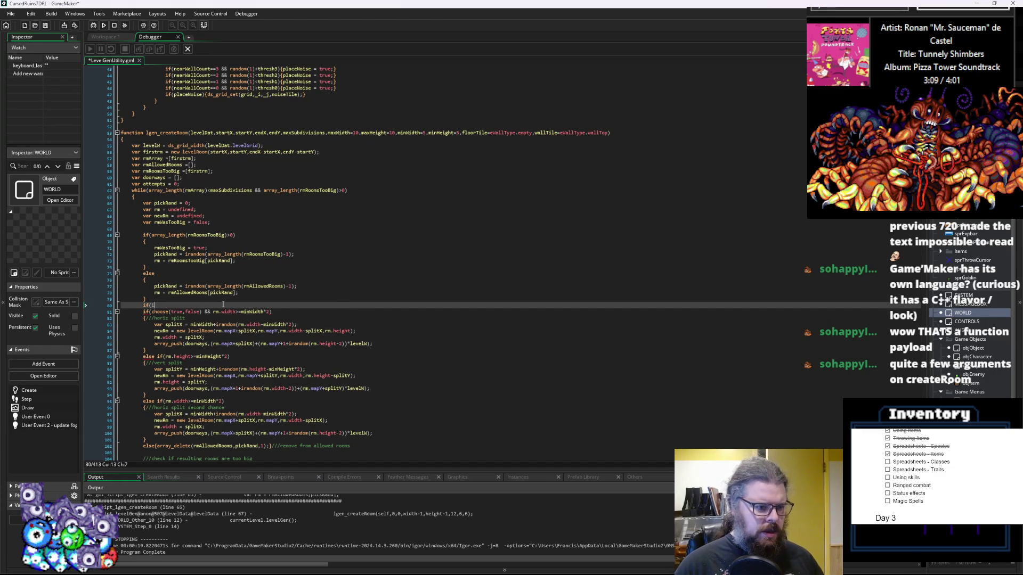
{"action": "type", "text": "s_undefined(rm"}
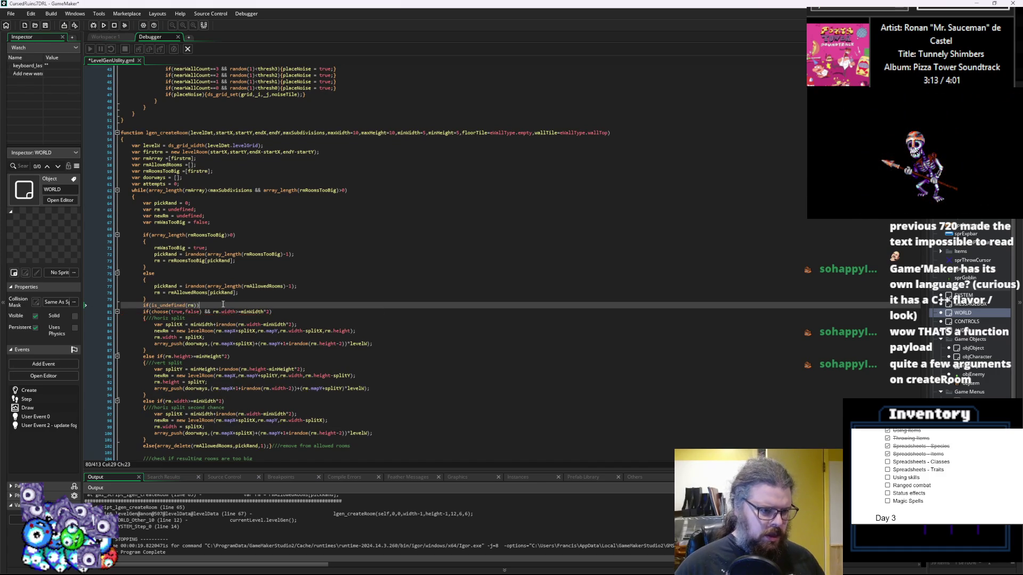
{"action": "type", "text": "))"}
- Complete the condition as if(!is_undefined(rm))
{"action": "key", "text": "Return"}
{"action": "scroll", "coordinate": [223, 304], "scroll_direction": "down", "scroll_amount": 4}
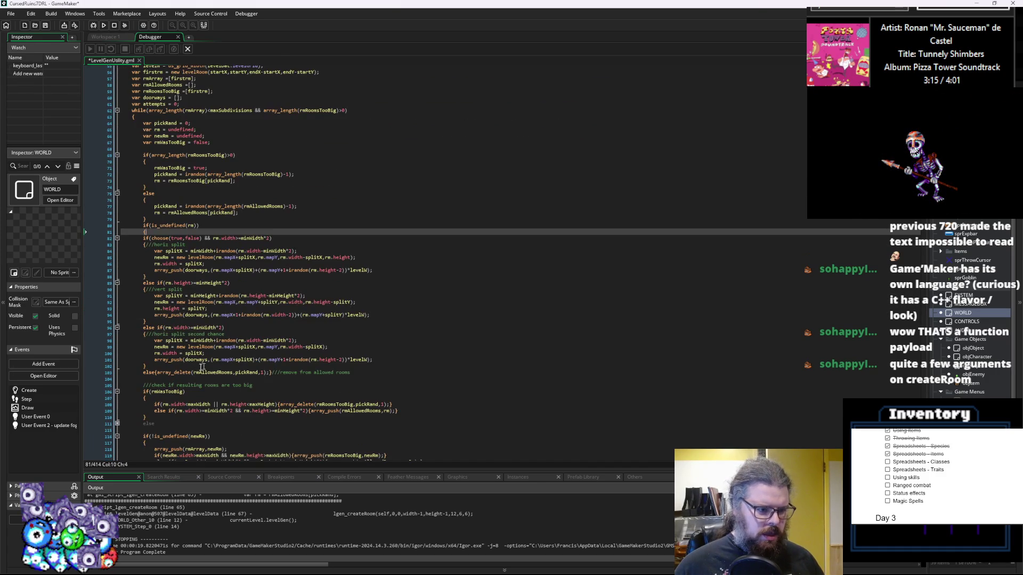
{"action": "scroll", "coordinate": [188, 381], "scroll_direction": "down", "scroll_amount": 3}
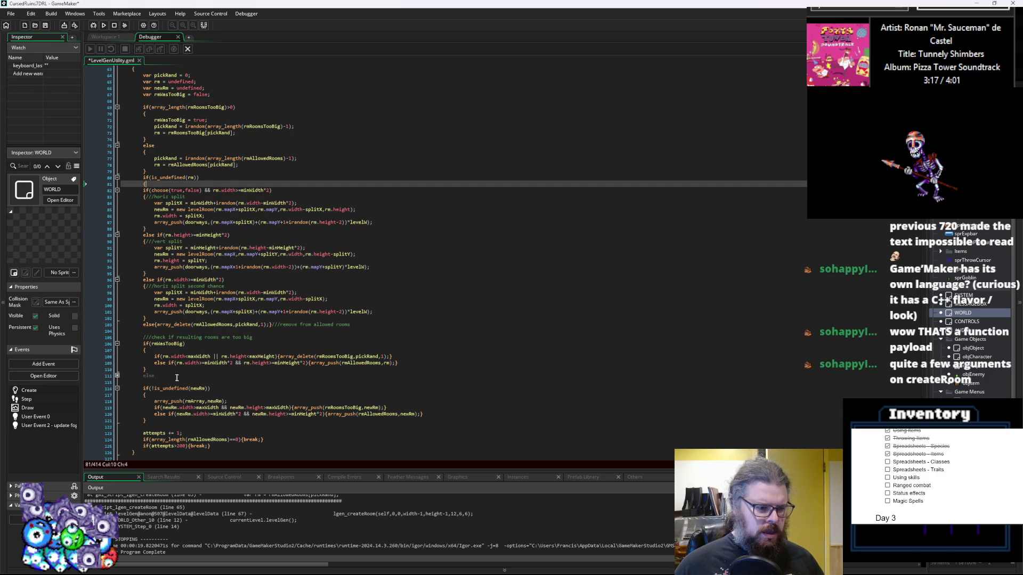
{"action": "left_click", "coordinate": [174, 332]}
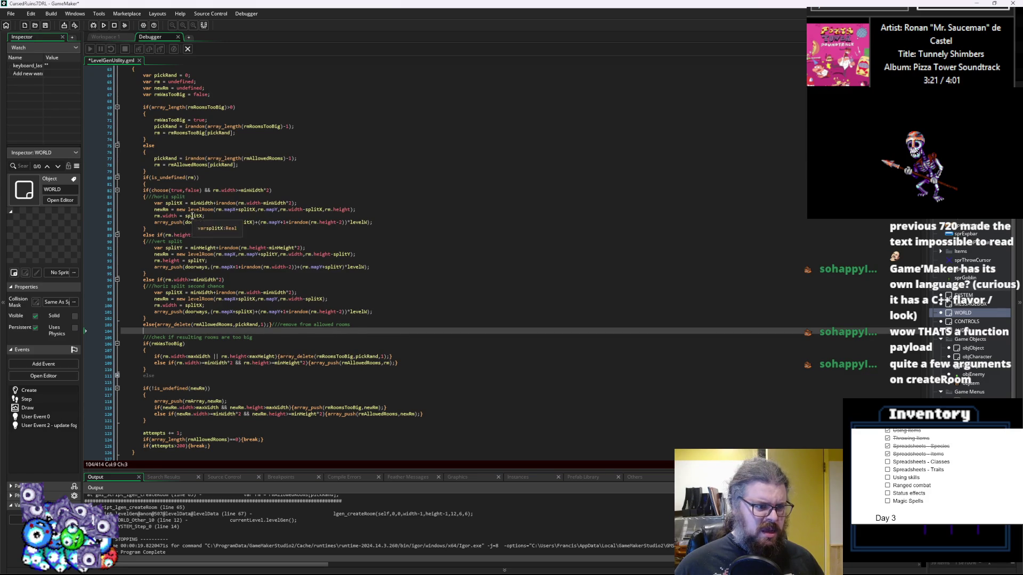
{"action": "scroll", "coordinate": [186, 327], "scroll_direction": "up", "scroll_amount": 1}
{"action": "left_click", "coordinate": [151, 194]}
{"action": "type", "text": "!"}
- Add else{break;} after line 125 and indent the splitting code on lines 81–125
{"action": "scroll", "coordinate": [158, 342], "scroll_direction": "down", "scroll_amount": 2}
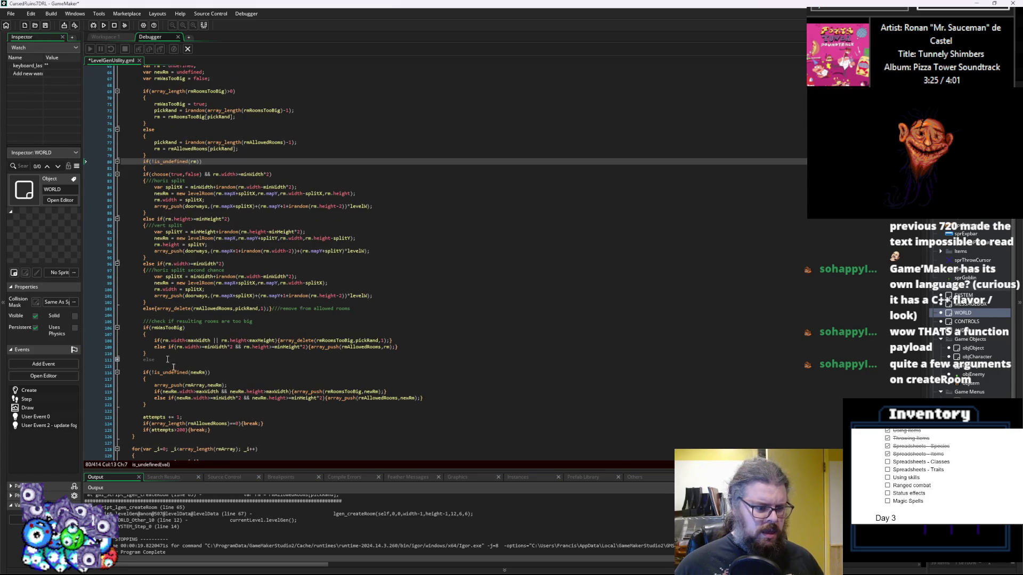
{"action": "left_click", "coordinate": [220, 431]}
{"action": "key", "text": "Return"}
{"action": "key", "text": "Return"}
{"action": "type", "text": "e"}
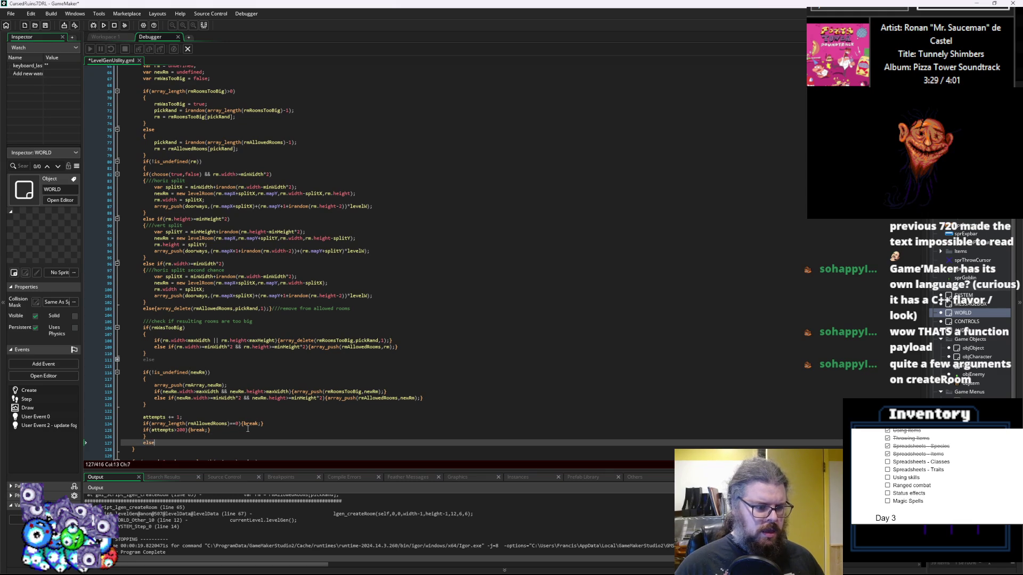
{"action": "type", "text": "{break;"}
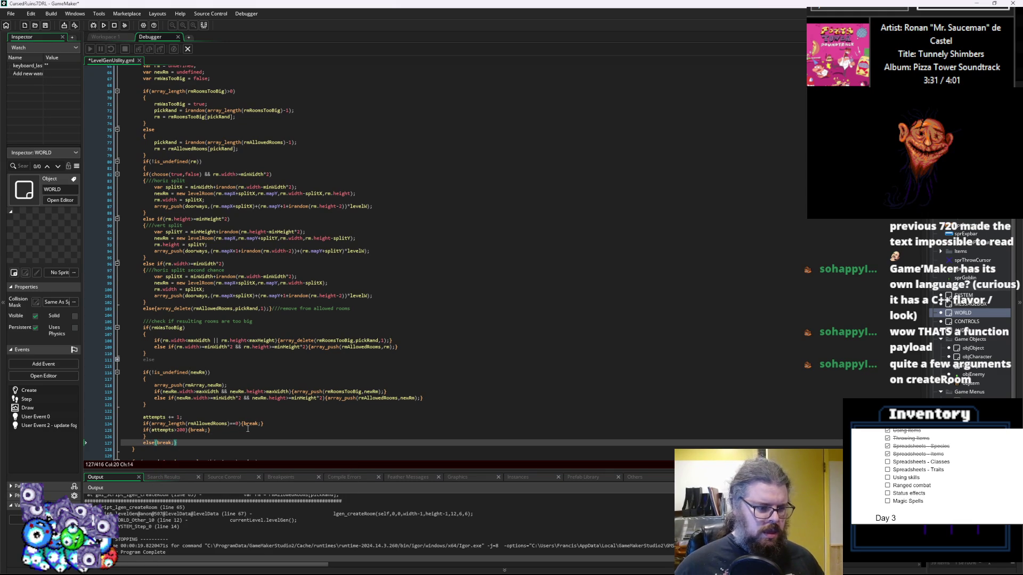
{"action": "mouse_move", "coordinate": [246, 429]}
{"action": "left_mouse_down"}
{"action": "mouse_move", "coordinate": [123, 372]}
{"action": "mouse_move", "coordinate": [122, 169]}
{"action": "left_mouse_up"}
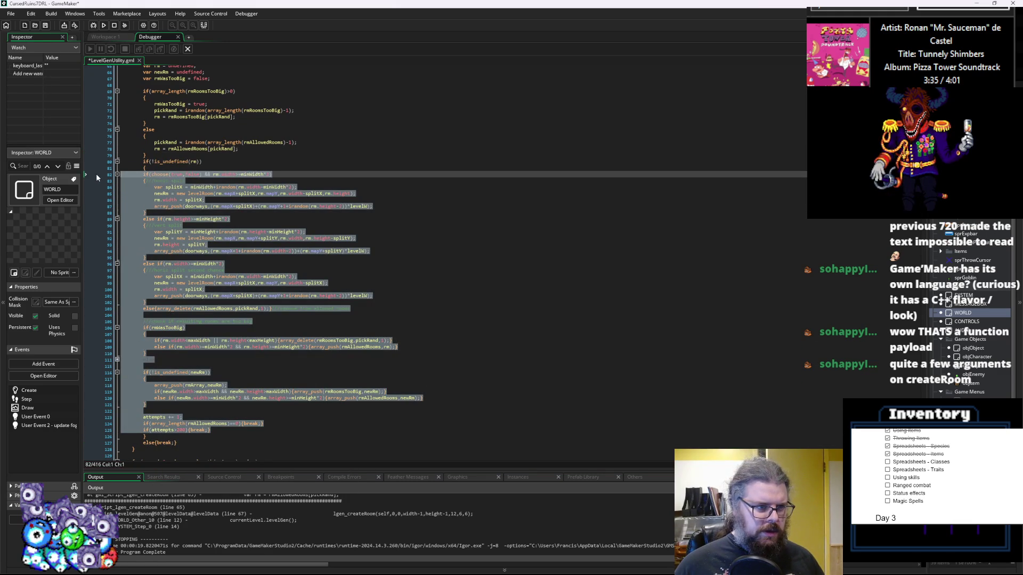
{"action": "key", "text": "Tab"}
- Add a blank line after the room-picking else block
{"action": "left_click", "coordinate": [256, 143]}
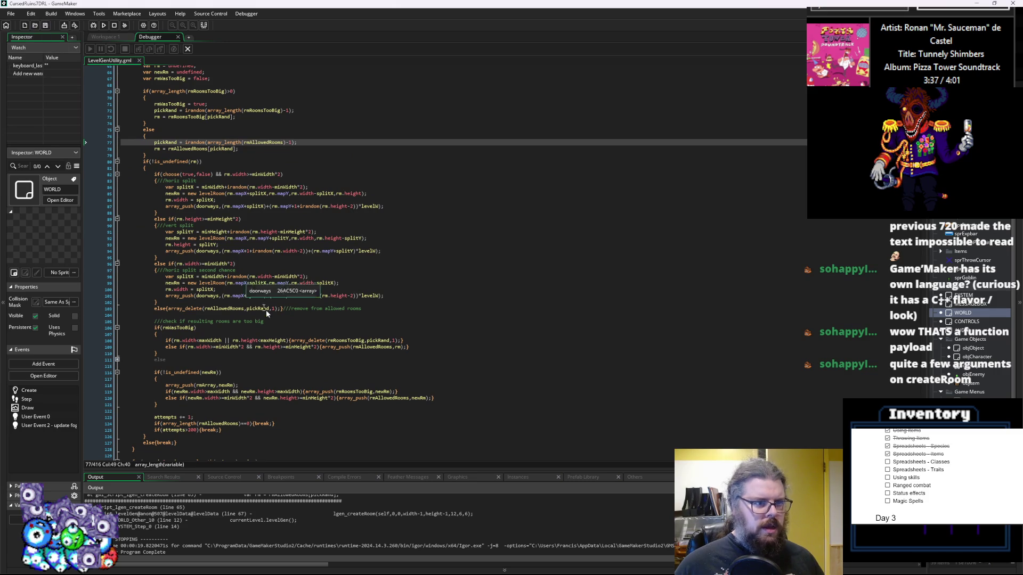
{"action": "scroll", "coordinate": [200, 162], "scroll_direction": "up", "scroll_amount": 2}
{"action": "left_click", "coordinate": [246, 183]}
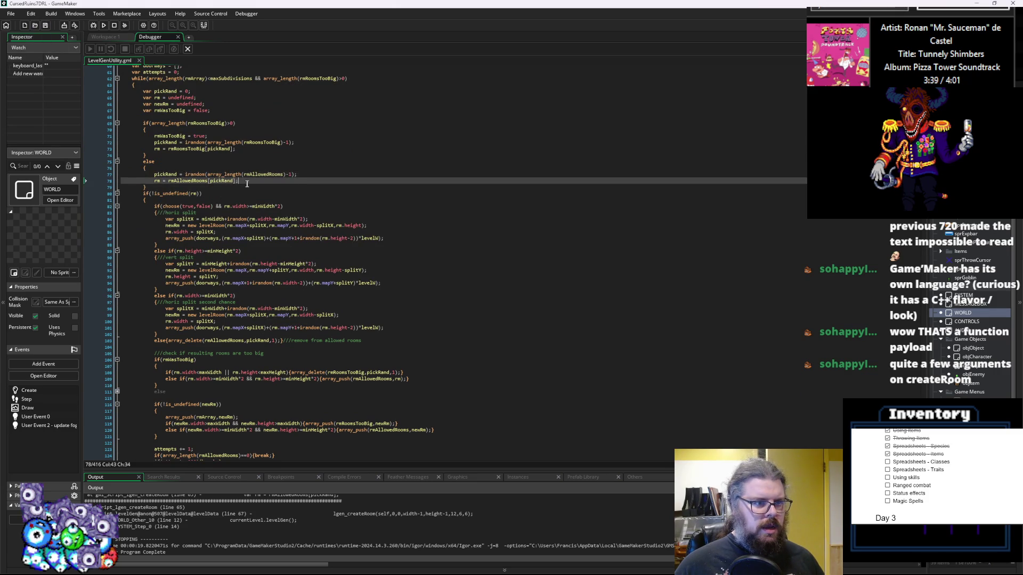
{"action": "scroll", "coordinate": [242, 186], "scroll_direction": "up", "scroll_amount": 2}
{"action": "key", "text": "Down"}
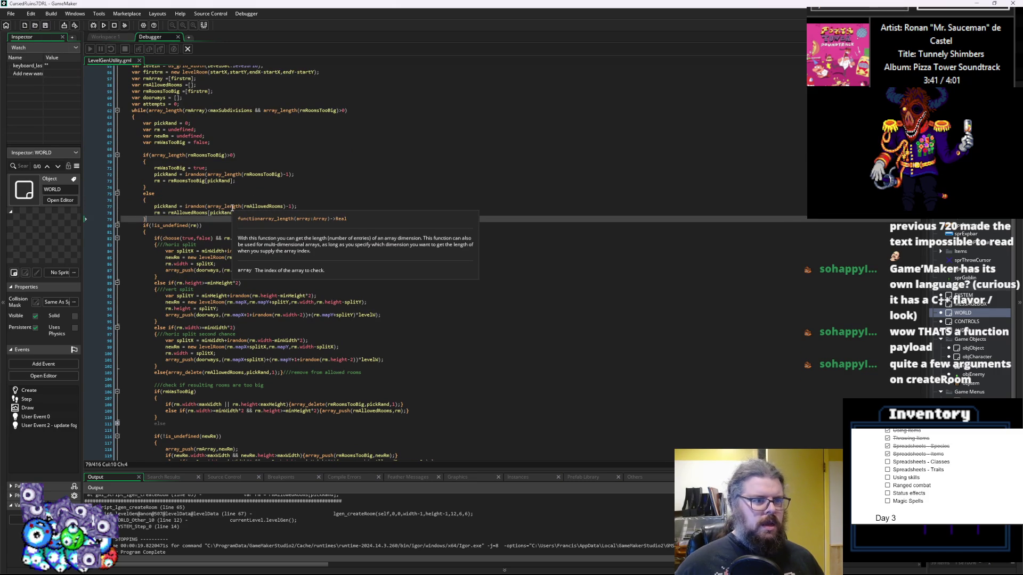
{"action": "key", "text": "Return"}
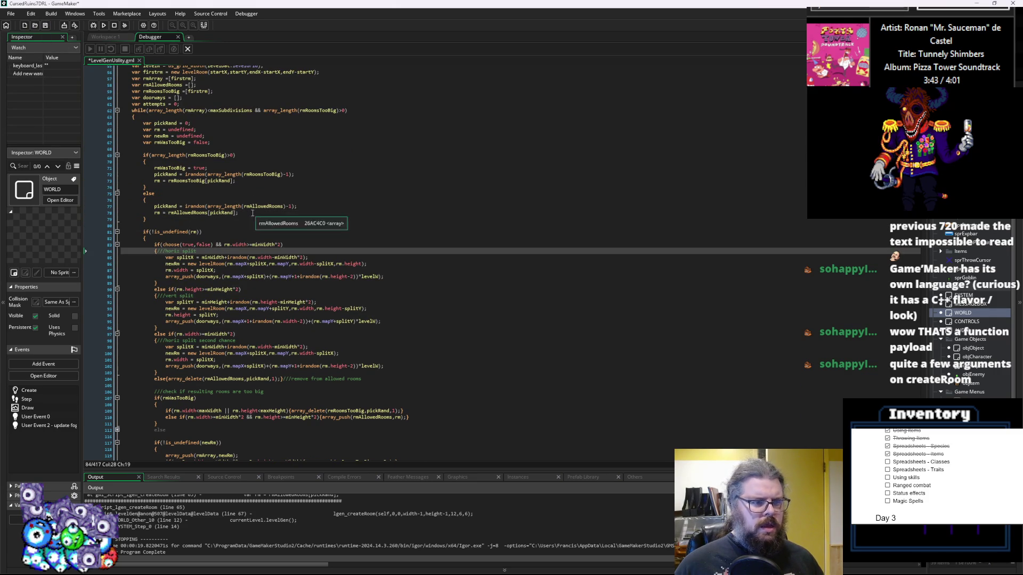
- Change the else on line 75 to else if(array_length(rmAllowedRooms)>0)
{"action": "left_click", "coordinate": [237, 212]}
{"action": "scroll", "coordinate": [232, 232], "scroll_direction": "up", "scroll_amount": 2}
{"action": "left_click_drag", "start_coordinate": [235, 187], "coordinate": [142, 189]}
{"action": "left_click", "coordinate": [163, 225]}
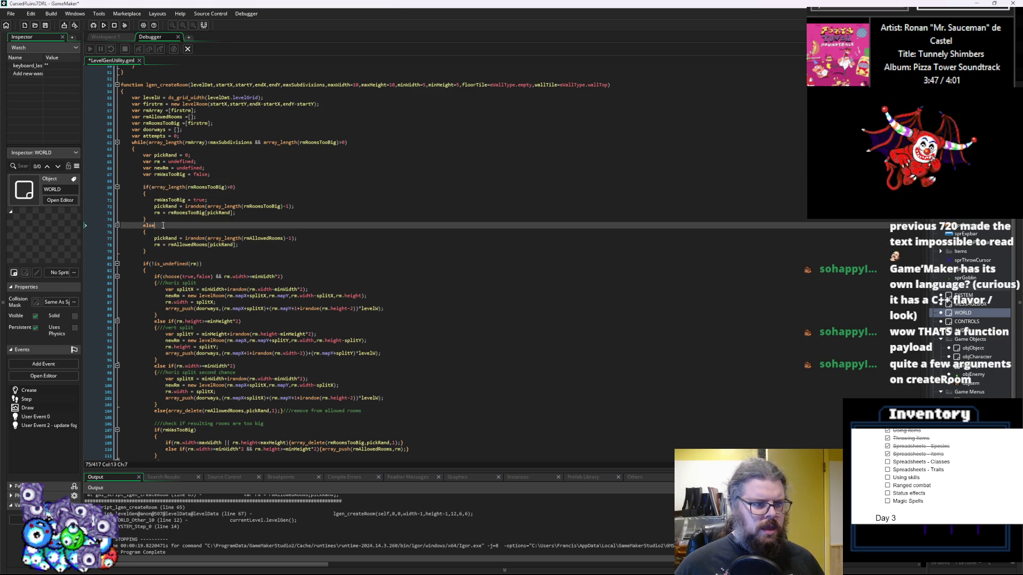
{"action": "left_click", "coordinate": [230, 226]}
{"action": "double_click", "coordinate": [230, 225]}
{"action": "key", "text": "ctrl+v"}
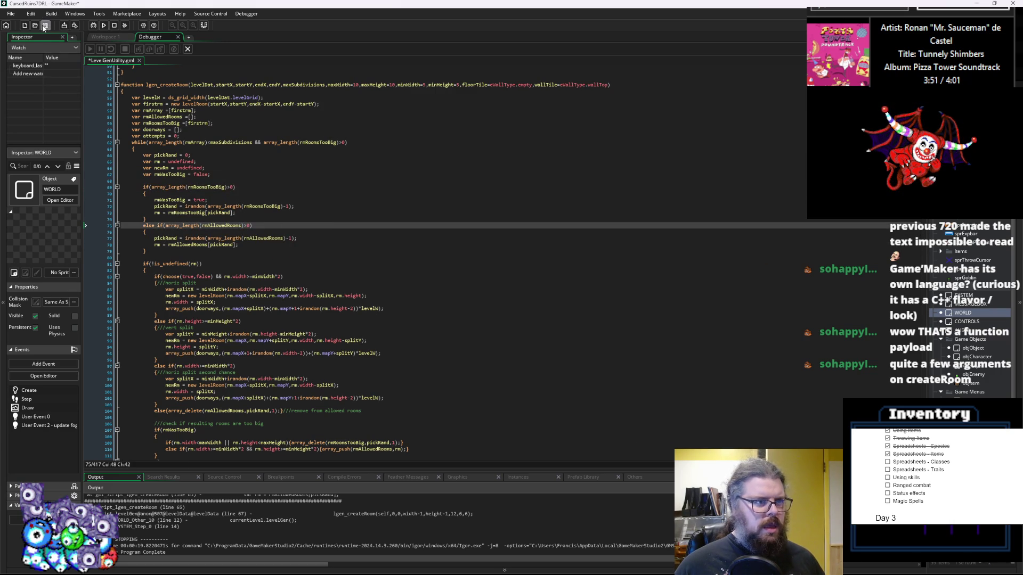
{"action": "left_click", "coordinate": [93, 26]}
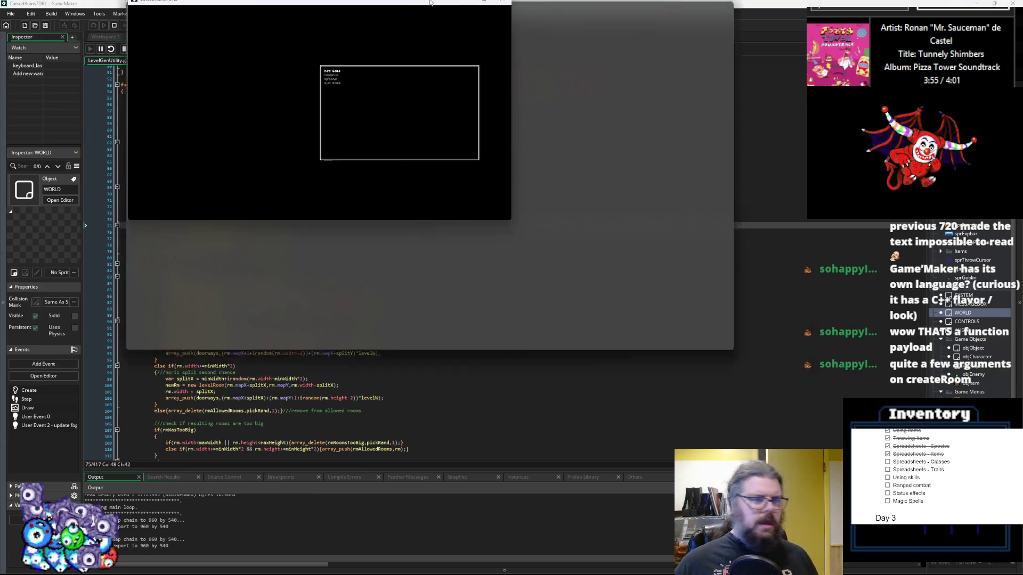
{"action": "key", "text": "Return"}
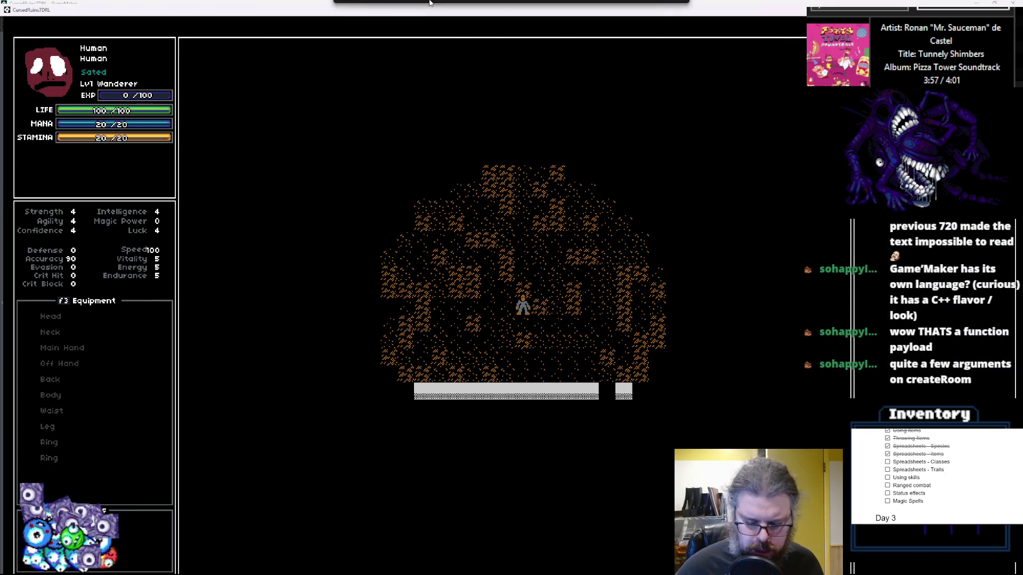
{"action": "key", "text": "Left"}
{"action": "key", "text": "Left"}
{"action": "key", "text": "Left"}
{"action": "key", "text": "Up"}
{"action": "key", "text": "Up"}
{"action": "key", "text": "Up"}
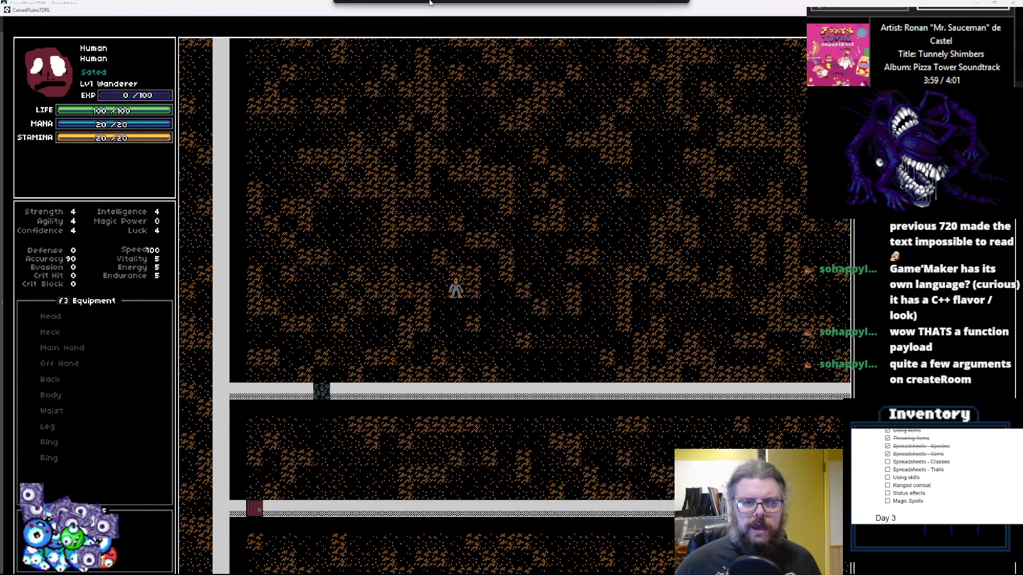
{"action": "key", "text": "Up"}
{"action": "key", "text": "Up"}
{"action": "key", "text": "Up"}
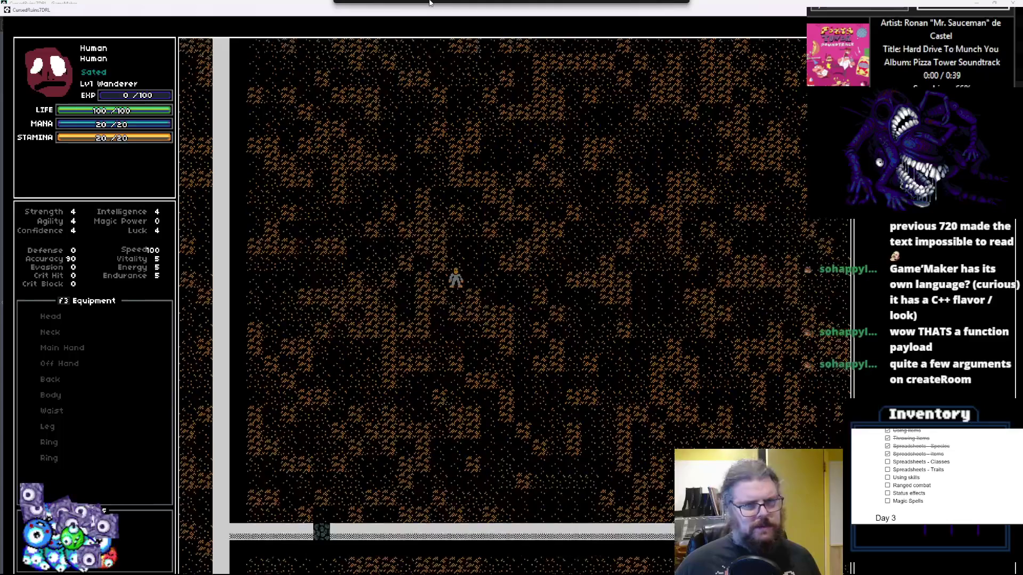
{"action": "key", "text": "Right"}
{"action": "key", "text": "Right"}
{"action": "key", "text": "Right"}
{"action": "key", "text": "Right"}
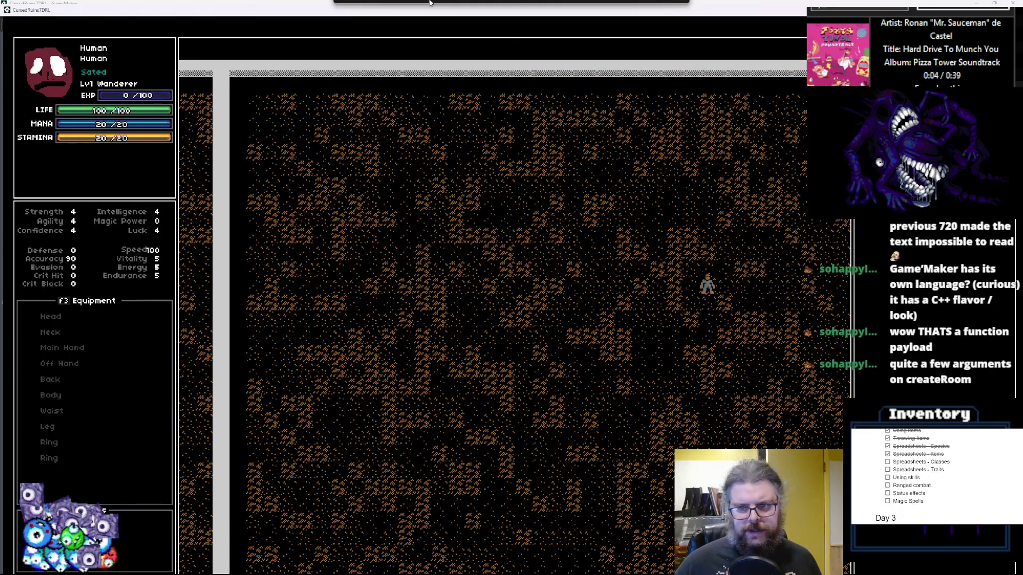
{"action": "key", "text": "Right"}
{"action": "key", "text": "Right"}
{"action": "key", "text": "Right"}
{"action": "key", "text": "Down"}
{"action": "key", "text": "Down"}
{"action": "key", "text": "Down"}
{"action": "key", "text": "Down"}
{"action": "key", "text": "Down"}
{"action": "key", "text": "Down"}
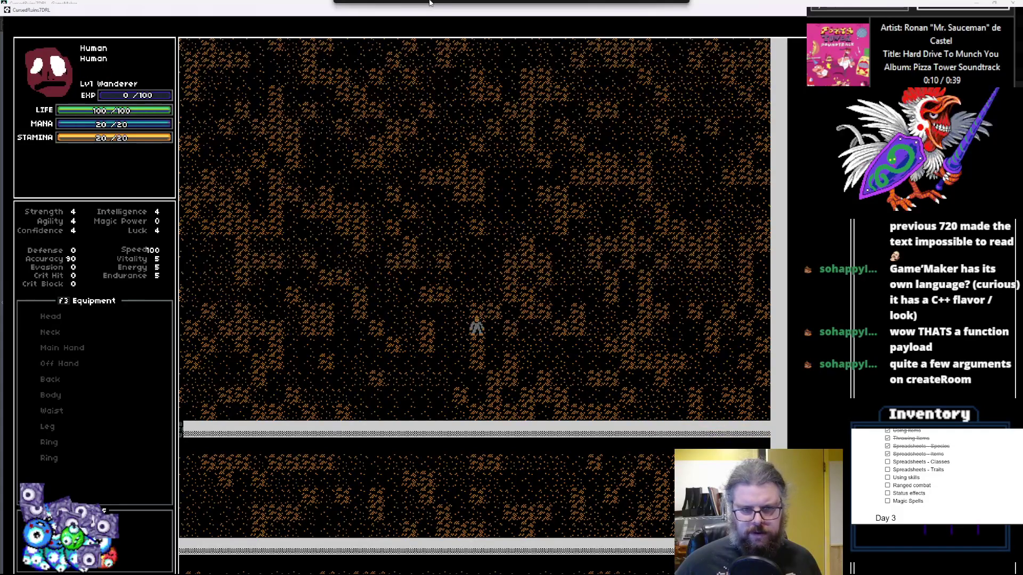
{"action": "key", "text": "Up"}
{"action": "key", "text": "Up"}
{"action": "key", "text": "Up"}
{"action": "key", "text": "Left"}
{"action": "key", "text": "Left"}
{"action": "key", "text": "Left"}
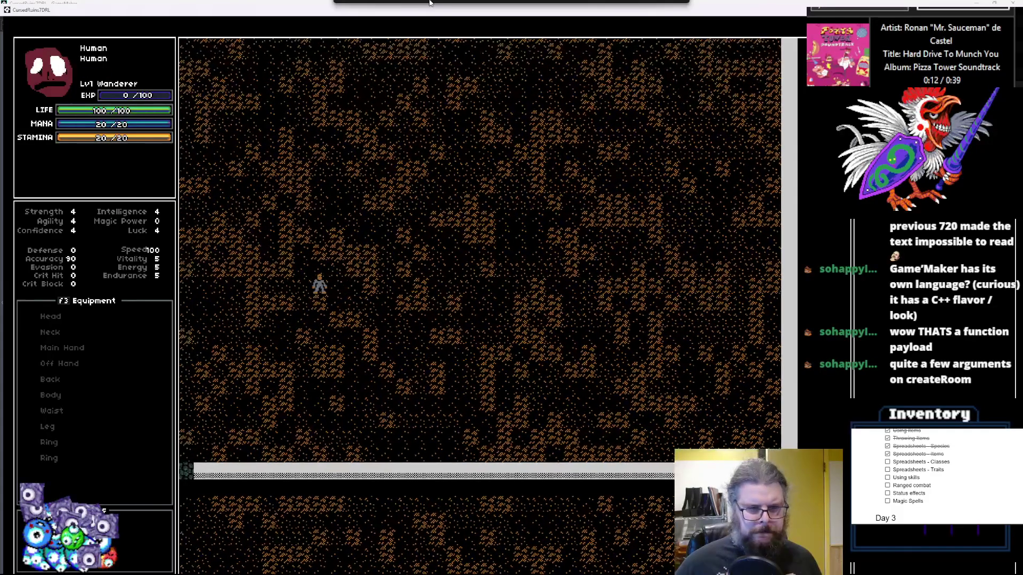
{"action": "key", "text": "Left"}
{"action": "key", "text": "Left"}
{"action": "key", "text": "Left"}
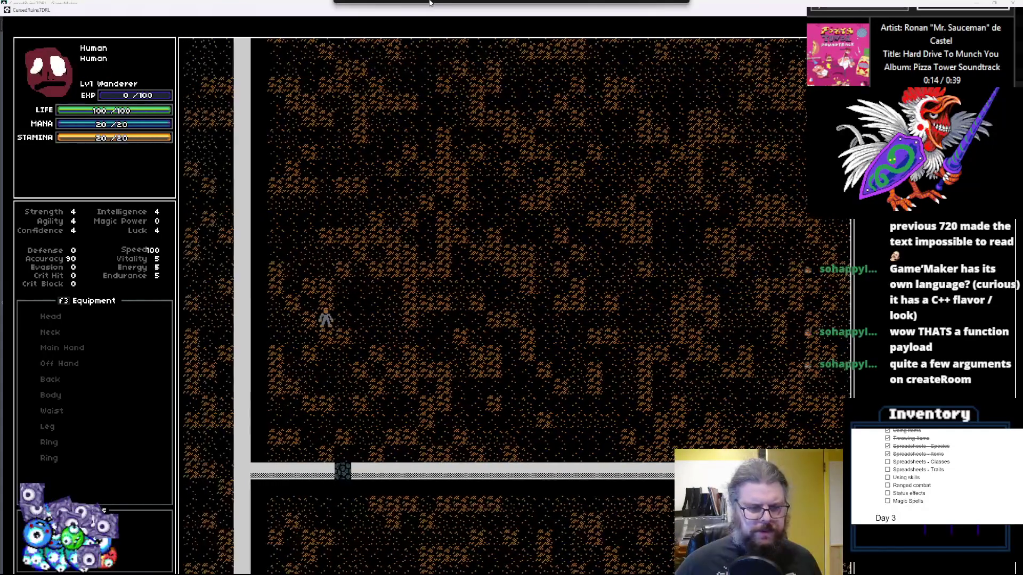
{"action": "key", "text": "Down"}
{"action": "key", "text": "Down"}
{"action": "key", "text": "Down"}
{"action": "key", "text": "Down"}
{"action": "key", "text": "Down"}
{"action": "key", "text": "Down"}
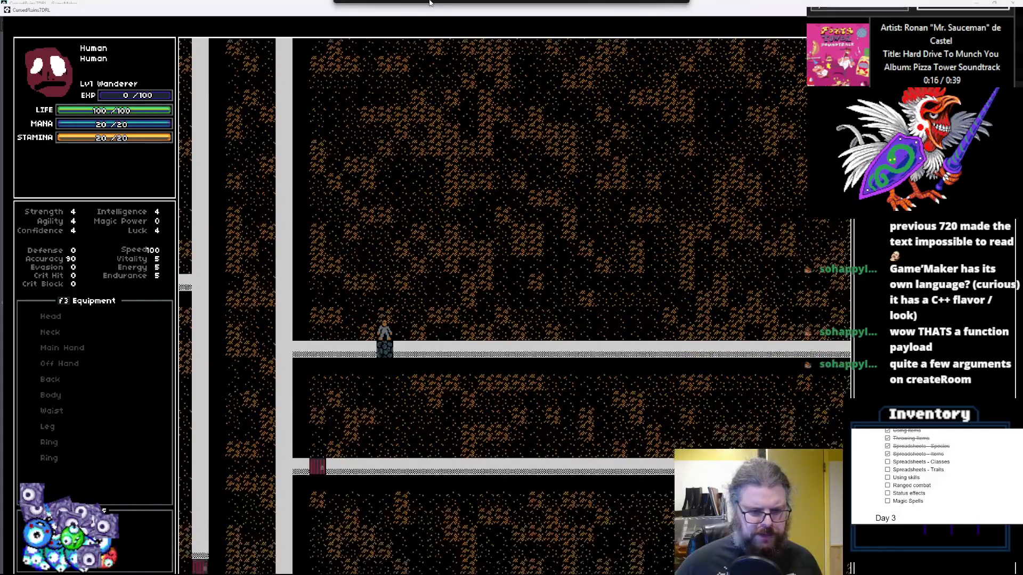
{"action": "key", "text": "Left"}
{"action": "key", "text": "Left"}
{"action": "key", "text": "Left"}
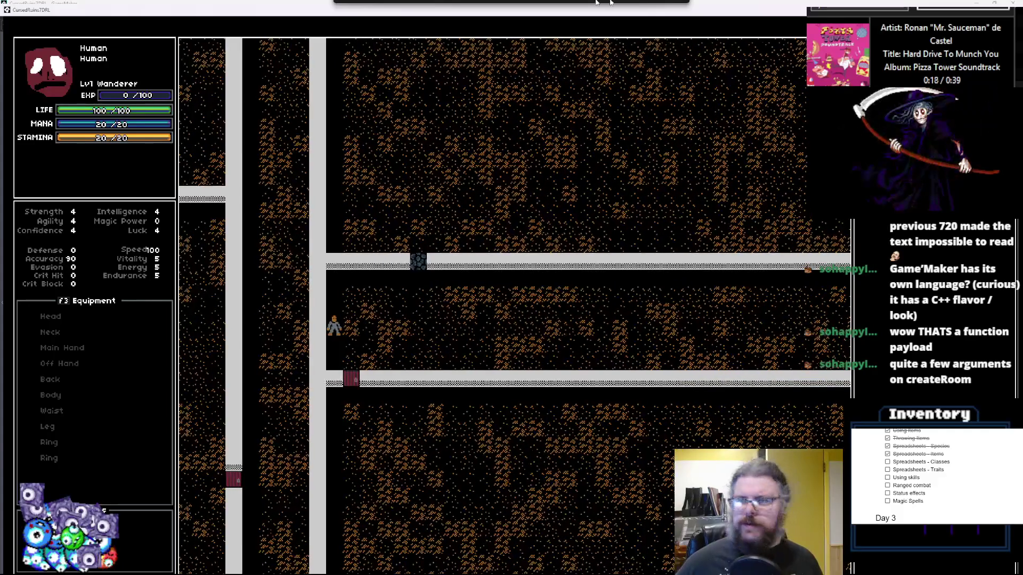
{"action": "key", "text": "Escape"}
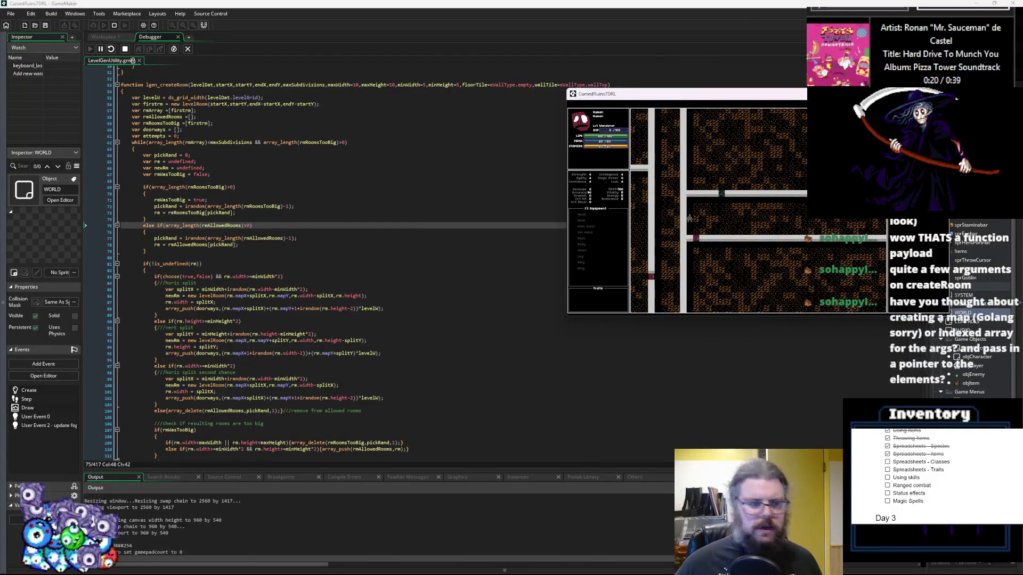
- Close the debugger and review lgen_createRoom's parameter defaults and variable setup
{"action": "left_click", "coordinate": [339, 283]}
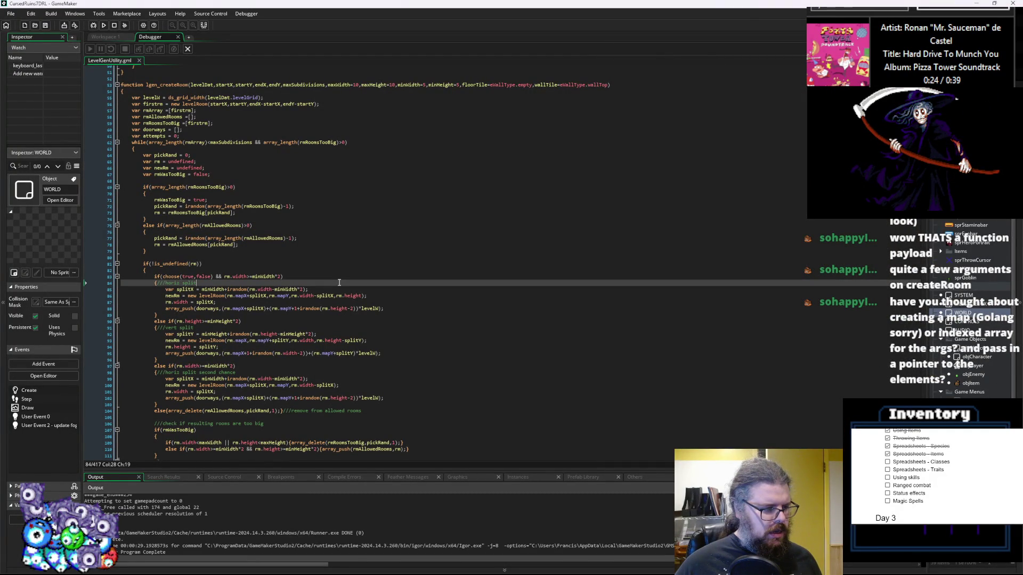
{"action": "scroll", "coordinate": [338, 283], "scroll_direction": "up", "scroll_amount": 1}
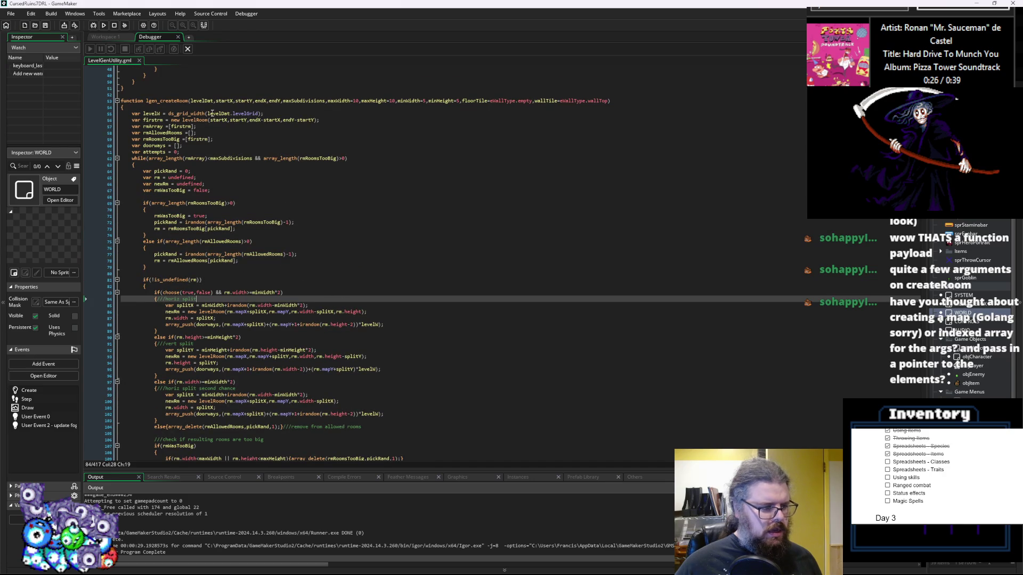
{"action": "left_click", "coordinate": [188, 48]}
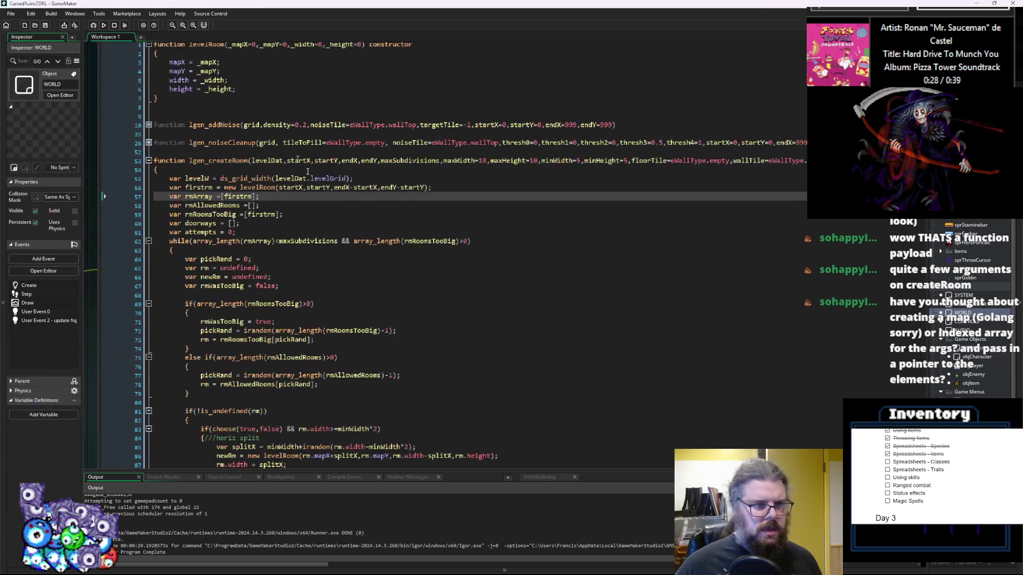
{"action": "left_click", "coordinate": [366, 223]}
{"action": "scroll", "coordinate": [365, 239], "scroll_direction": "down", "scroll_amount": 2}
{"action": "left_click", "coordinate": [365, 239]}
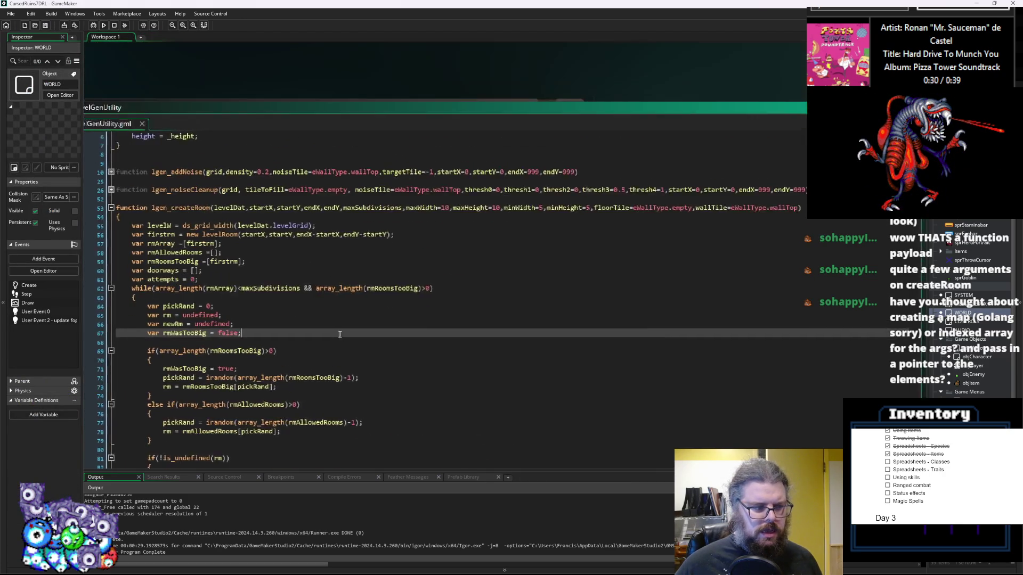
{"action": "left_click", "coordinate": [379, 219]}
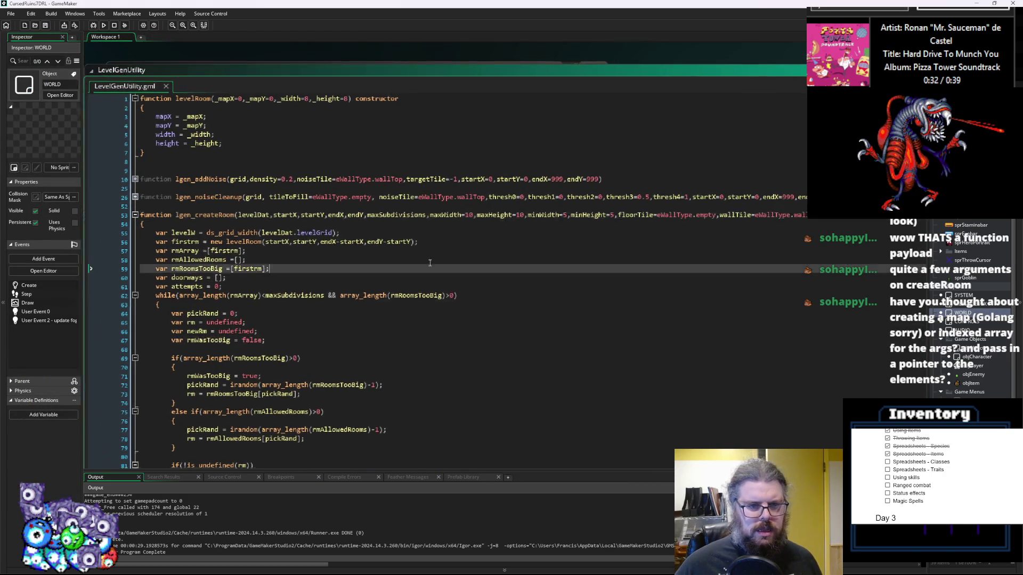
{"action": "left_click", "coordinate": [419, 268]}
{"action": "scroll", "coordinate": [538, 154], "scroll_direction": "up", "scroll_amount": 2}
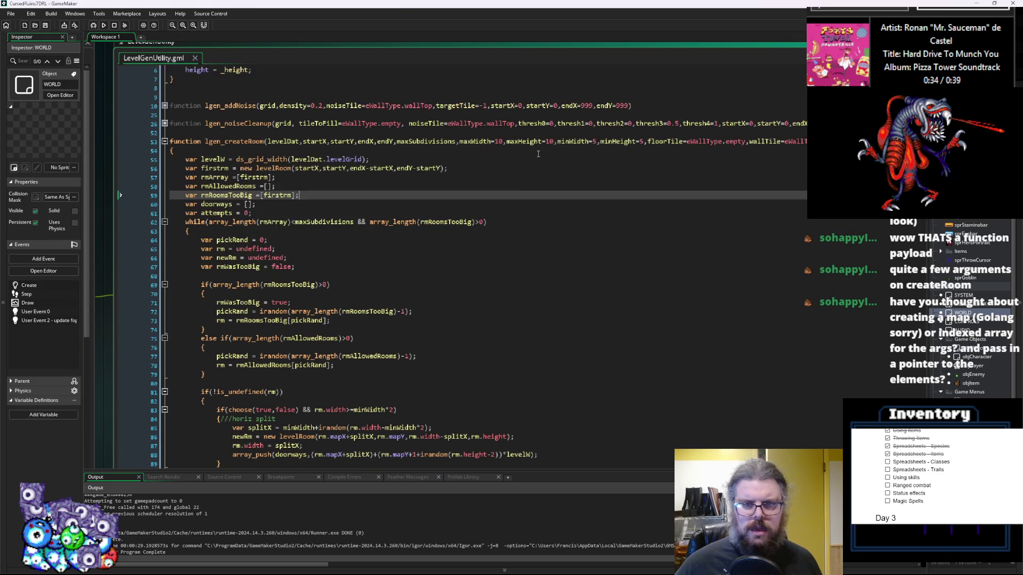
- Make the dungeon case call lgen_createRoom with 24 subdivisions, drop ',6,6', and launch a debug run
{"action": "left_click", "coordinate": [418, 242]}
{"action": "scroll", "coordinate": [465, 240], "scroll_direction": "down", "scroll_amount": 6}
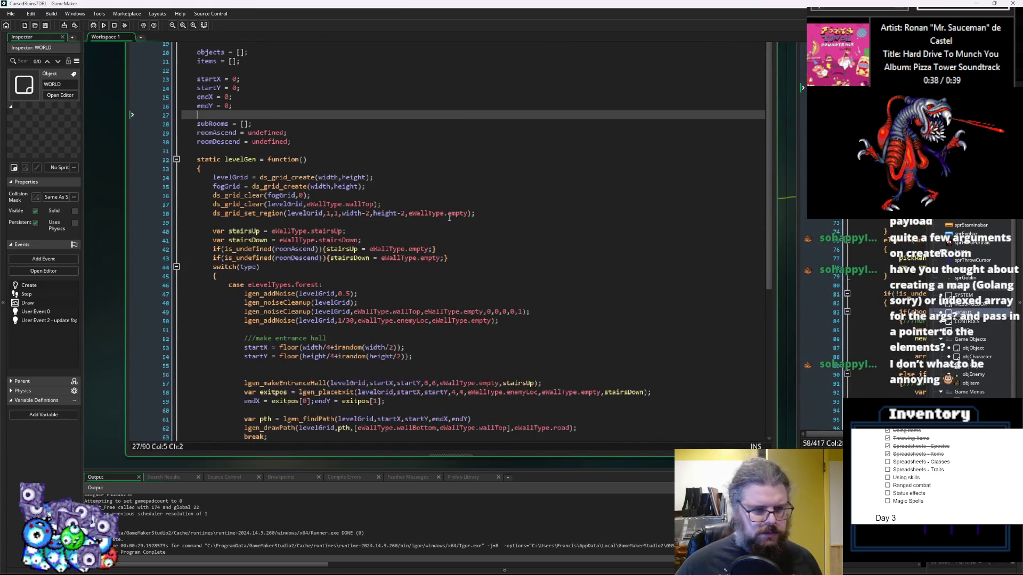
{"action": "left_click", "coordinate": [465, 321]}
{"action": "scroll", "coordinate": [447, 314], "scroll_direction": "down", "scroll_amount": 7}
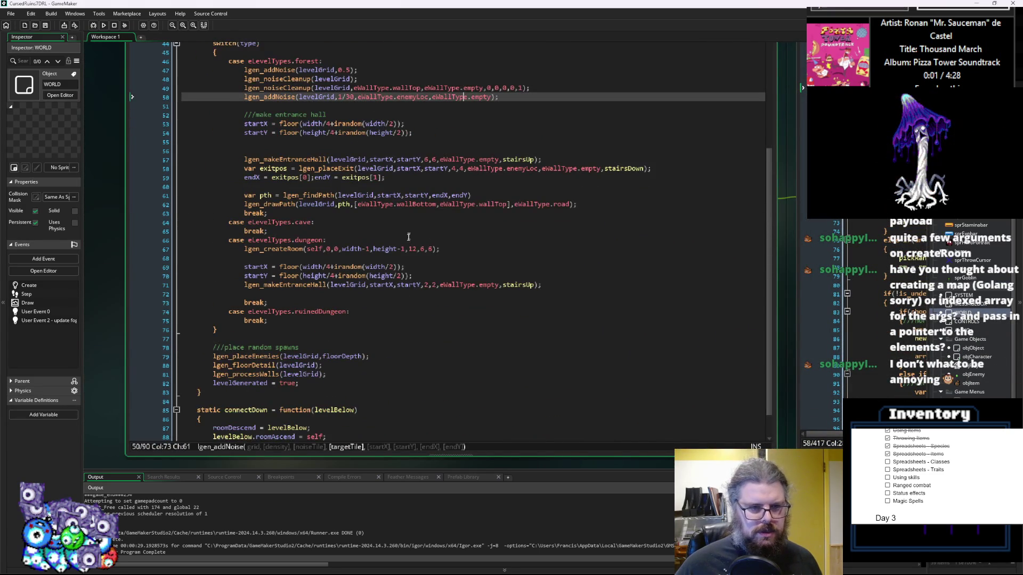
{"action": "left_click", "coordinate": [418, 293]}
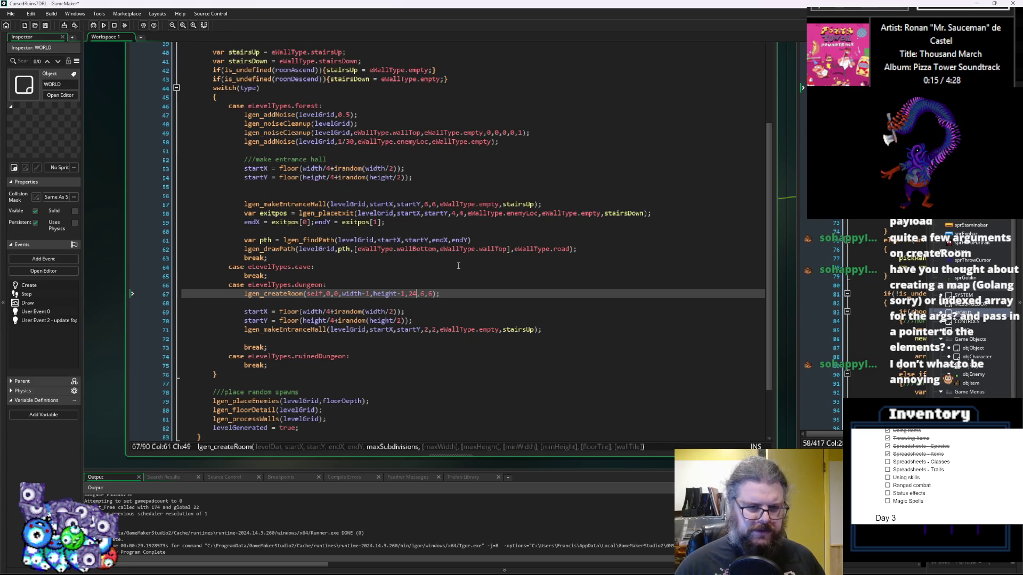
{"action": "key", "text": "Right"}
{"action": "type", "text": ","}
{"action": "key", "text": "Left"}
{"action": "key", "text": "Right"}
{"action": "key", "text": "Right"}
{"action": "key", "text": "Right"}
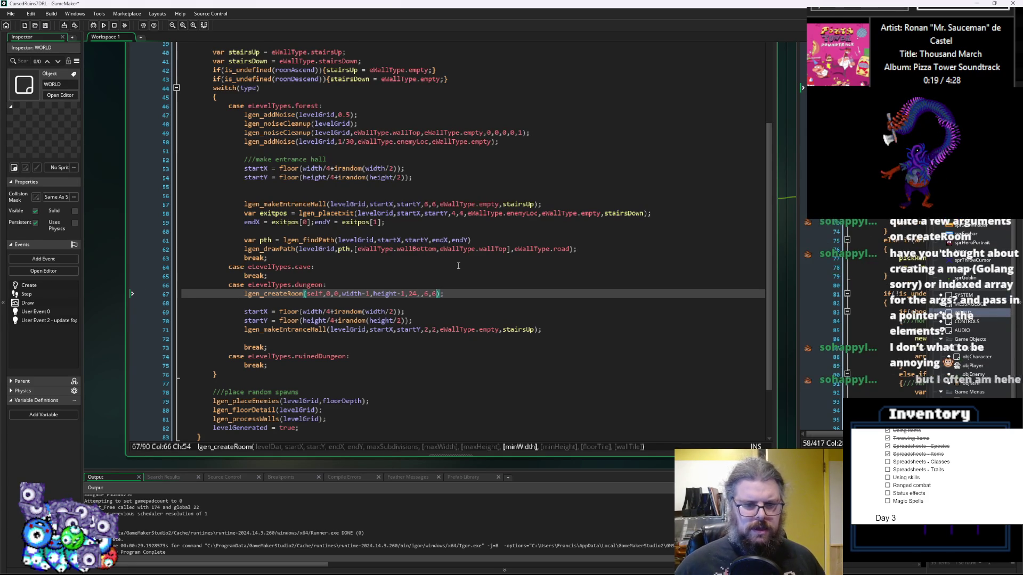
{"action": "key", "text": "BackSpace"}
{"action": "key", "text": "BackSpace"}
{"action": "key", "text": "BackSpace"}
{"action": "key", "text": "End"}
{"action": "left_click", "coordinate": [93, 25]}
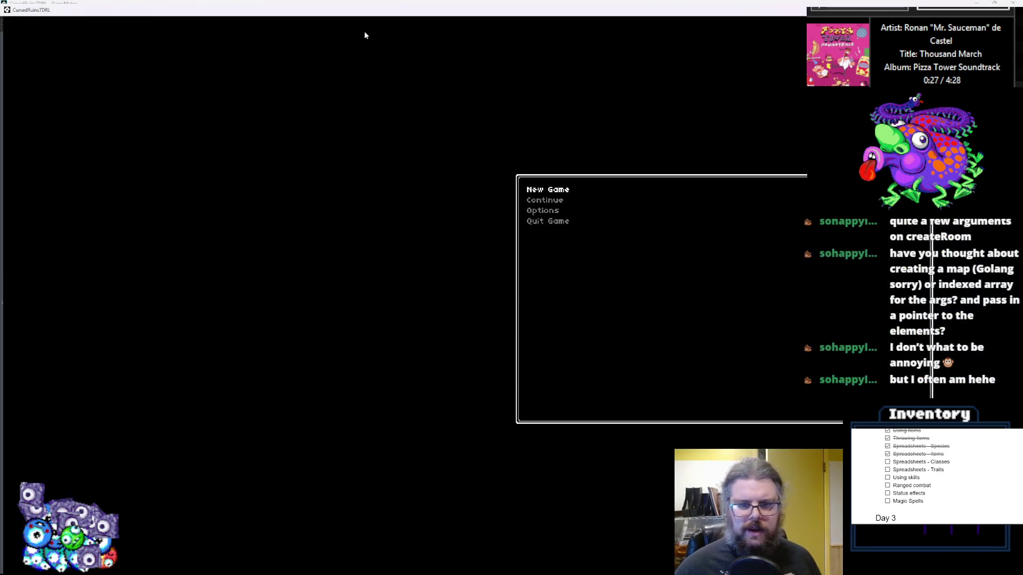
- Start a new game and walk the player through the rooms, then up the long corridors
{"action": "key", "text": "Return"}
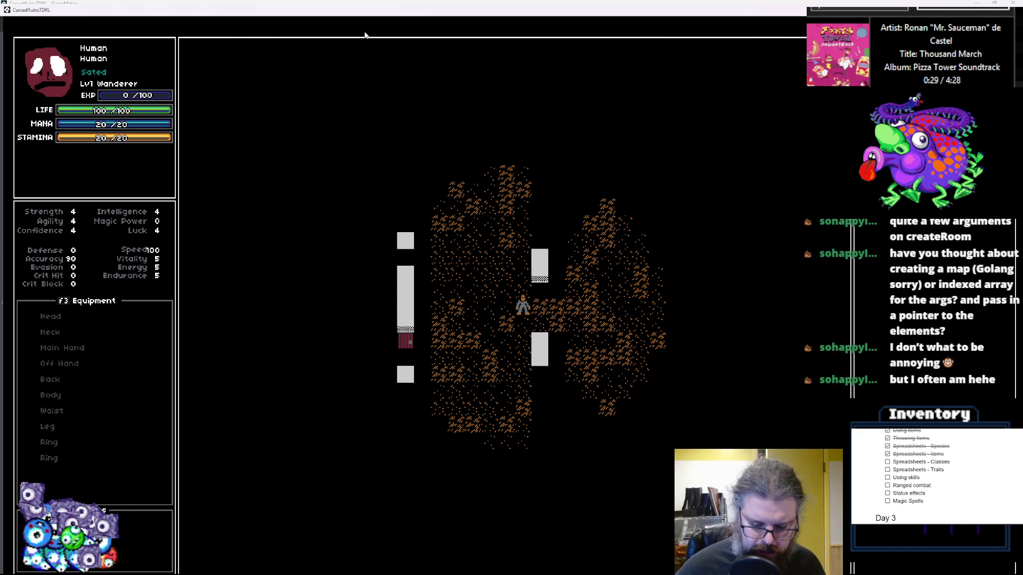
{"action": "key", "text": "Left"}
{"action": "key", "text": "Left"}
{"action": "key", "text": "Left"}
{"action": "key", "text": "Up"}
{"action": "key", "text": "Up"}
{"action": "key", "text": "Up"}
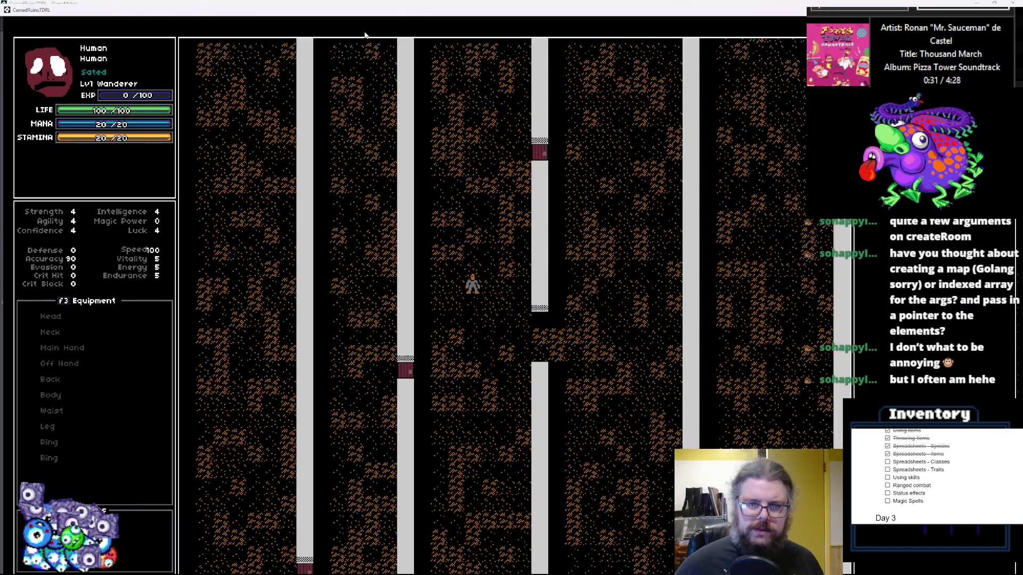
{"action": "key", "text": "Up"}
{"action": "key", "text": "Up"}
{"action": "key", "text": "Up"}
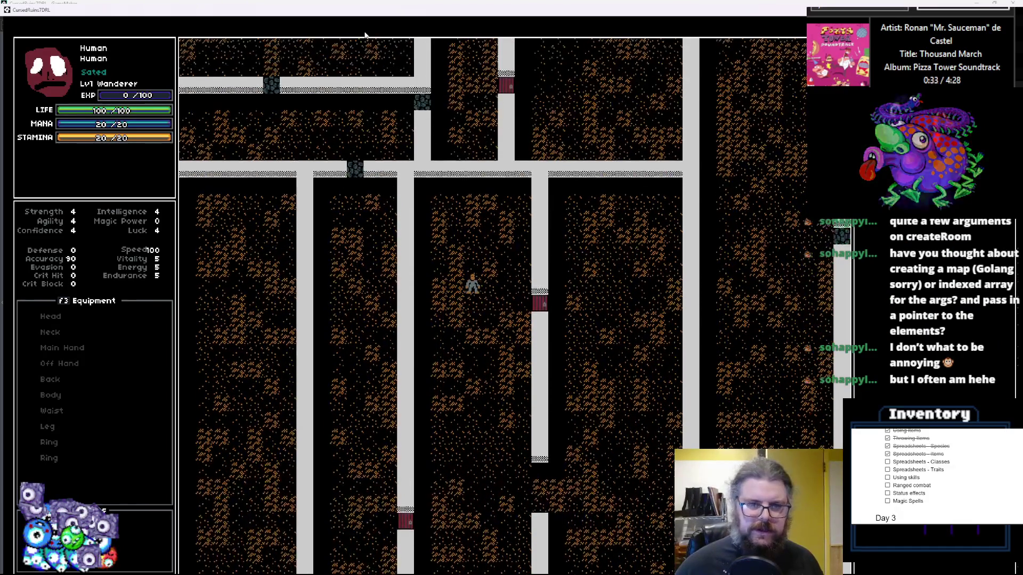
{"action": "key", "text": "Up"}
{"action": "key", "text": "Left"}
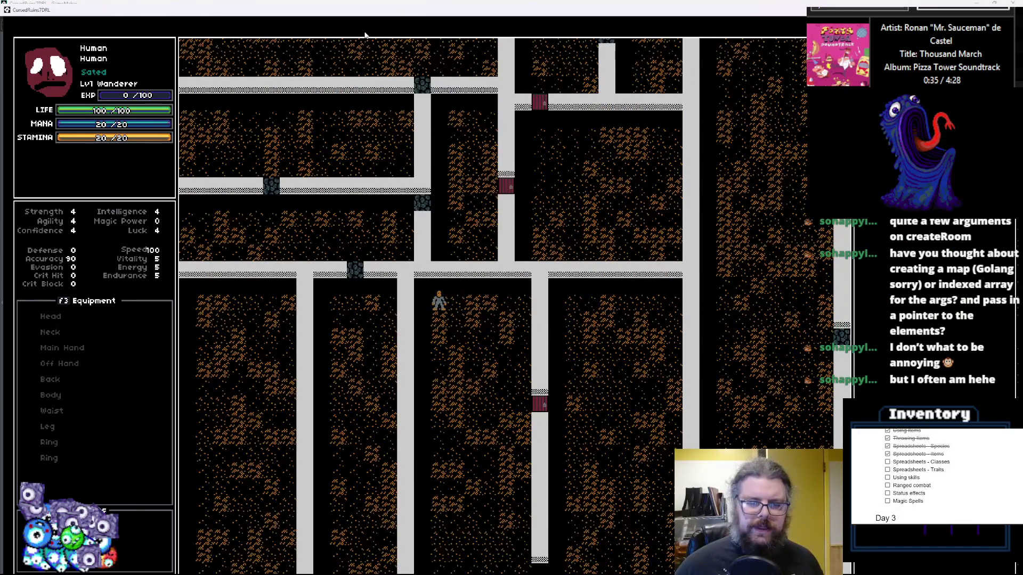
{"action": "key", "text": "Down"}
{"action": "key", "text": "Down"}
{"action": "key", "text": "Down"}
{"action": "key", "text": "Right"}
{"action": "key", "text": "Right"}
{"action": "key", "text": "Right"}
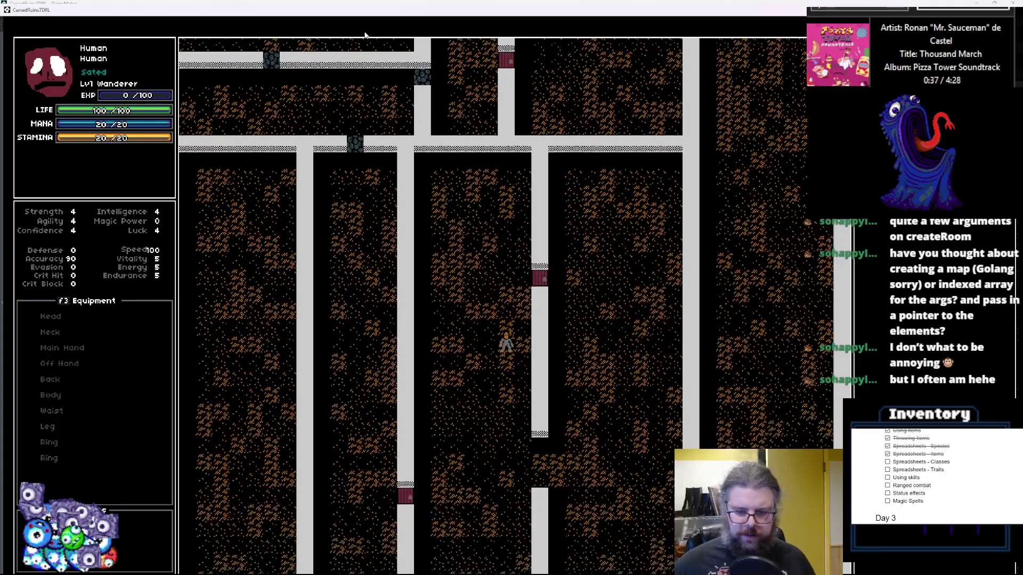
{"action": "key", "text": "Down"}
{"action": "key", "text": "Down"}
{"action": "key", "text": "Down"}
{"action": "key", "text": "Right"}
{"action": "key", "text": "Right"}
{"action": "key", "text": "Right"}
{"action": "key", "text": "Down"}
{"action": "key", "text": "Down"}
{"action": "key", "text": "Down"}
{"action": "key", "text": "Right"}
{"action": "key", "text": "Right"}
{"action": "key", "text": "Right"}
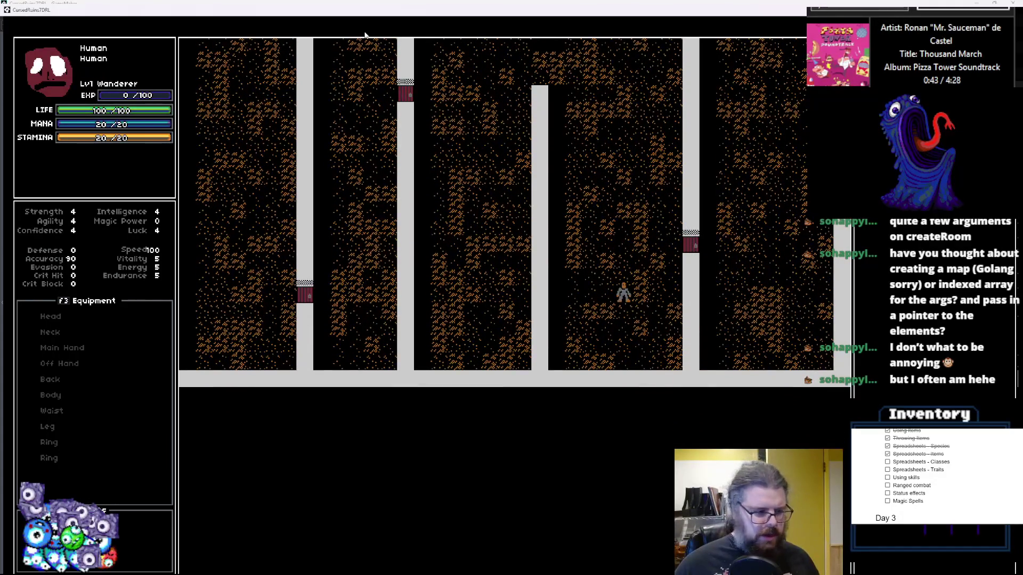
{"action": "key", "text": "Up"}
{"action": "key", "text": "Up"}
{"action": "key", "text": "Up"}
{"action": "key", "text": "Right"}
{"action": "key", "text": "Right"}
{"action": "key", "text": "Right"}
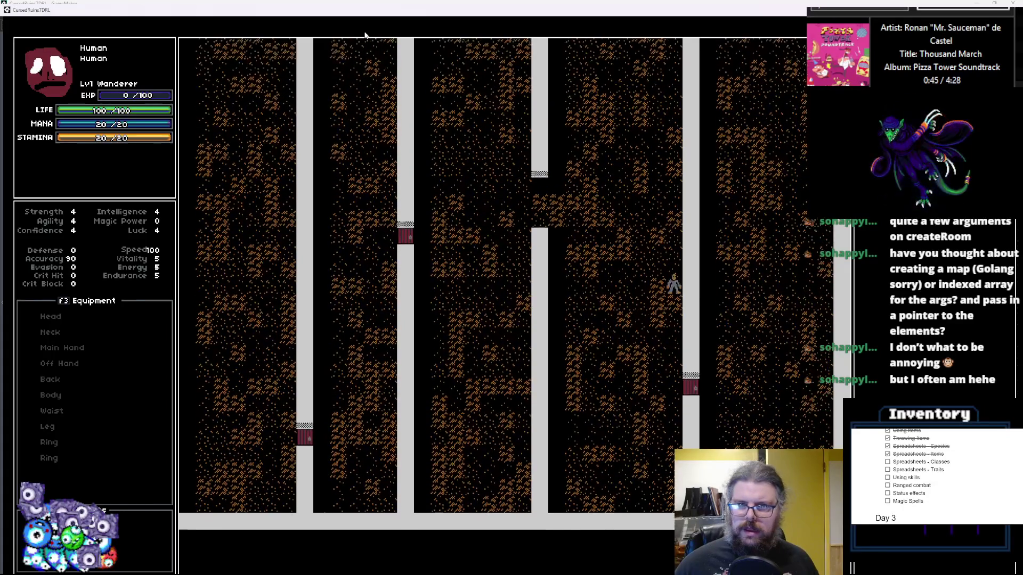
{"action": "key", "text": "Up"}
{"action": "key", "text": "Up"}
{"action": "key", "text": "Up"}
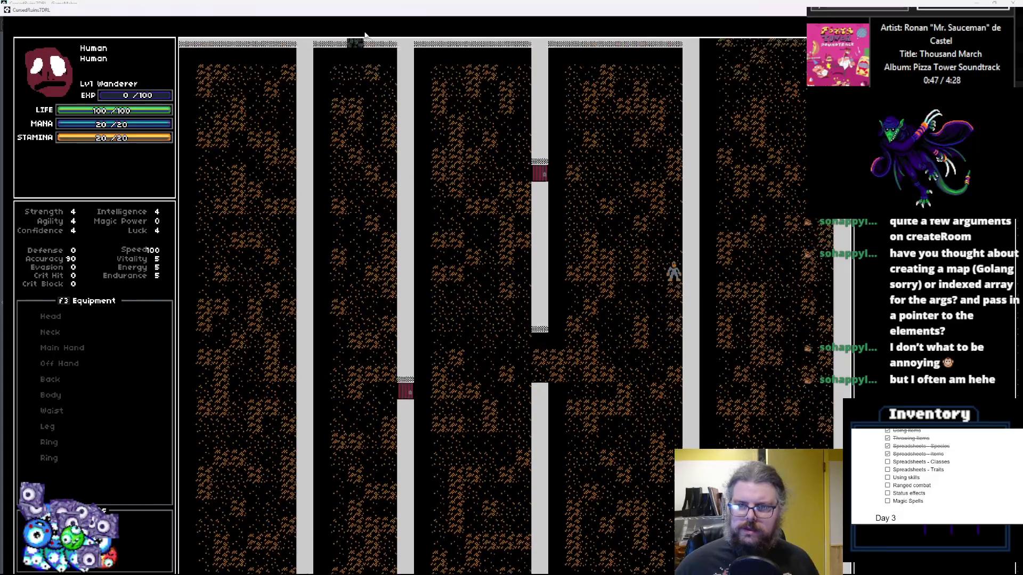
{"action": "key", "text": "Up"}
{"action": "key", "text": "Up"}
{"action": "key", "text": "Up"}
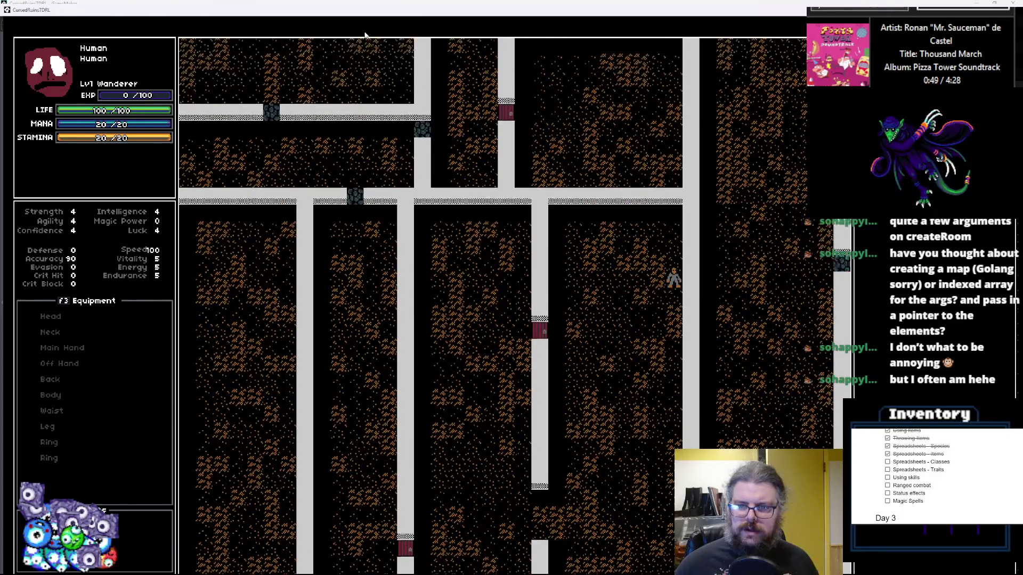
- Exit the running game and close the Debugger tab
{"action": "left_click_drag", "start_coordinate": [713, 11], "coordinate": [673, 101]}
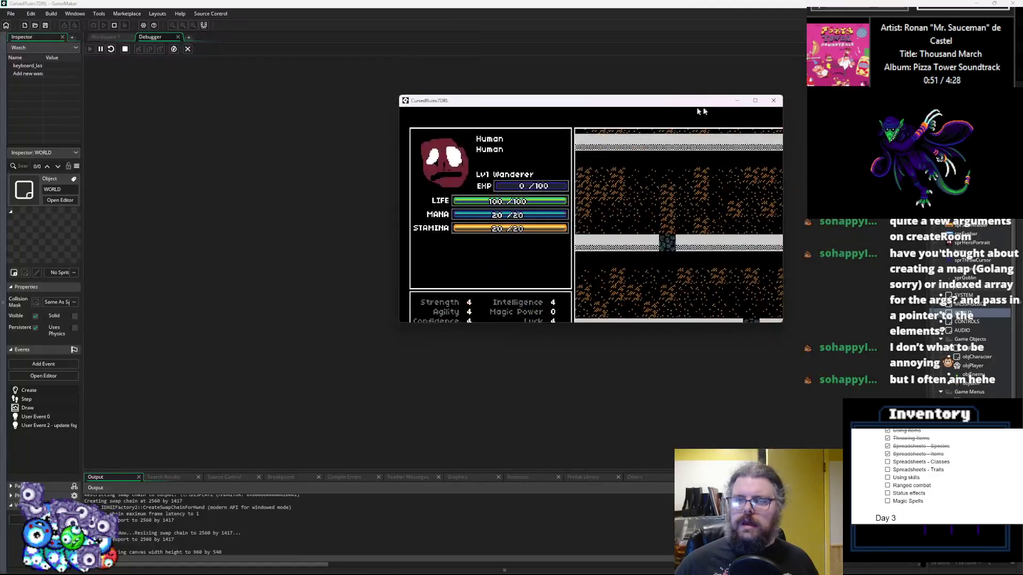
{"action": "left_click", "coordinate": [773, 100]}
{"action": "left_click", "coordinate": [187, 49]}
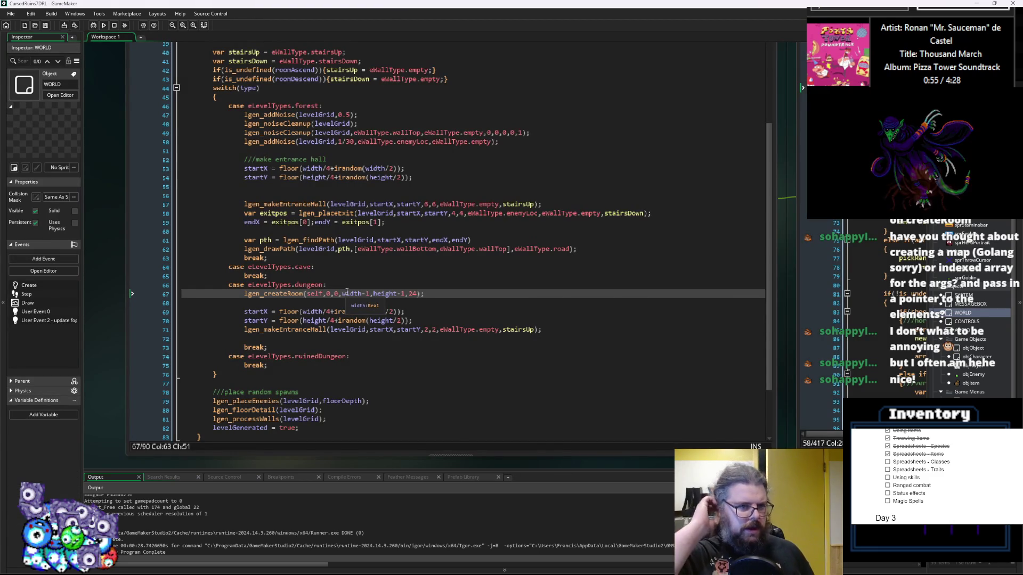
- Look over the levelGen function, then lgen_createRoom's room-splitting loop
{"action": "scroll", "coordinate": [347, 293], "scroll_direction": "down", "scroll_amount": 3}
{"action": "left_click", "coordinate": [358, 353]}
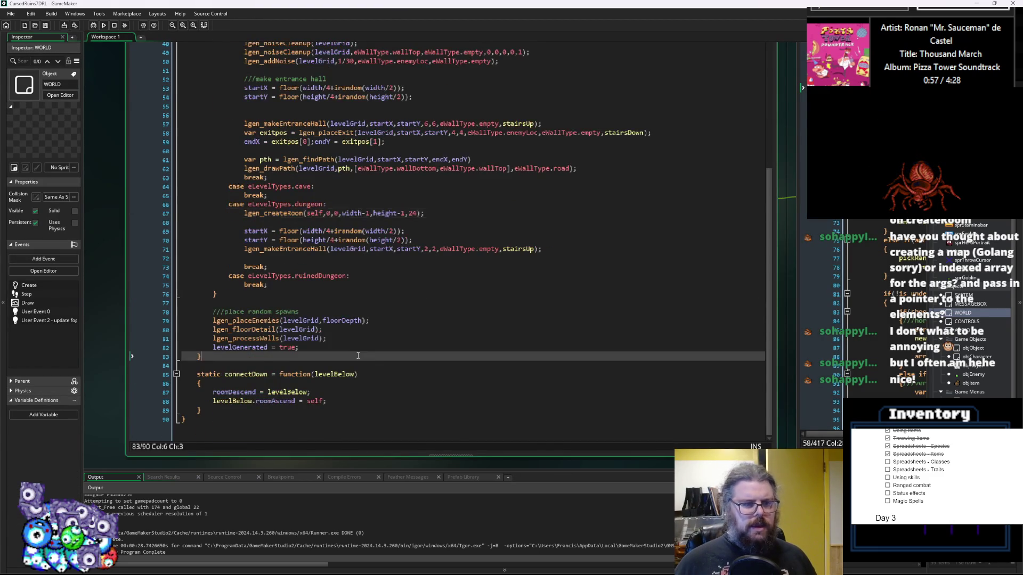
{"action": "scroll", "coordinate": [358, 354], "scroll_direction": "up", "scroll_amount": 4}
{"action": "scroll", "coordinate": [377, 334], "scroll_direction": "up", "scroll_amount": 3}
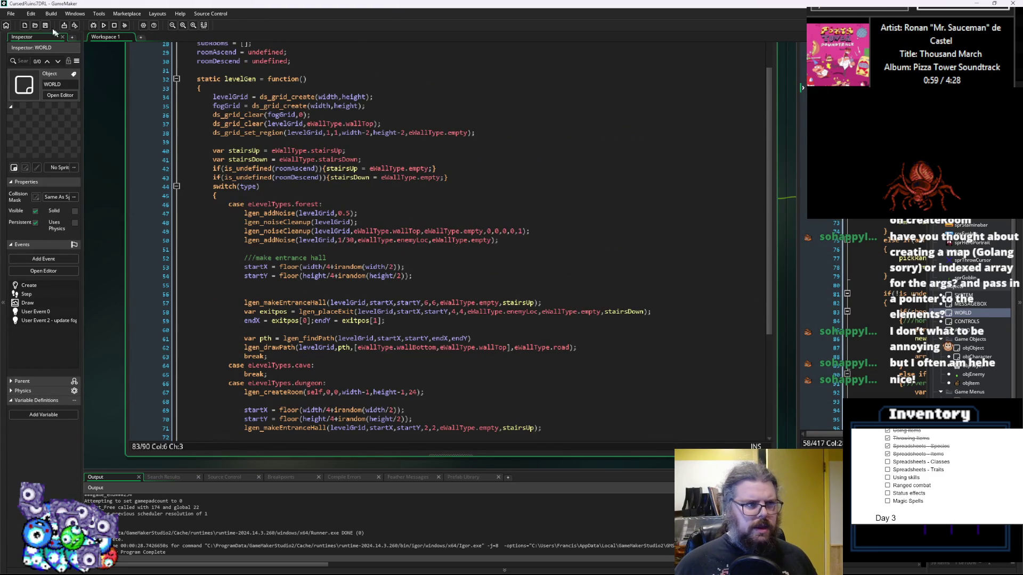
{"action": "scroll", "coordinate": [307, 204], "scroll_direction": "up", "scroll_amount": 2}
{"action": "scroll", "coordinate": [319, 208], "scroll_direction": "down", "scroll_amount": 8}
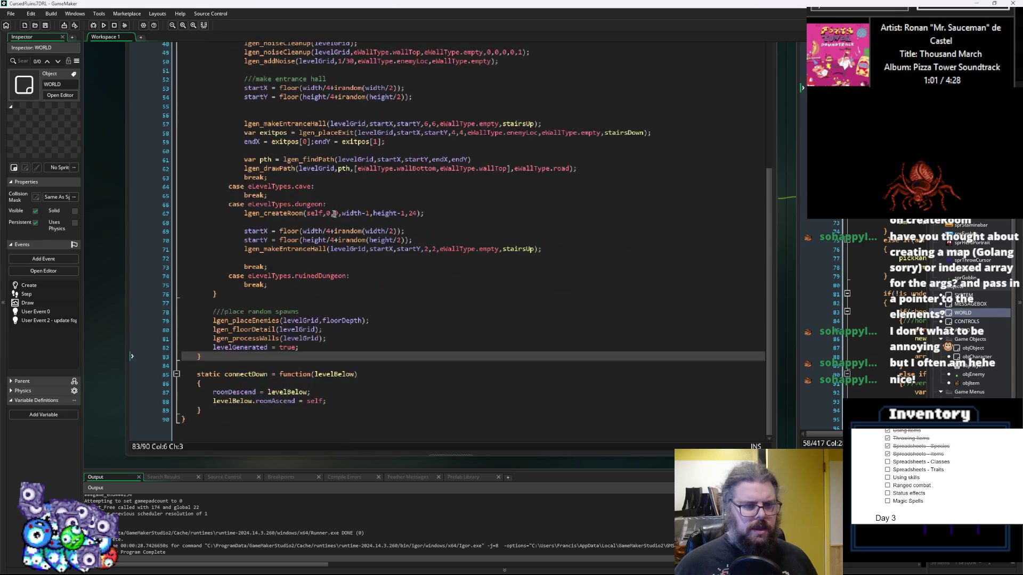
{"action": "key", "text": "ctrl+Tab"}
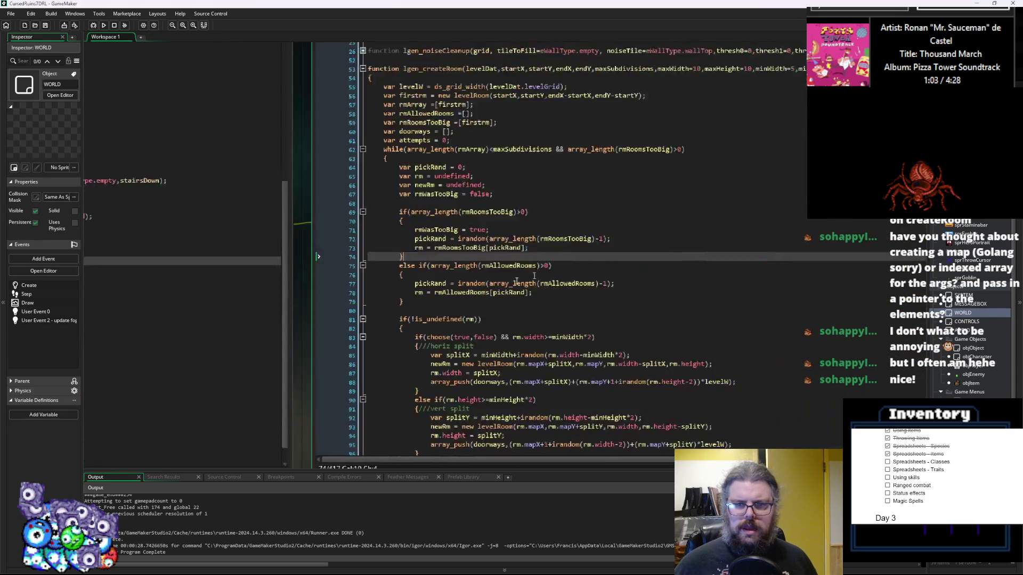
{"action": "scroll", "coordinate": [486, 267], "scroll_direction": "up", "scroll_amount": 3}
{"action": "left_click", "coordinate": [486, 297]}
{"action": "scroll", "coordinate": [486, 297], "scroll_direction": "down", "scroll_amount": 4}
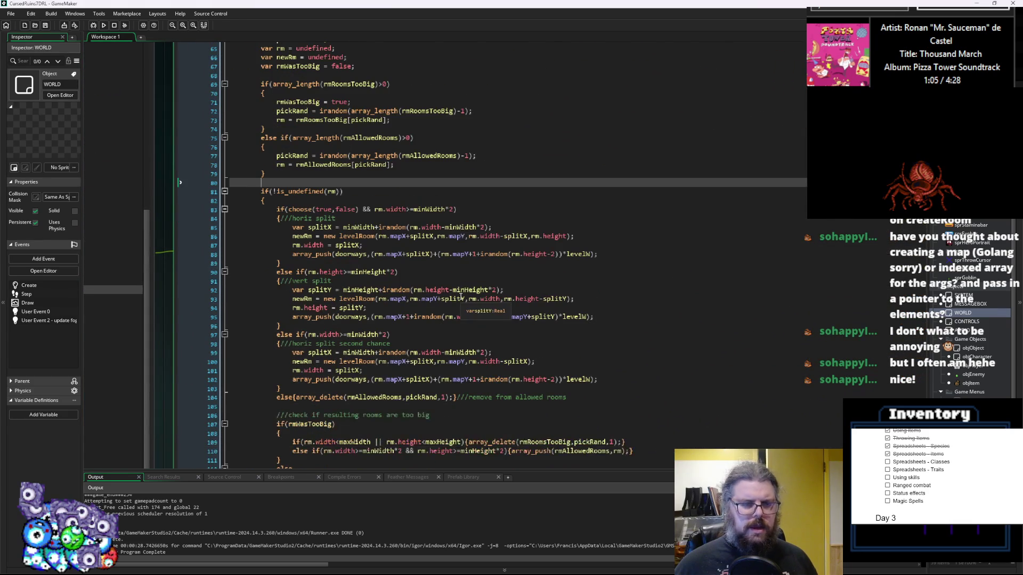
{"action": "scroll", "coordinate": [423, 288], "scroll_direction": "down", "scroll_amount": 1}
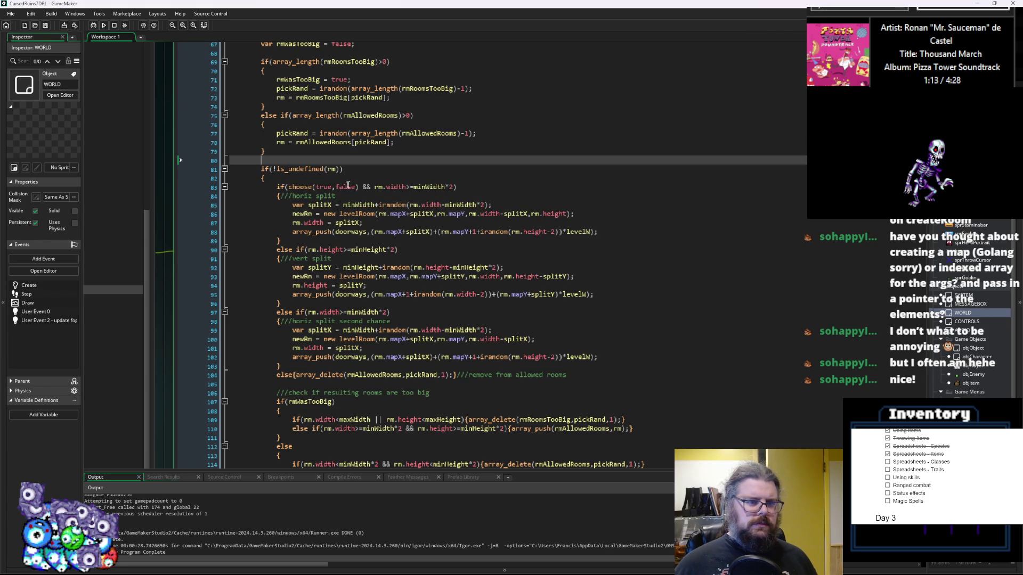
- Inspect the choose(true,false) split condition and the split width line in lgen_createRoom
{"action": "left_click", "coordinate": [454, 187]}
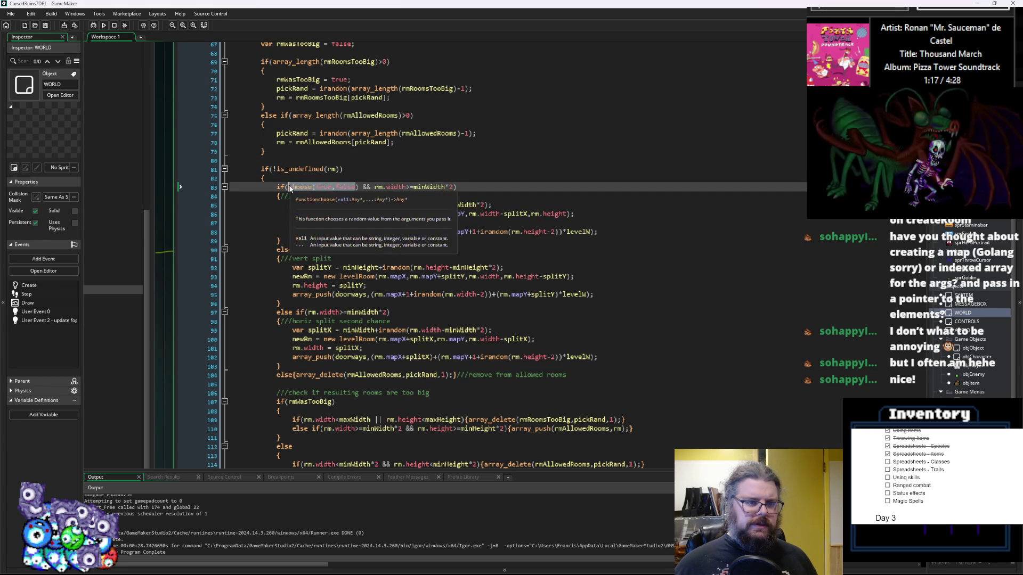
{"action": "left_click_drag", "start_coordinate": [360, 187], "coordinate": [296, 195]}
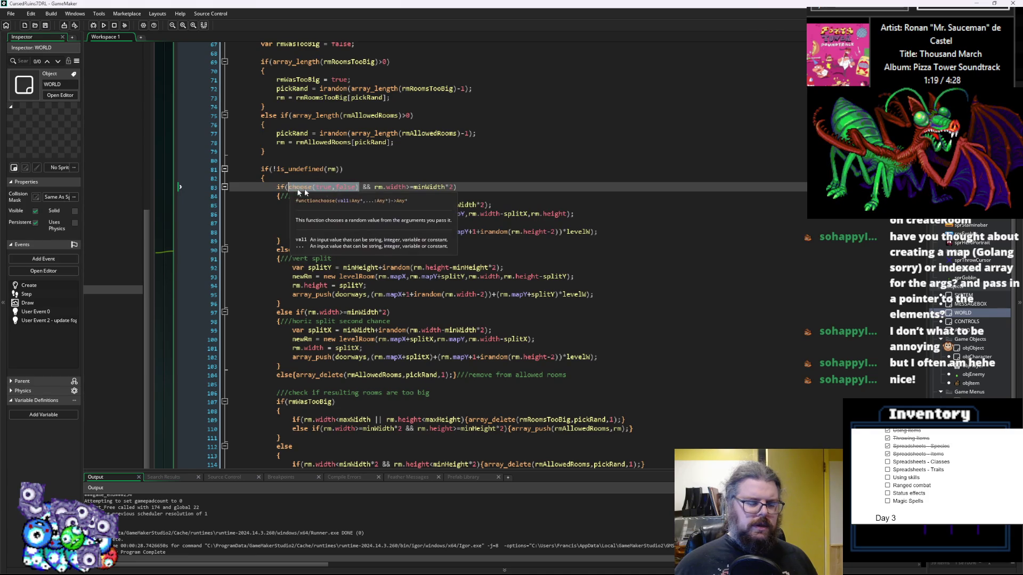
{"action": "left_click", "coordinate": [417, 223]}
{"action": "scroll", "coordinate": [419, 222], "scroll_direction": "down", "scroll_amount": 3}
{"action": "scroll", "coordinate": [373, 197], "scroll_direction": "up", "scroll_amount": 4}
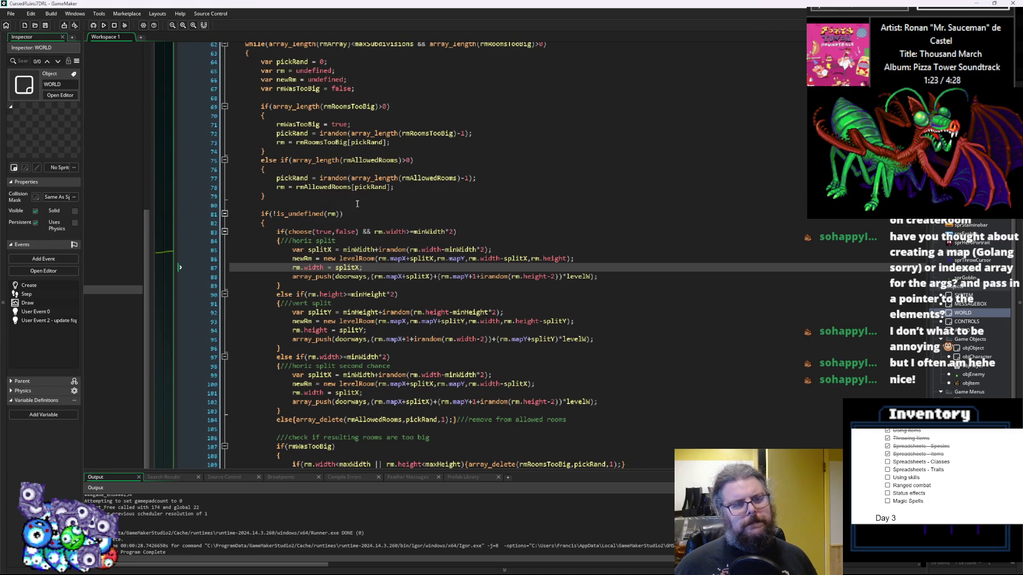
{"action": "scroll", "coordinate": [352, 247], "scroll_direction": "up", "scroll_amount": 6}
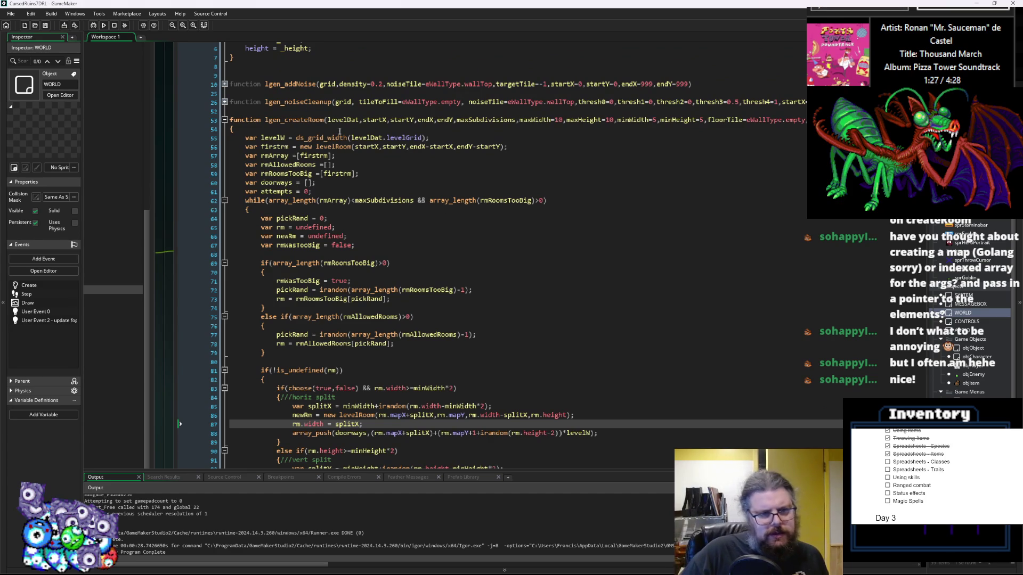
{"action": "scroll", "coordinate": [343, 132], "scroll_direction": "up", "scroll_amount": 1}
{"action": "scroll", "coordinate": [342, 133], "scroll_direction": "down", "scroll_amount": 5}
{"action": "scroll", "coordinate": [343, 132], "scroll_direction": "up", "scroll_amount": 5}
{"action": "scroll", "coordinate": [540, 301], "scroll_direction": "left", "scroll_amount": 10}
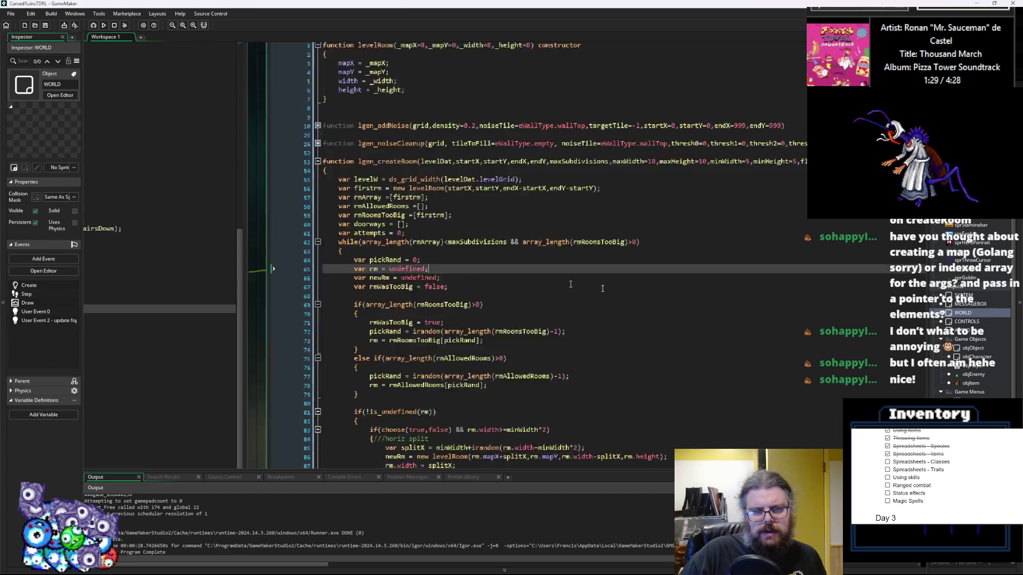
- Bring the levelData script with its eLevelTypes enum into focus
{"action": "left_click", "coordinate": [458, 269]}
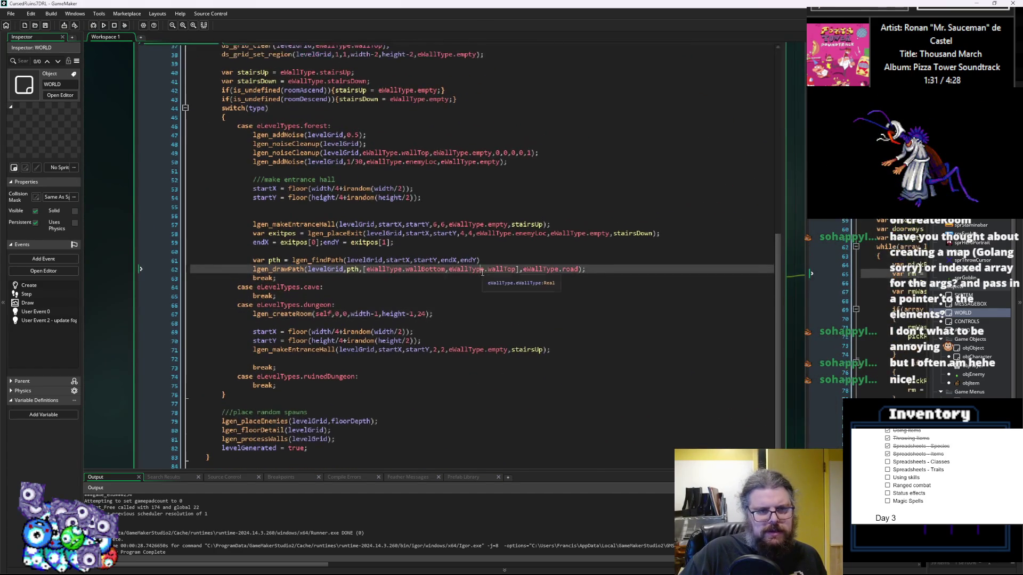
{"action": "scroll", "coordinate": [458, 271], "scroll_direction": "down", "scroll_amount": 1}
{"action": "scroll", "coordinate": [514, 377], "scroll_direction": "up", "scroll_amount": 7}
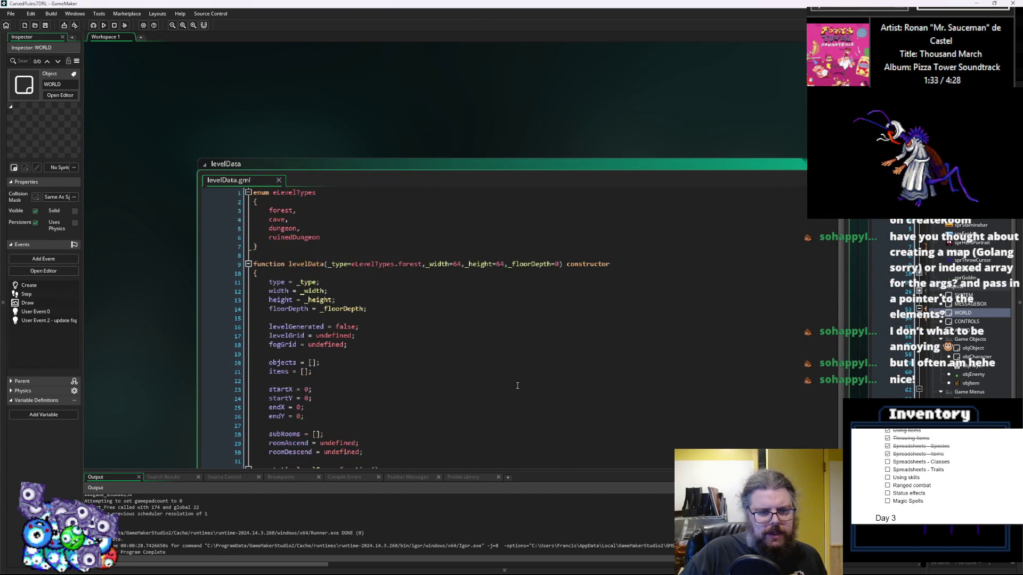
- Change WORLD Create's first levelData from 64,64,0 to 48,48,0 and save
{"action": "left_click", "coordinate": [434, 97]}
{"action": "left_click", "coordinate": [527, 223]}
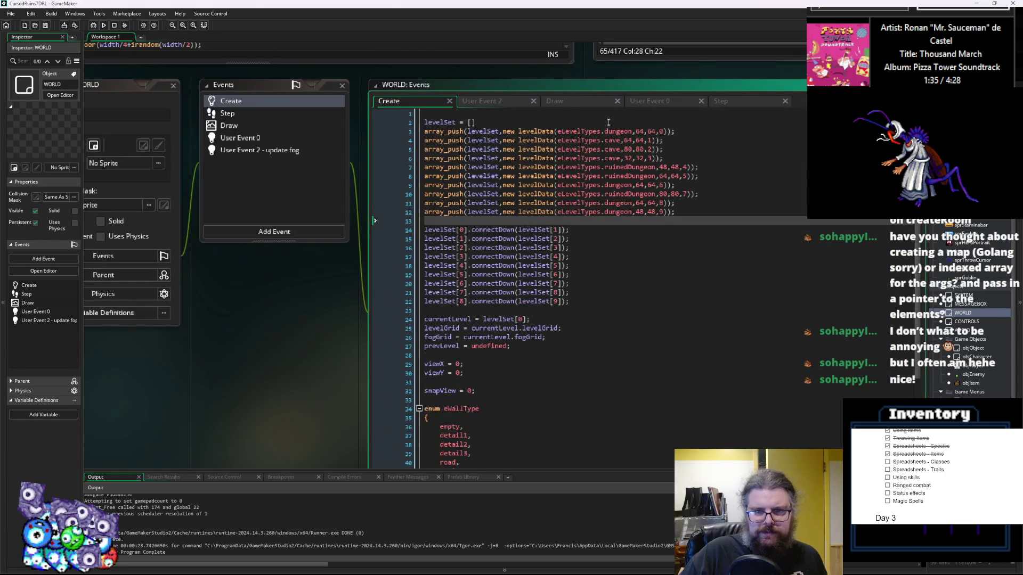
{"action": "left_click", "coordinate": [644, 131]}
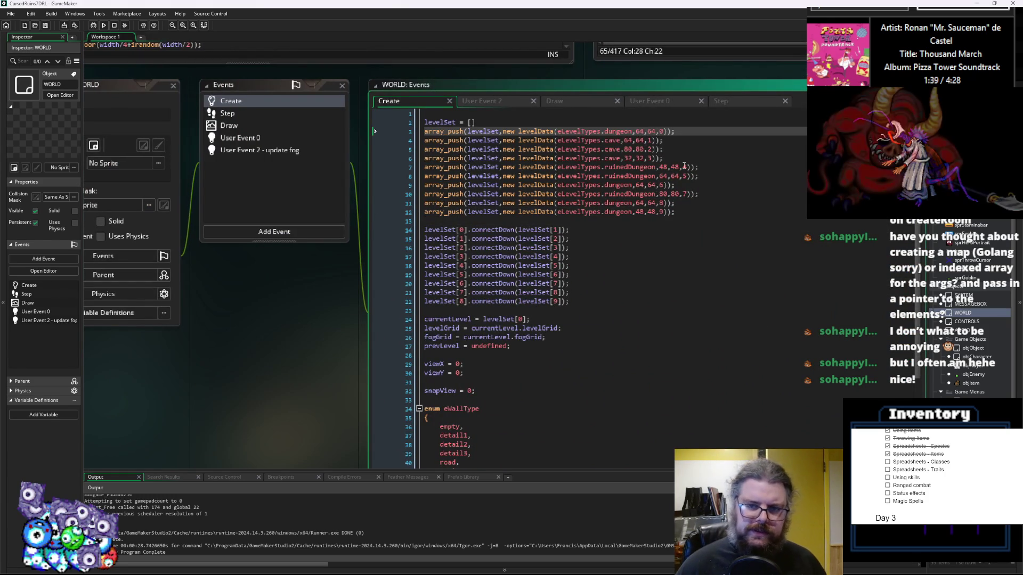
{"action": "key", "text": "BackSpace"}
{"action": "key", "text": "BackSpace"}
{"action": "type", "text": "48"}
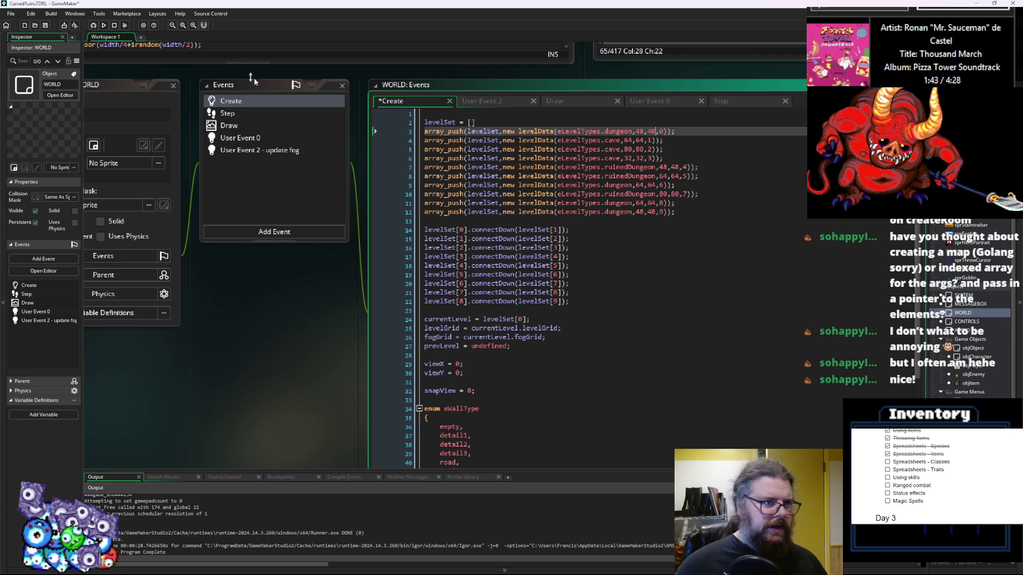
{"action": "left_click", "coordinate": [46, 25]}
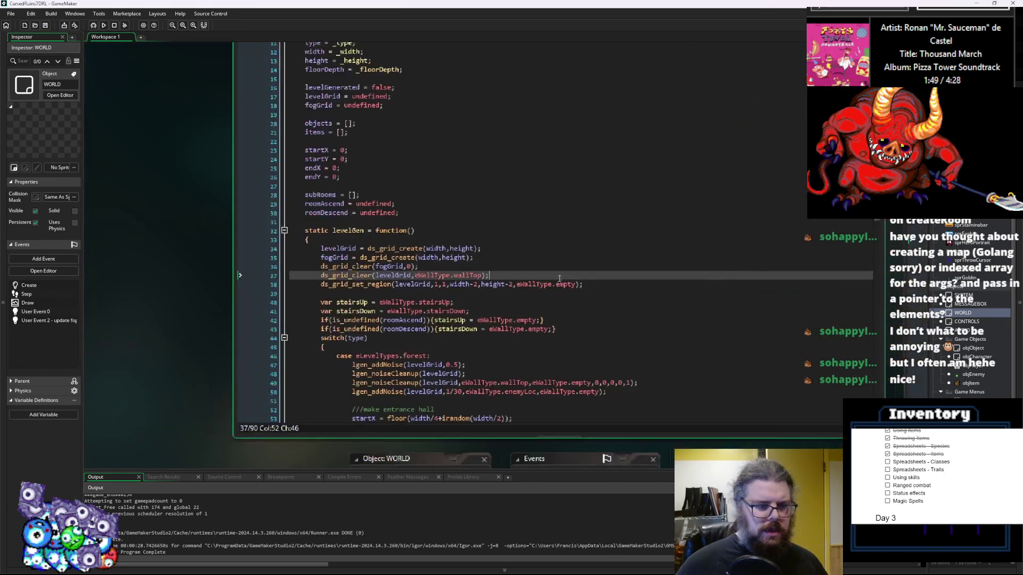
- Go to the dungeon case's entrance-hall lines and edit lgen_createRoom's size arguments
{"action": "scroll", "coordinate": [461, 319], "scroll_direction": "down", "scroll_amount": 10}
{"action": "left_click", "coordinate": [440, 283]}
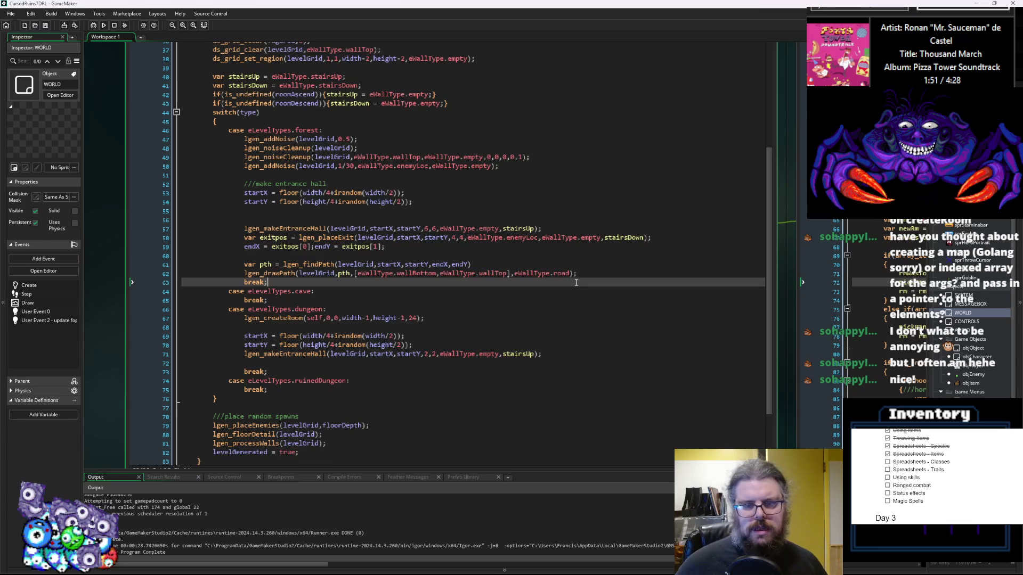
{"action": "left_click", "coordinate": [440, 238]}
{"action": "scroll", "coordinate": [448, 251], "scroll_direction": "down", "scroll_amount": 2}
{"action": "left_click", "coordinate": [489, 300]}
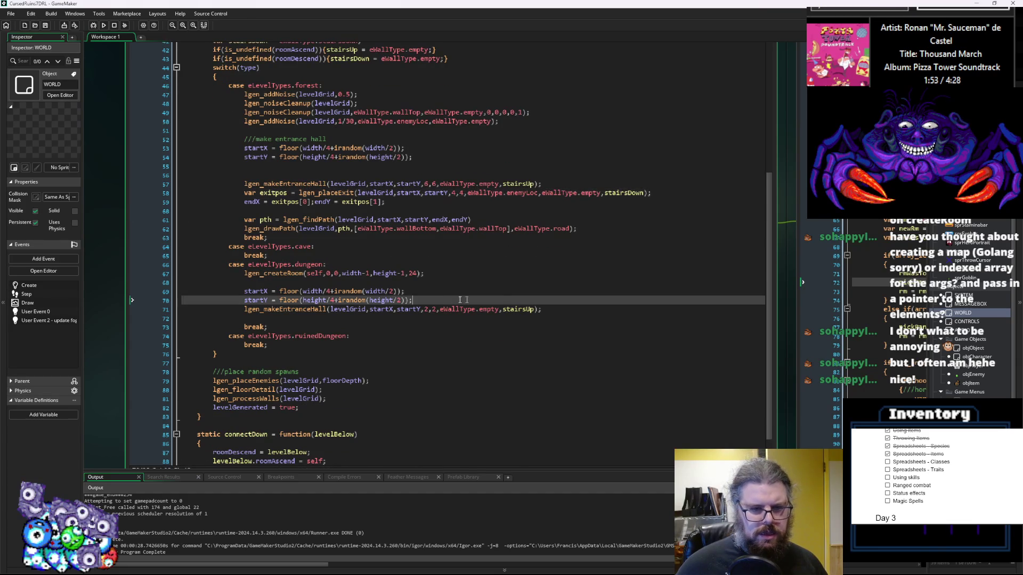
{"action": "left_click", "coordinate": [435, 309]}
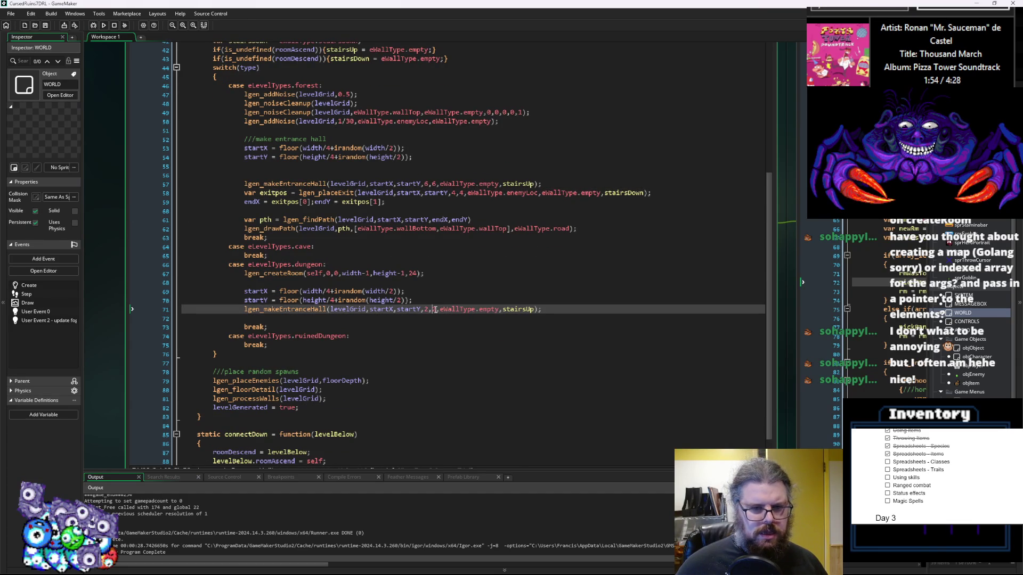
{"action": "left_click", "coordinate": [409, 273]}
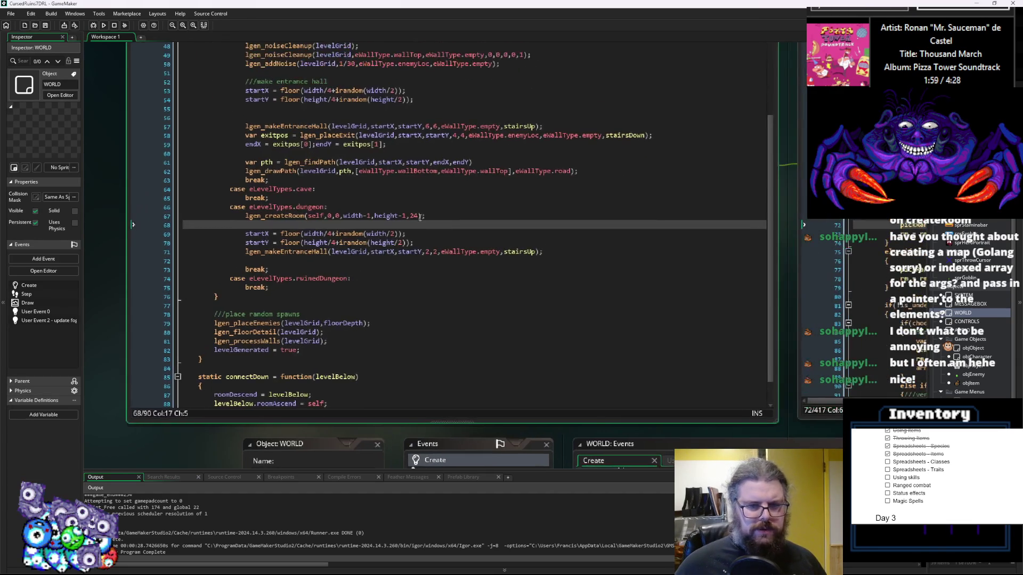
{"action": "type", "text": ";"}
{"action": "type", "text": ","}
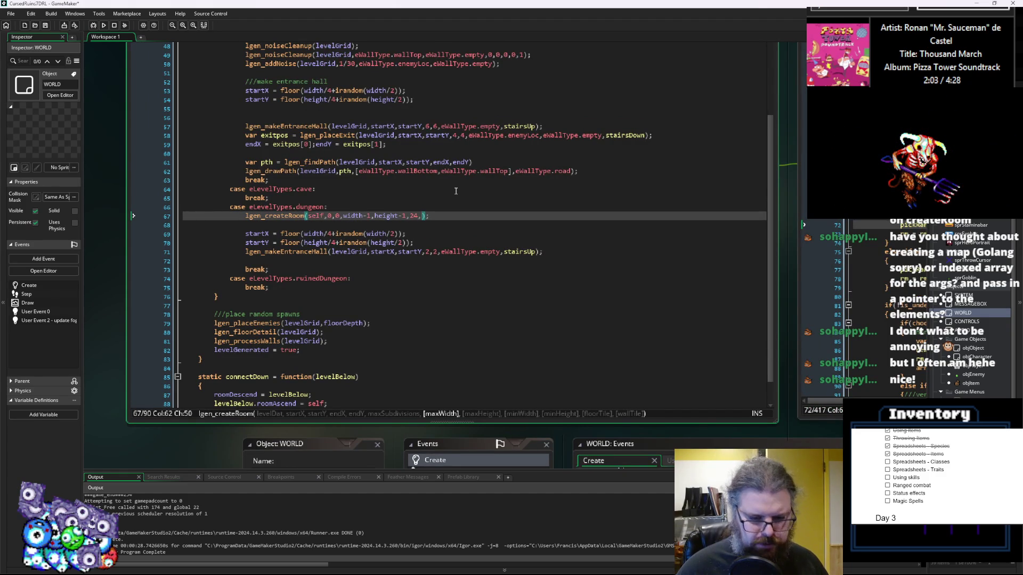
{"action": "type", "text": "12,"}
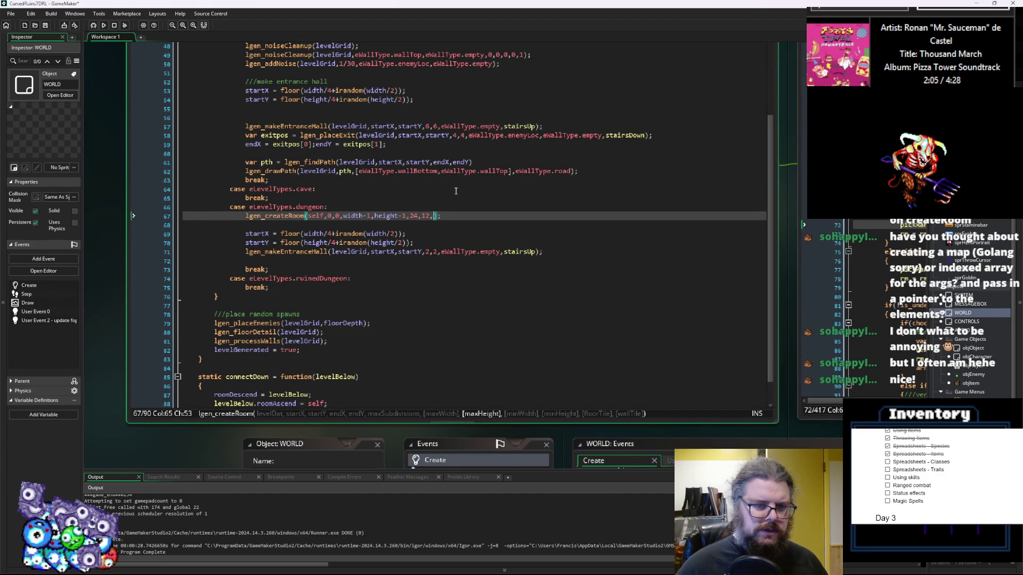
{"action": "type", "text": ",6"}
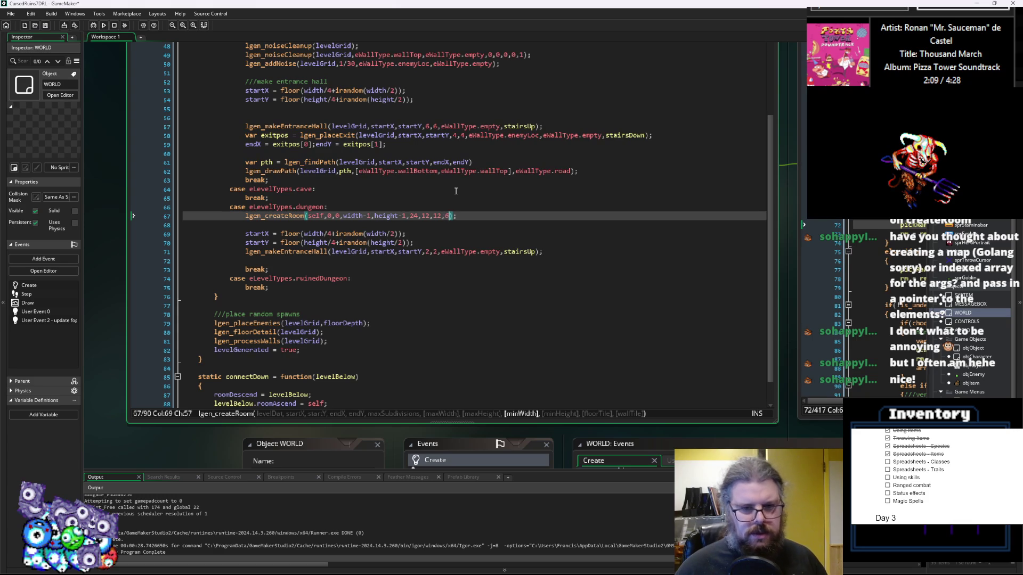
{"action": "type", "text": ",e"}
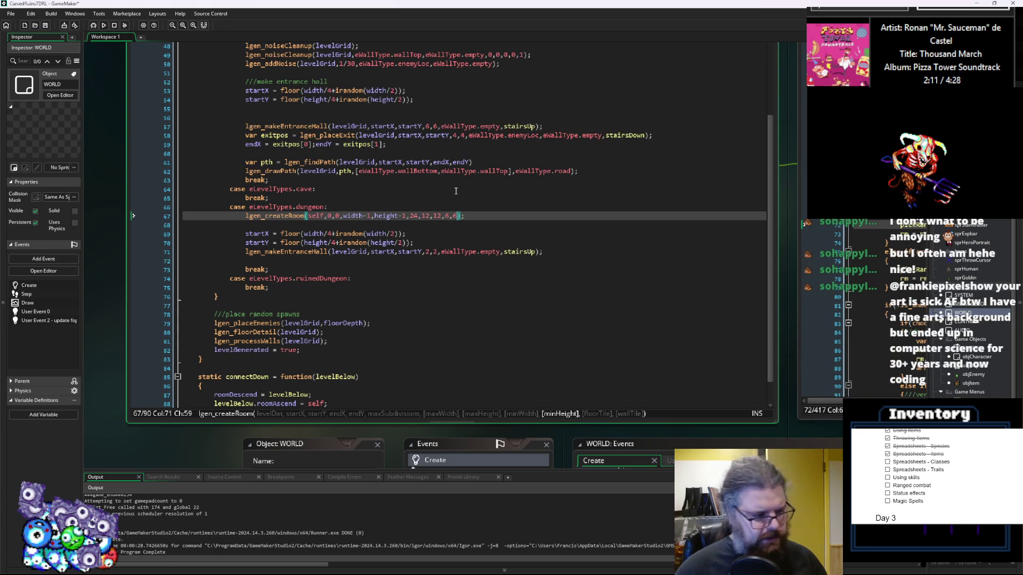
- Change lgen_createRoom's first 12 argument to 14 and save
{"action": "left_click", "coordinate": [456, 189]}
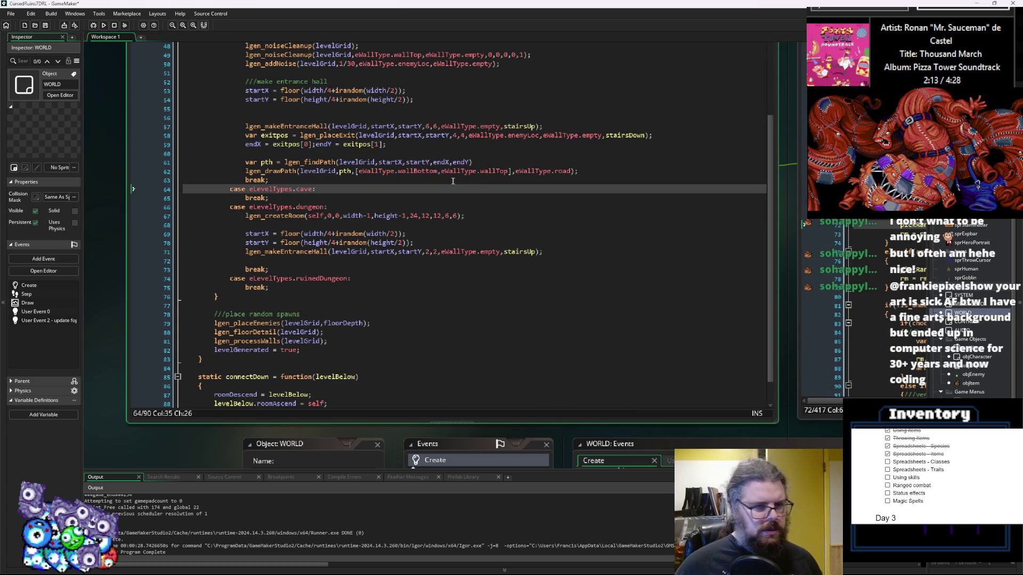
{"action": "left_click", "coordinate": [428, 216]}
{"action": "key", "text": "BackSpace"}
{"action": "type", "text": "4"}
{"action": "key", "text": "Right"}
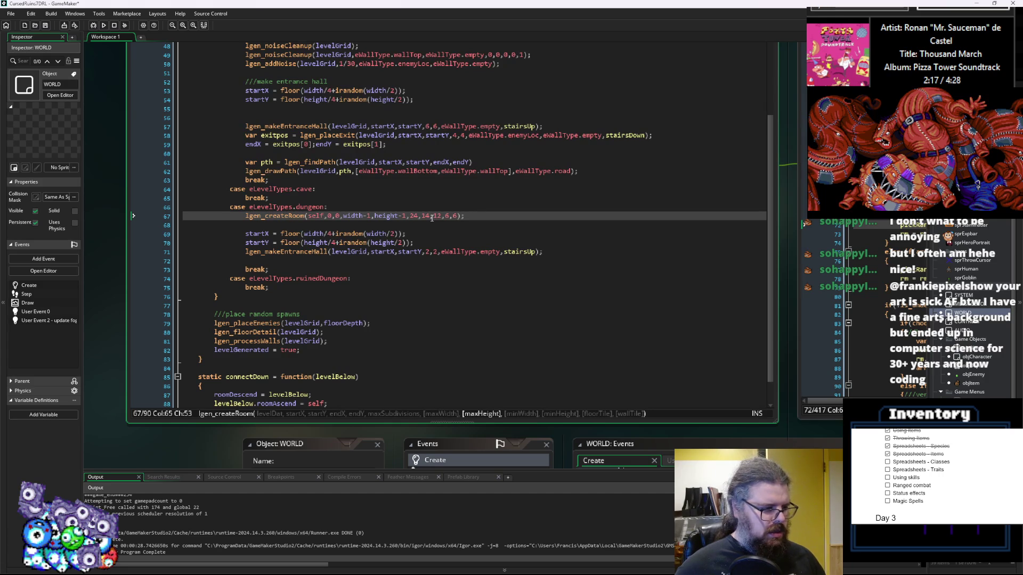
{"action": "key", "text": "BackSpace"}
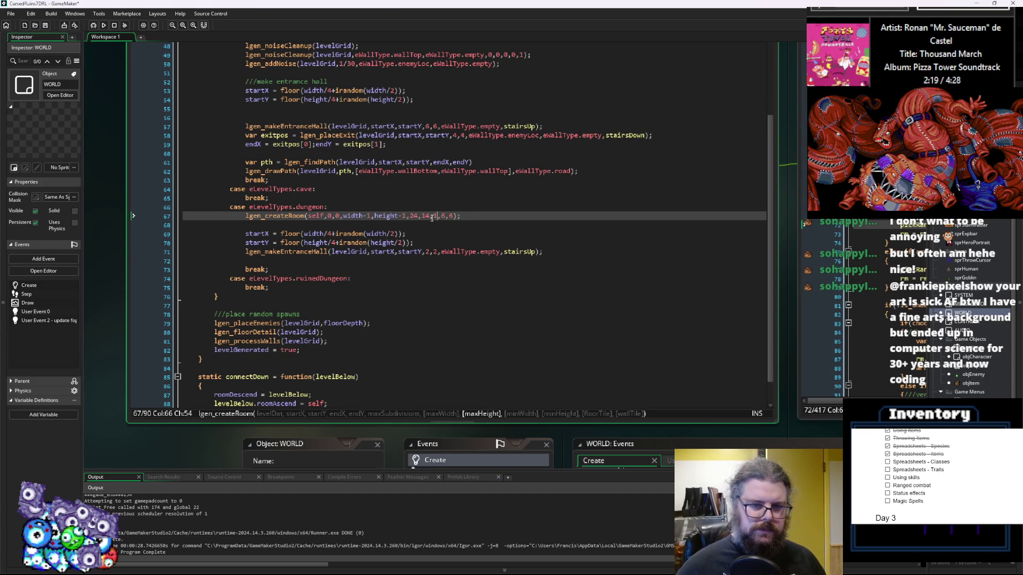
{"action": "type", "text": "4"}
{"action": "left_click", "coordinate": [46, 25]}
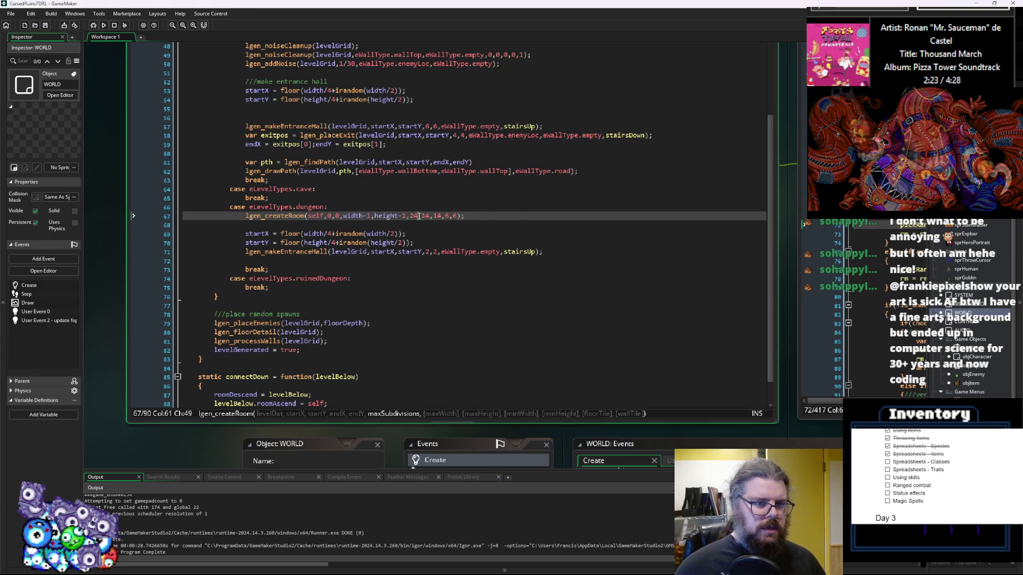
- Replace the 24 argument with 16, save, and start a debug run
{"action": "double_click", "coordinate": [415, 216]}
{"action": "type", "text": "16"}
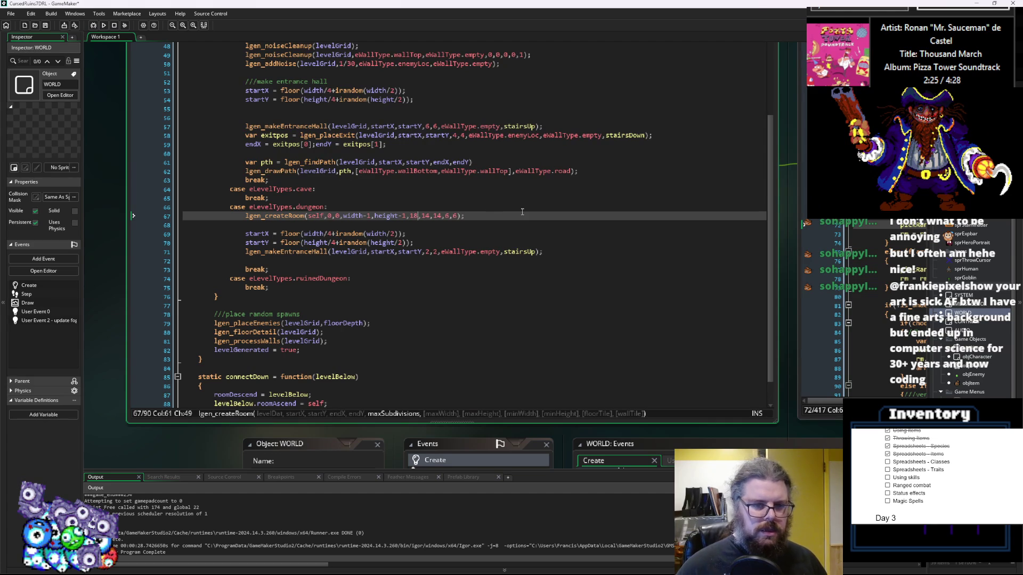
{"action": "left_click", "coordinate": [45, 25]}
{"action": "left_click", "coordinate": [93, 25]}
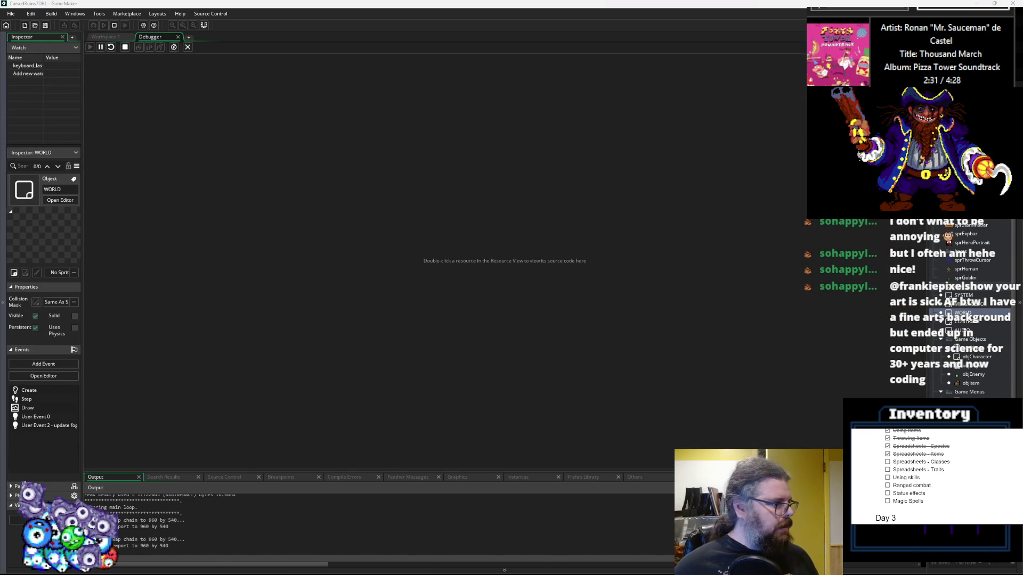
- Start a new game, reveal the dungeon map and walk the character up and right
{"action": "key", "text": "Return"}
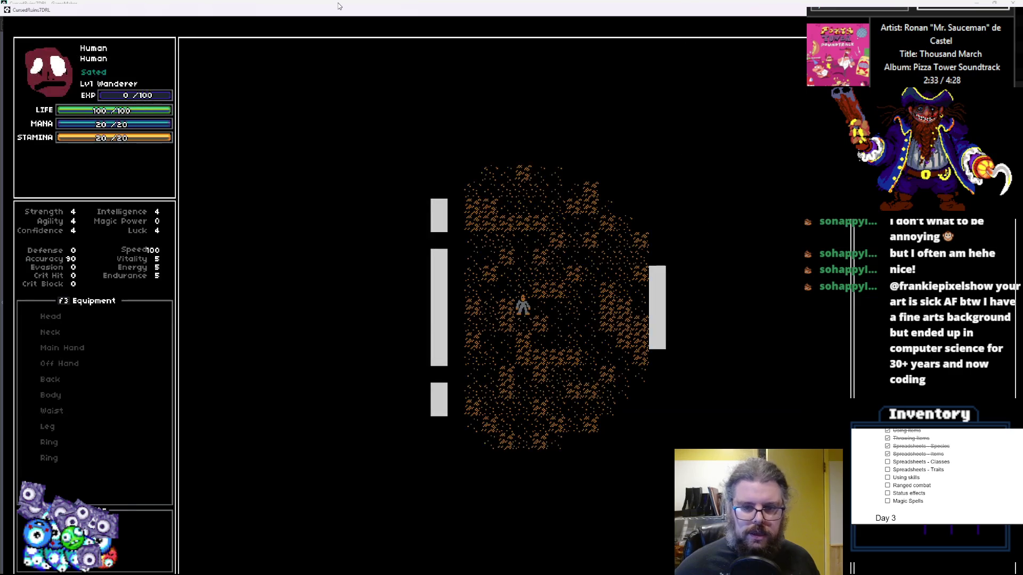
{"action": "key", "text": "Up"}
{"action": "key", "text": "Up"}
{"action": "key", "text": "Up"}
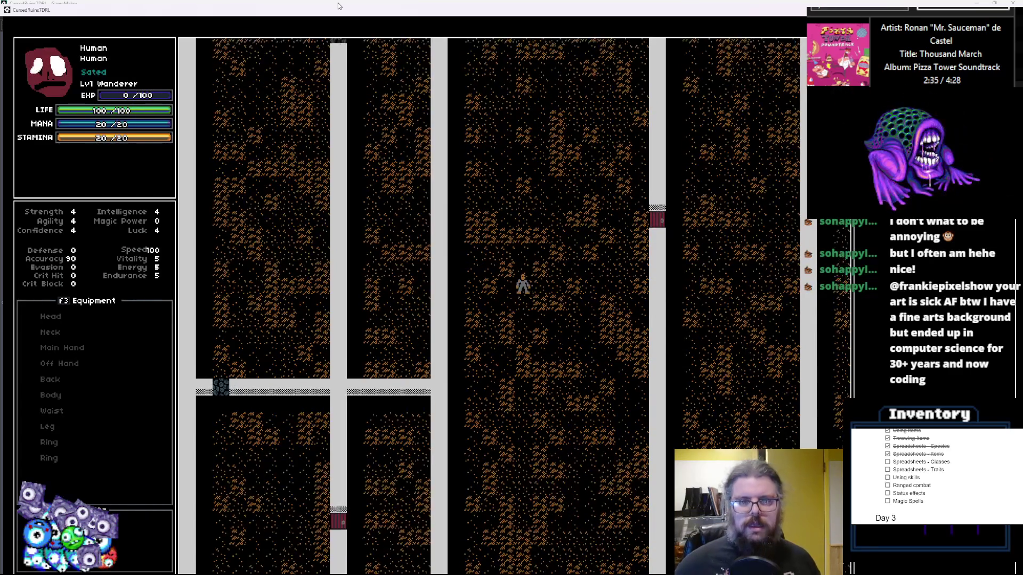
{"action": "key", "text": "Up"}
{"action": "key", "text": "Up"}
{"action": "key", "text": "Up"}
{"action": "key", "text": "Right"}
{"action": "key", "text": "Right"}
{"action": "key", "text": "Right"}
{"action": "key", "text": "Up"}
{"action": "key", "text": "Up"}
{"action": "key", "text": "Up"}
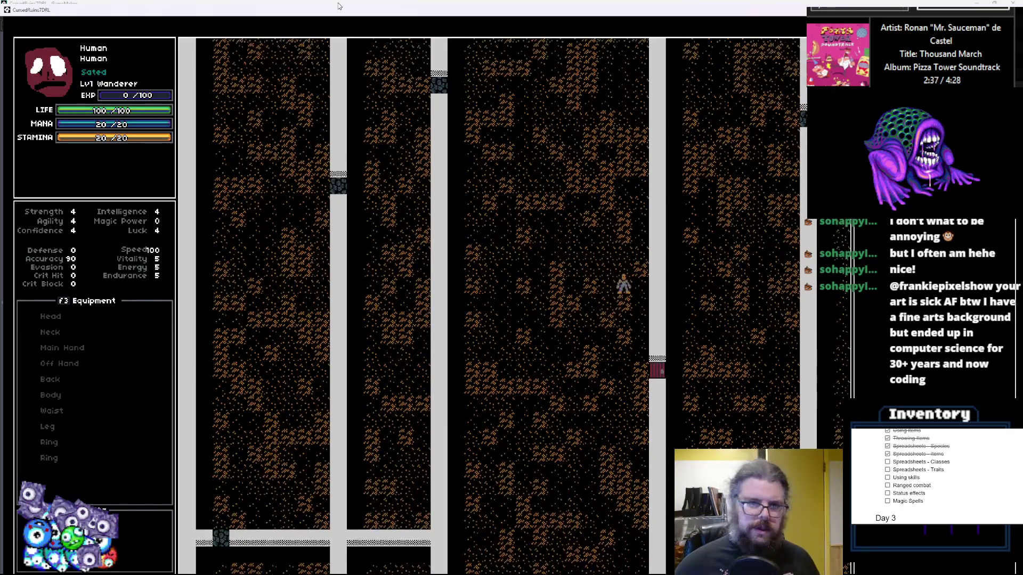
{"action": "key", "text": "Up"}
{"action": "key", "text": "Up"}
{"action": "key", "text": "Up"}
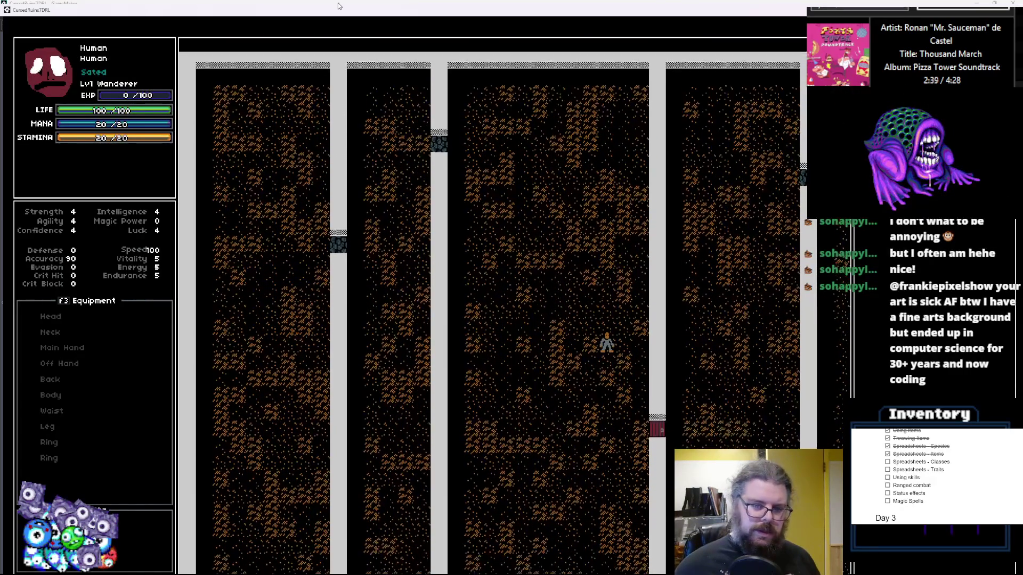
- Walk through the narrow rooms down, left, and up to the right-hand door, then quit
{"action": "key", "text": "Down"}
{"action": "key", "text": "Down"}
{"action": "key", "text": "Down"}
{"action": "key", "text": "Left"}
{"action": "key", "text": "Down"}
{"action": "key", "text": "Left"}
{"action": "key", "text": "Down"}
{"action": "key", "text": "Left"}
{"action": "key", "text": "Down"}
{"action": "key", "text": "Left"}
{"action": "key", "text": "Down"}
{"action": "key", "text": "Left"}
{"action": "key", "text": "Down"}
{"action": "key", "text": "Down"}
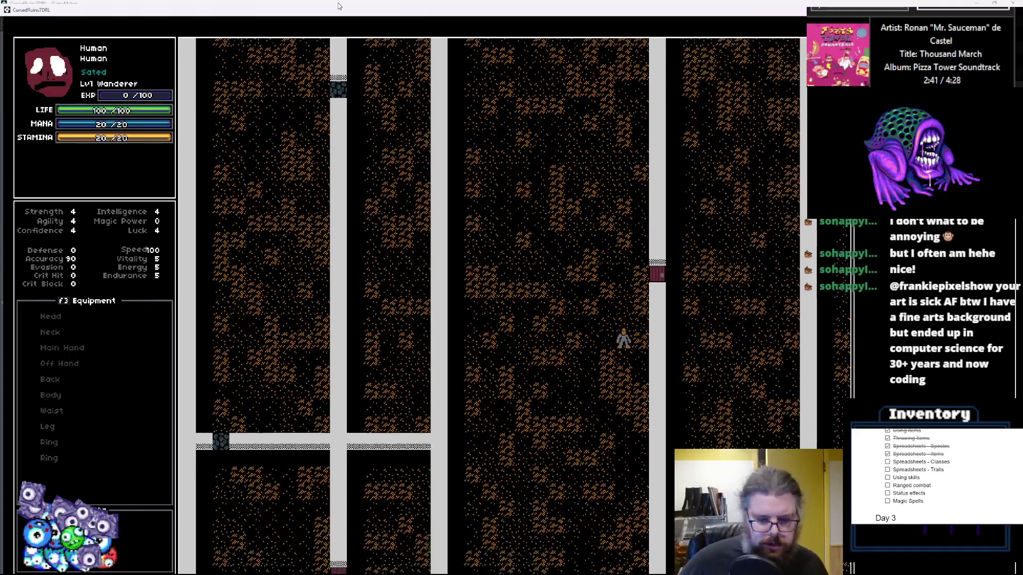
{"action": "key", "text": "Down"}
{"action": "key", "text": "Left"}
{"action": "key", "text": "Down"}
{"action": "key", "text": "Left"}
{"action": "key", "text": "Down"}
{"action": "key", "text": "Left"}
{"action": "key", "text": "Down"}
{"action": "key", "text": "Down"}
{"action": "key", "text": "Down"}
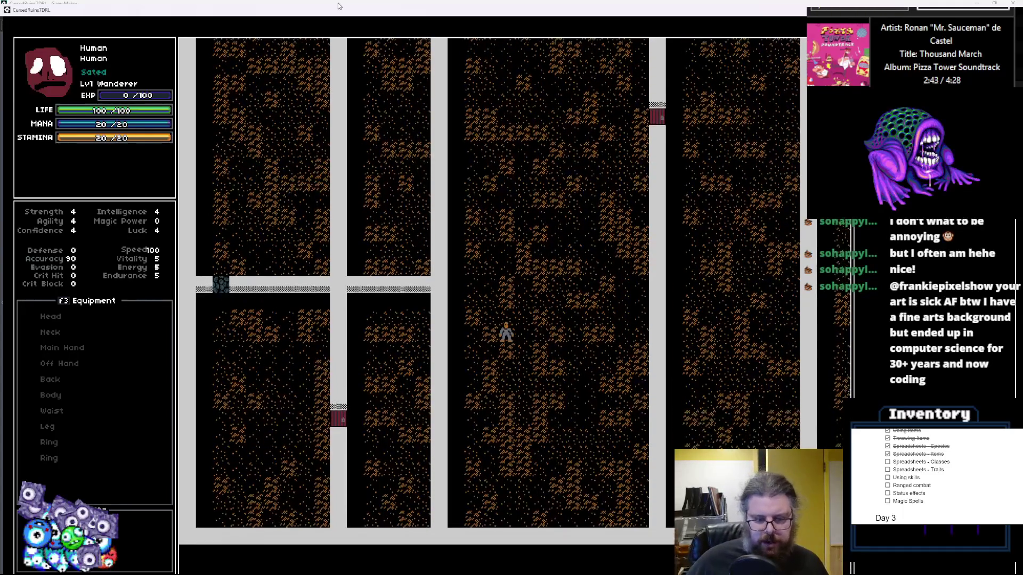
{"action": "key", "text": "Down"}
{"action": "key", "text": "Down"}
{"action": "key", "text": "Down"}
{"action": "key", "text": "Right"}
{"action": "key", "text": "Right"}
{"action": "key", "text": "Right"}
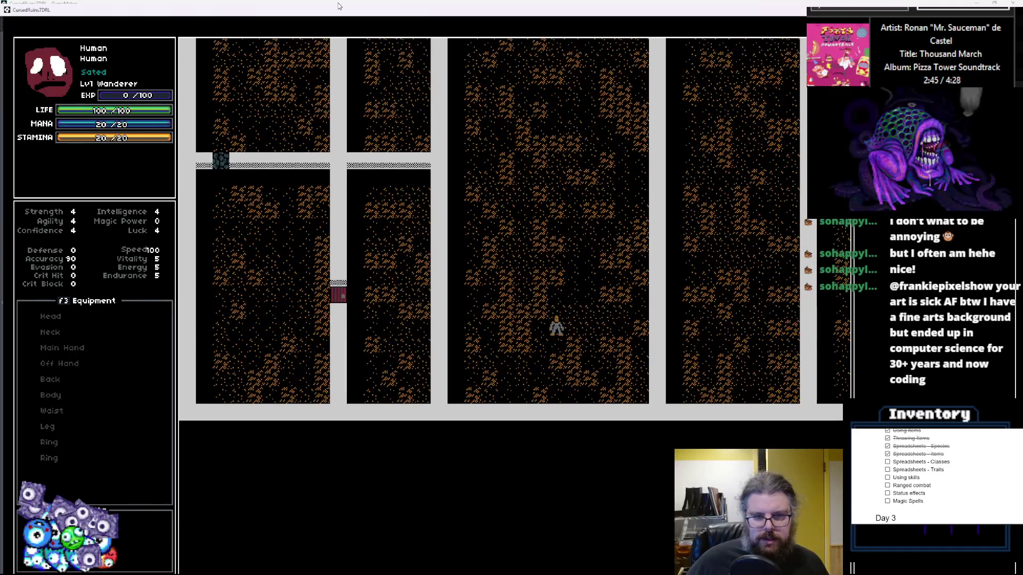
{"action": "key", "text": "Up"}
{"action": "key", "text": "Up"}
{"action": "key", "text": "Up"}
{"action": "key", "text": "Left"}
{"action": "key", "text": "Up"}
{"action": "key", "text": "Up"}
{"action": "key", "text": "Up"}
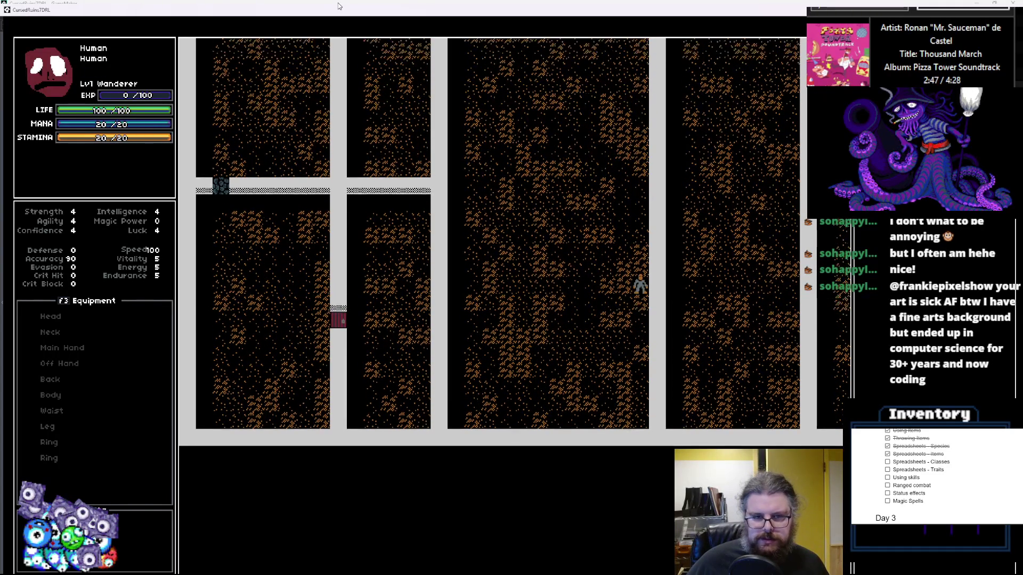
{"action": "key", "text": "Up"}
{"action": "key", "text": "Up"}
{"action": "key", "text": "Up"}
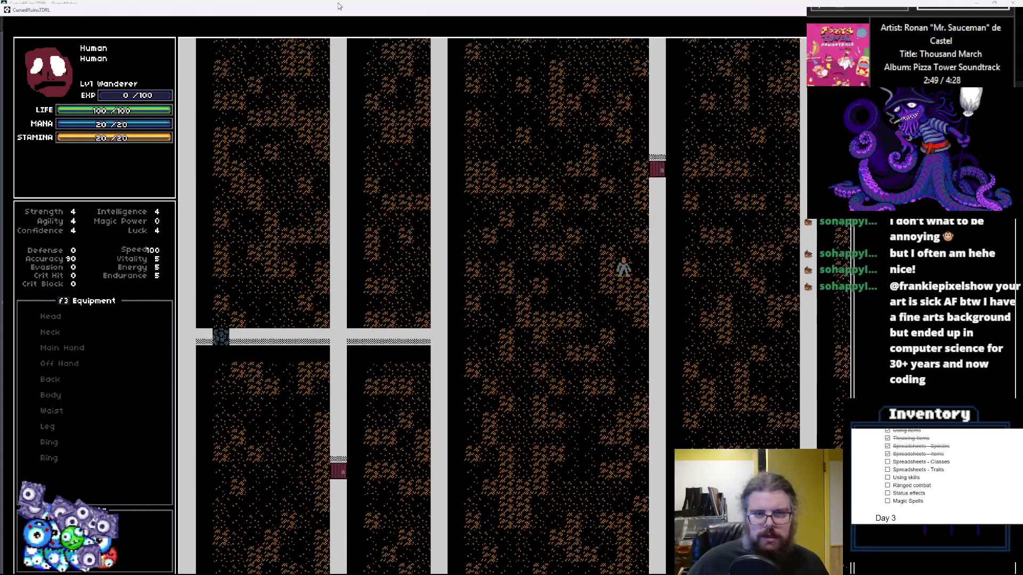
{"action": "key", "text": "Up"}
{"action": "key", "text": "Up"}
{"action": "key", "text": "Up"}
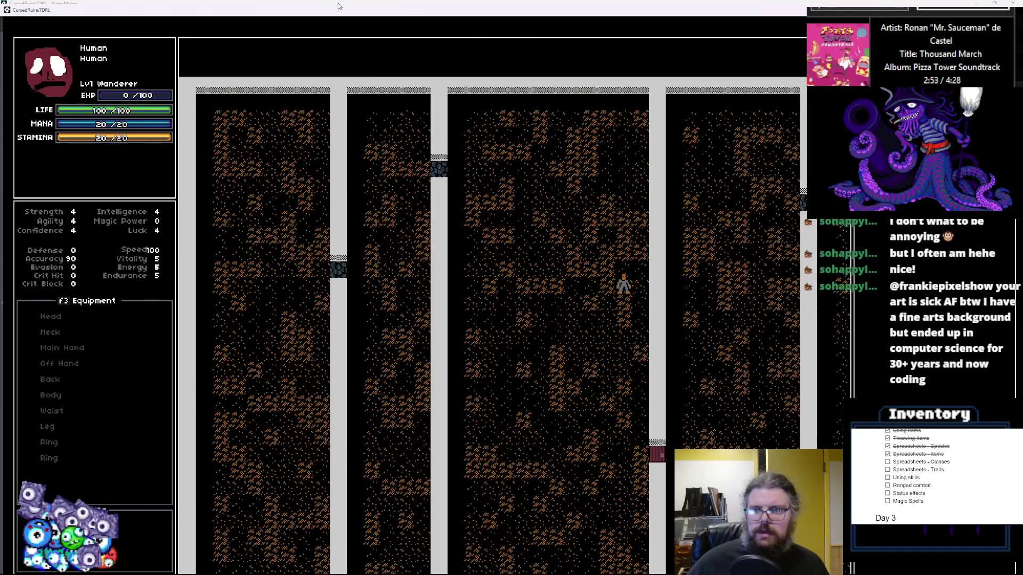
{"action": "key", "text": "Escape"}
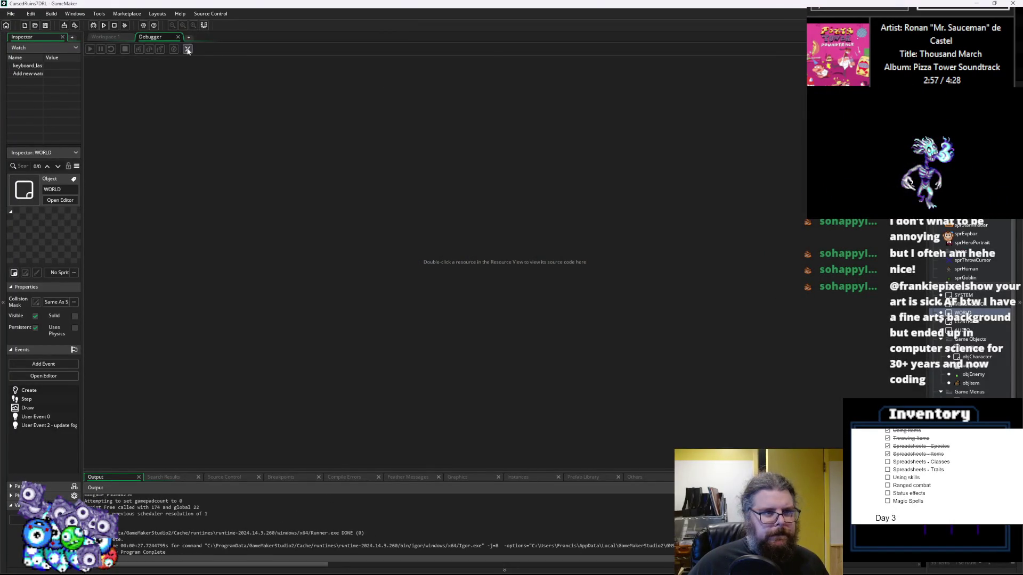
- Close the Debugger tab, return to the levelGen code, and save
{"action": "left_click", "coordinate": [187, 49]}
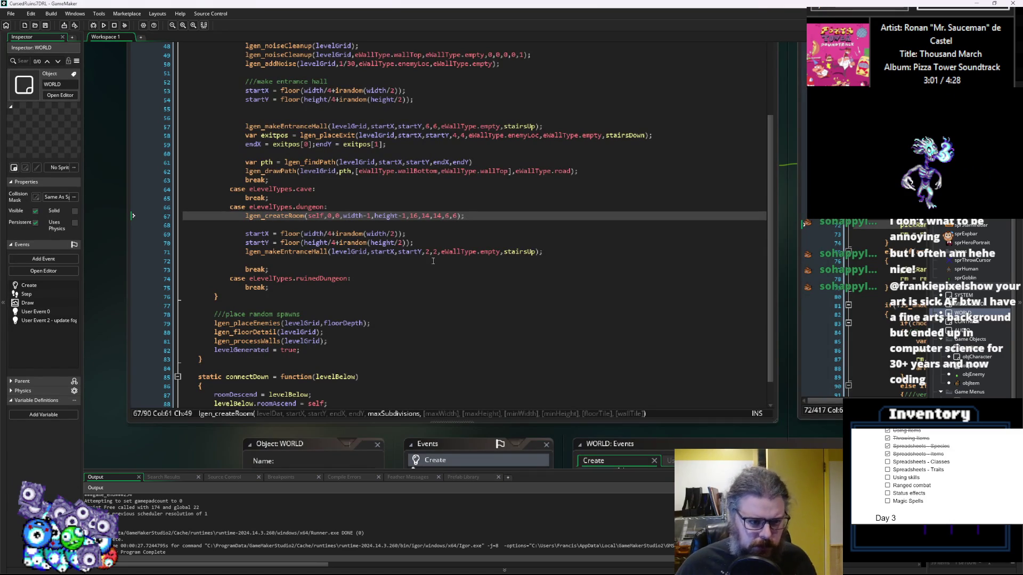
{"action": "left_click", "coordinate": [416, 261]}
{"action": "left_click", "coordinate": [362, 318]}
{"action": "mouse_move", "coordinate": [363, 318]}
{"action": "left_mouse_down"}
{"action": "mouse_move", "coordinate": [247, 336]}
{"action": "mouse_move", "coordinate": [369, 321]}
{"action": "left_mouse_up"}
{"action": "left_click", "coordinate": [357, 285]}
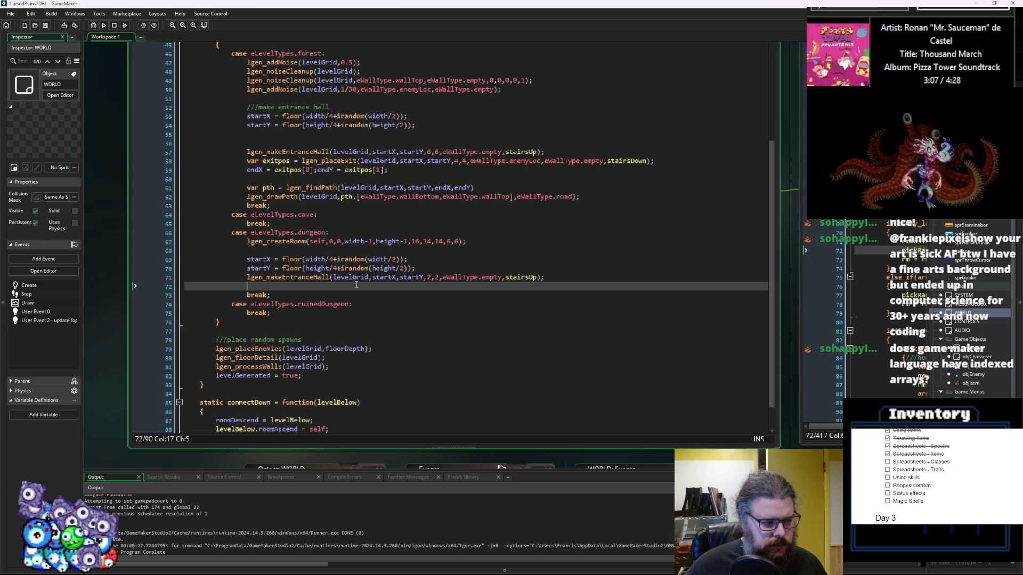
{"action": "scroll", "coordinate": [357, 285], "scroll_direction": "up", "scroll_amount": 2}
{"action": "left_click", "coordinate": [441, 283]}
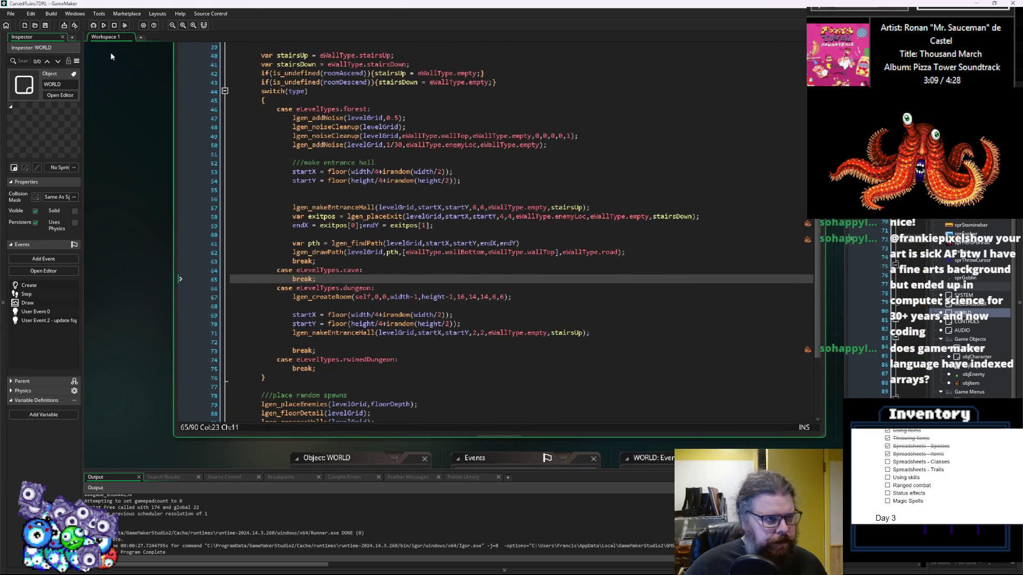
{"action": "left_click", "coordinate": [46, 27]}
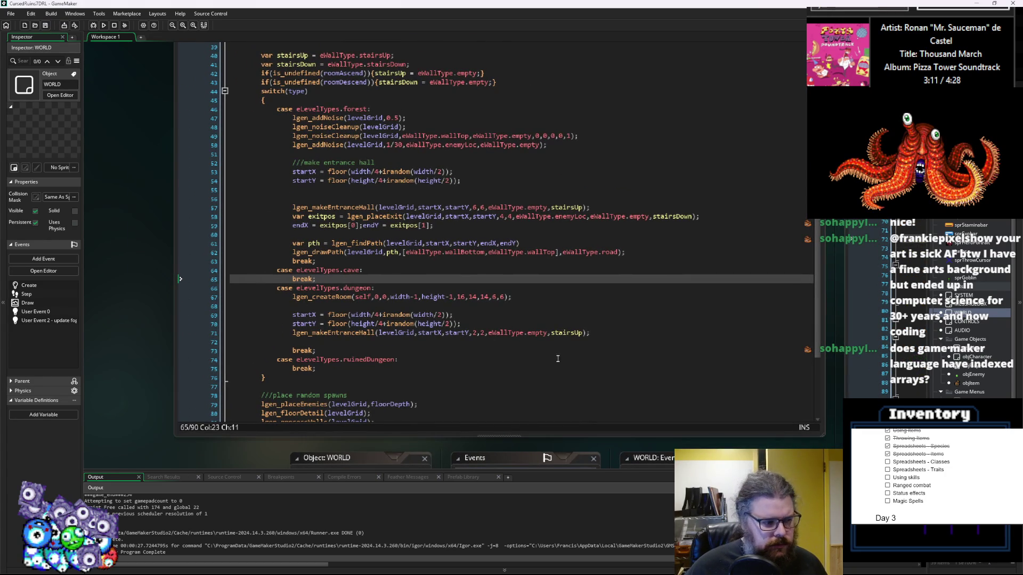
- Show the object windows beside levelGen, save again, and move up to line 57
{"action": "mouse_move", "coordinate": [649, 352]}
{"action": "left_mouse_down"}
{"action": "mouse_move", "coordinate": [480, 341]}
{"action": "mouse_move", "coordinate": [721, 351]}
{"action": "mouse_move", "coordinate": [675, 351]}
{"action": "mouse_move", "coordinate": [518, 290]}
{"action": "left_mouse_up"}
{"action": "left_click", "coordinate": [45, 27]}
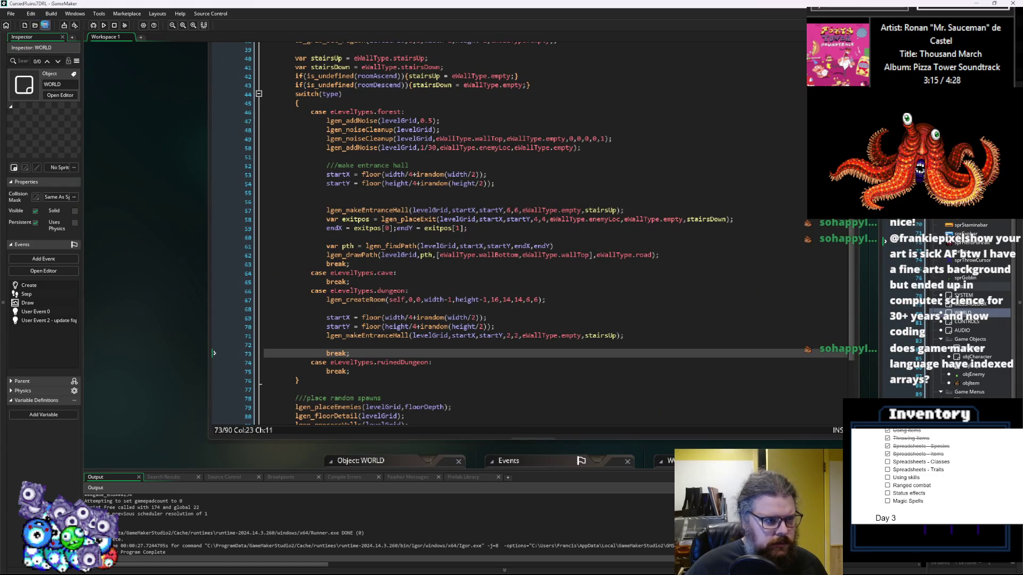
{"action": "left_click", "coordinate": [727, 338]}
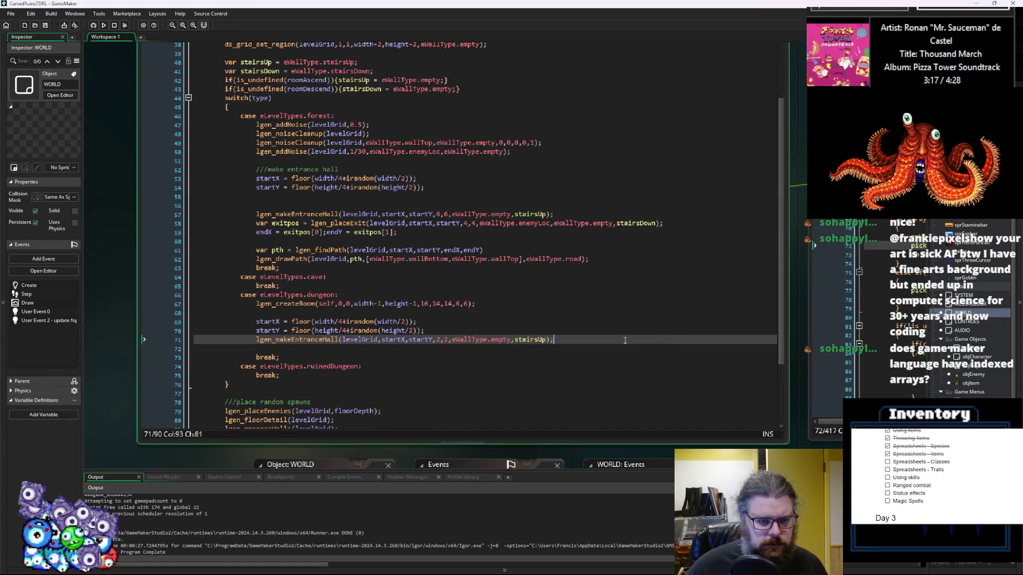
{"action": "scroll", "coordinate": [625, 340], "scroll_direction": "up", "scroll_amount": 3}
{"action": "scroll", "coordinate": [622, 340], "scroll_direction": "up", "scroll_amount": 2}
{"action": "scroll", "coordinate": [622, 340], "scroll_direction": "up", "scroll_amount": 3}
{"action": "left_click", "coordinate": [621, 344]}
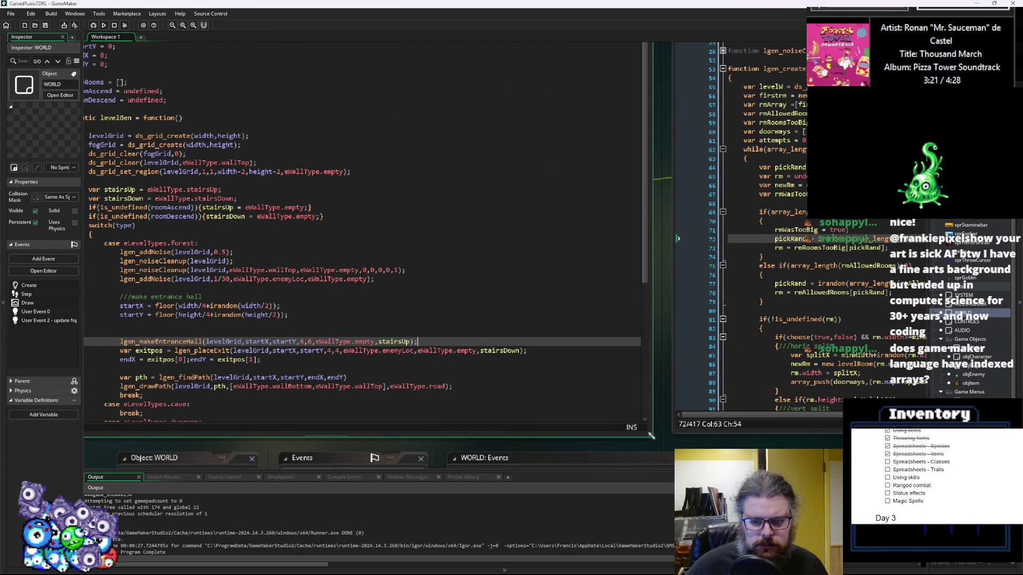
{"action": "left_click", "coordinate": [589, 417]}
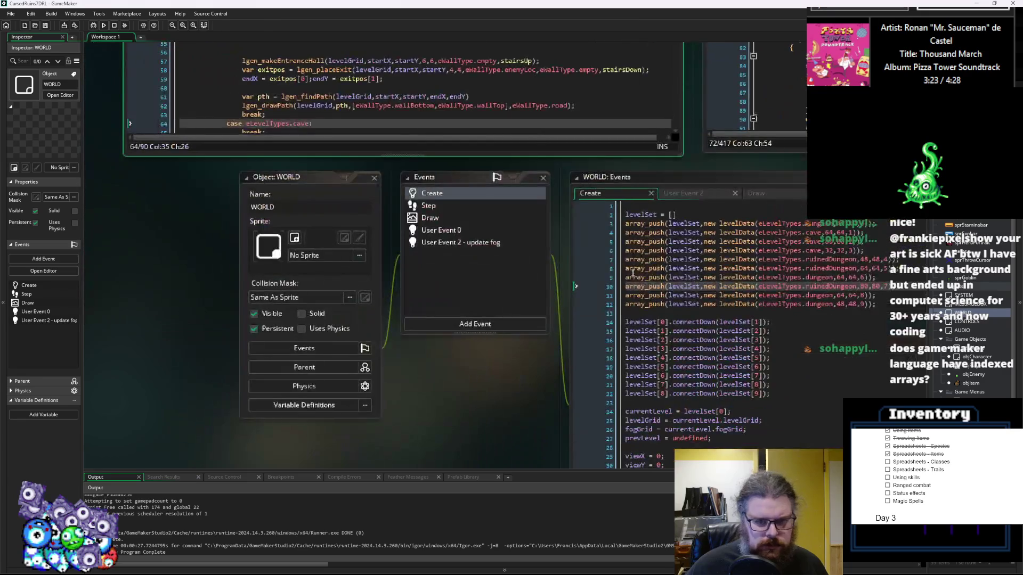
{"action": "left_click", "coordinate": [687, 305]}
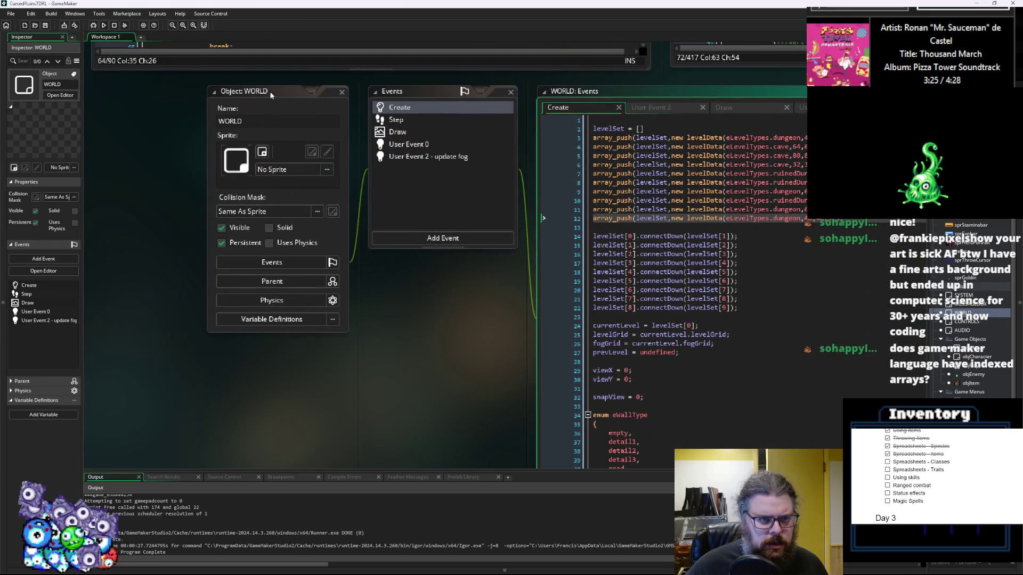
{"action": "left_click", "coordinate": [632, 238]}
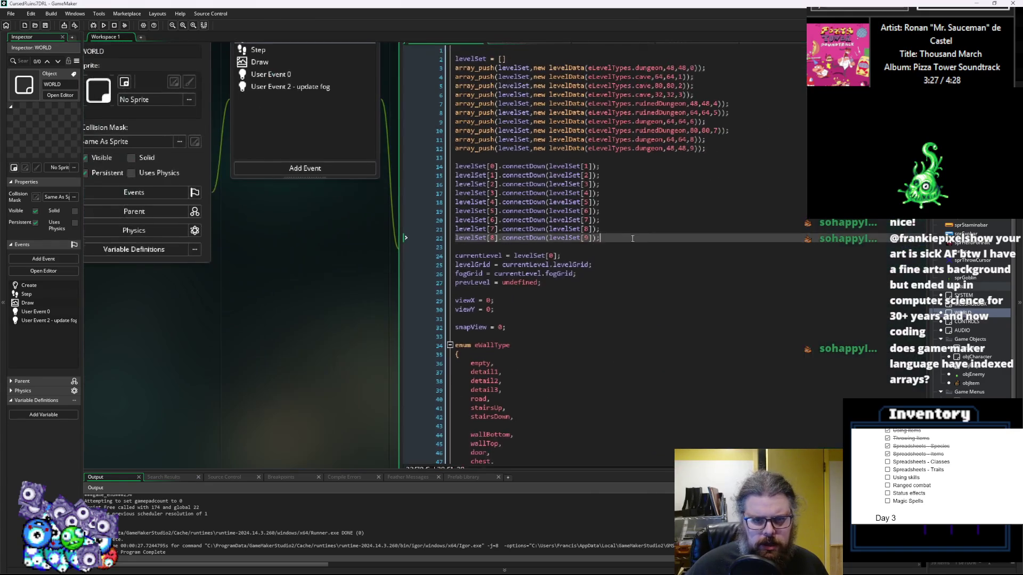
{"action": "scroll", "coordinate": [350, 328], "scroll_direction": "down", "scroll_amount": 3}
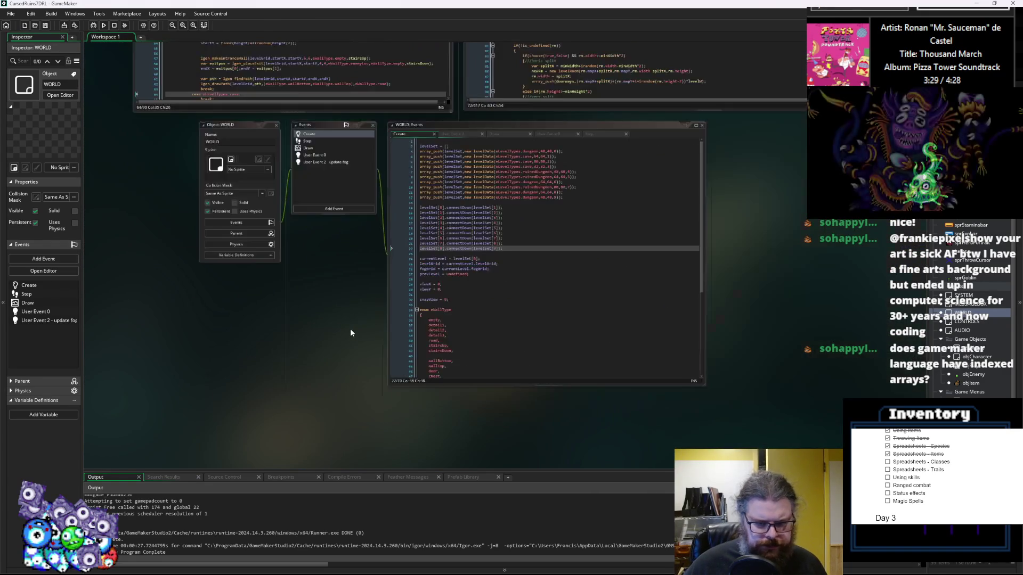
{"action": "scroll", "coordinate": [391, 388], "scroll_direction": "up", "scroll_amount": 5}
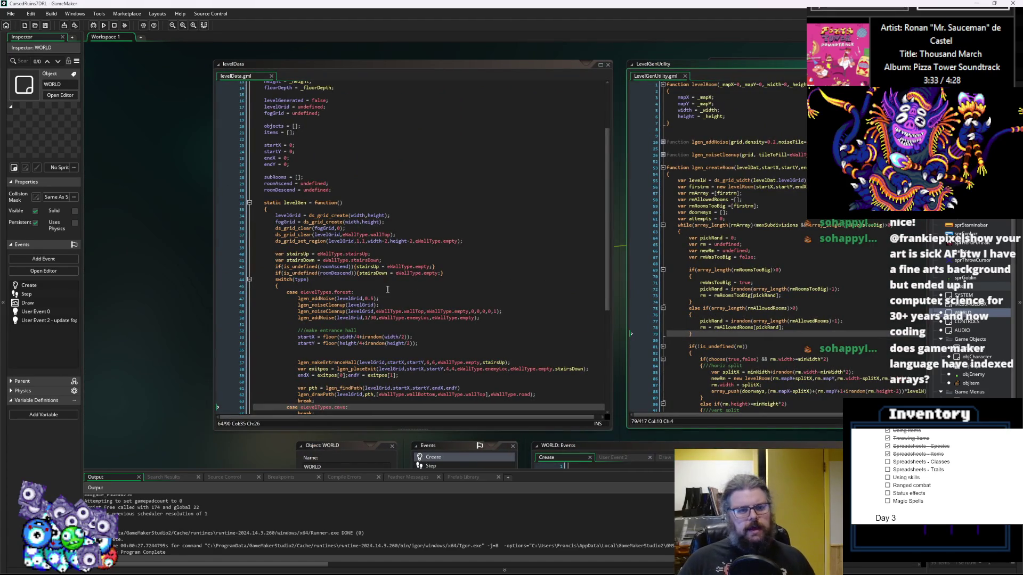
{"action": "scroll", "coordinate": [423, 244], "scroll_direction": "up", "scroll_amount": 1}
{"action": "scroll", "coordinate": [423, 244], "scroll_direction": "down", "scroll_amount": 10}
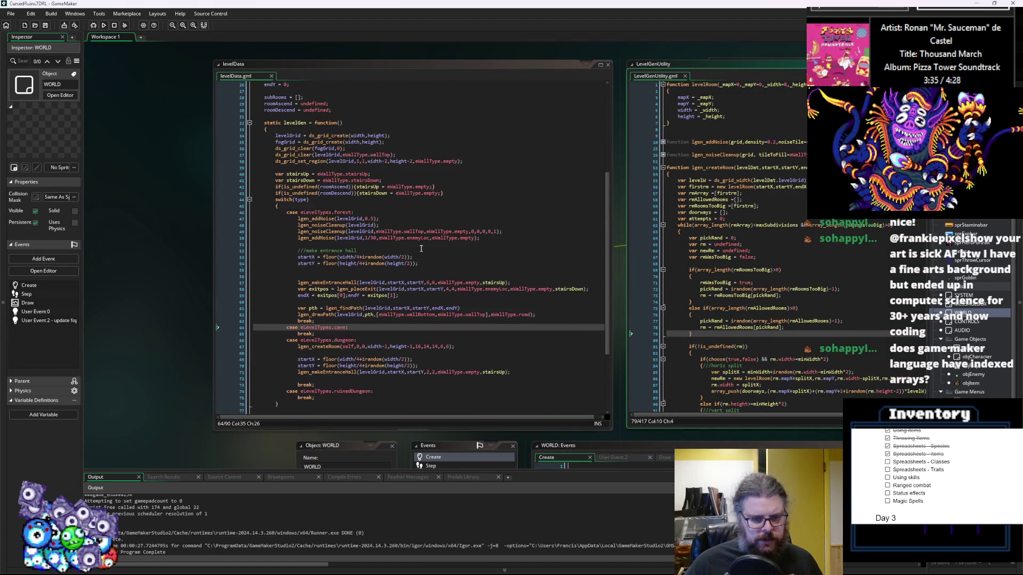
{"action": "scroll", "coordinate": [403, 267], "scroll_direction": "up", "scroll_amount": 13}
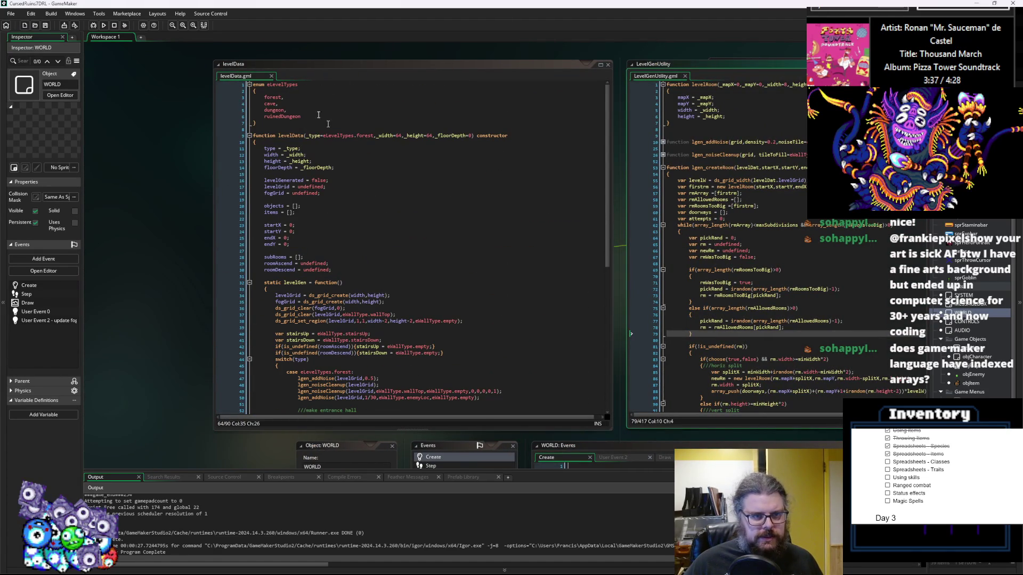
{"action": "left_click", "coordinate": [301, 111]}
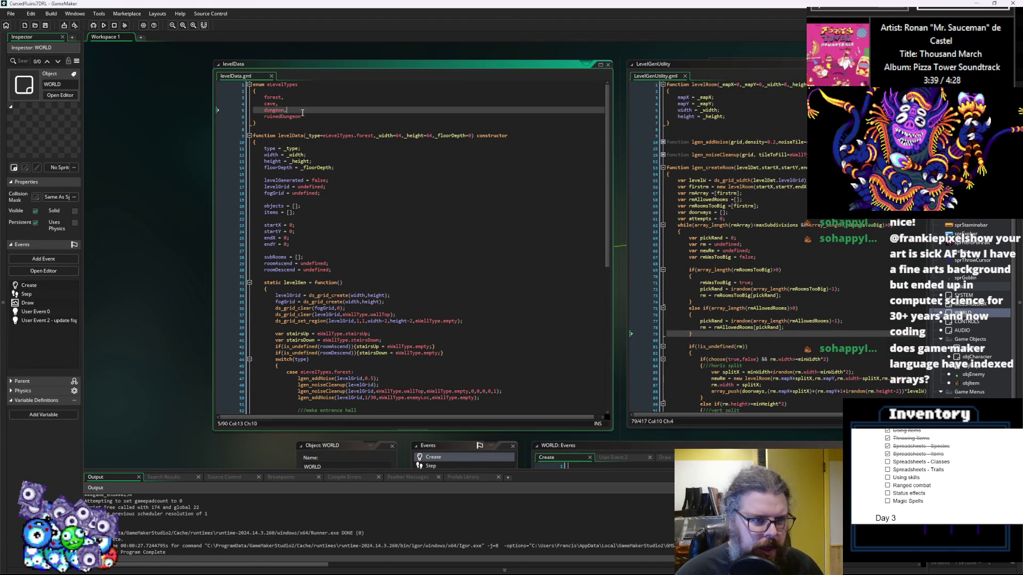
- Add tunnels as a new entry in the eLevelTypes enum
{"action": "key", "text": "Home"}
{"action": "key", "text": "Return"}
{"action": "key", "text": "Up"}
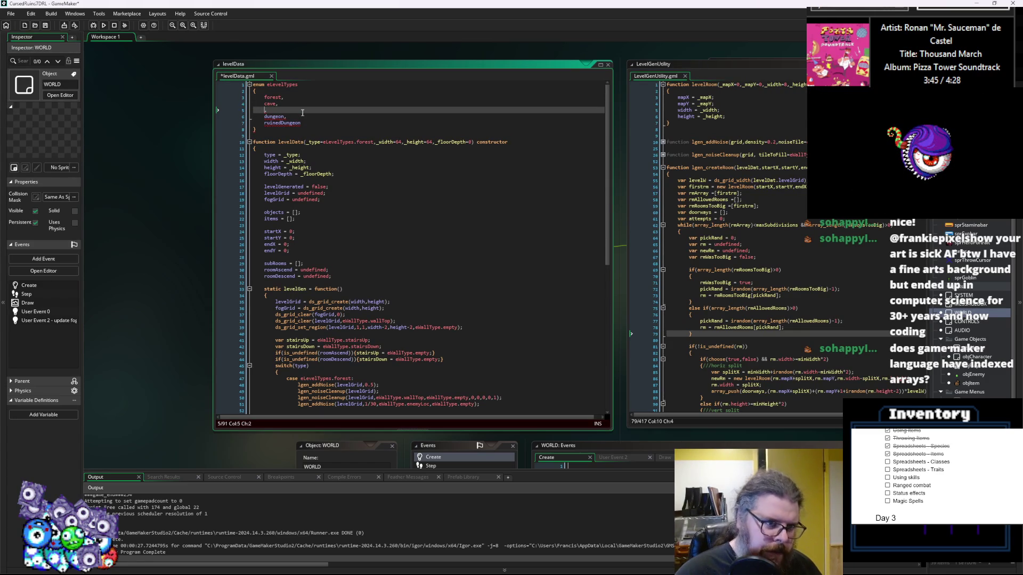
{"action": "key", "text": "ctrl+space"}
{"action": "key", "text": "Escape"}
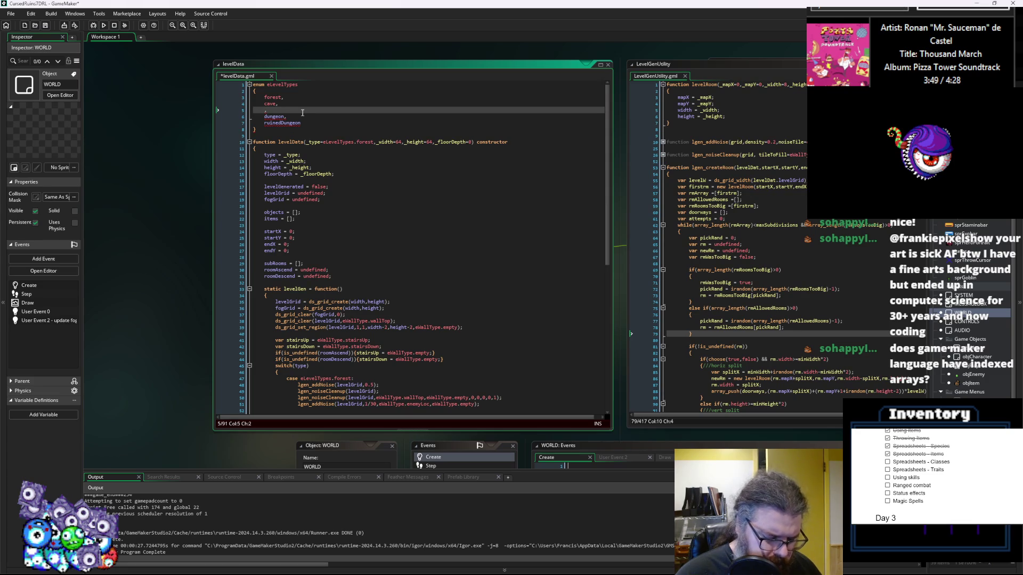
{"action": "type", "text": "tunnels"}
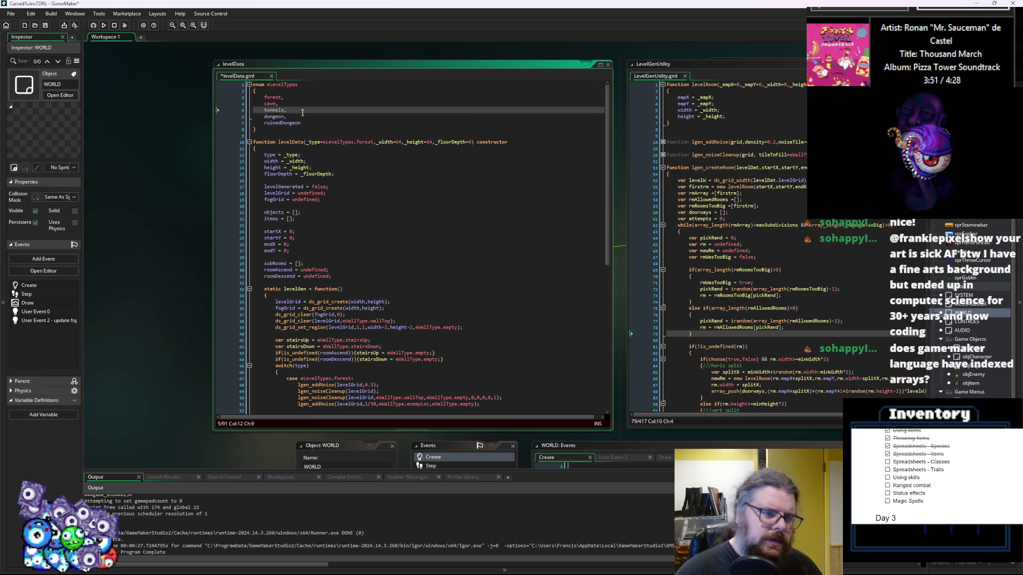
- Change one levelSet entry in the WORLD Create event to the tunnels level type
{"action": "double_click", "coordinate": [273, 110]}
{"action": "key", "text": "ctrl+c"}
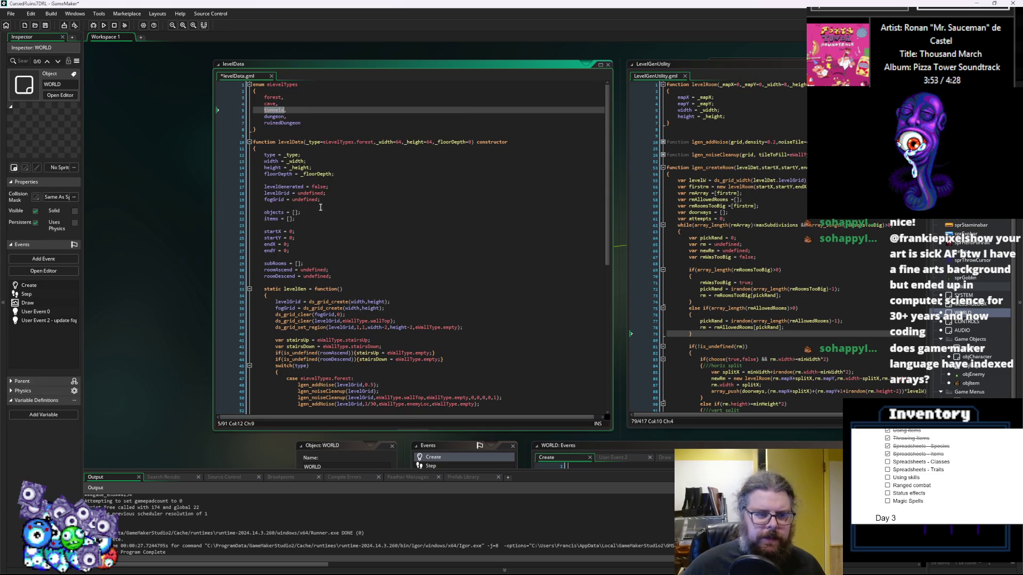
{"action": "left_click_drag", "start_coordinate": [482, 386], "coordinate": [385, 140]}
{"action": "double_click", "coordinate": [614, 233]}
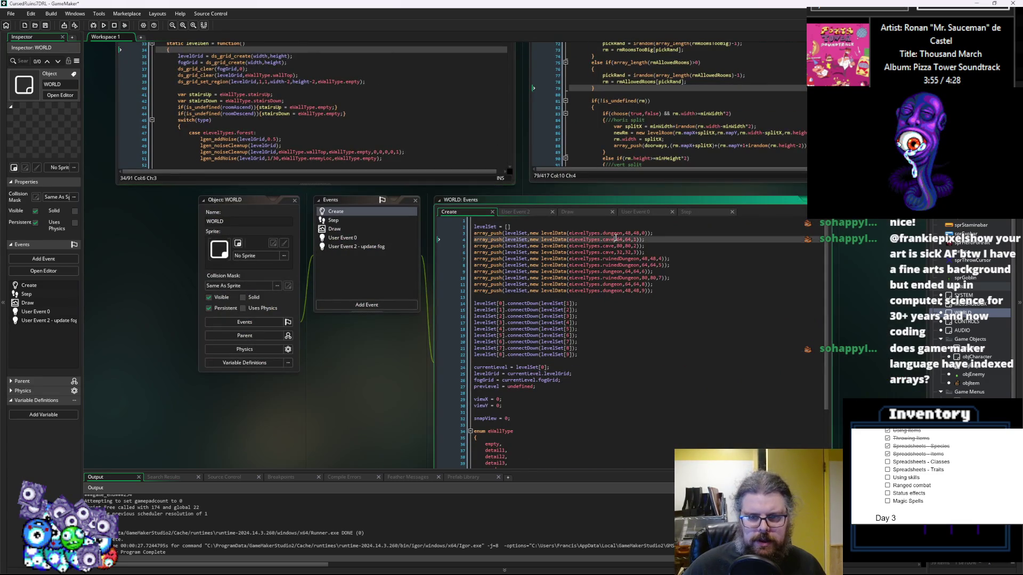
{"action": "key", "text": "ctrl+v"}
{"action": "left_click", "coordinate": [614, 290]}
{"action": "middle_click", "coordinate": [554, 291]}
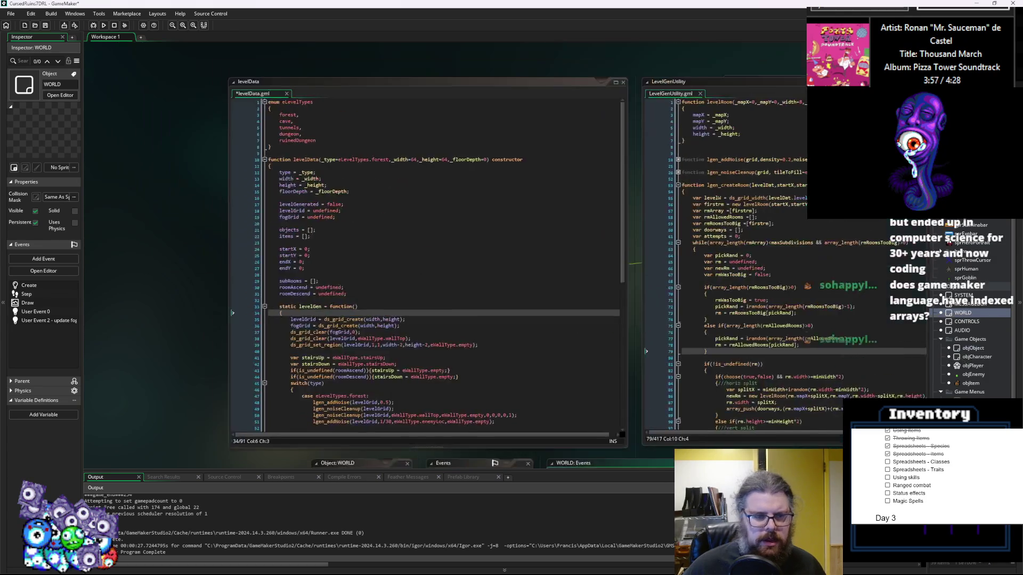
- Add 'case eLevelTypes.tunnels: break;' after the cave case in the switch
{"action": "scroll", "coordinate": [380, 316], "scroll_direction": "down", "scroll_amount": 2}
{"action": "left_click", "coordinate": [343, 324]}
{"action": "key", "text": "Return"}
{"action": "key", "text": "BackSpace"}
{"action": "type", "text": "cas"}
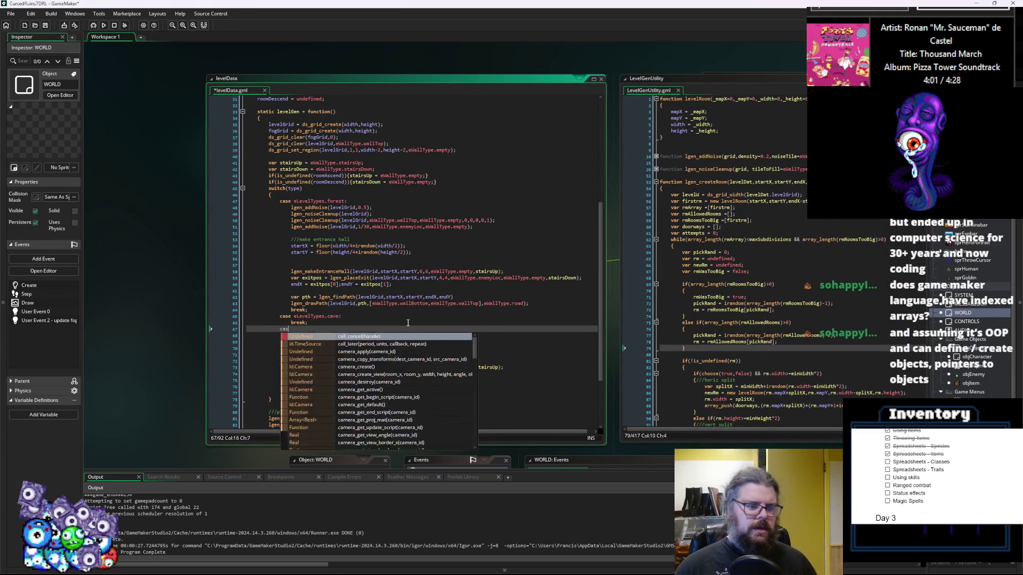
{"action": "type", "text": "e eLevelT"}
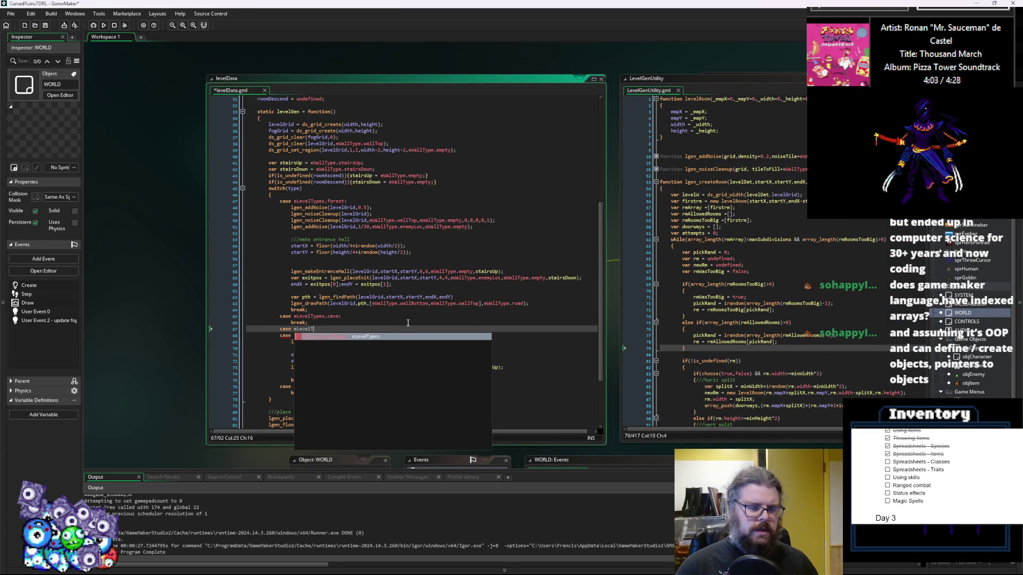
{"action": "type", "text": "ypes.tunnels:"}
{"action": "key", "text": "Return"}
{"action": "type", "text": "break;"}
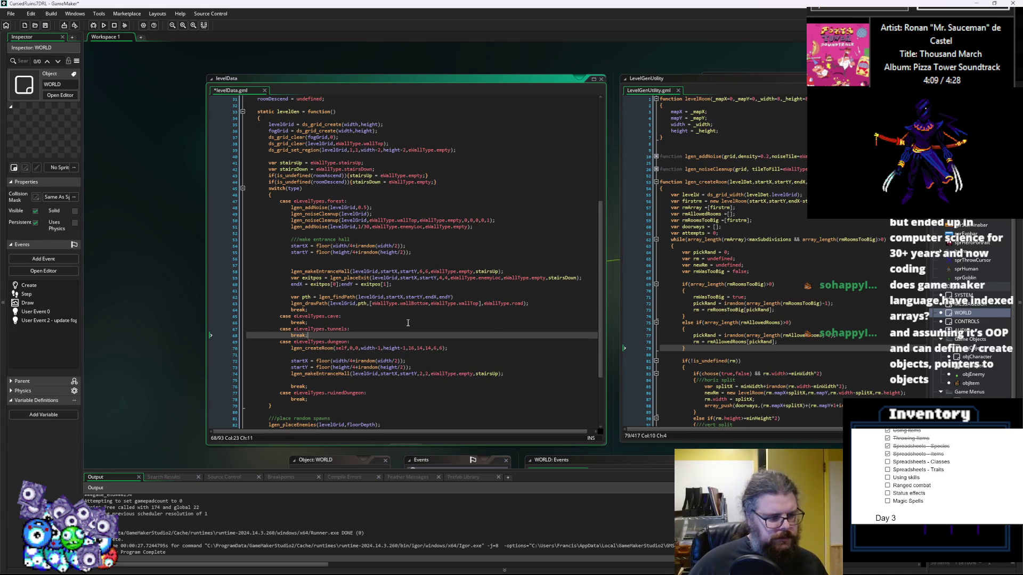
- Insert blank lines to space out the forest, cave and tunnels cases
{"action": "scroll", "coordinate": [408, 322], "scroll_direction": "down", "scroll_amount": 2}
{"action": "left_click", "coordinate": [367, 295]}
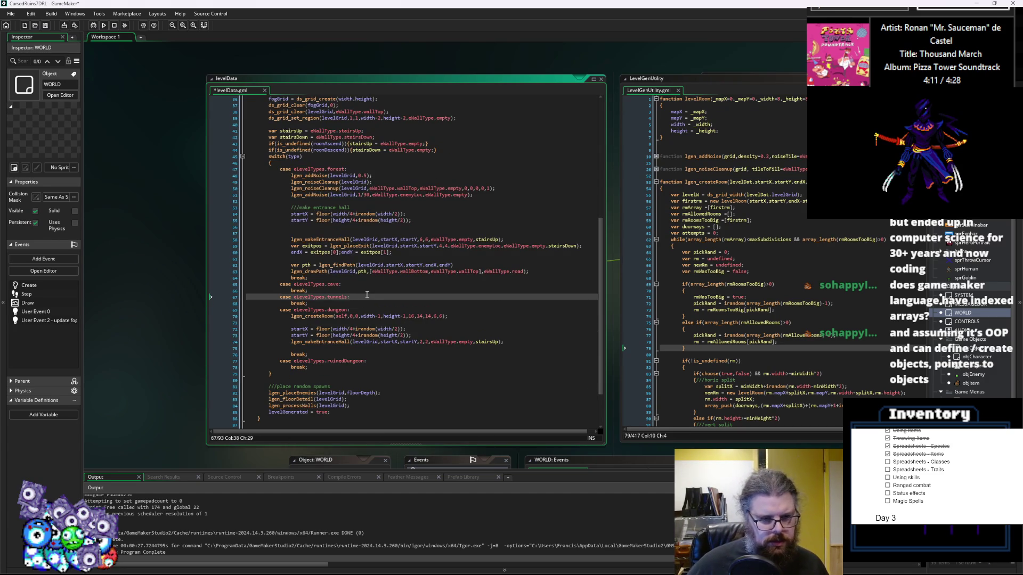
{"action": "key", "text": "Return"}
{"action": "key", "text": "Down"}
{"action": "key", "text": "Down"}
{"action": "key", "text": "Up"}
{"action": "key", "text": "Return"}
{"action": "key", "text": "Up"}
{"action": "key", "text": "Up"}
{"action": "key", "text": "Up"}
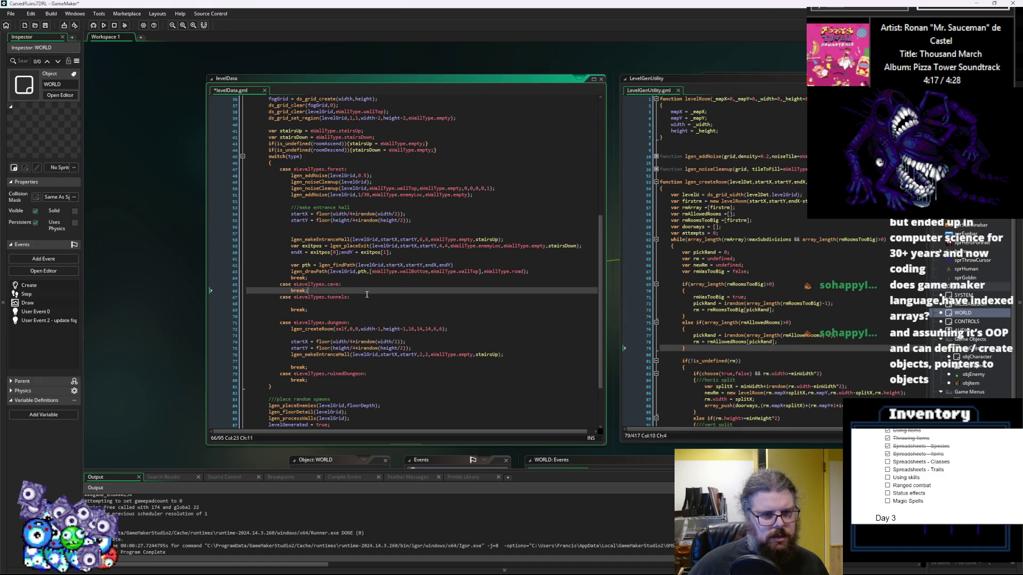
{"action": "key", "text": "Return"}
{"action": "key", "text": "Up"}
{"action": "key", "text": "Up"}
{"action": "key", "text": "Up"}
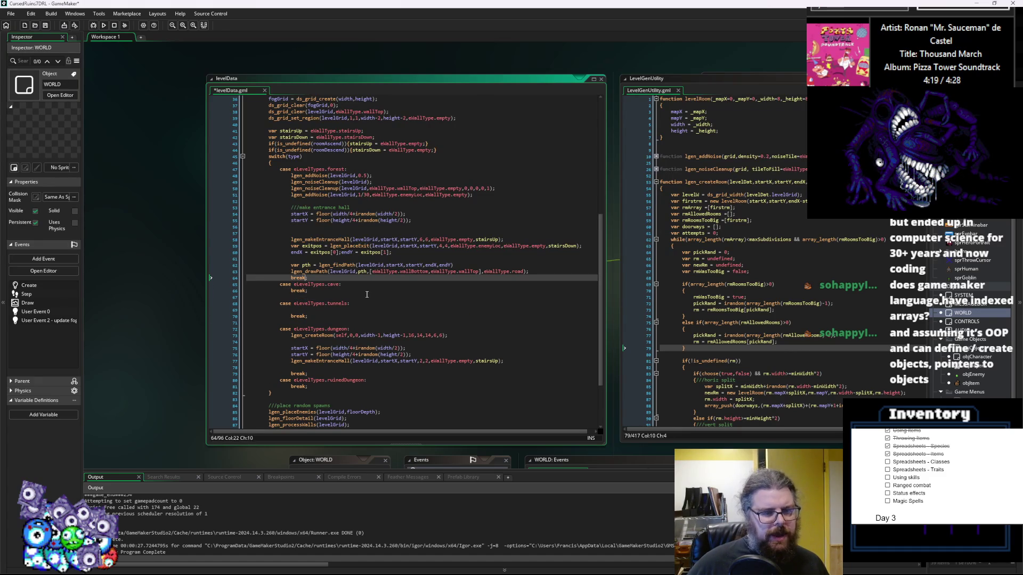
{"action": "key", "text": "Return"}
{"action": "key", "text": "Down"}
{"action": "key", "text": "Down"}
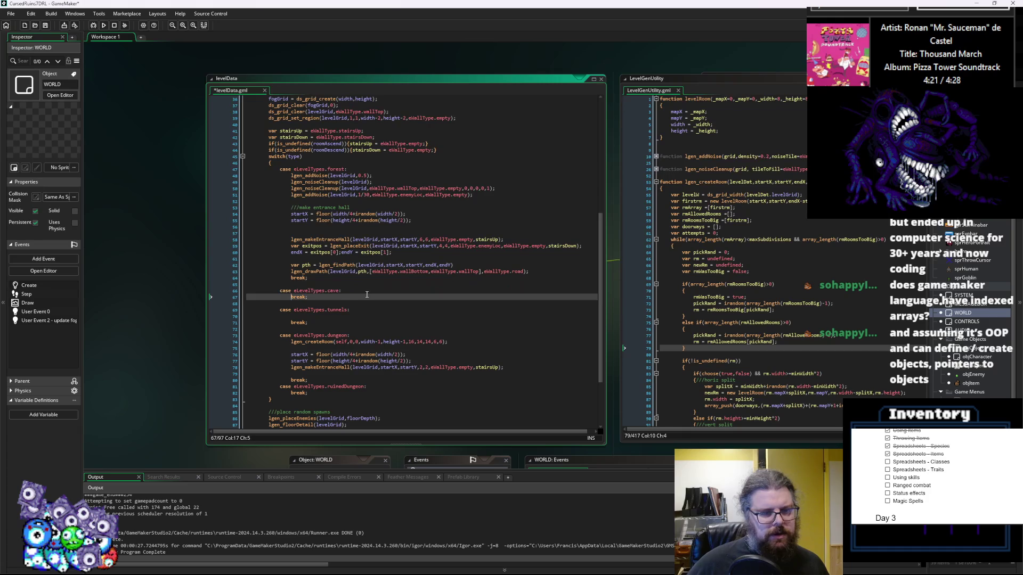
{"action": "key", "text": "Return"}
{"action": "key", "text": "Down"}
{"action": "key", "text": "Down"}
{"action": "key", "text": "Down"}
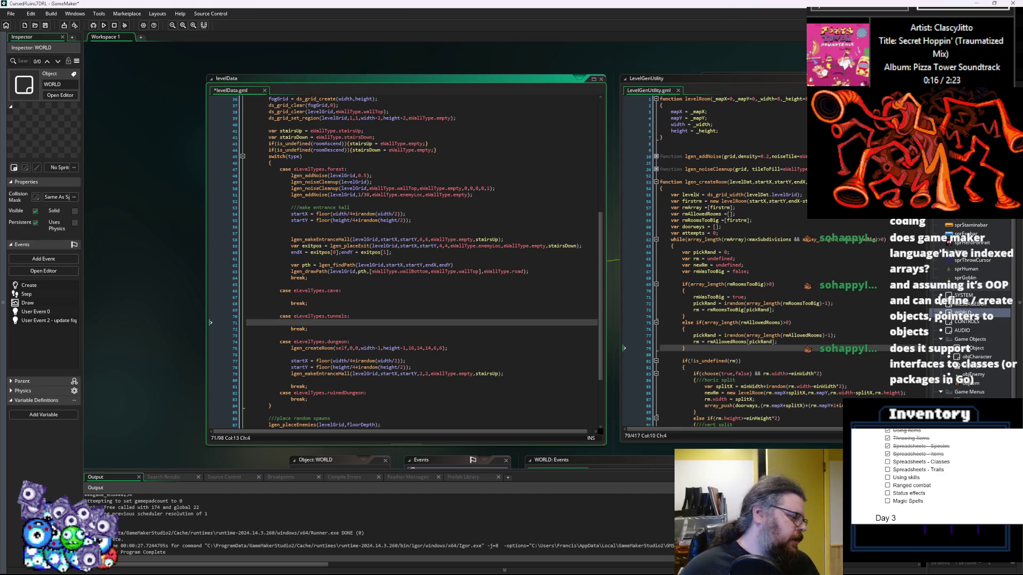
- Switch over to the Aseprite window showing WorldTiles.gif
{"action": "key", "text": "alt+Tab"}
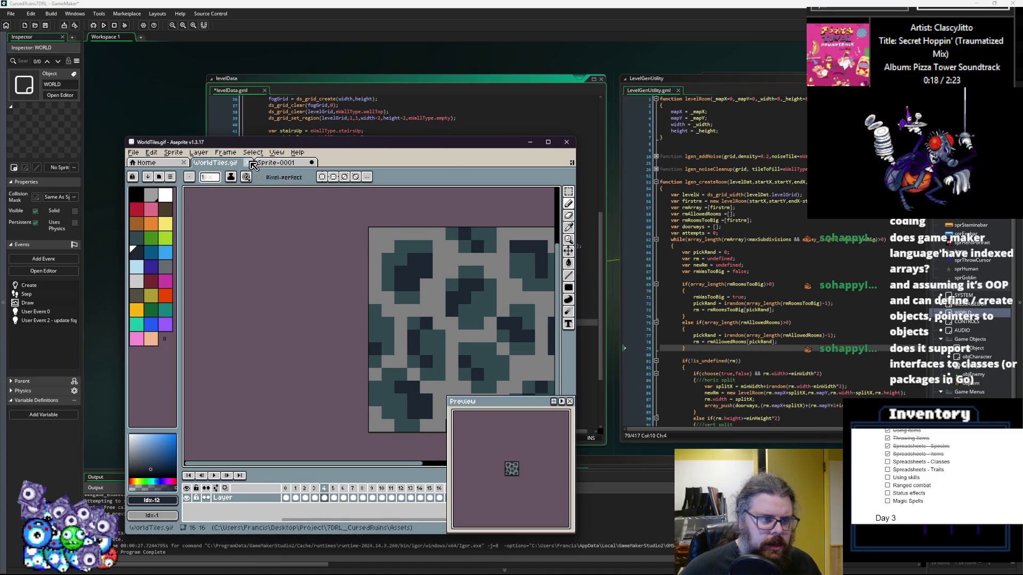
- Close WorldTiles.gif, maximize Aseprite, and fill Sprite-0001 with black
{"action": "left_click", "coordinate": [250, 162]}
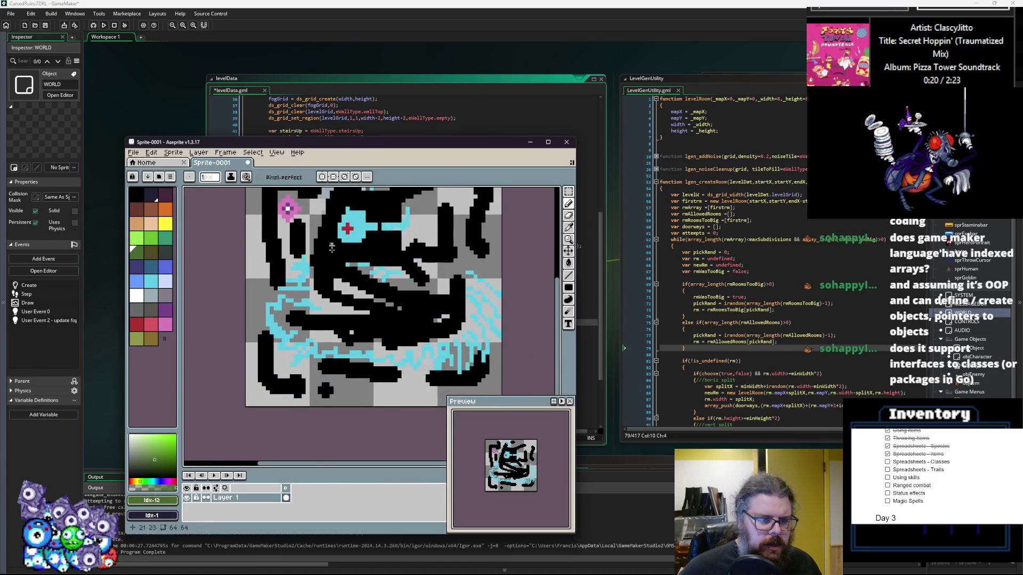
{"action": "double_click", "coordinate": [413, 144]}
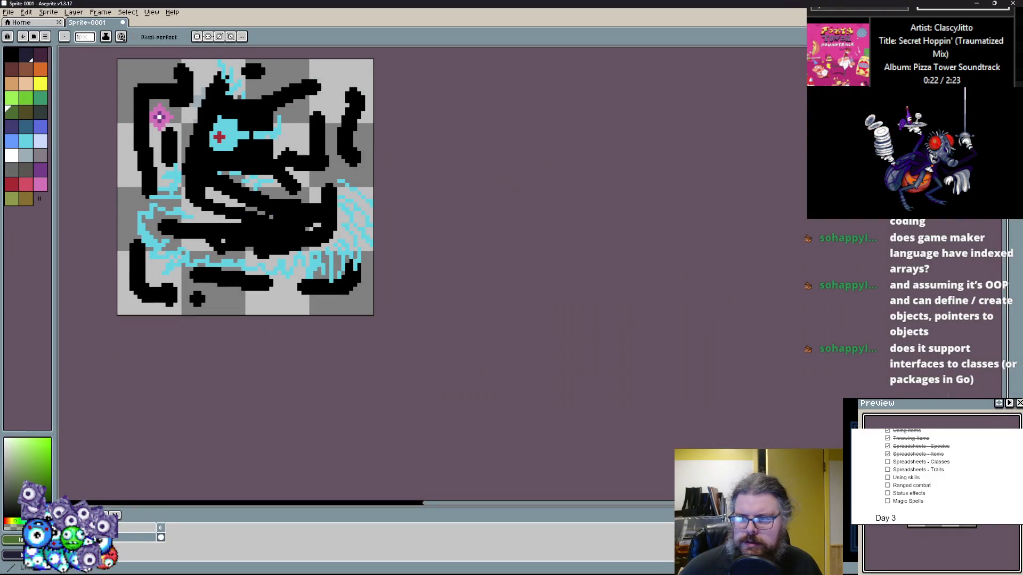
{"action": "key", "text": "u"}
{"action": "key", "text": "ctrl+0"}
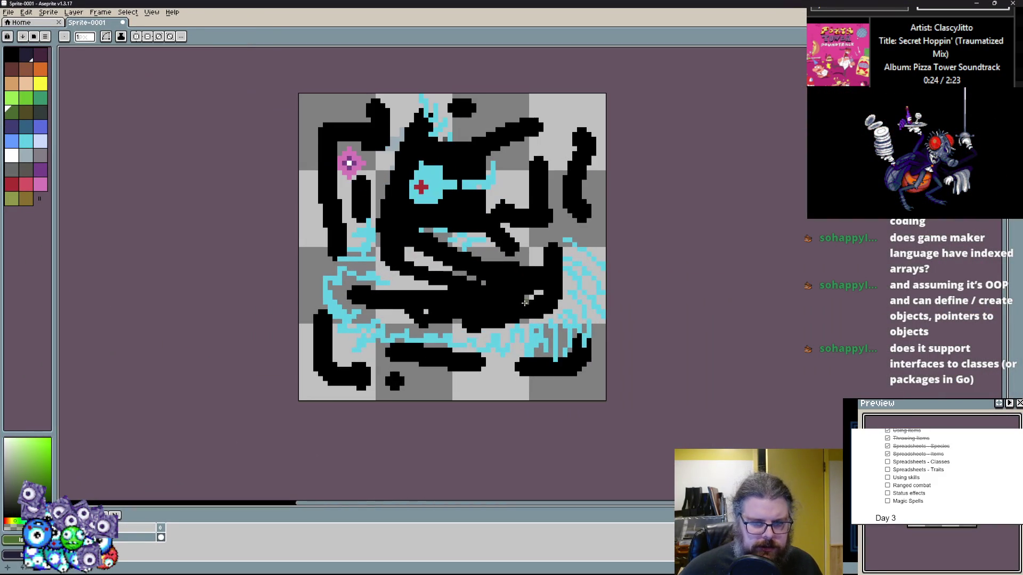
{"action": "key", "text": "Delete"}
- Draw four white rooms on the black canvas: top-left, middle-left, top-right, bottom-right
{"action": "scroll", "coordinate": [529, 320], "scroll_direction": "up", "scroll_amount": 1}
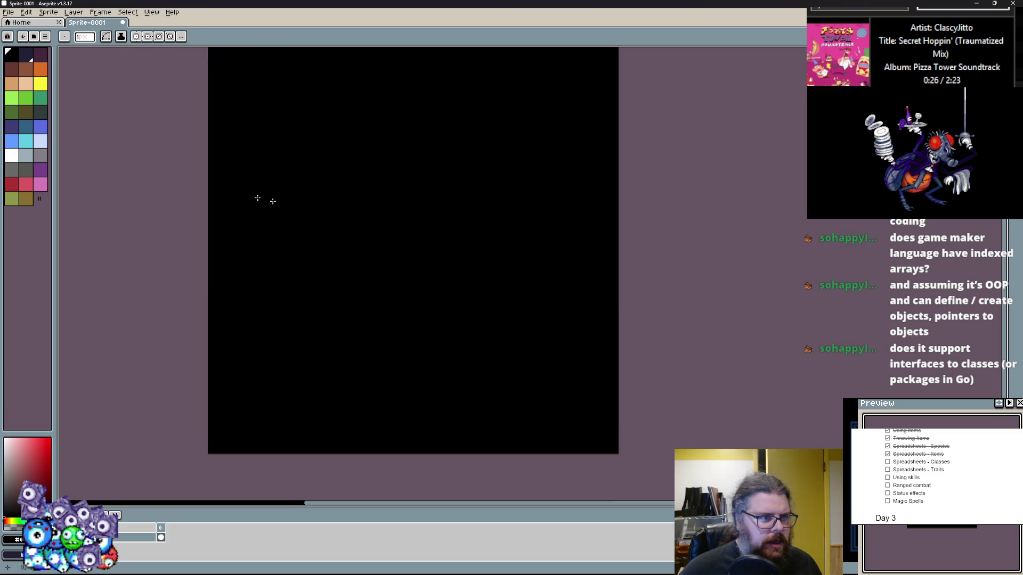
{"action": "left_click", "coordinate": [19, 159]}
{"action": "left_click_drag", "start_coordinate": [232, 105], "coordinate": [345, 185]}
{"action": "mouse_move", "coordinate": [271, 253]}
{"action": "left_mouse_down"}
{"action": "mouse_move", "coordinate": [409, 341]}
{"action": "mouse_move", "coordinate": [391, 352]}
{"action": "left_mouse_up"}
{"action": "left_click_drag", "start_coordinate": [456, 99], "coordinate": [565, 188]}
{"action": "left_click_drag", "start_coordinate": [476, 361], "coordinate": [571, 425]}
- Link the rooms with thin white corridors and add a small fifth room on the right
{"action": "mouse_move", "coordinate": [503, 335]}
{"action": "left_mouse_down"}
{"action": "mouse_move", "coordinate": [504, 292]}
{"action": "mouse_move", "coordinate": [368, 295]}
{"action": "left_mouse_up"}
{"action": "left_click_drag", "start_coordinate": [312, 212], "coordinate": [313, 252]}
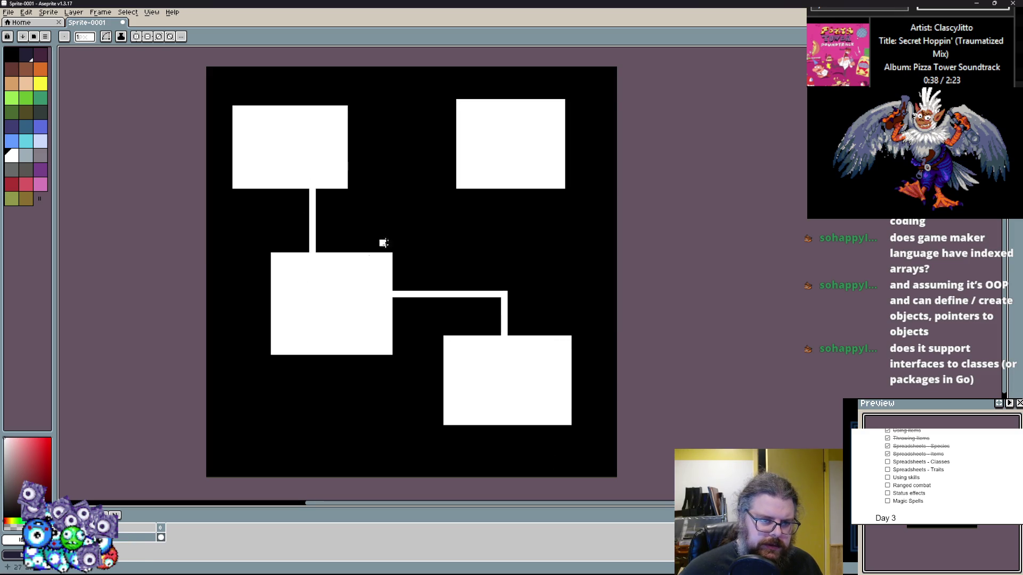
{"action": "mouse_move", "coordinate": [347, 138]}
{"action": "left_mouse_down"}
{"action": "mouse_move", "coordinate": [405, 144]}
{"action": "mouse_move", "coordinate": [412, 237]}
{"action": "mouse_move", "coordinate": [399, 215]}
{"action": "mouse_move", "coordinate": [507, 217]}
{"action": "mouse_move", "coordinate": [508, 174]}
{"action": "left_mouse_up"}
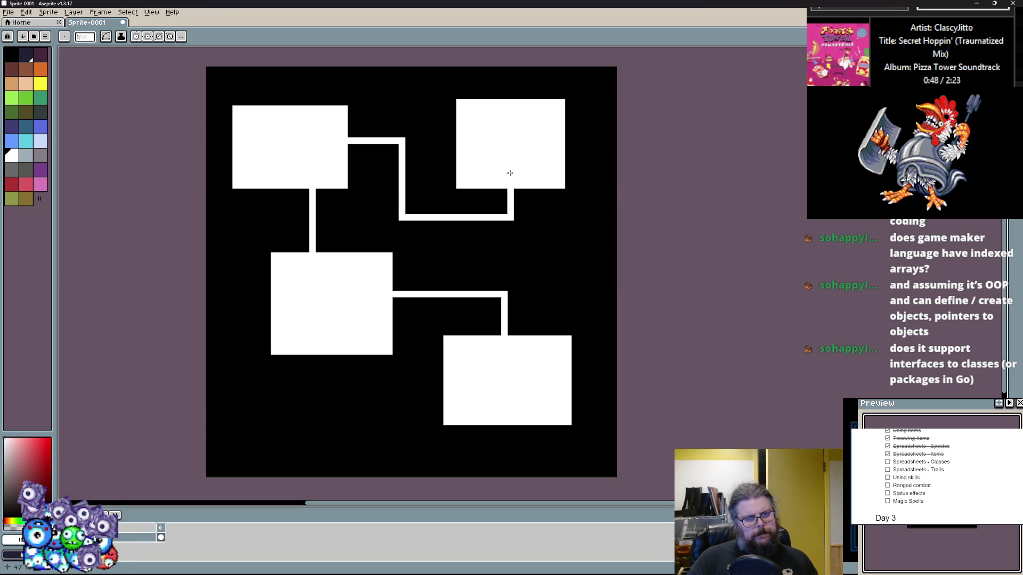
{"action": "scroll", "coordinate": [530, 205], "scroll_direction": "down", "scroll_amount": 1}
{"action": "scroll", "coordinate": [532, 205], "scroll_direction": "up", "scroll_amount": 3}
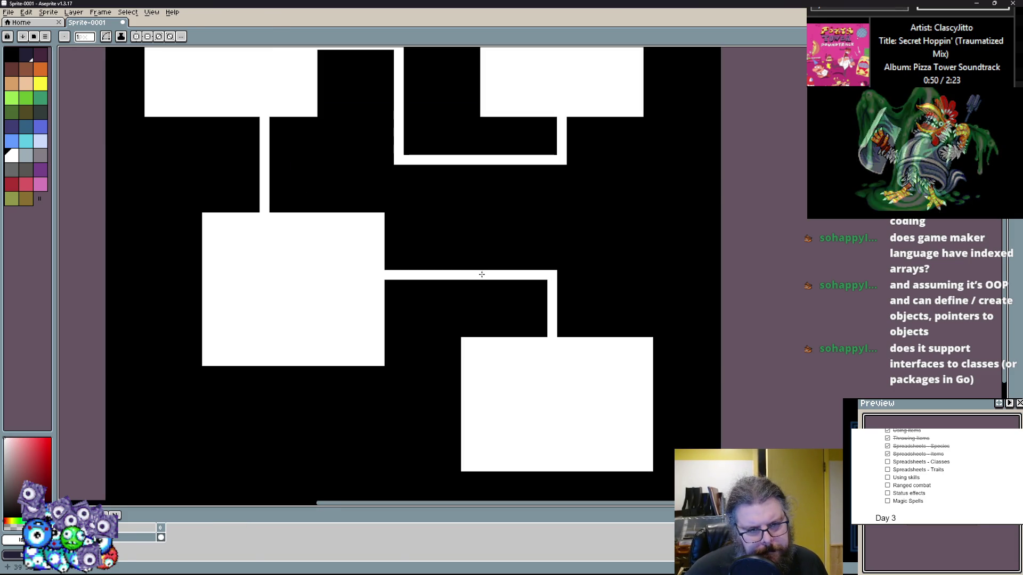
{"action": "left_click_drag", "start_coordinate": [529, 195], "coordinate": [633, 250]}
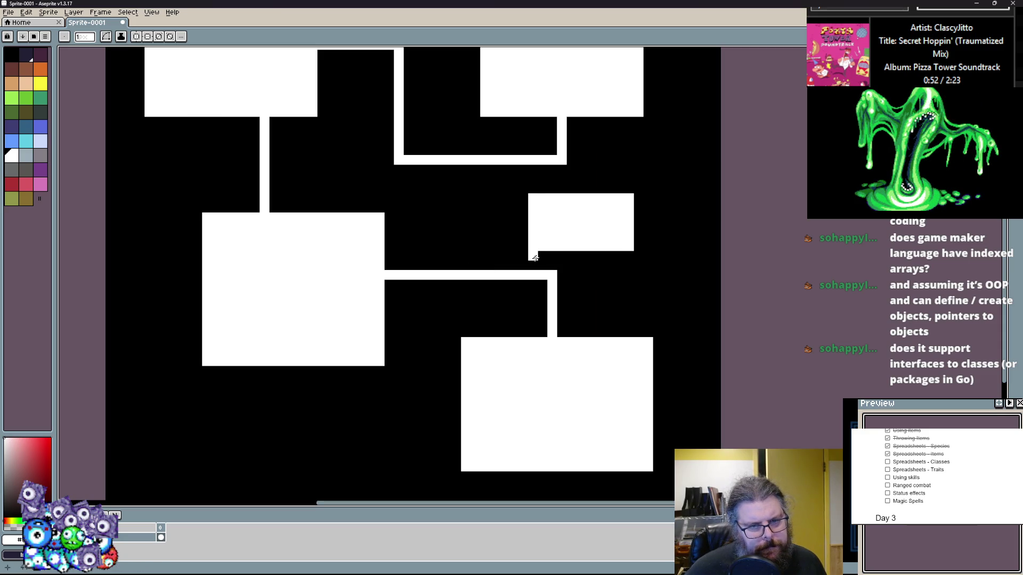
{"action": "left_click_drag", "start_coordinate": [554, 250], "coordinate": [549, 270]}
{"action": "scroll", "coordinate": [532, 277], "scroll_direction": "down", "scroll_amount": 3}
{"action": "scroll", "coordinate": [531, 279], "scroll_direction": "up", "scroll_amount": 2}
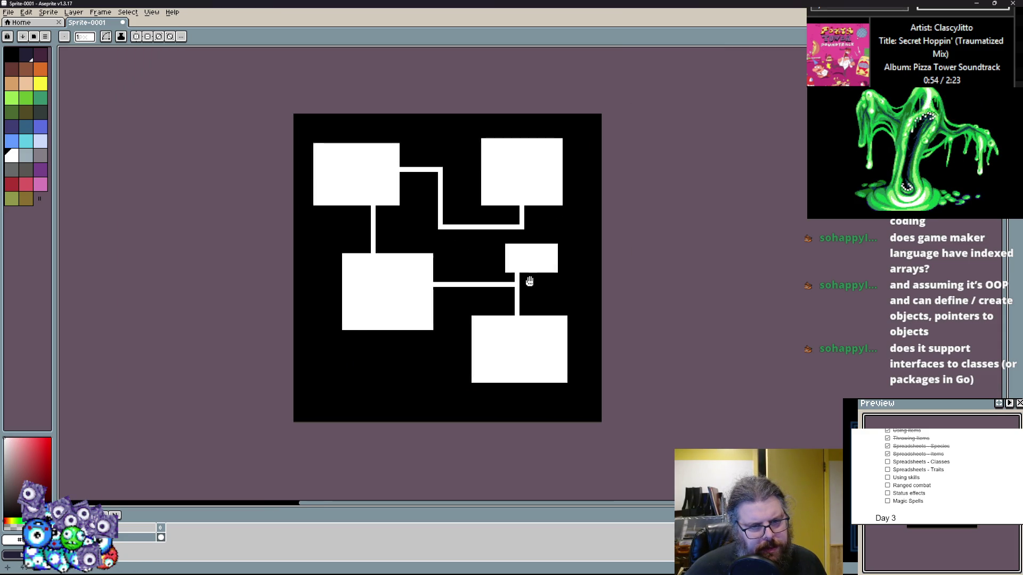
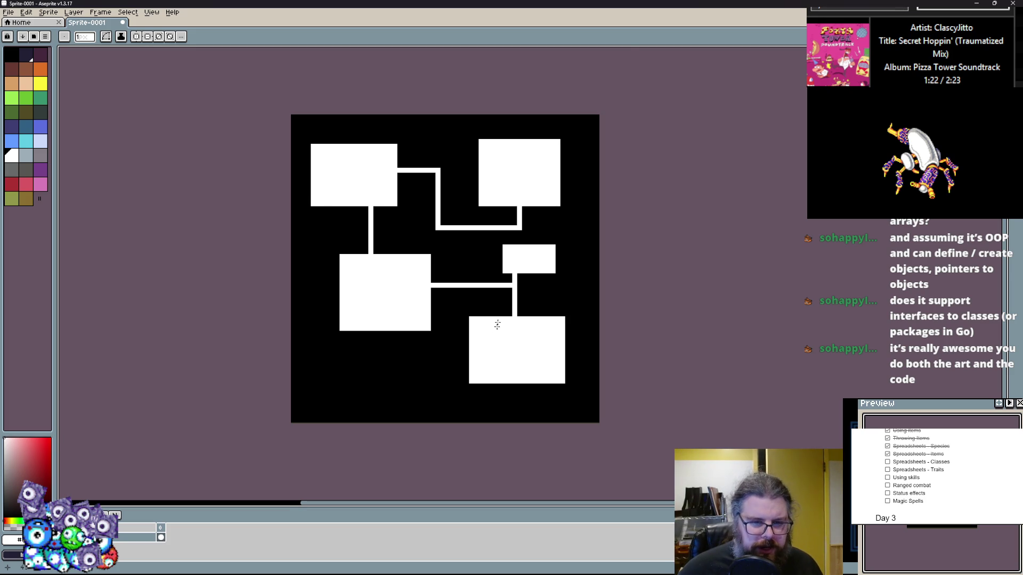
- Pick black from the canvas, delete the whole dungeon sketch, and set white as the drawing colour
{"action": "scroll", "coordinate": [500, 311], "scroll_direction": "up", "scroll_amount": 1}
{"action": "scroll", "coordinate": [493, 328], "scroll_direction": "down", "scroll_amount": 1}
{"action": "scroll", "coordinate": [479, 343], "scroll_direction": "up", "scroll_amount": 1}
{"action": "scroll", "coordinate": [475, 343], "scroll_direction": "down", "scroll_amount": 1}
{"action": "scroll", "coordinate": [478, 342], "scroll_direction": "up", "scroll_amount": 1}
{"action": "mouse_move", "coordinate": [475, 343]}
{"action": "left_mouse_down"}
{"action": "mouse_move", "coordinate": [513, 330]}
{"action": "mouse_move", "coordinate": [490, 334]}
{"action": "left_mouse_up"}
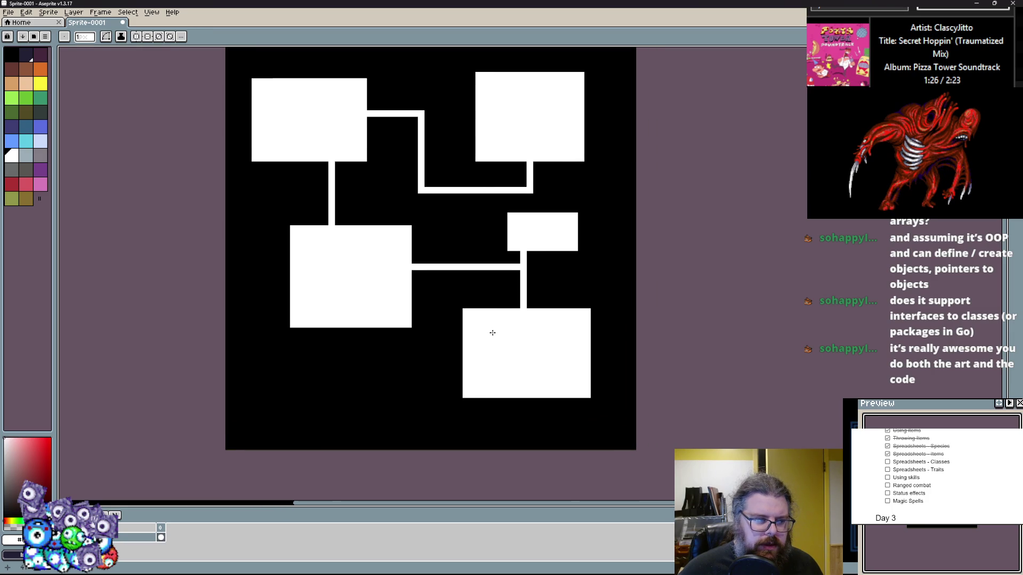
{"action": "scroll", "coordinate": [490, 333], "scroll_direction": "down", "scroll_amount": 1}
{"action": "left_click", "coordinate": [582, 398], "text": "alt"}
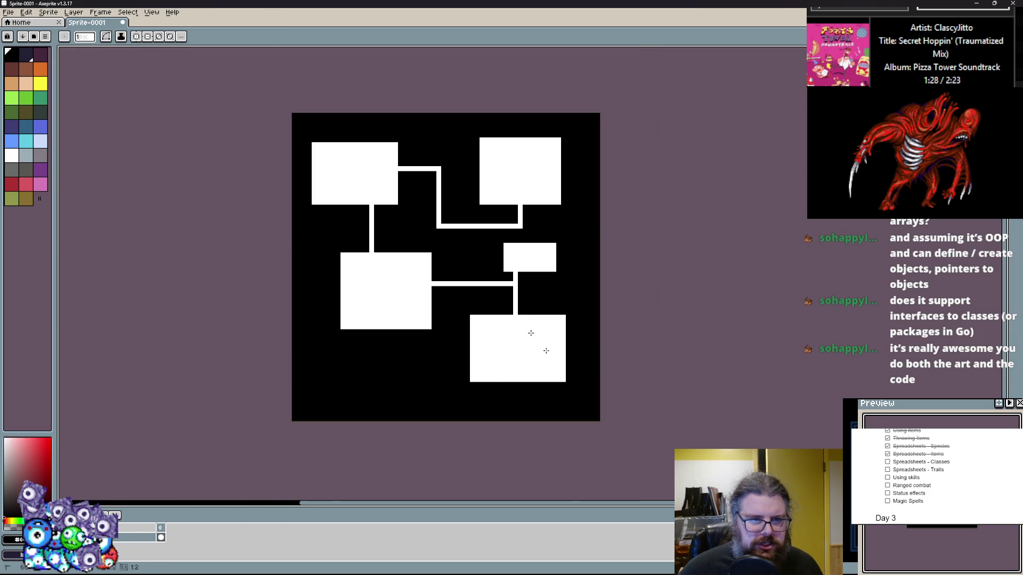
{"action": "key", "text": "Delete"}
{"action": "left_click", "coordinate": [11, 155]}
{"action": "key", "text": "ctrl+z"}
{"action": "scroll", "coordinate": [439, 131], "scroll_direction": "up", "scroll_amount": 1}
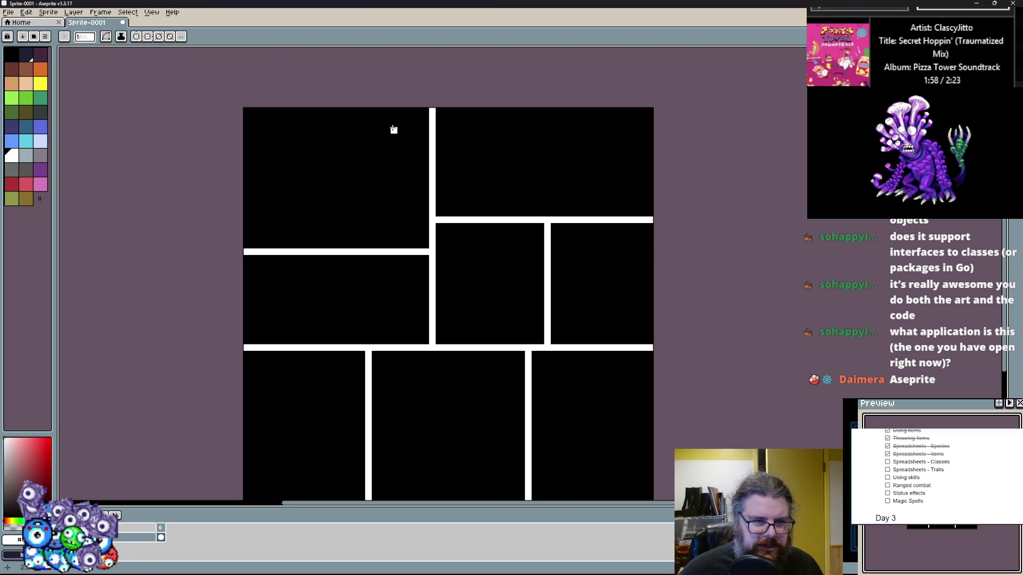
- Fill white rooms in the top-left, top-right, bottom-middle and upper-middle panels
{"action": "left_click_drag", "start_coordinate": [393, 129], "coordinate": [269, 216]}
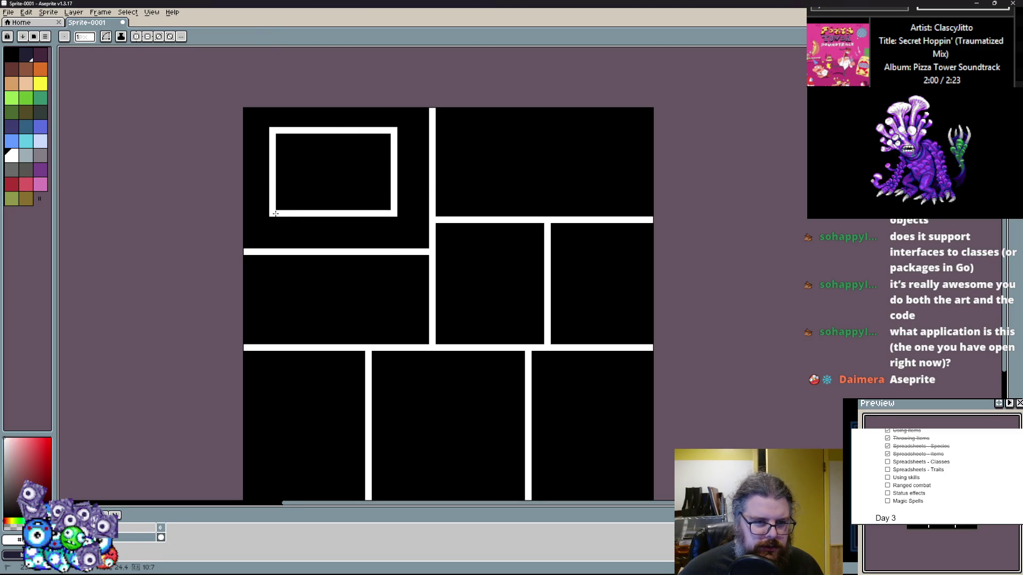
{"action": "key", "text": "f"}
{"action": "mouse_move", "coordinate": [485, 123]}
{"action": "left_mouse_down"}
{"action": "mouse_move", "coordinate": [612, 202]}
{"action": "mouse_move", "coordinate": [608, 194]}
{"action": "left_mouse_up"}
{"action": "key", "text": "f"}
{"action": "mouse_move", "coordinate": [456, 361]}
{"action": "left_mouse_down"}
{"action": "mouse_move", "coordinate": [463, 301]}
{"action": "mouse_move", "coordinate": [516, 426]}
{"action": "mouse_move", "coordinate": [500, 424]}
{"action": "left_mouse_up"}
{"action": "key", "text": "f"}
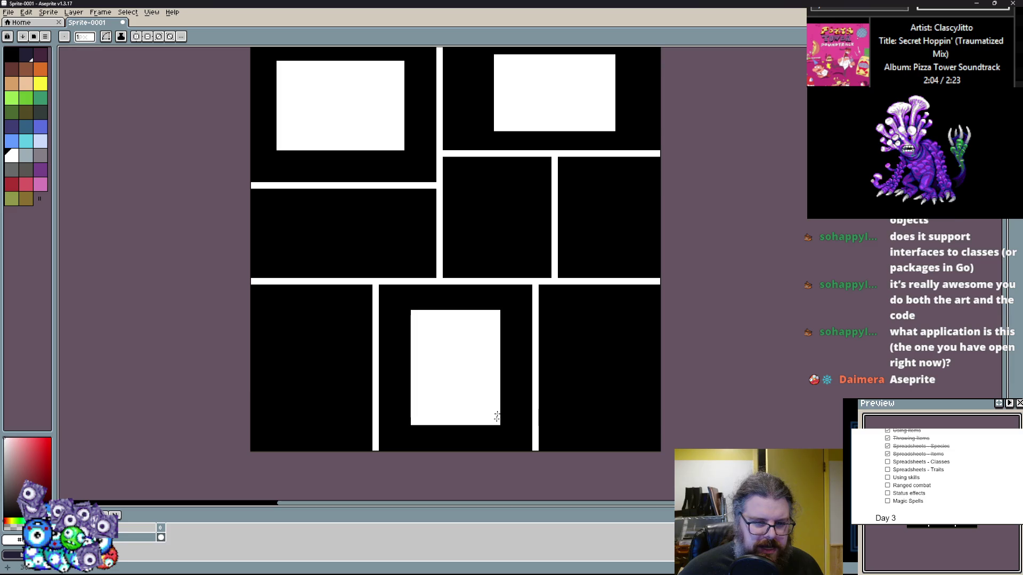
{"action": "mouse_move", "coordinate": [461, 183]}
{"action": "left_mouse_down"}
{"action": "mouse_move", "coordinate": [529, 238]}
{"action": "mouse_move", "coordinate": [533, 260]}
{"action": "left_mouse_up"}
{"action": "key", "text": "f"}
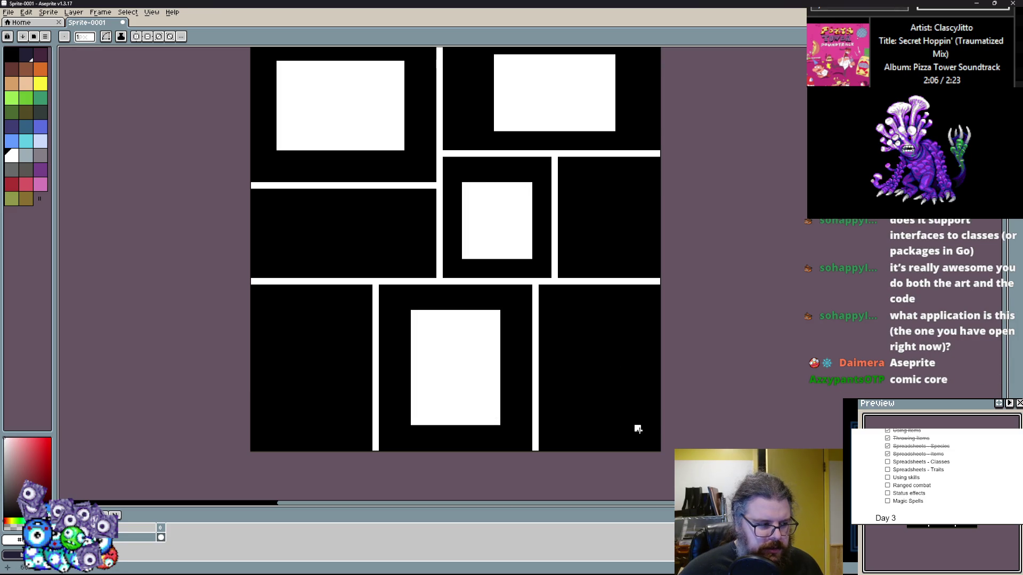
- Fill white rooms in the bottom-left, middle-left and right-middle panels
{"action": "left_click_drag", "start_coordinate": [340, 329], "coordinate": [283, 425]}
{"action": "key", "text": "f"}
{"action": "left_click_drag", "start_coordinate": [289, 208], "coordinate": [379, 259]}
{"action": "key", "text": "f"}
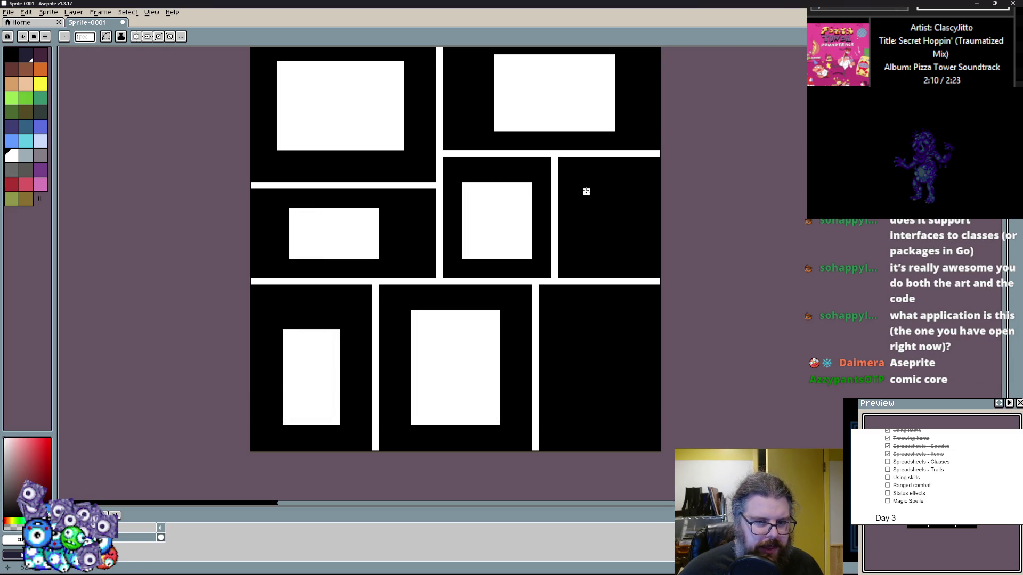
{"action": "left_click_drag", "start_coordinate": [585, 190], "coordinate": [645, 258]}
{"action": "key", "text": "f"}
- Fill a room in the bottom-right panel, then undo it to leave that panel empty
{"action": "scroll", "coordinate": [507, 256], "scroll_direction": "down", "scroll_amount": 1}
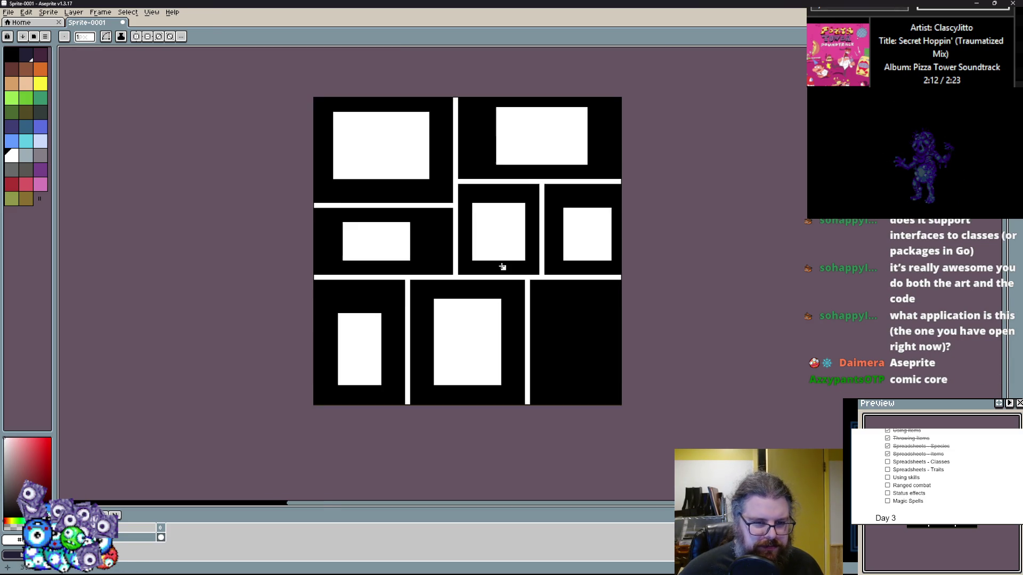
{"action": "scroll", "coordinate": [441, 338], "scroll_direction": "up", "scroll_amount": 1}
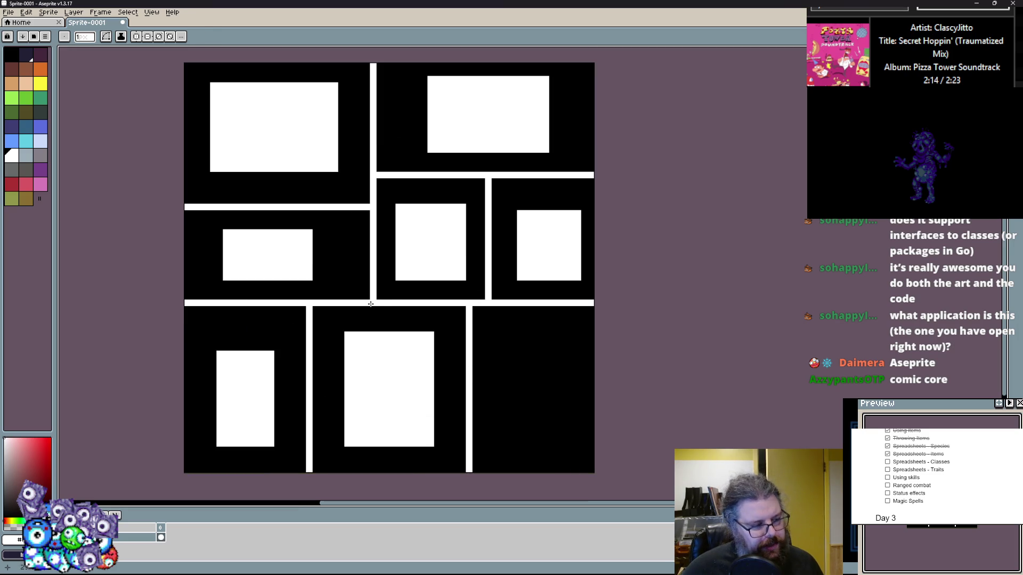
{"action": "scroll", "coordinate": [417, 370], "scroll_direction": "left", "scroll_amount": 2}
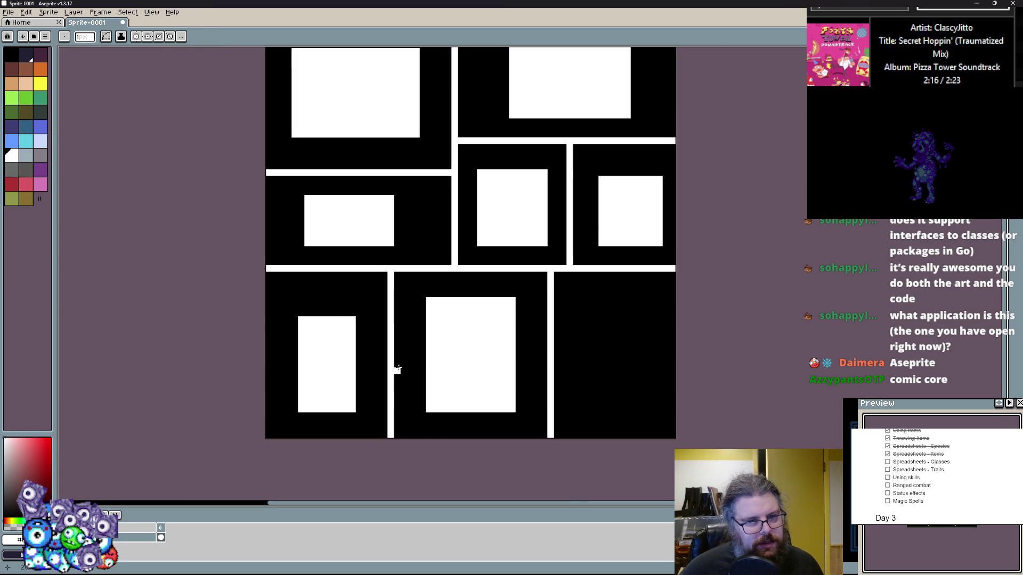
{"action": "mouse_move", "coordinate": [525, 320]}
{"action": "left_mouse_down"}
{"action": "mouse_move", "coordinate": [615, 440]}
{"action": "mouse_move", "coordinate": [606, 406]}
{"action": "left_mouse_up"}
{"action": "key", "text": "f"}
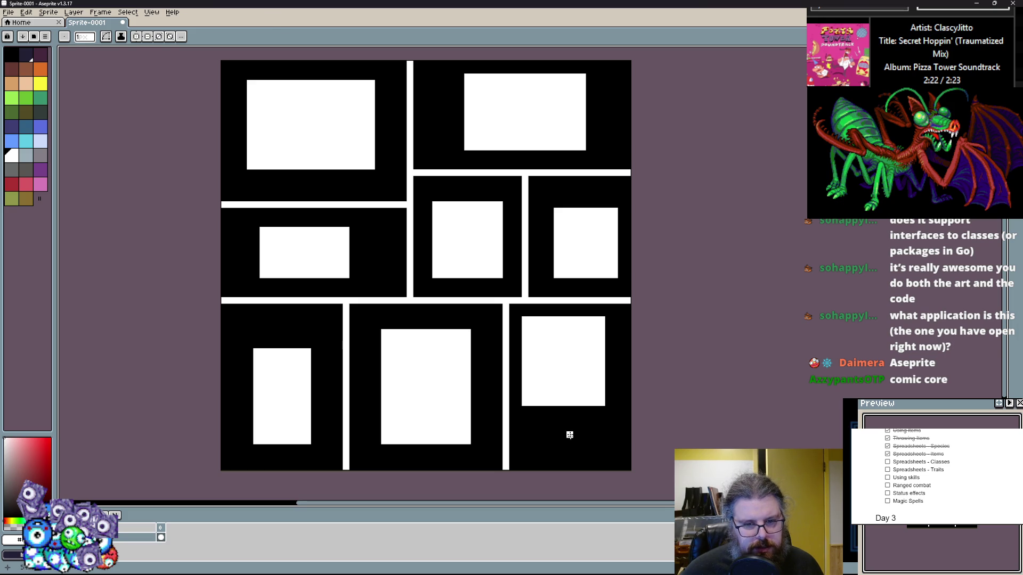
{"action": "key", "text": "ctrl+z"}
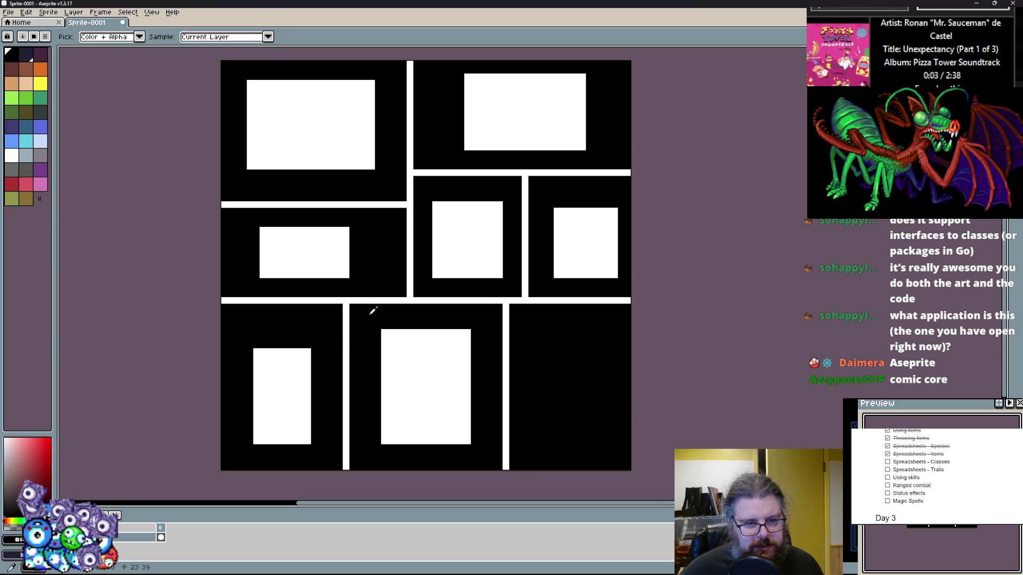
- Paint every white divider line black, then draw a white corridor out from the top-left room
{"action": "mouse_move", "coordinate": [365, 297]}
{"action": "left_mouse_down"}
{"action": "mouse_move", "coordinate": [221, 299]}
{"action": "mouse_move", "coordinate": [345, 469]}
{"action": "mouse_move", "coordinate": [401, 288]}
{"action": "mouse_move", "coordinate": [663, 293]}
{"action": "left_mouse_up"}
{"action": "scroll", "coordinate": [359, 426], "scroll_direction": "down", "scroll_amount": 1}
{"action": "left_click_drag", "start_coordinate": [505, 293], "coordinate": [505, 458]}
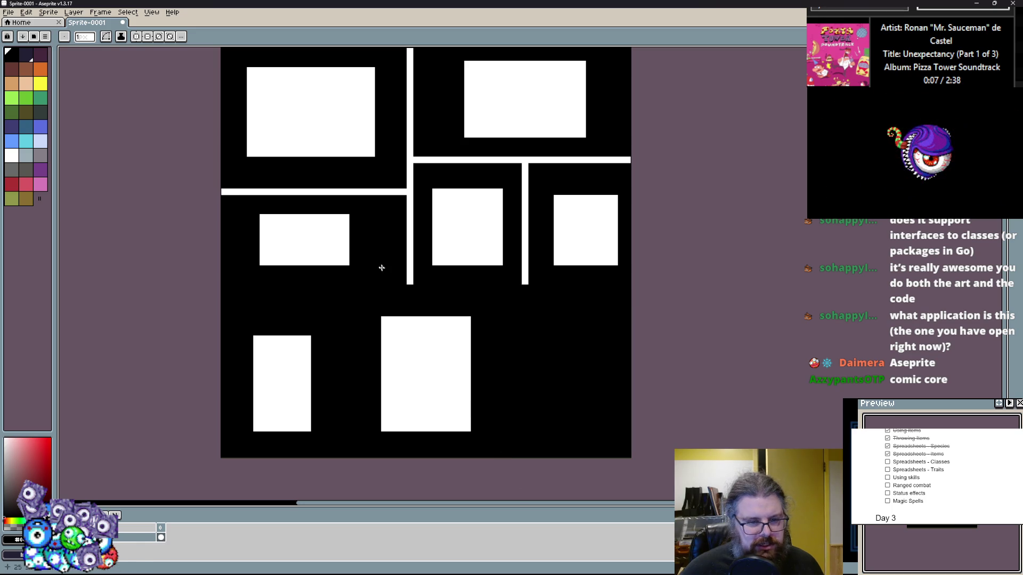
{"action": "scroll", "coordinate": [420, 299], "scroll_direction": "up", "scroll_amount": 3}
{"action": "left_click_drag", "start_coordinate": [410, 304], "coordinate": [410, 72]}
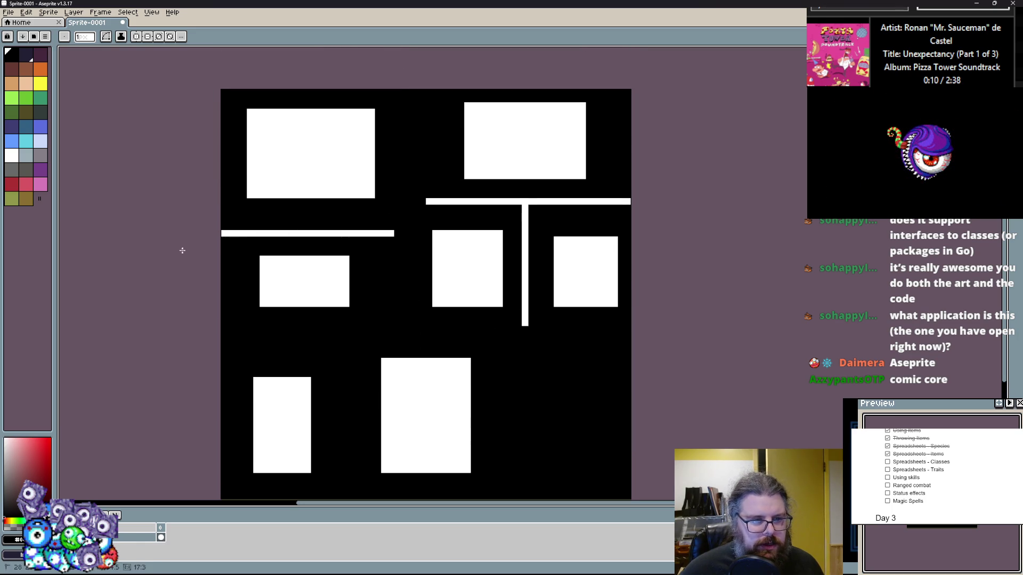
{"action": "left_click_drag", "start_coordinate": [220, 233], "coordinate": [395, 233]}
{"action": "left_click_drag", "start_coordinate": [421, 201], "coordinate": [634, 201]}
{"action": "left_click_drag", "start_coordinate": [525, 205], "coordinate": [525, 358]}
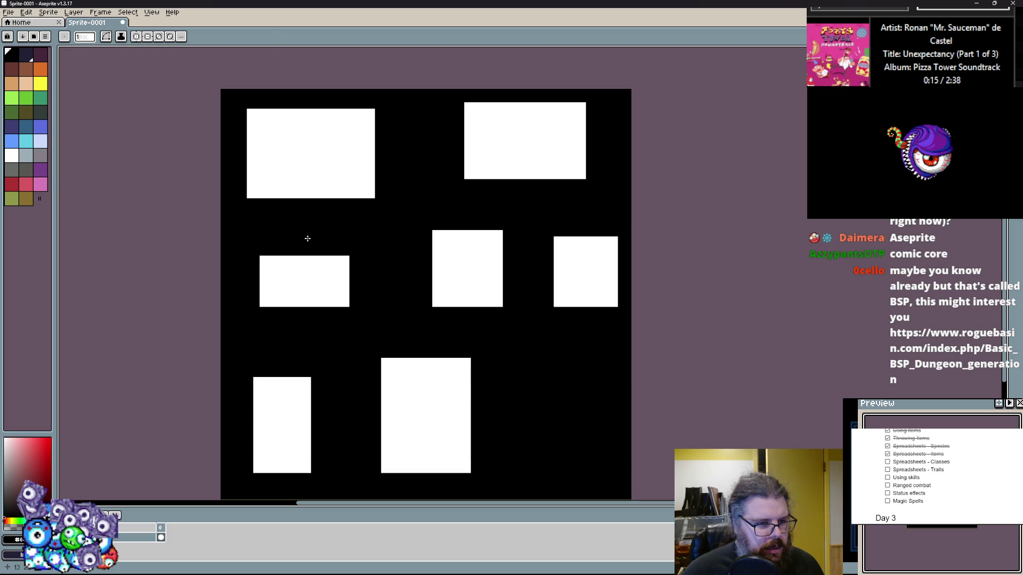
{"action": "left_click", "coordinate": [331, 162], "text": "alt"}
{"action": "mouse_move", "coordinate": [380, 153]}
{"action": "left_mouse_down"}
{"action": "mouse_move", "coordinate": [422, 153]}
{"action": "mouse_move", "coordinate": [377, 159]}
{"action": "mouse_move", "coordinate": [422, 208]}
{"action": "mouse_move", "coordinate": [486, 212]}
{"action": "mouse_move", "coordinate": [471, 208]}
{"action": "mouse_move", "coordinate": [471, 243]}
{"action": "mouse_move", "coordinate": [359, 265]}
{"action": "mouse_move", "coordinate": [391, 266]}
{"action": "mouse_move", "coordinate": [393, 286]}
{"action": "mouse_move", "coordinate": [340, 287]}
{"action": "left_mouse_up"}
- Thin the corridor, erase a stray stub, and draw a corridor from the middle-left room to the bottom-left room
{"action": "left_click", "coordinate": [433, 153], "text": "alt"}
{"action": "left_click", "coordinate": [423, 152], "text": "alt"}
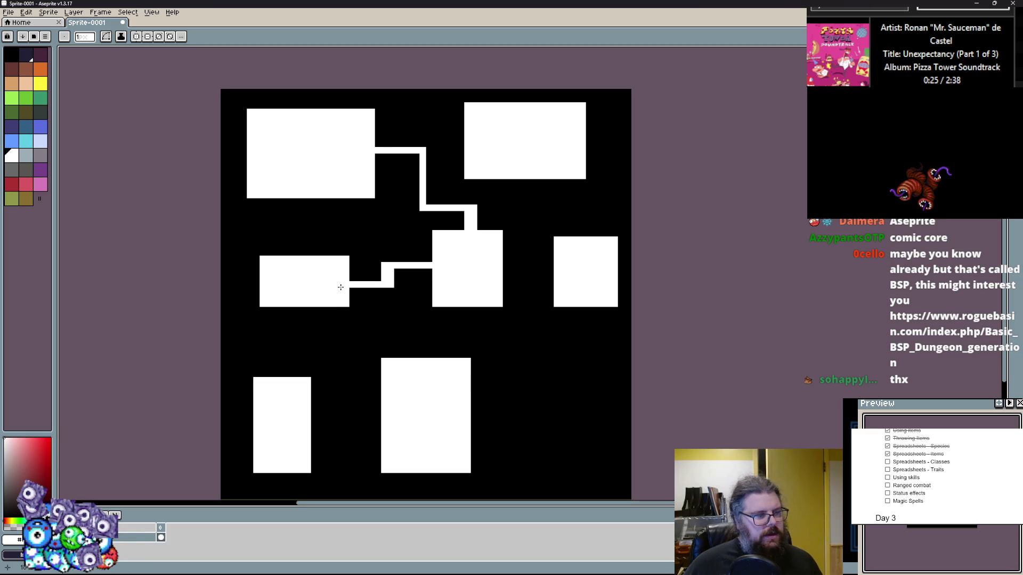
{"action": "scroll", "coordinate": [340, 287], "scroll_direction": "down", "scroll_amount": 1}
{"action": "scroll", "coordinate": [339, 287], "scroll_direction": "up", "scroll_amount": 1}
{"action": "left_click", "coordinate": [391, 285]}
{"action": "key", "text": "x"}
{"action": "scroll", "coordinate": [399, 299], "scroll_direction": "down", "scroll_amount": 1}
{"action": "scroll", "coordinate": [442, 296], "scroll_direction": "up", "scroll_amount": 1}
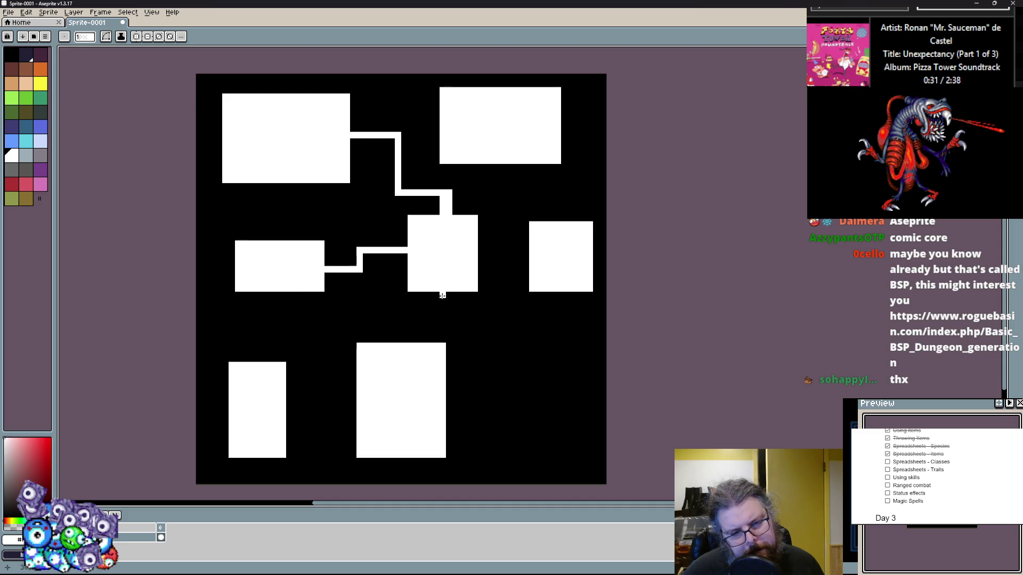
{"action": "mouse_move", "coordinate": [289, 295]}
{"action": "left_mouse_down"}
{"action": "mouse_move", "coordinate": [289, 328]}
{"action": "mouse_move", "coordinate": [257, 326]}
{"action": "mouse_move", "coordinate": [256, 373]}
{"action": "left_mouse_up"}
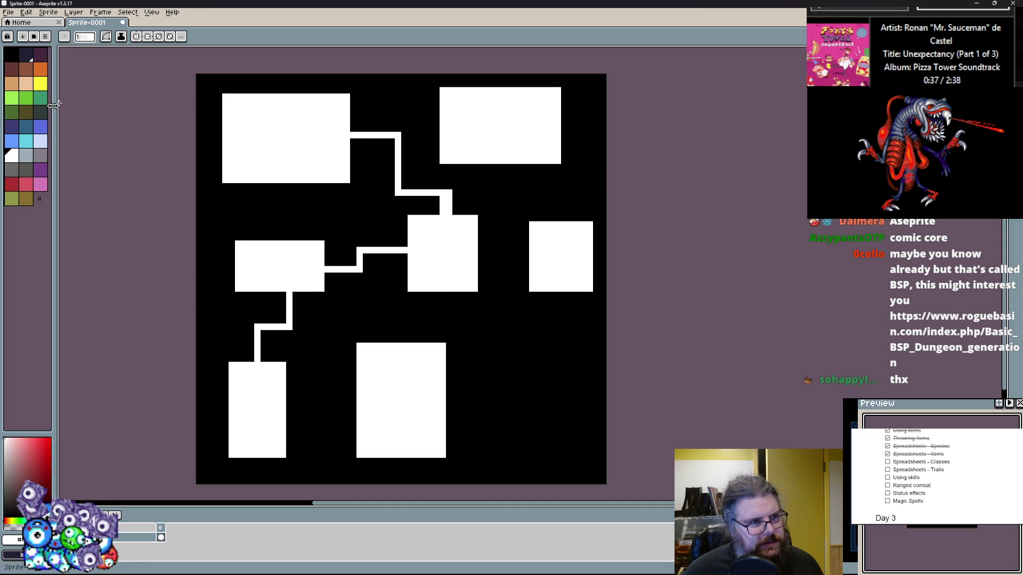
- Save the dungeon sketch using File > Save
{"action": "left_click", "coordinate": [8, 12]}
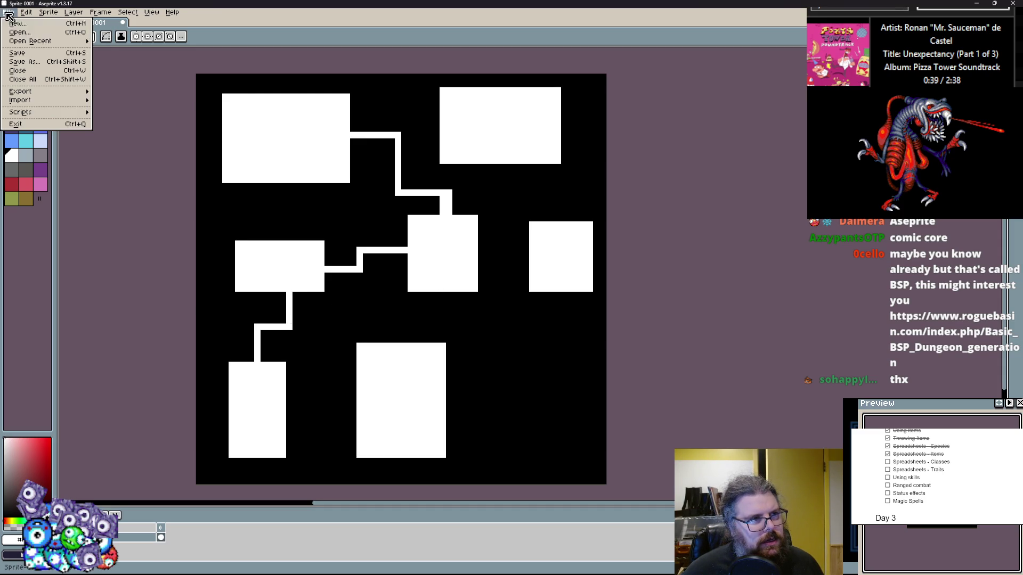
{"action": "left_click", "coordinate": [24, 53]}
{"action": "key", "text": "alt+Tab"}
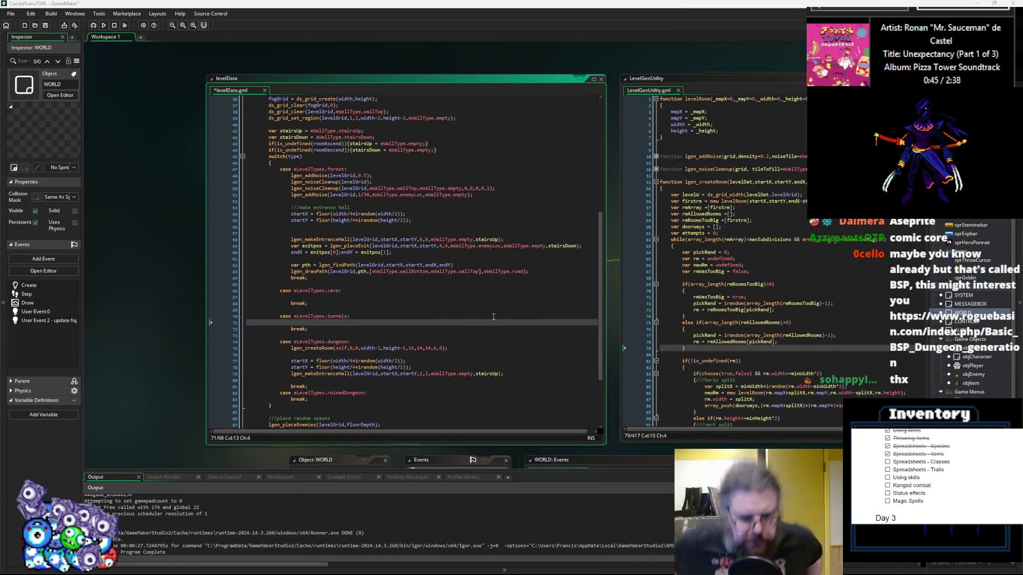
- Remove the extra space before the lgen_createRoom call in levelData
{"action": "scroll", "coordinate": [479, 319], "scroll_direction": "down", "scroll_amount": 2}
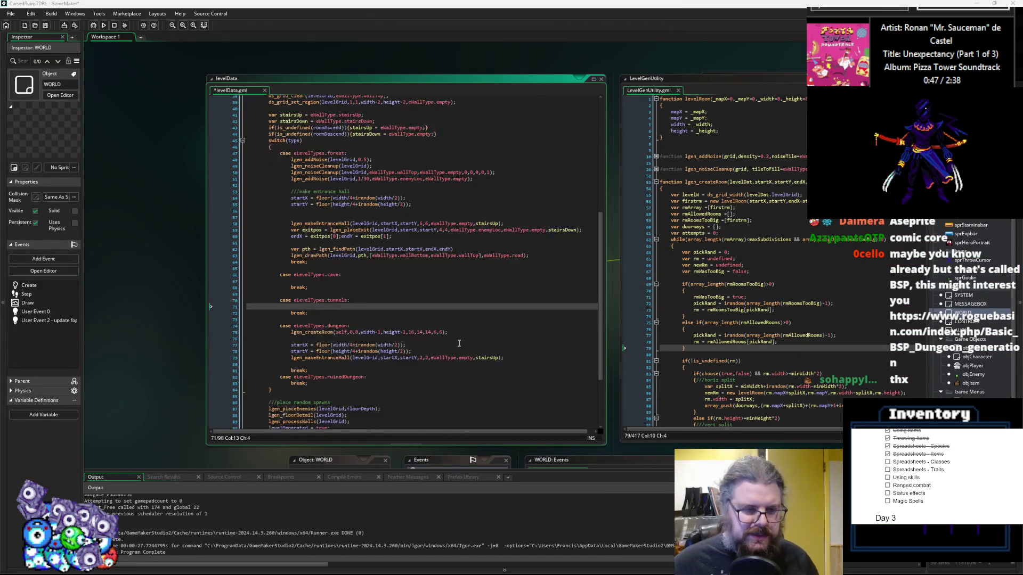
{"action": "left_click", "coordinate": [463, 324]}
{"action": "left_click", "coordinate": [735, 333]}
{"action": "scroll", "coordinate": [735, 334], "scroll_direction": "down", "scroll_amount": 20}
{"action": "scroll", "coordinate": [734, 335], "scroll_direction": "down", "scroll_amount": 3}
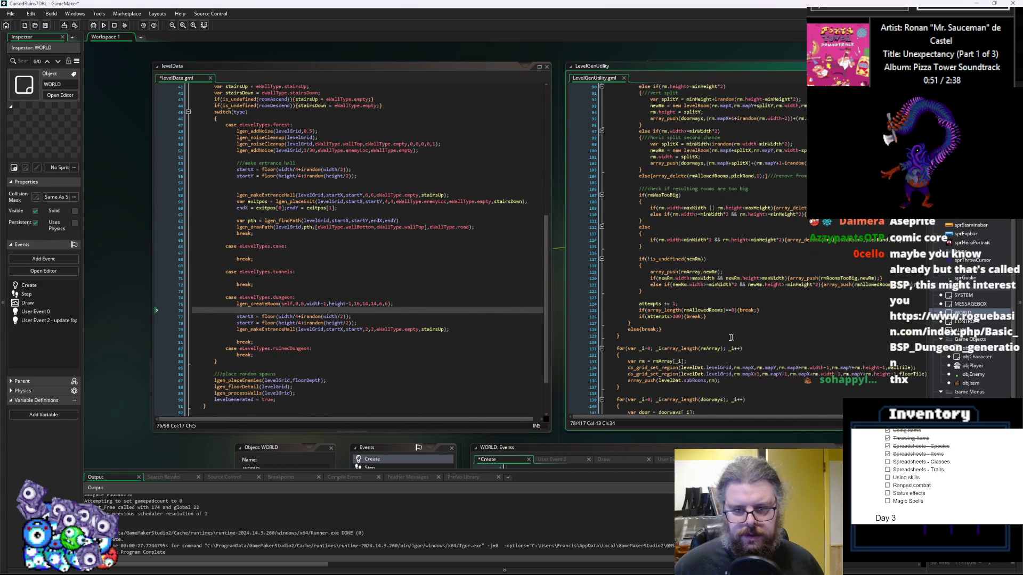
{"action": "left_click", "coordinate": [236, 304]}
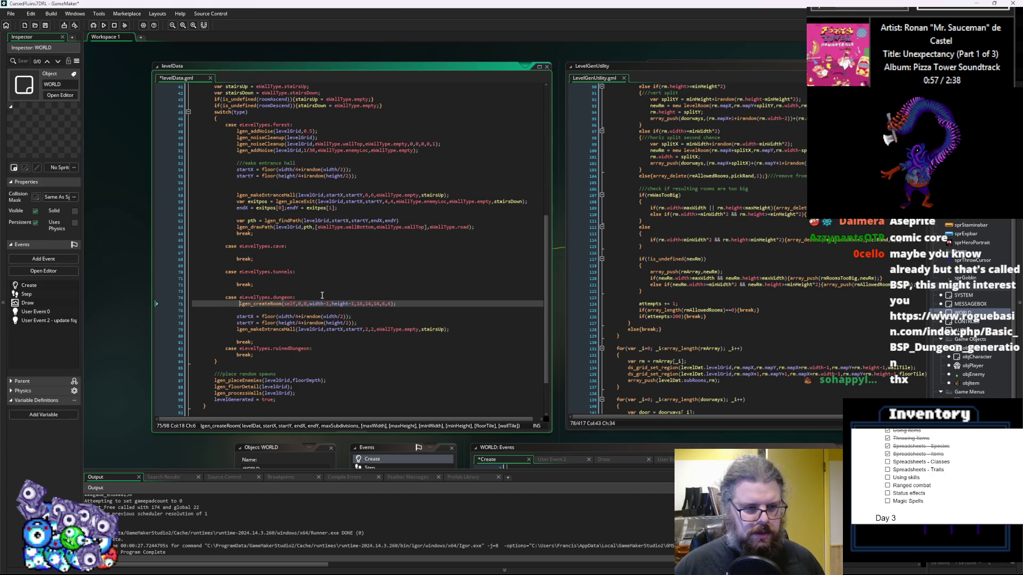
{"action": "key", "text": "BackSpace"}
- Add 'return rmArray;' after the doorway loop in the LevelGenUtility room-generation function
{"action": "left_click", "coordinate": [690, 272]}
{"action": "scroll", "coordinate": [636, 304], "scroll_direction": "down", "scroll_amount": 5}
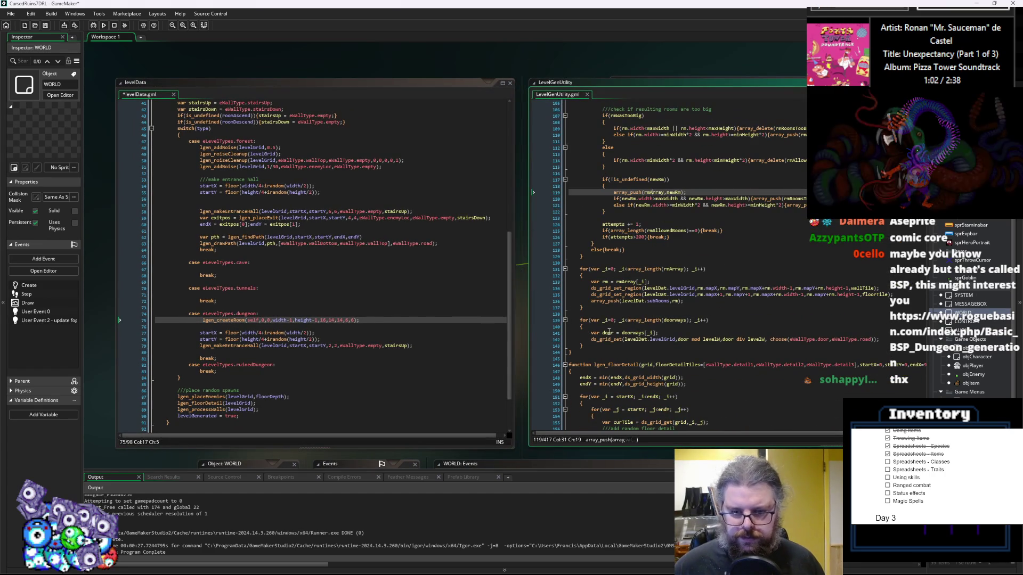
{"action": "left_click", "coordinate": [625, 276]}
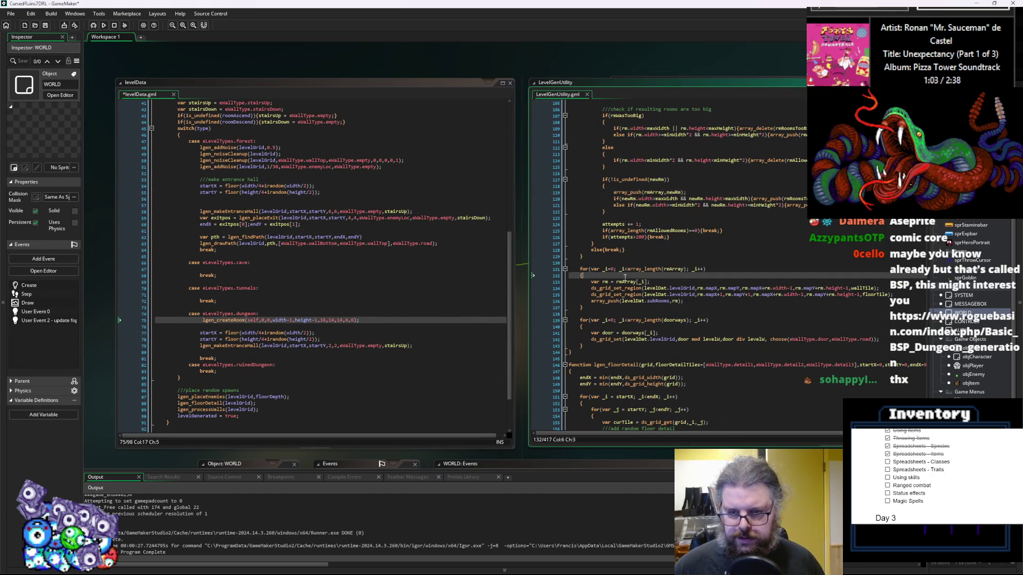
{"action": "double_click", "coordinate": [627, 281]}
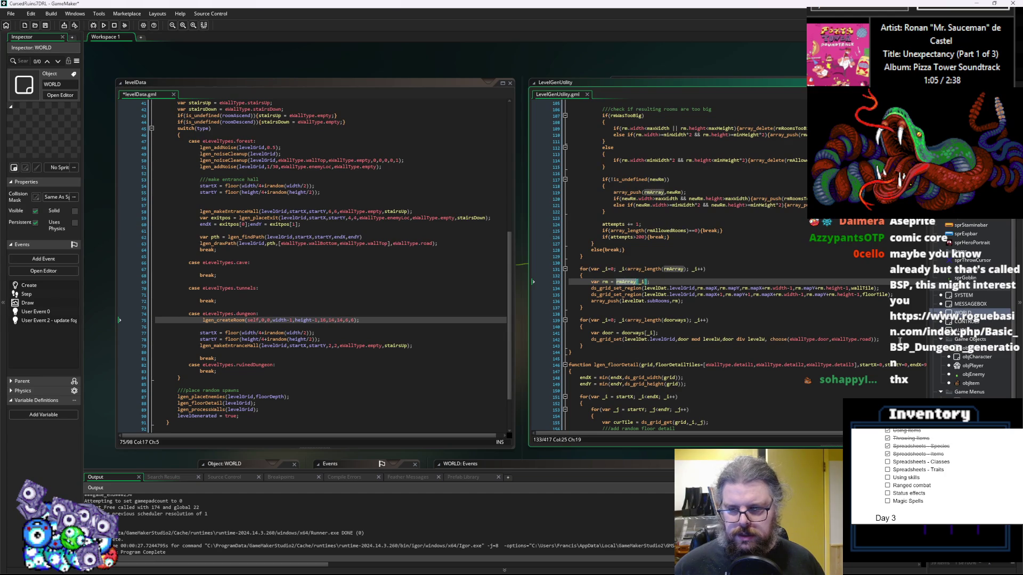
{"action": "left_click", "coordinate": [591, 350]}
{"action": "key", "text": "Return"}
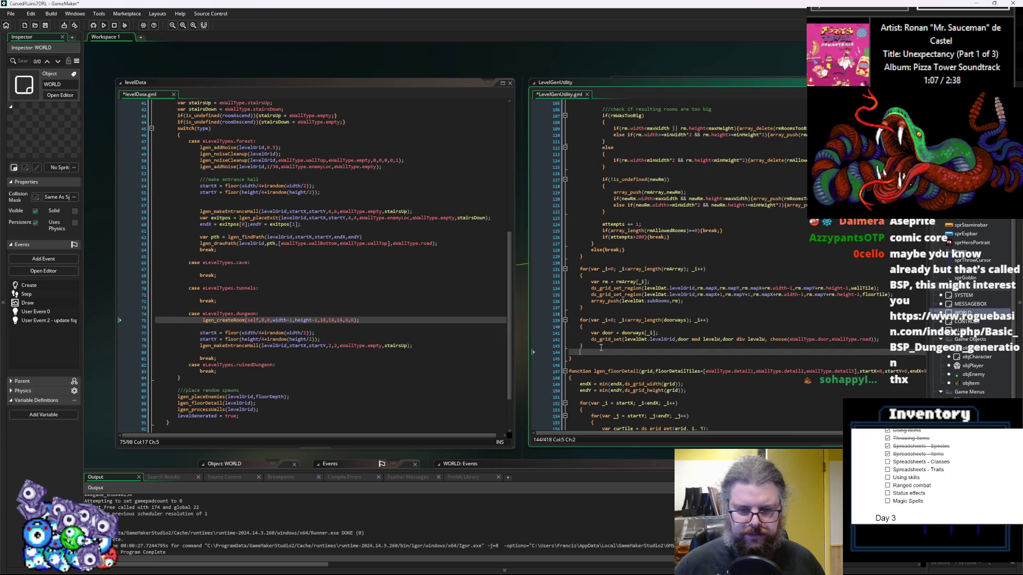
{"action": "type", "text": "return rmArray;"}
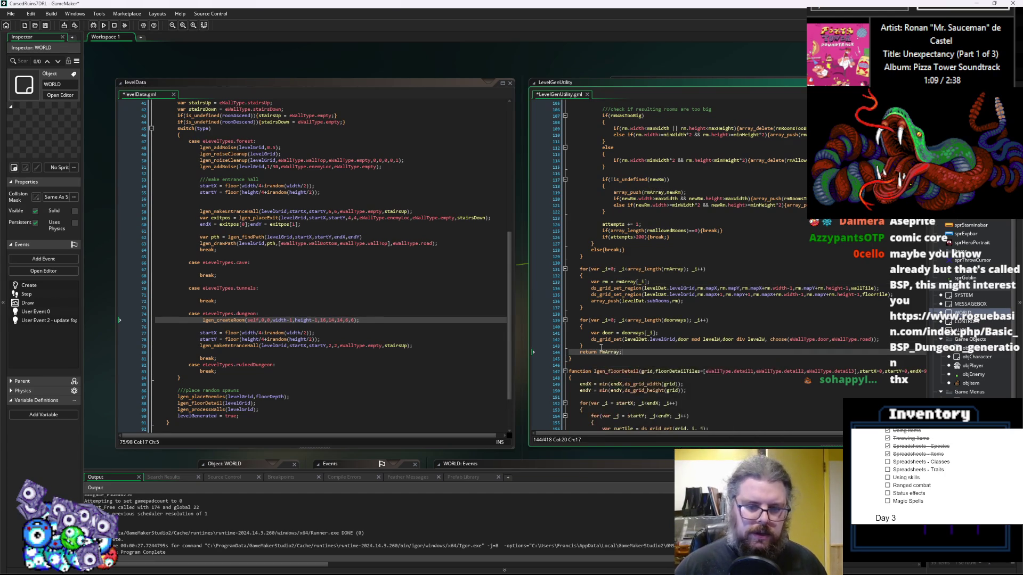
{"action": "key", "text": "Return"}
{"action": "key", "text": "Up"}
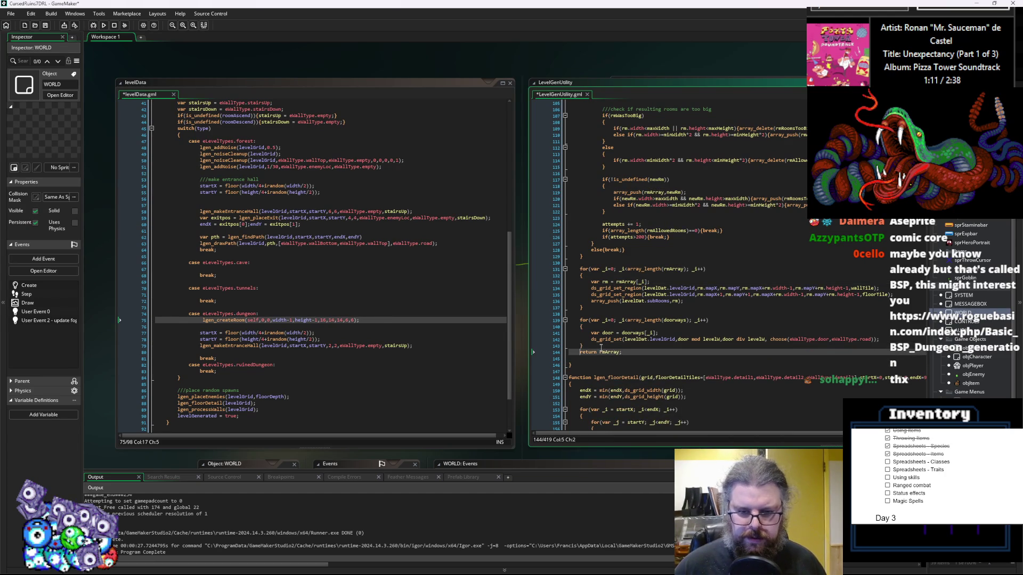
{"action": "key", "text": "Return"}
{"action": "key", "text": "End"}
{"action": "key", "text": "Delete"}
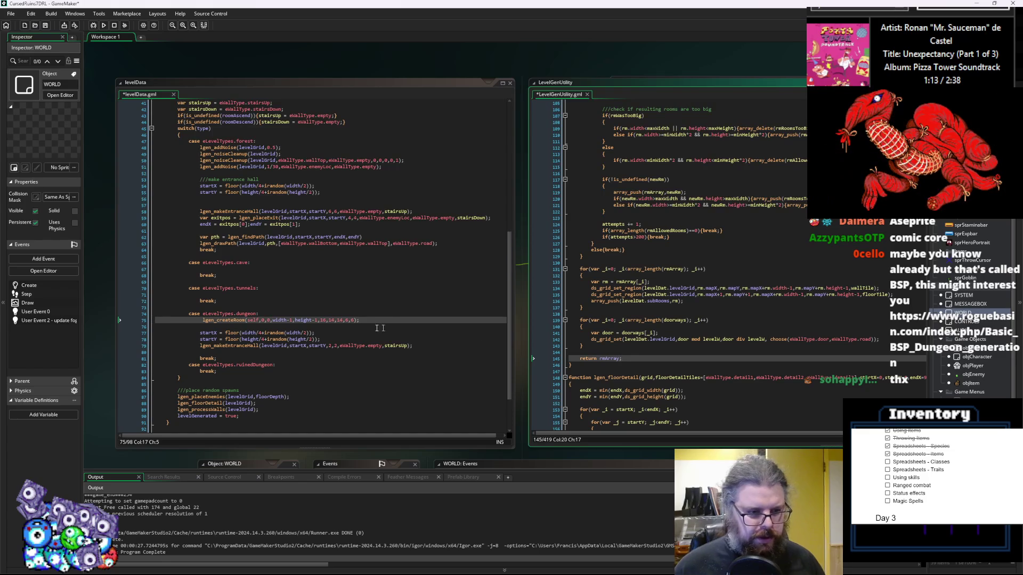
- Prefix the lgen_createRoom call with 'var rmList =' and add new lines below it
{"action": "left_click", "coordinate": [203, 325]}
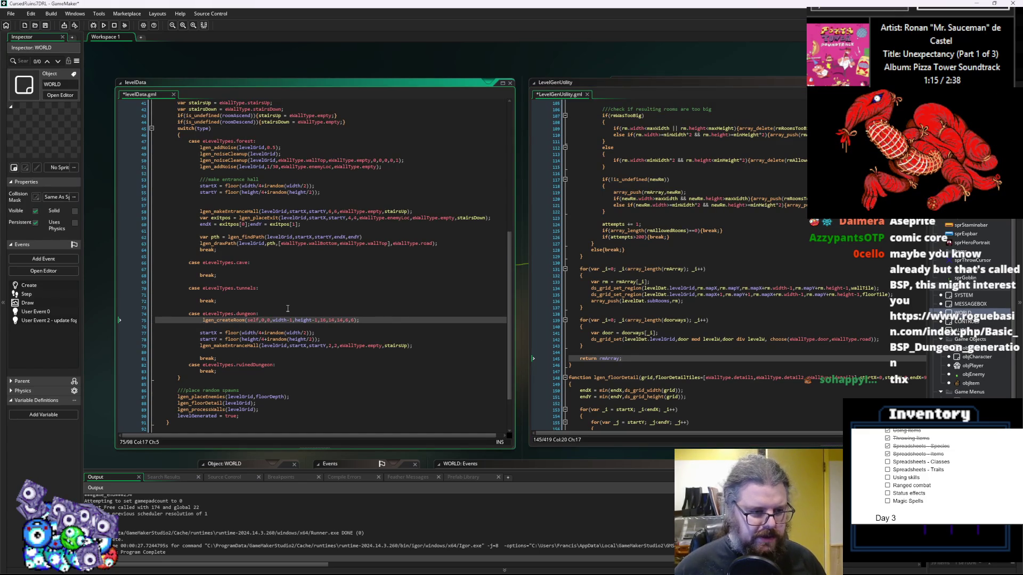
{"action": "type", "text": "var rmList ="}
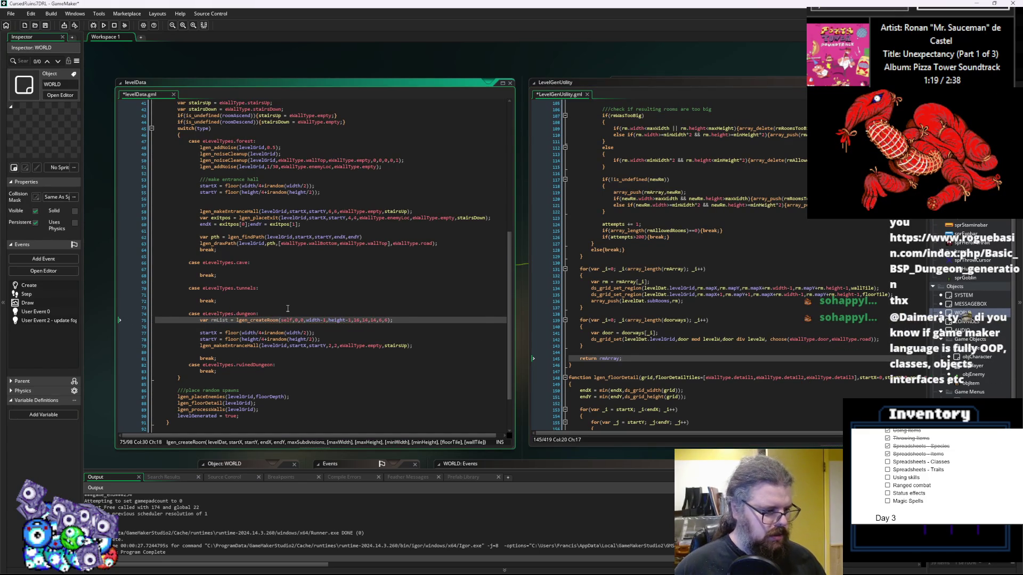
{"action": "key", "text": "End"}
{"action": "key", "text": "Return"}
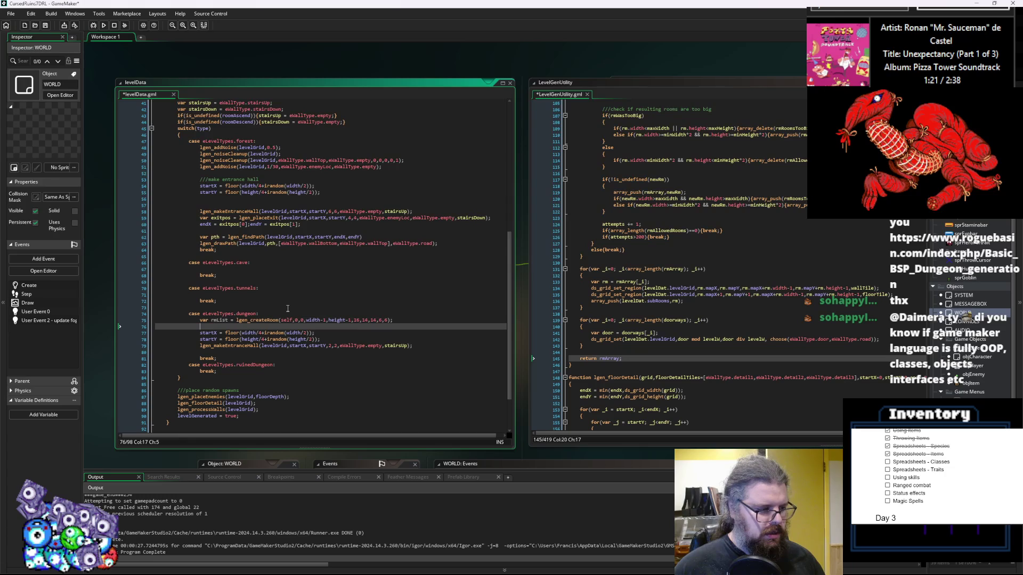
{"action": "key", "text": "Return"}
{"action": "key", "text": "Return"}
- Add blank space below the rmList line in levelData
{"action": "key", "text": "Up"}
{"action": "scroll", "coordinate": [288, 308], "scroll_direction": "up", "scroll_amount": 3, "text": "ctrl"}
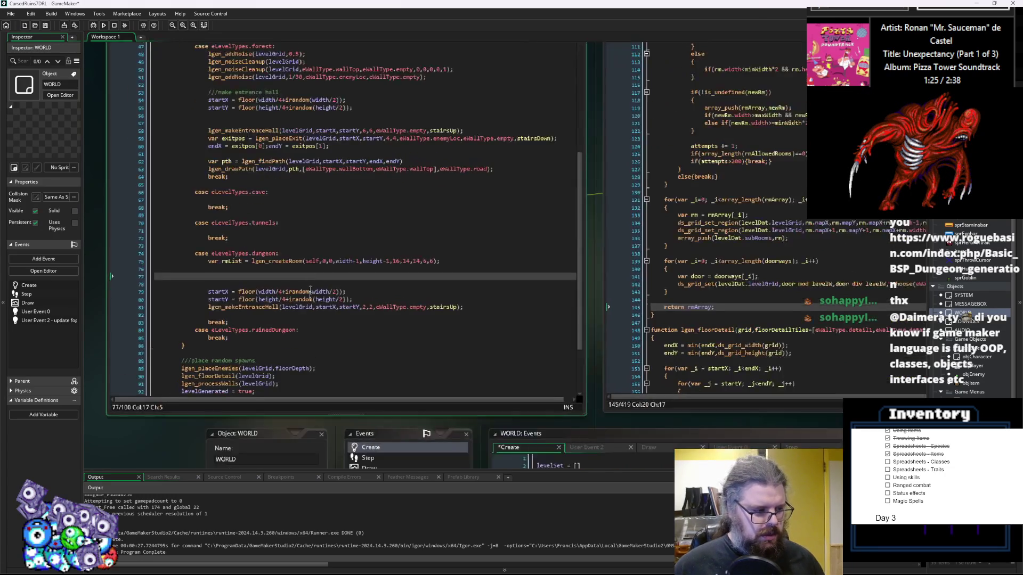
{"action": "left_click", "coordinate": [296, 315]}
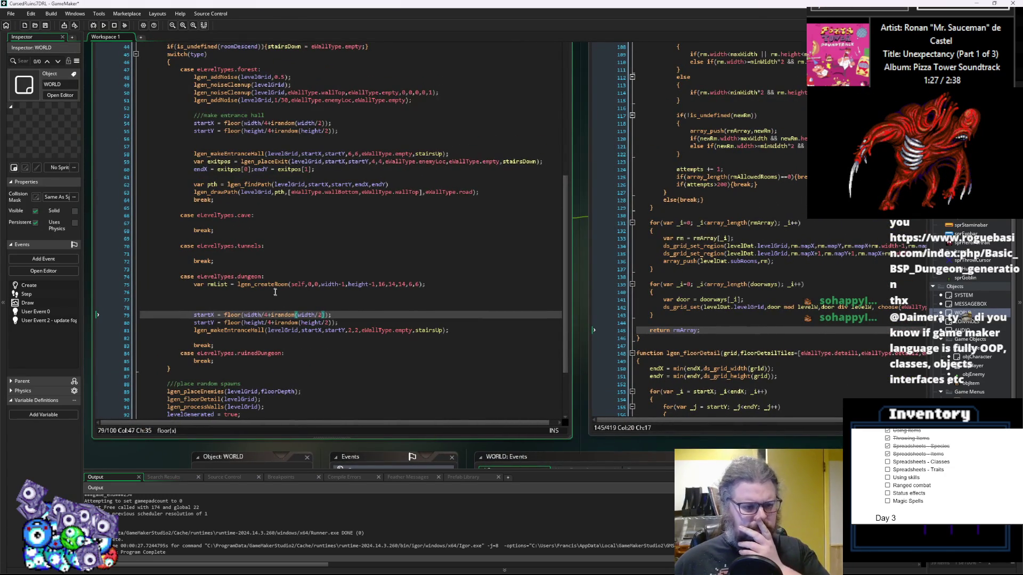
{"action": "left_click", "coordinate": [279, 295]}
{"action": "left_click", "coordinate": [270, 299]}
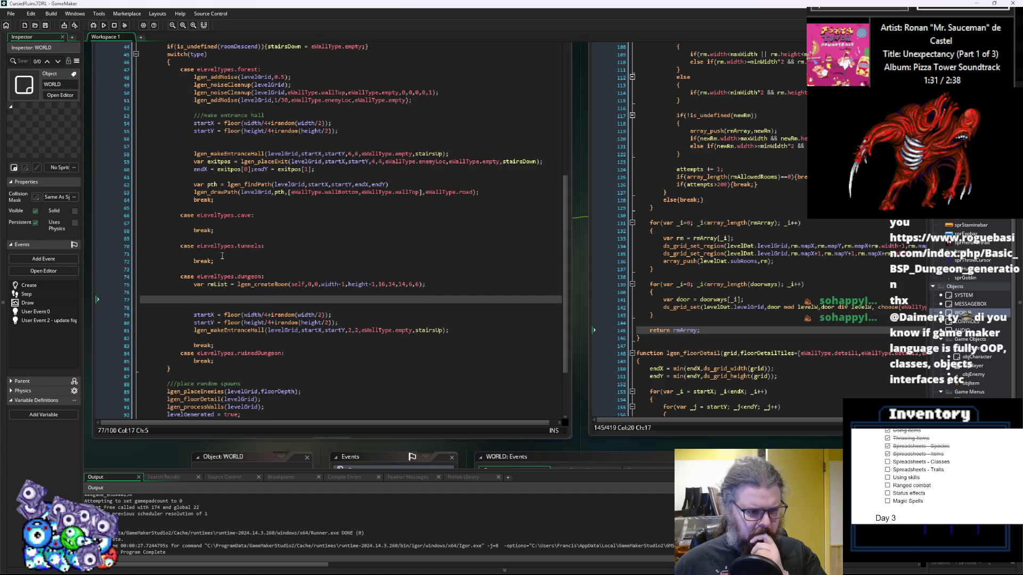
{"action": "left_click", "coordinate": [822, 372]}
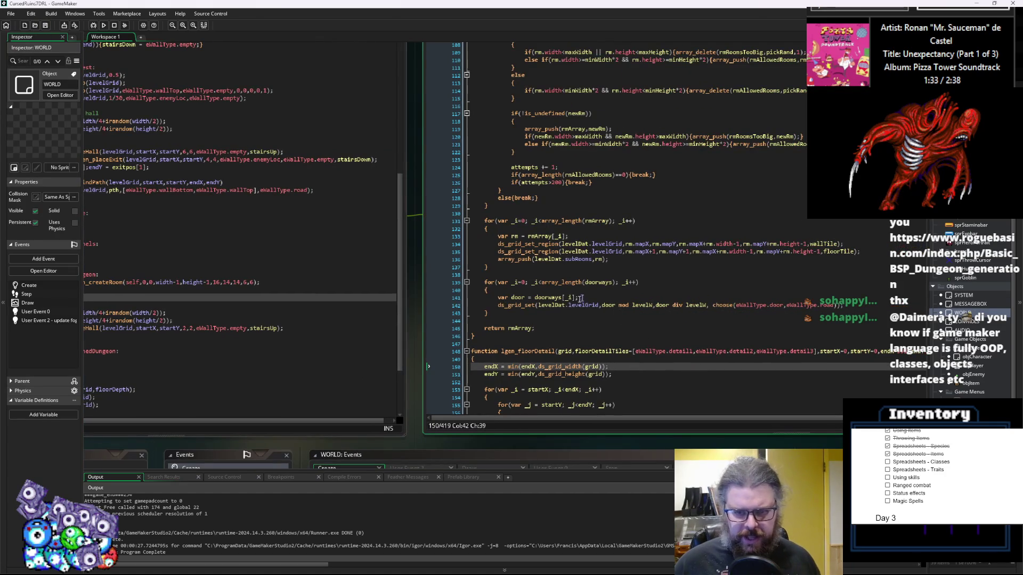
{"action": "left_click", "coordinate": [266, 256]}
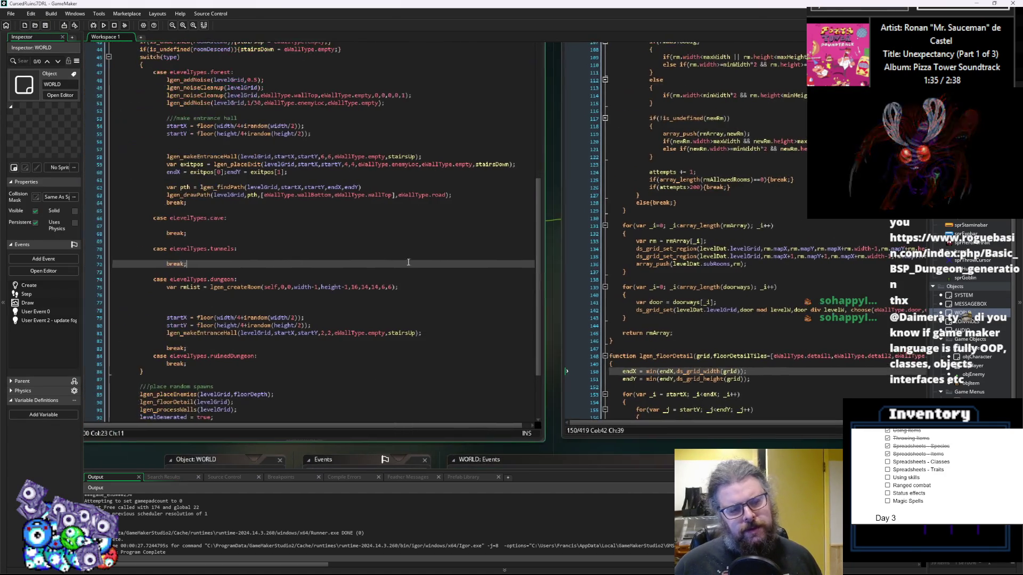
{"action": "left_click", "coordinate": [249, 297]}
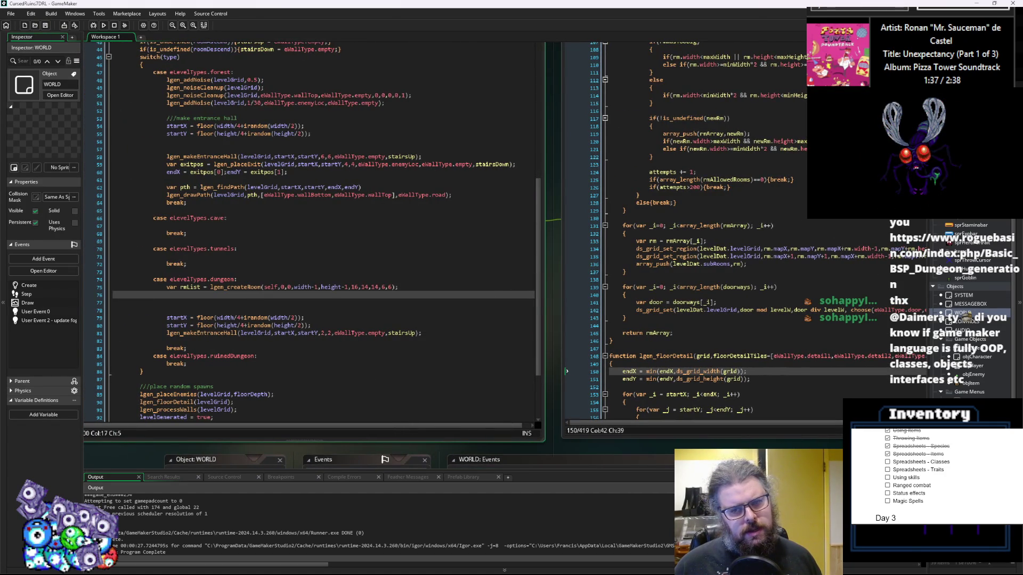
- Review the LevelGenUtility code, then return to empty line 77 in levelData
{"action": "left_click", "coordinate": [554, 323]}
{"action": "scroll", "coordinate": [563, 319], "scroll_direction": "up", "scroll_amount": 20}
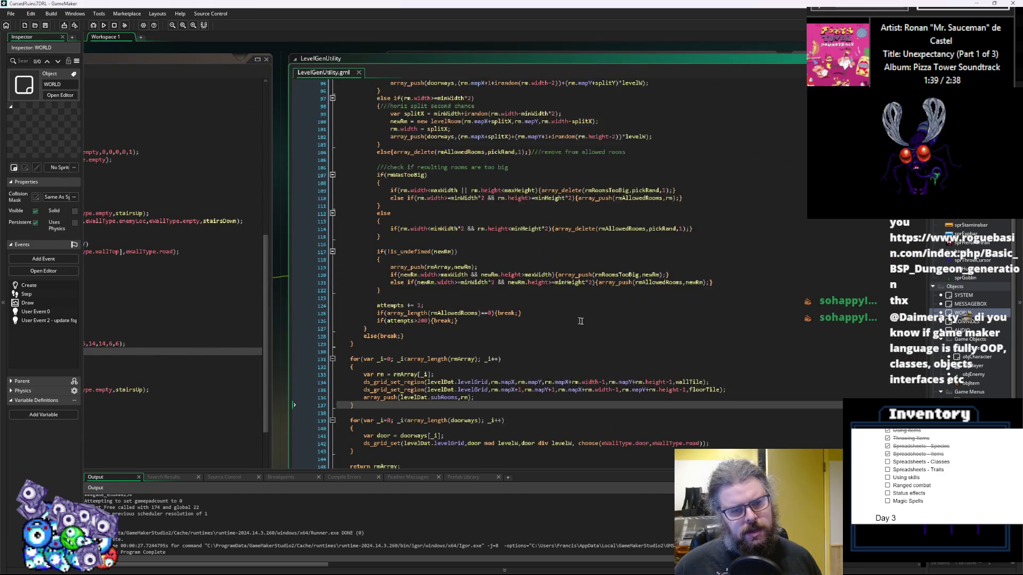
{"action": "scroll", "coordinate": [613, 319], "scroll_direction": "down", "scroll_amount": 20}
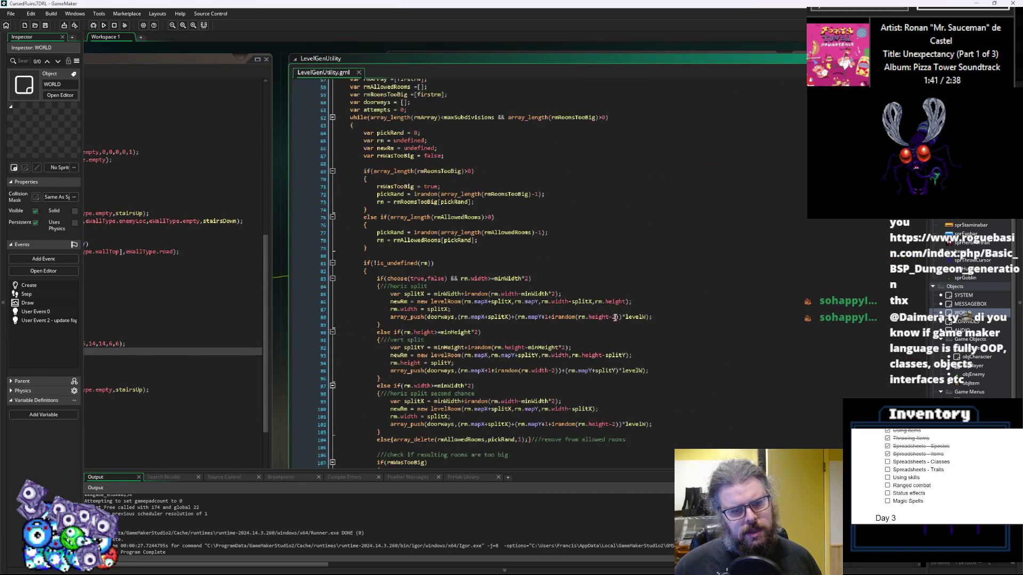
{"action": "scroll", "coordinate": [616, 317], "scroll_direction": "up", "scroll_amount": 3}
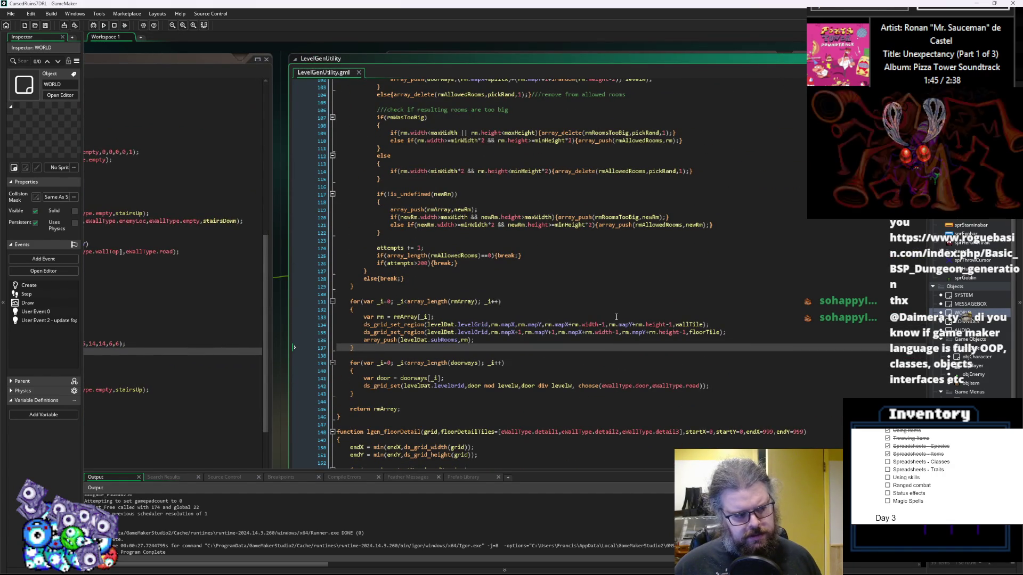
{"action": "key", "text": "ctrl+Tab"}
{"action": "left_click", "coordinate": [439, 308]}
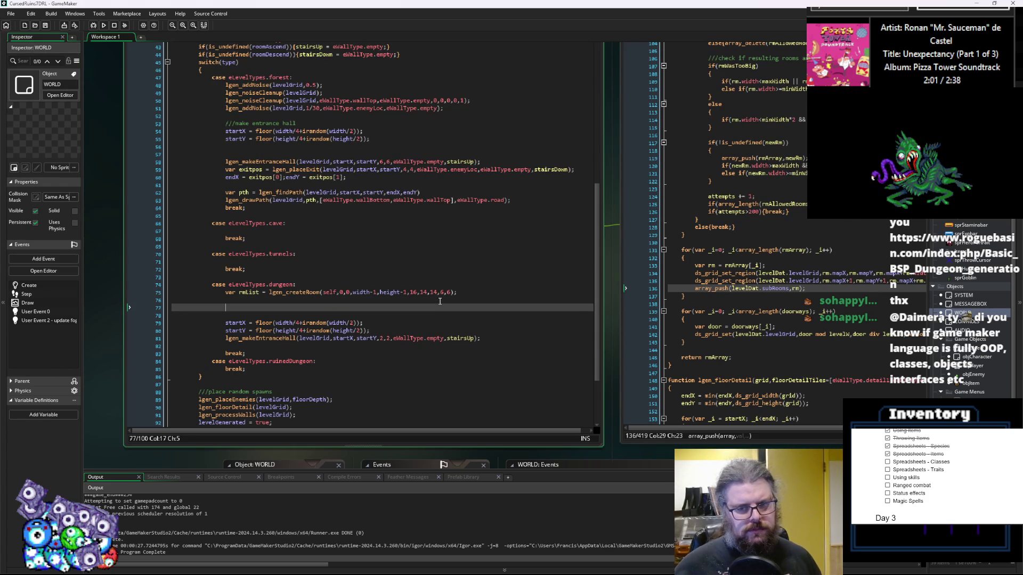
- Fold the lgen_createRoom function and insert empty lines above lgen_floorDetail
{"action": "key", "text": "F12"}
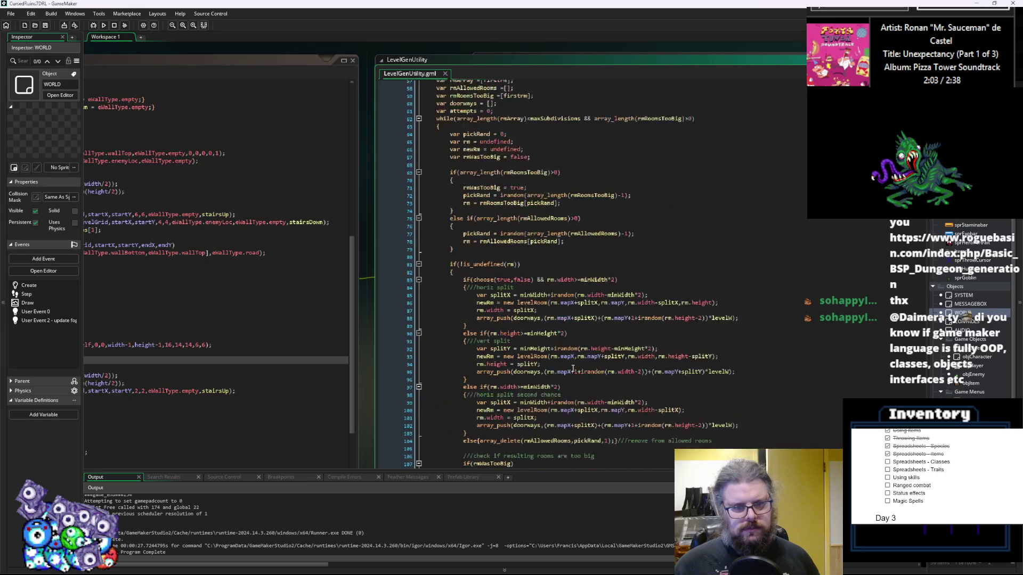
{"action": "scroll", "coordinate": [573, 368], "scroll_direction": "up", "scroll_amount": 4}
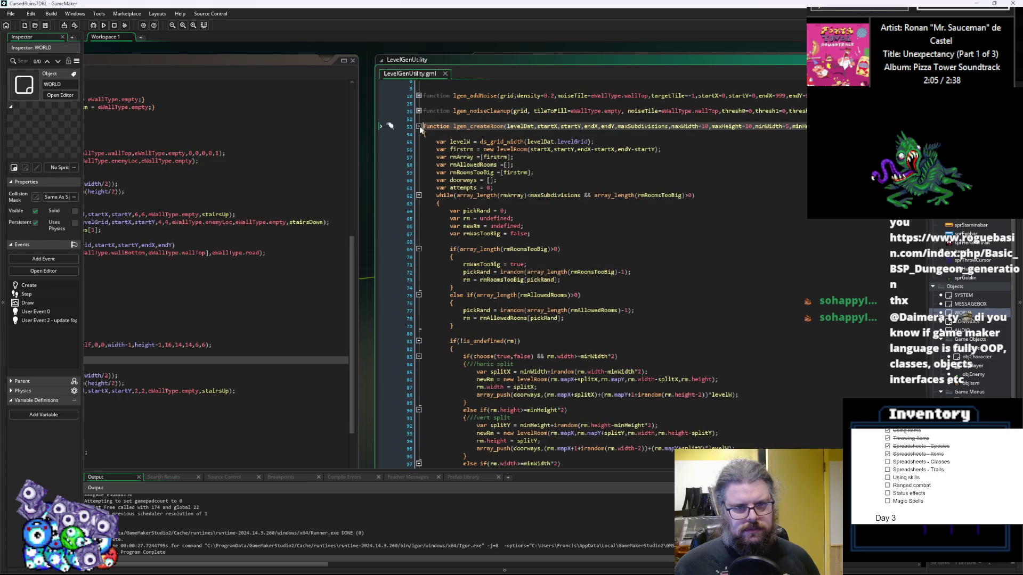
{"action": "left_click", "coordinate": [419, 127]}
{"action": "key", "text": "Return"}
{"action": "key", "text": "Return"}
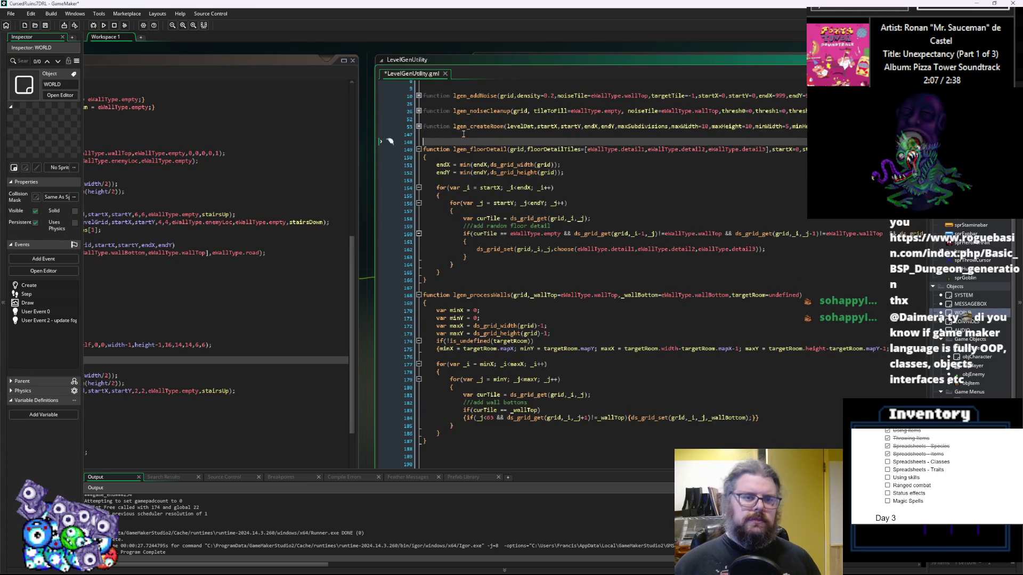
- Type 'function lgen_shrinkRooms(' with roomList, grid, minWidth, minHeight, maxWidth, maxHeight and a trailing comma
{"action": "type", "text": "func"}
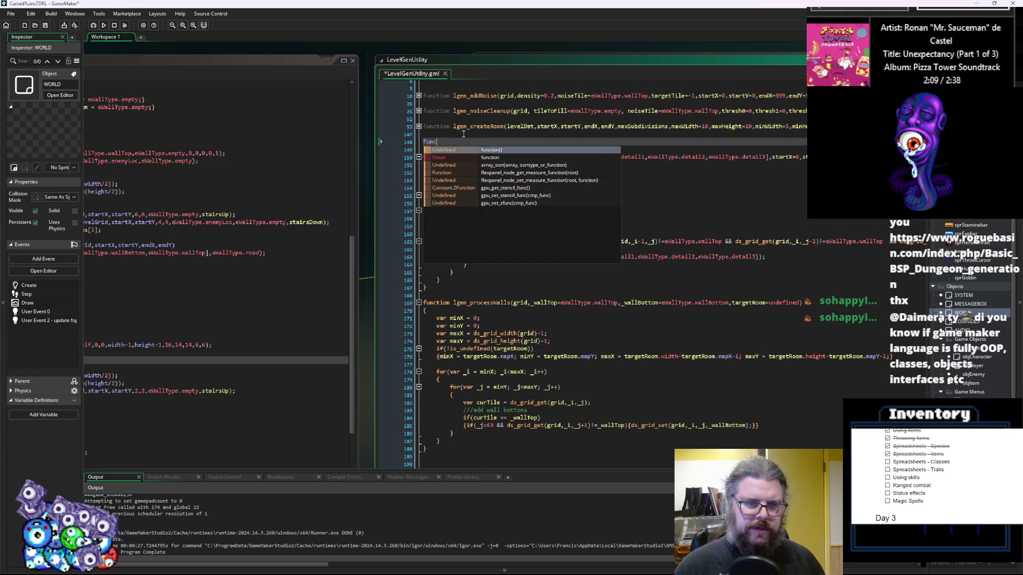
{"action": "type", "text": "tion lgen_shrinkRoo"}
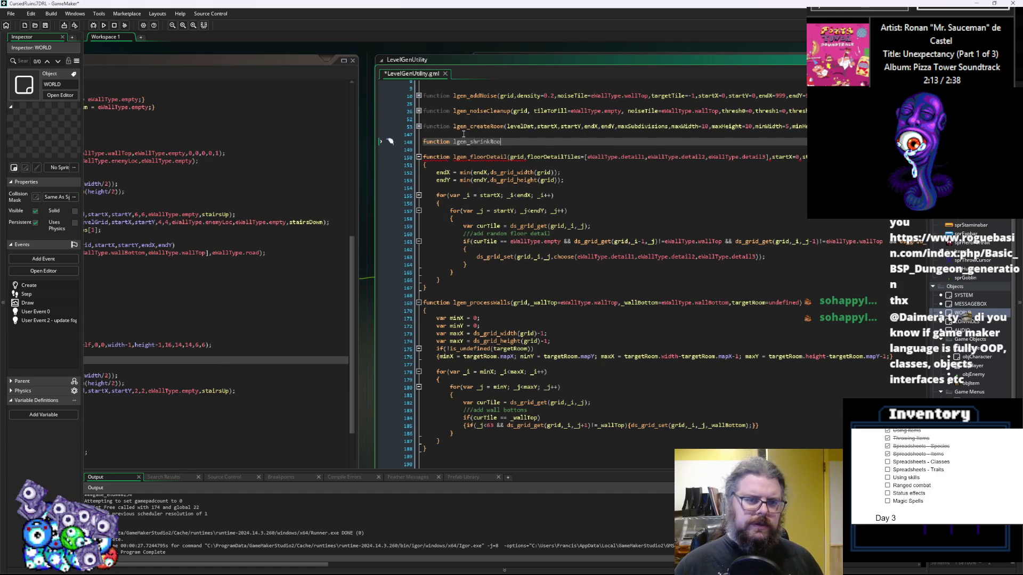
{"action": "type", "text": "ms("}
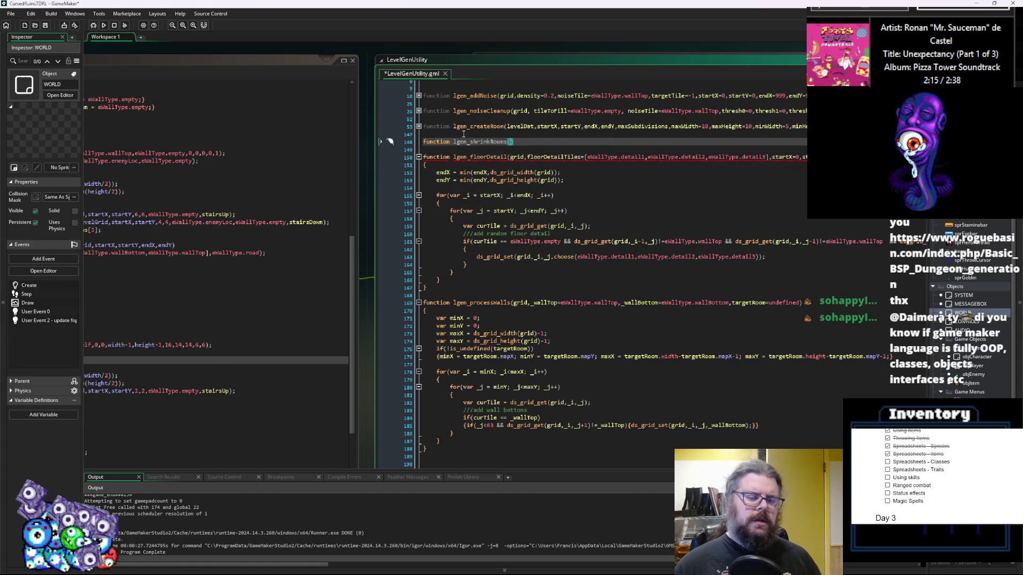
{"action": "type", "text": "level"}
{"action": "type", "text": "Da"}
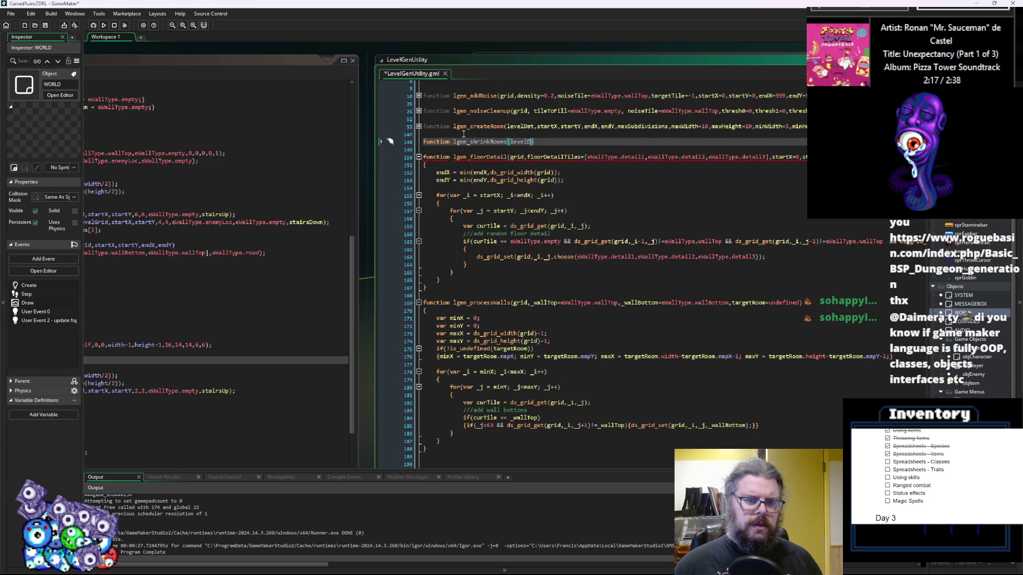
{"action": "key", "text": "BackSpace"}
{"action": "key", "text": "BackSpace"}
{"action": "key", "text": "BackSpace"}
{"action": "type", "text": "roomL"}
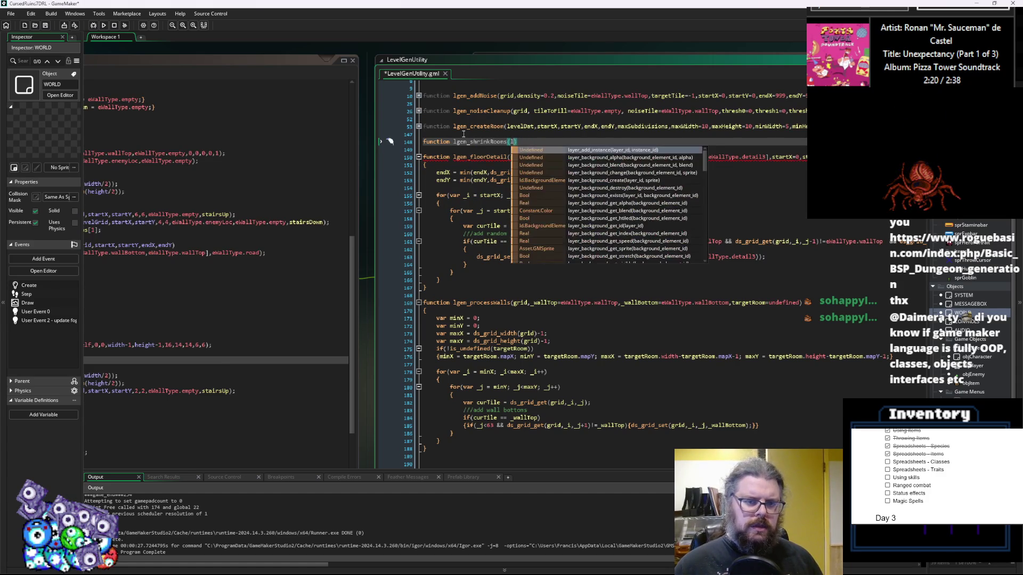
{"action": "type", "text": "ist,"}
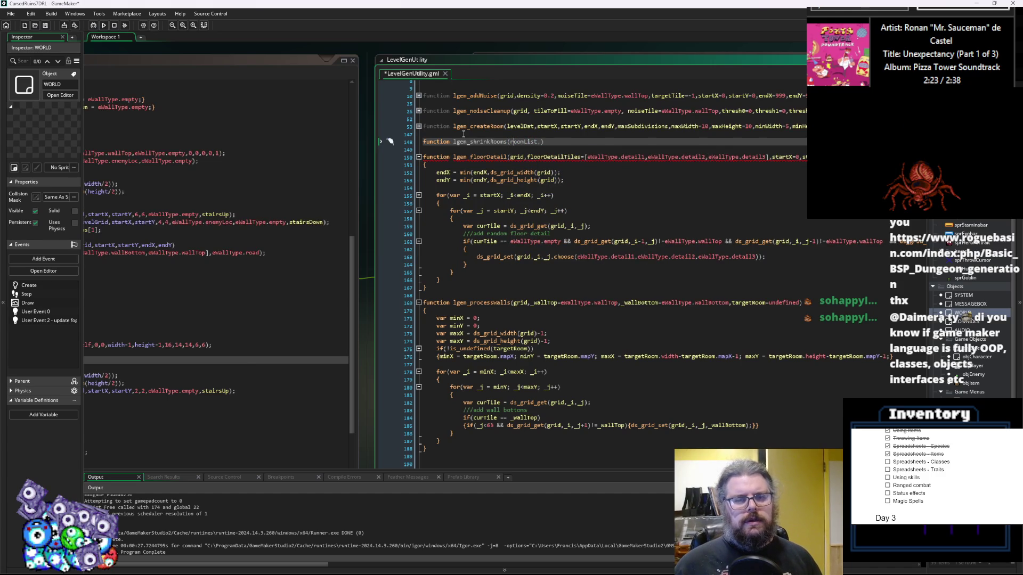
{"action": "type", "text": "gr"}
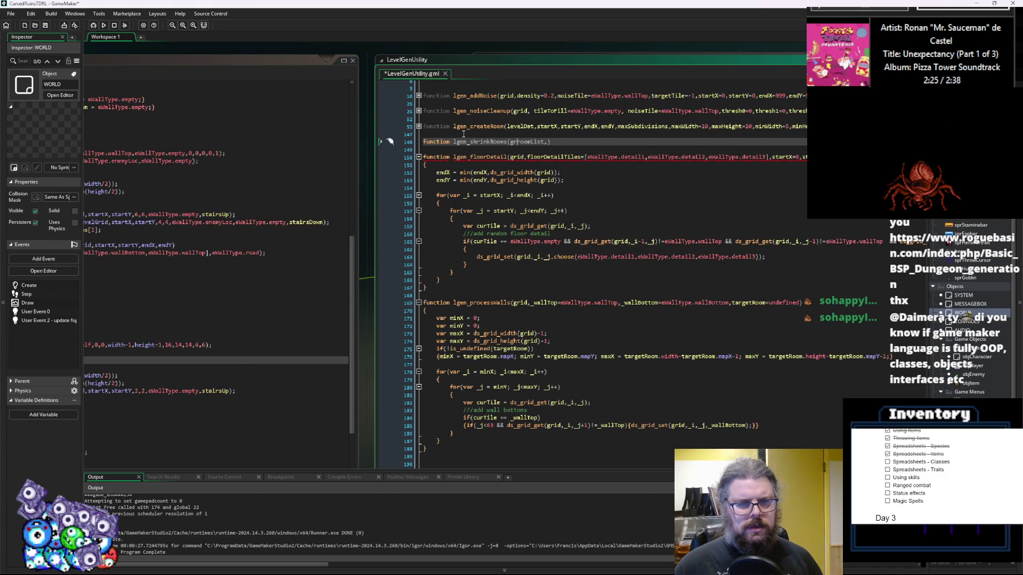
{"action": "type", "text": "id,"}
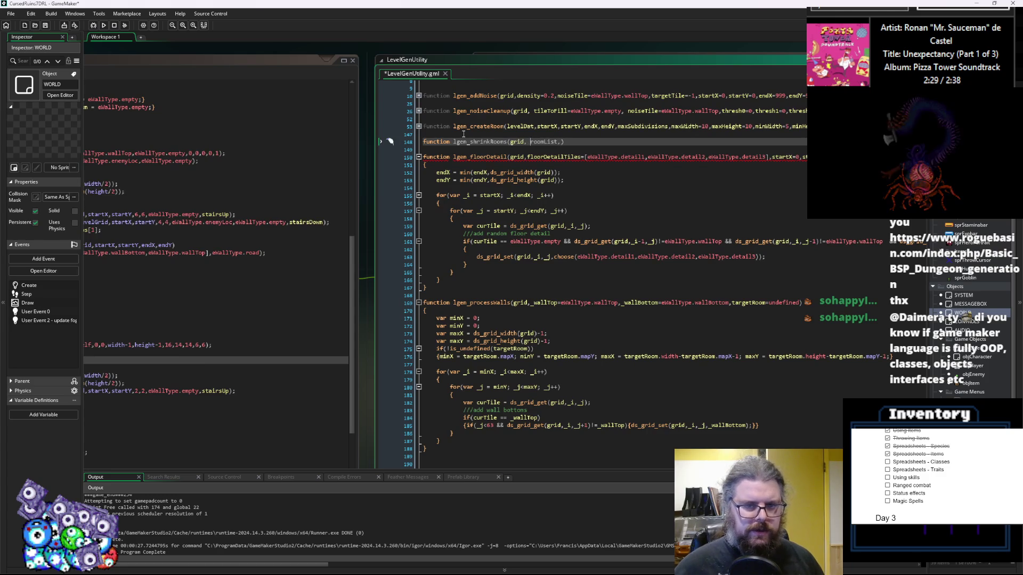
{"action": "key", "text": "Right"}
{"action": "key", "text": "Right"}
{"action": "key", "text": "Right"}
{"action": "type", "text": ","}
{"action": "key", "text": "BackSpace"}
{"action": "type", "text": "mi"}
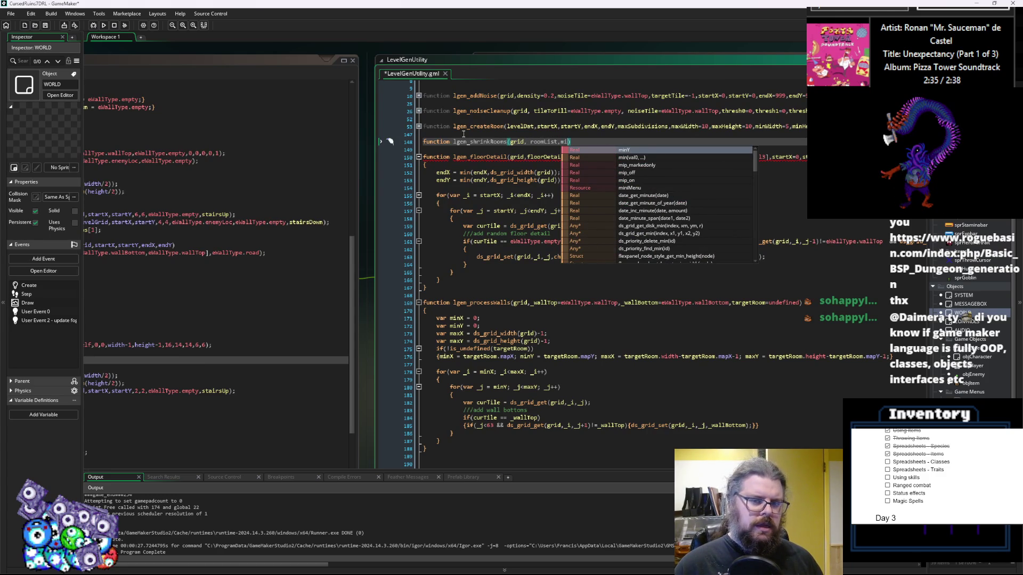
{"action": "type", "text": "nWidth,"}
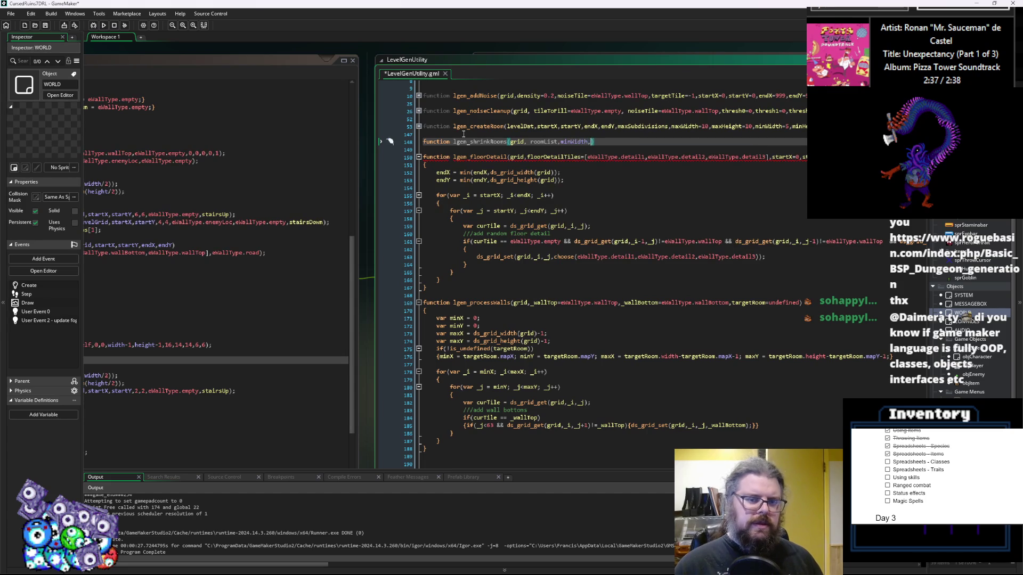
{"action": "type", "text": "minHe"}
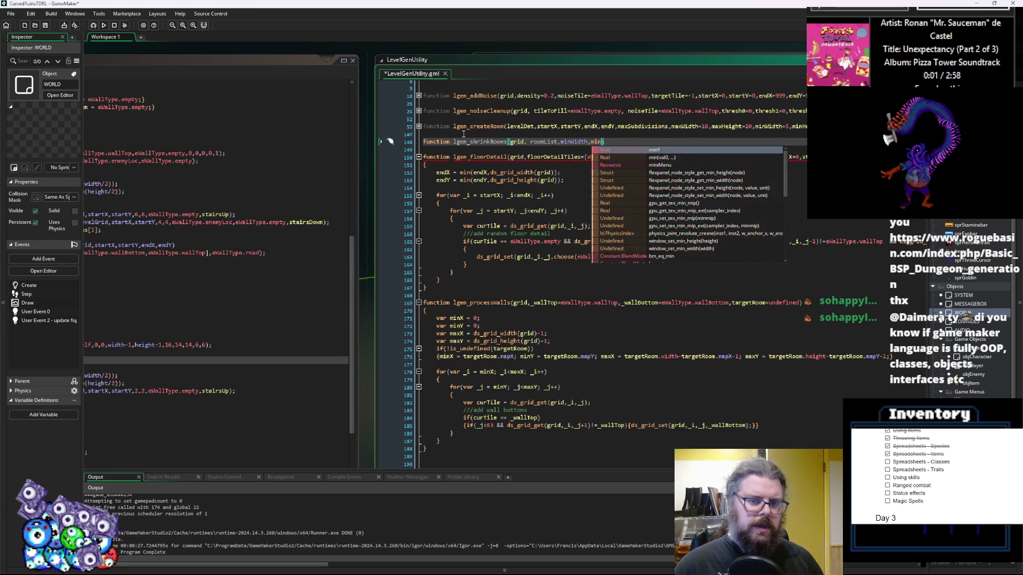
{"action": "type", "text": "ight,maxH"}
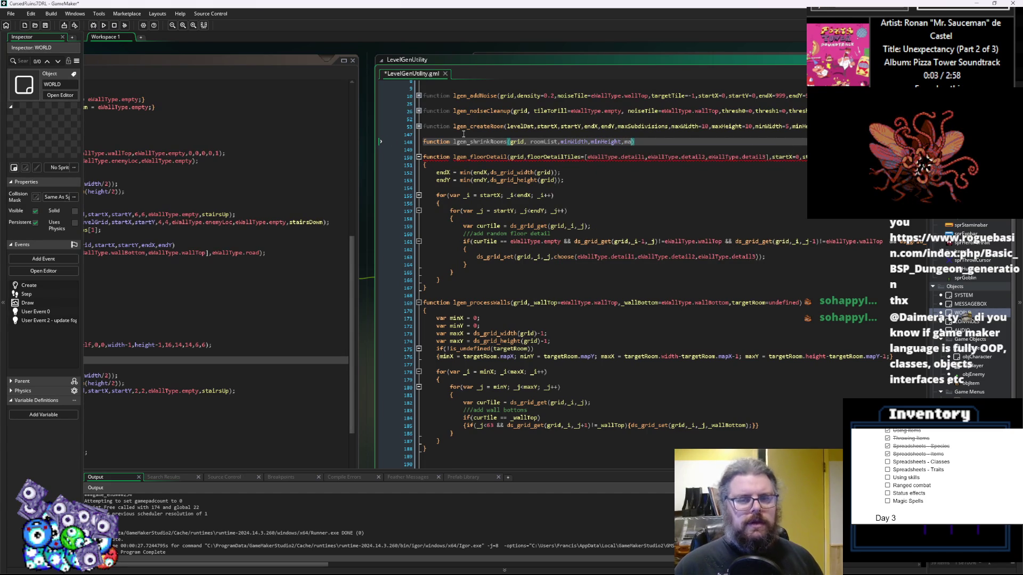
{"action": "type", "text": "idth,"}
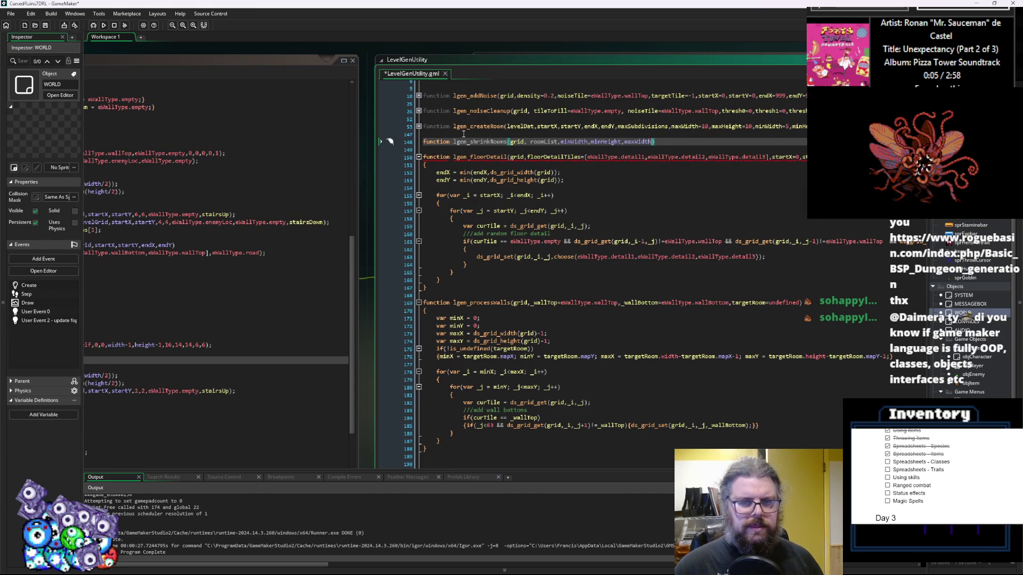
{"action": "type", "text": "maxHei"}
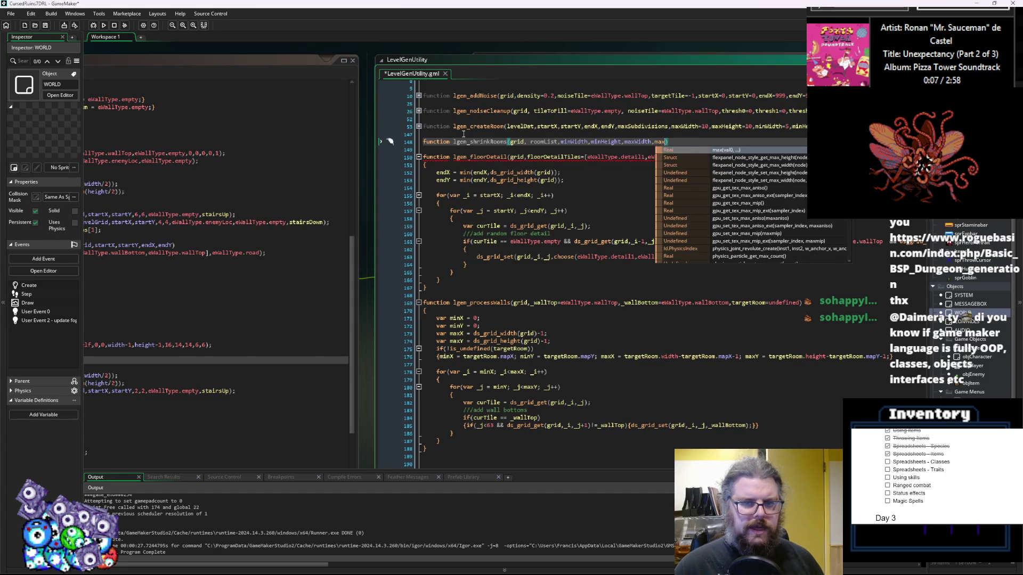
{"action": "type", "text": "ght"}
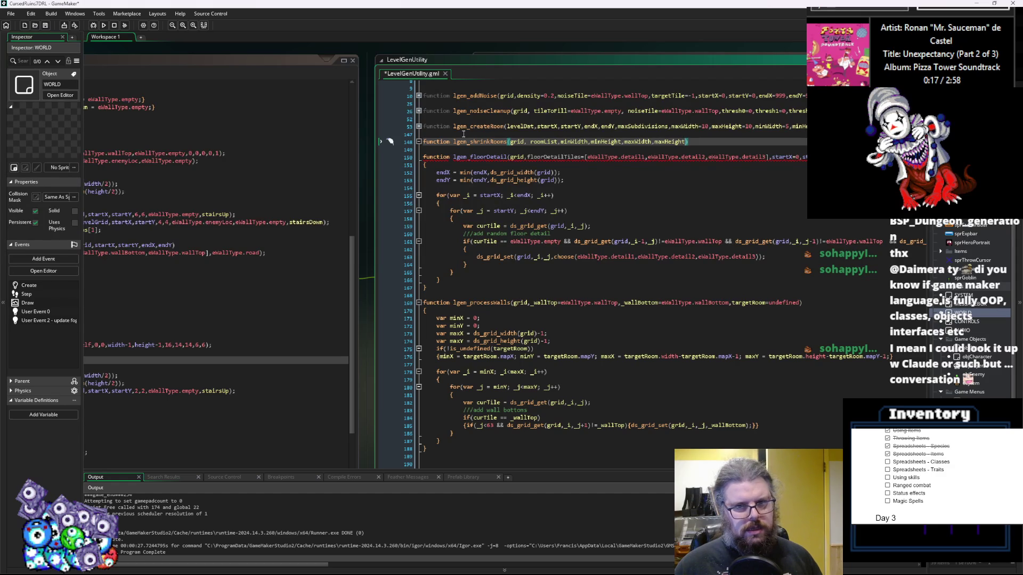
{"action": "type", "text": ","}
{"action": "key", "text": "Down"}
{"action": "key", "text": "Down"}
{"action": "key", "text": "Down"}
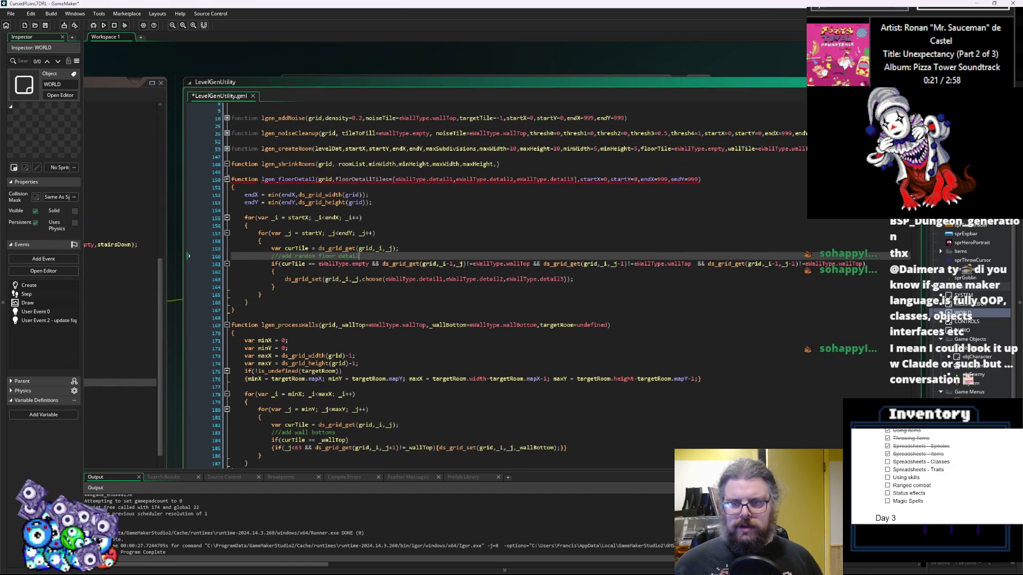
- Copy the floorTile and wallTile defaults from lgen_createRoom into the lgen_shrinkRooms parameters
{"action": "left_click", "coordinate": [197, 149]}
{"action": "left_click", "coordinate": [644, 153]}
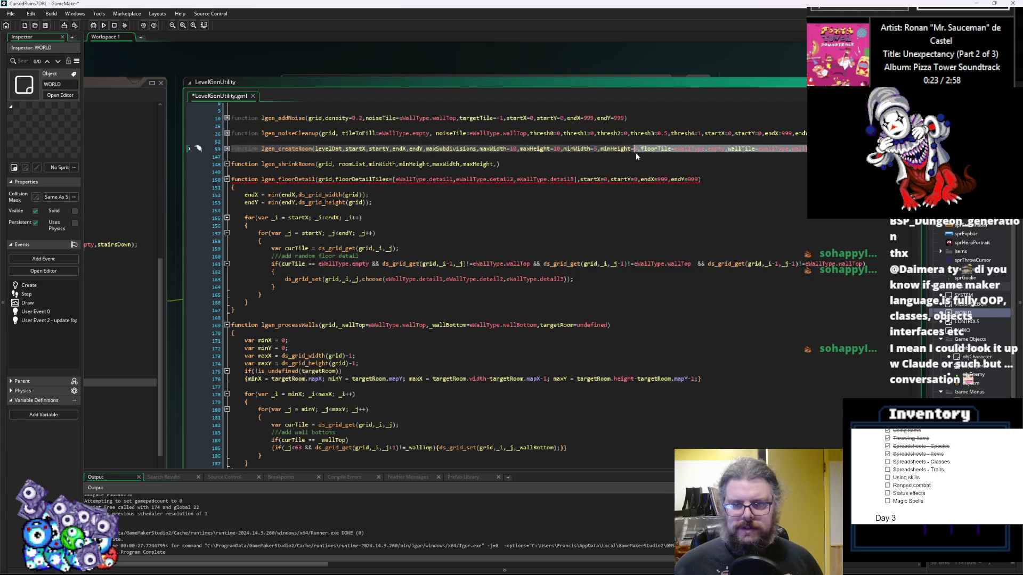
{"action": "key", "text": "shift+End"}
{"action": "key", "text": "ctrl+c"}
{"action": "left_click", "coordinate": [496, 164]}
{"action": "key", "text": "ctrl+v"}
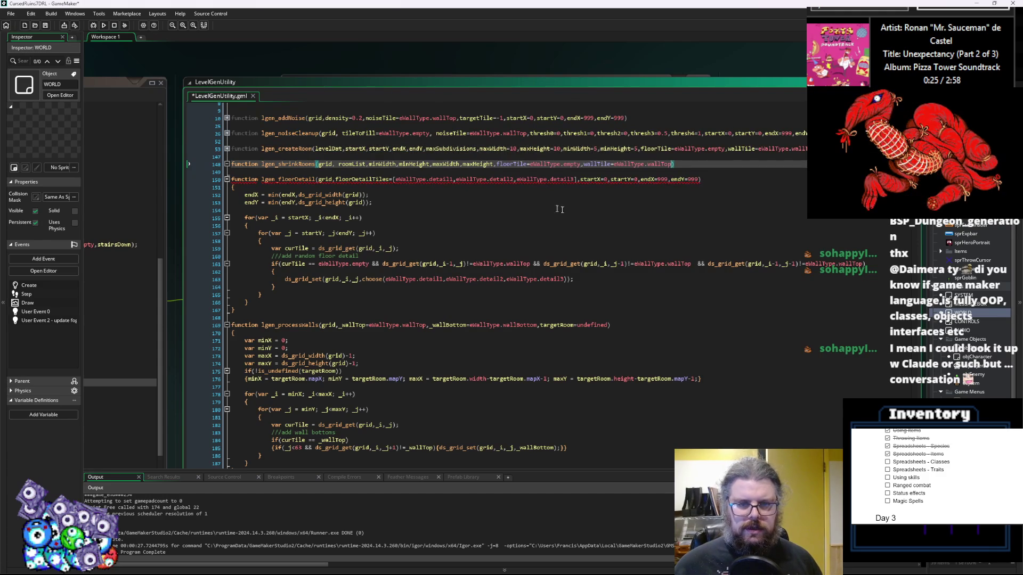
- End the lgen_shrinkRooms signature with ';' and add an empty brace-enclosed body
{"action": "key", "text": "End"}
{"action": "type", "text": ";"}
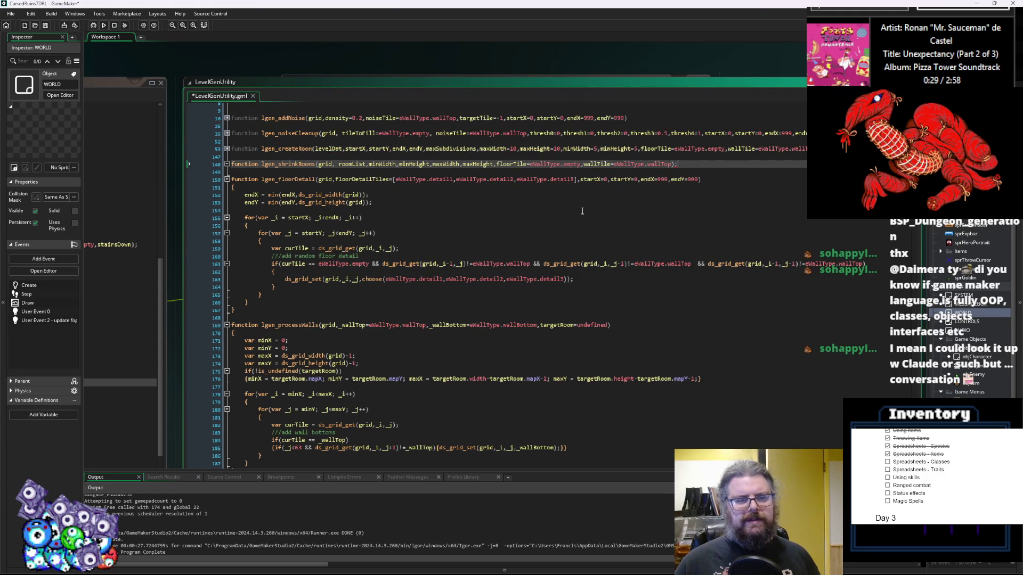
{"action": "key", "text": "Return"}
{"action": "type", "text": "{"}
{"action": "key", "text": "Return"}
{"action": "type", "text": "}"}
{"action": "key", "text": "Up"}
{"action": "key", "text": "Return"}
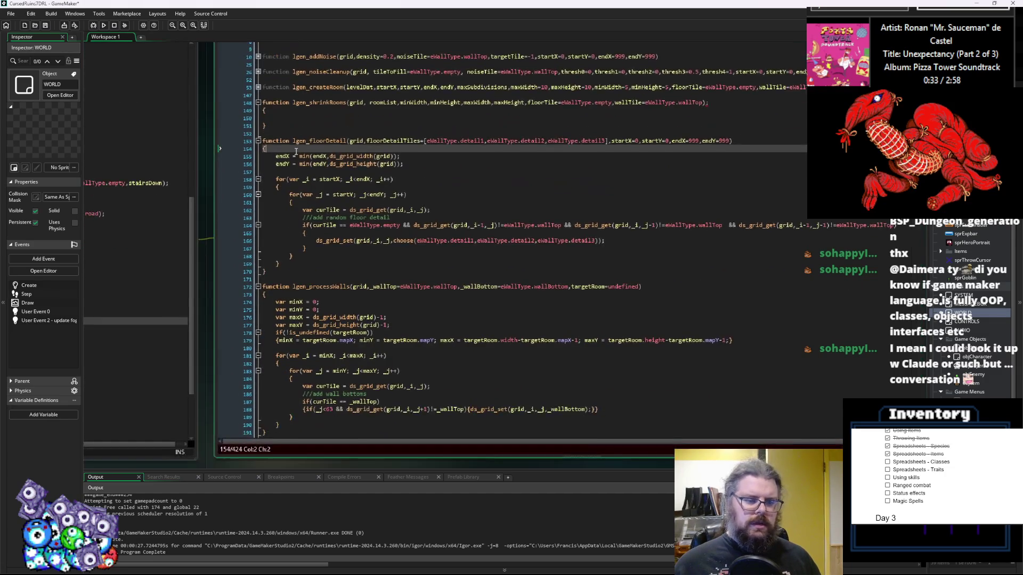
- Unfold the lgen_createRoom function body and scroll through its code
{"action": "left_click_drag", "start_coordinate": [265, 210], "coordinate": [298, 201]}
{"action": "left_click", "coordinate": [261, 138]}
{"action": "scroll", "coordinate": [324, 247], "scroll_direction": "down", "scroll_amount": 15}
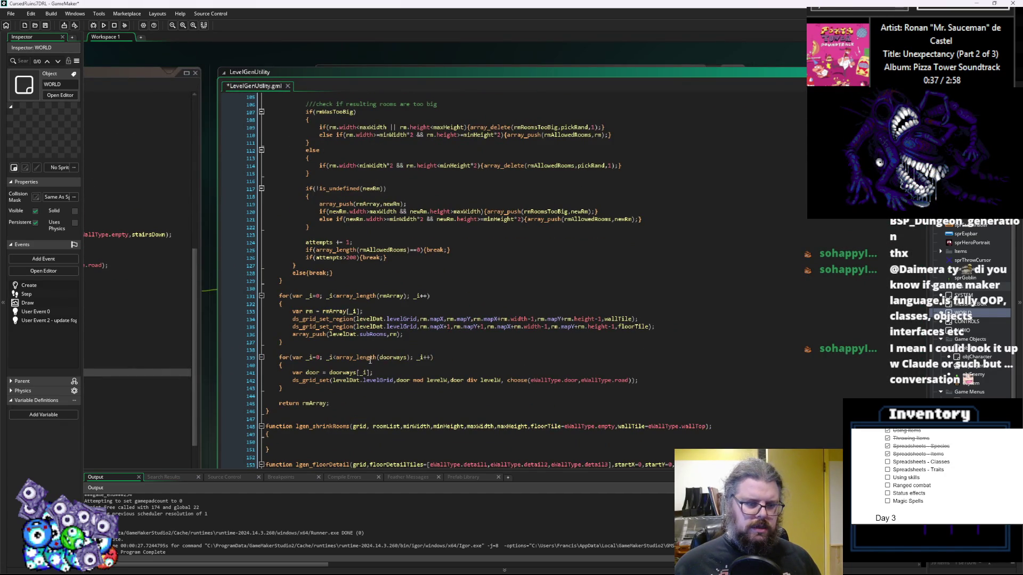
{"action": "scroll", "coordinate": [370, 360], "scroll_direction": "down", "scroll_amount": 2}
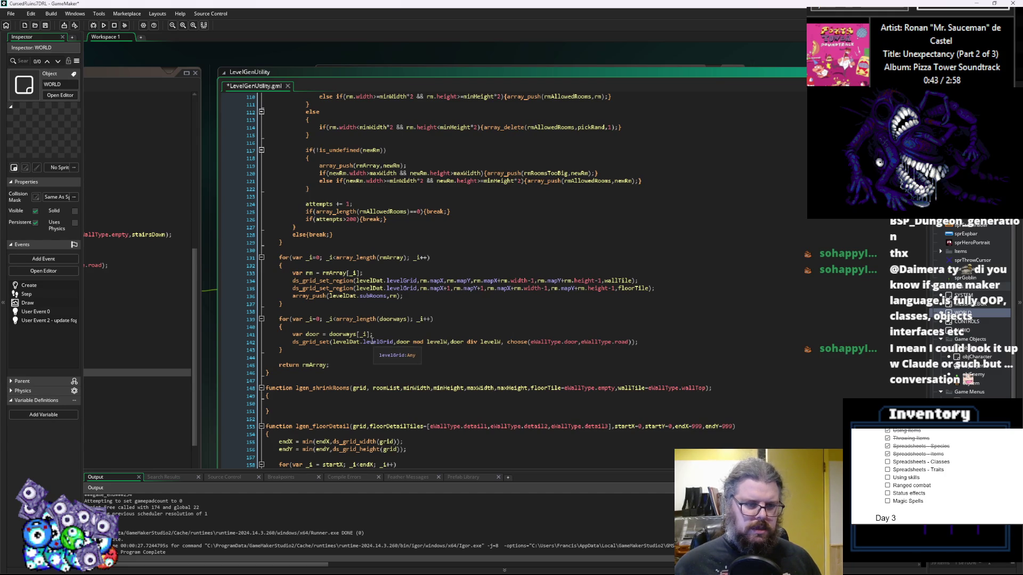
{"action": "mouse_move", "coordinate": [291, 299]}
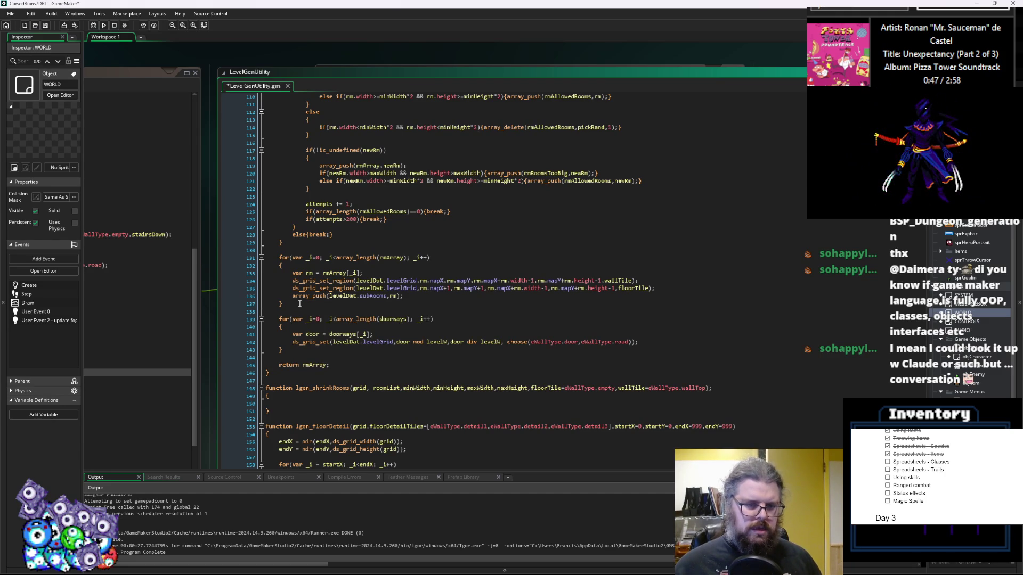
- Copy the rmArray room-drawing loop, then fold lgen_createRoom to bring lgen_shrinkRooms up
{"action": "left_click_drag", "start_coordinate": [292, 306], "coordinate": [293, 266]}
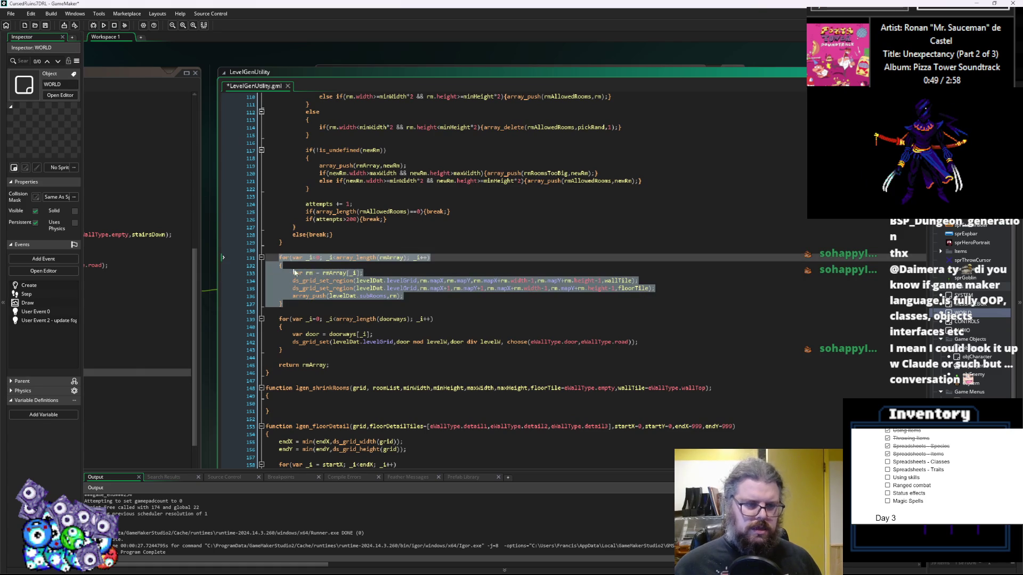
{"action": "left_click", "coordinate": [319, 299]}
{"action": "left_click_drag", "start_coordinate": [318, 304], "coordinate": [280, 257]}
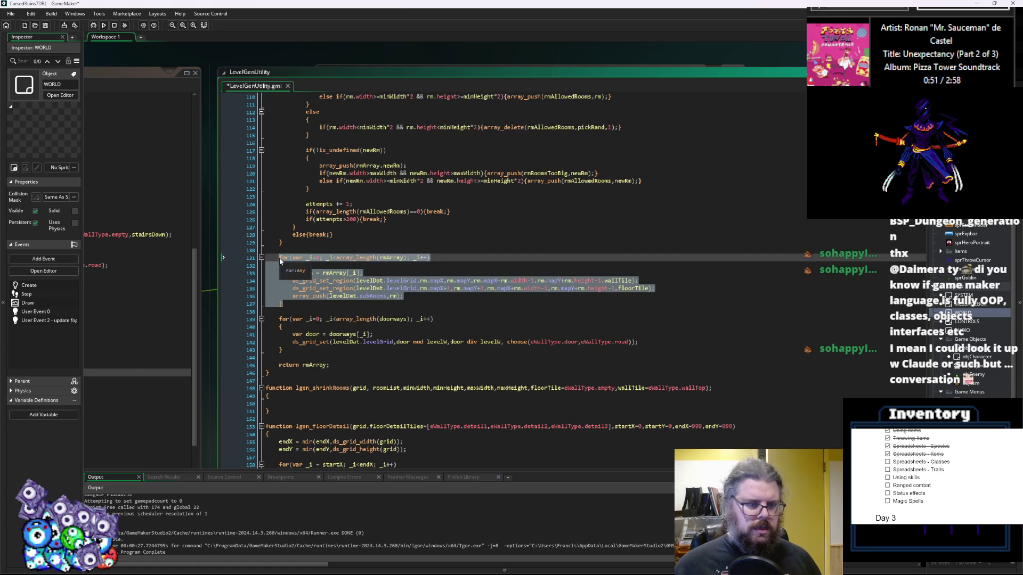
{"action": "left_click", "coordinate": [341, 235]}
{"action": "scroll", "coordinate": [383, 187], "scroll_direction": "up", "scroll_amount": 3}
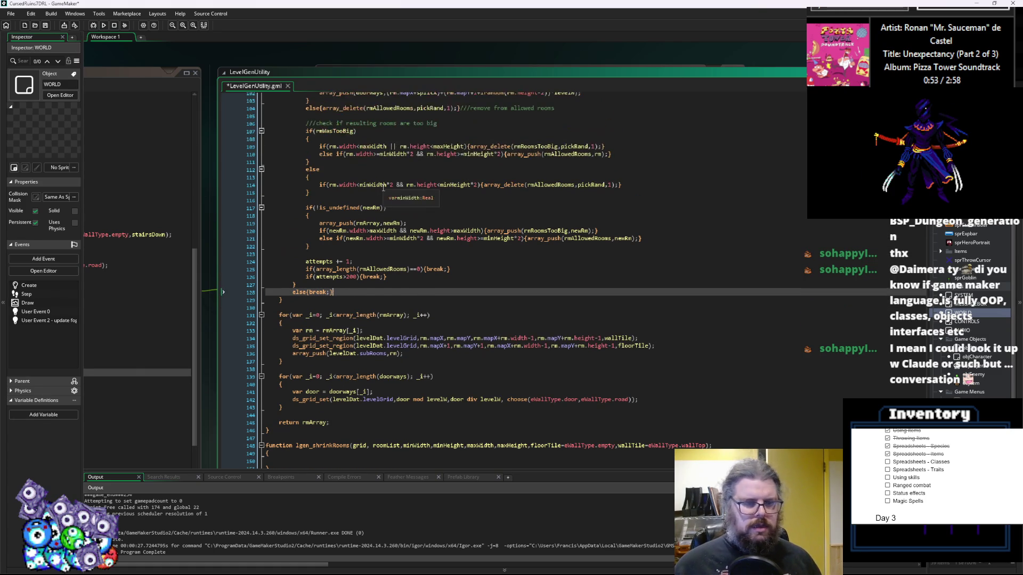
{"action": "scroll", "coordinate": [417, 152], "scroll_direction": "up", "scroll_amount": 20}
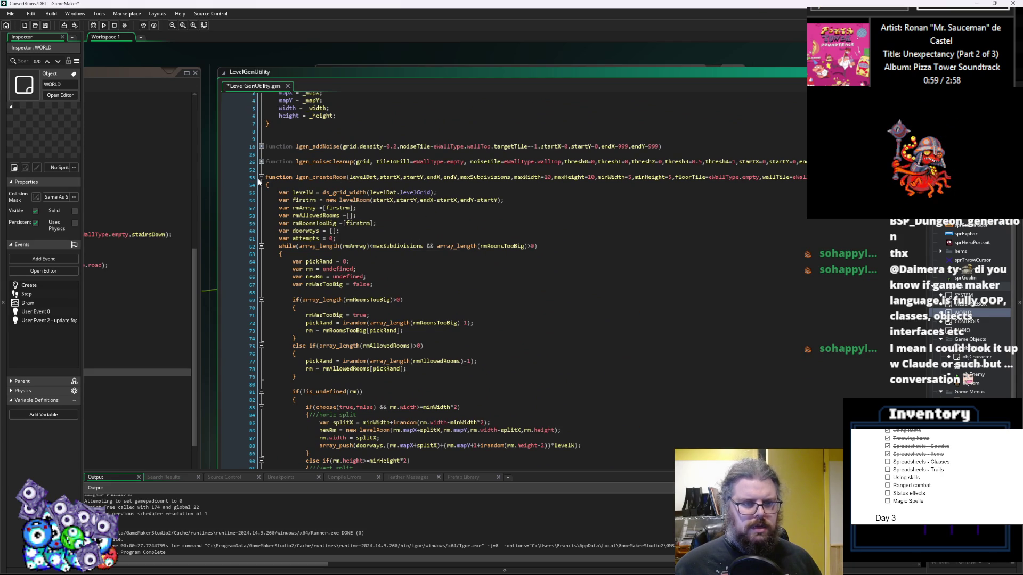
{"action": "left_click", "coordinate": [261, 177]}
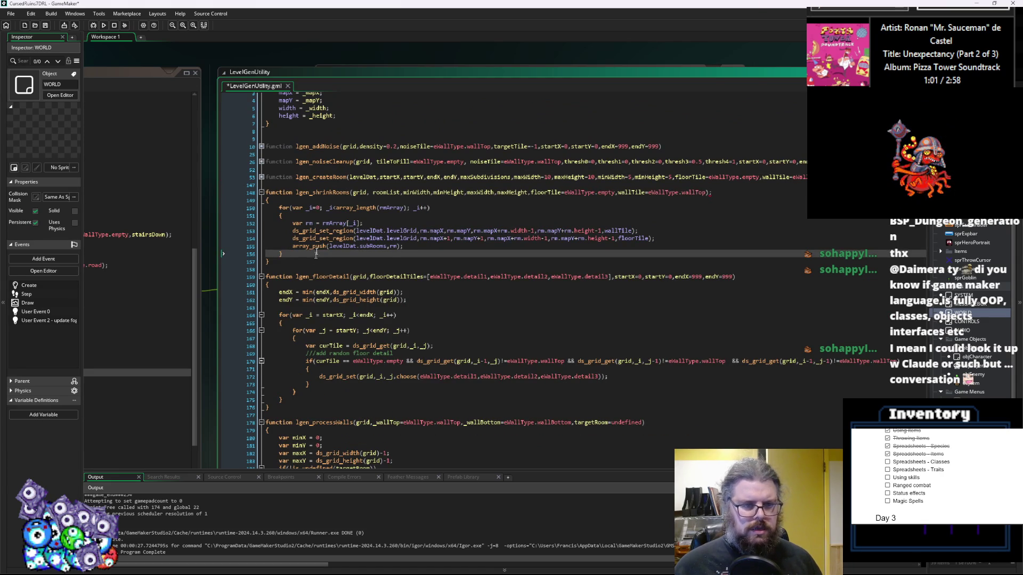
- Replace both rmArray references in the copied loop with grid
{"action": "left_click", "coordinate": [352, 192]}
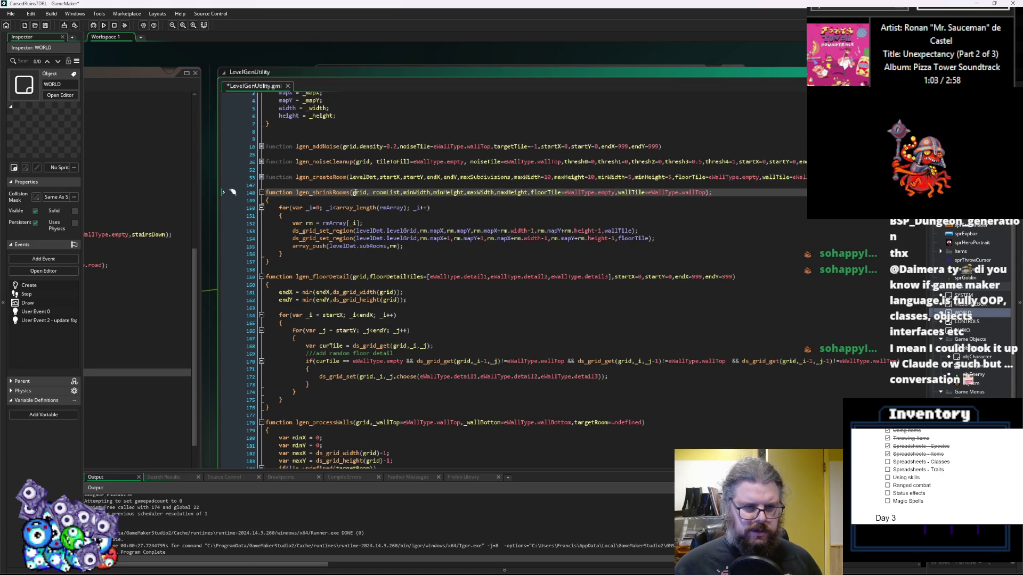
{"action": "double_click", "coordinate": [387, 208]}
{"action": "type", "text": "grid"}
{"action": "left_click", "coordinate": [334, 223]}
{"action": "double_click", "coordinate": [334, 223]}
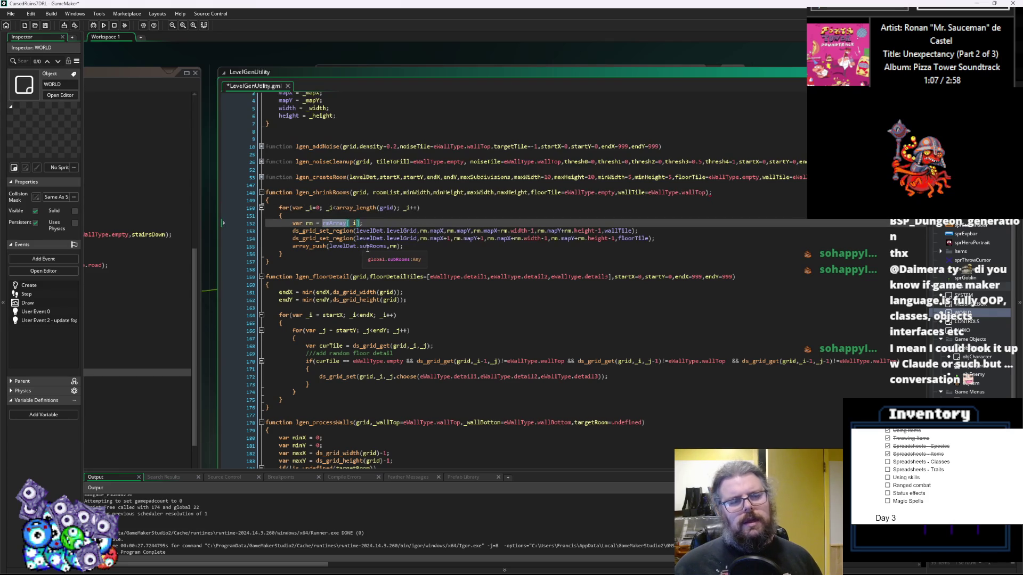
{"action": "left_click", "coordinate": [368, 248]}
{"action": "scroll", "coordinate": [368, 248], "scroll_direction": "up", "scroll_amount": 2, "text": "ctrl"}
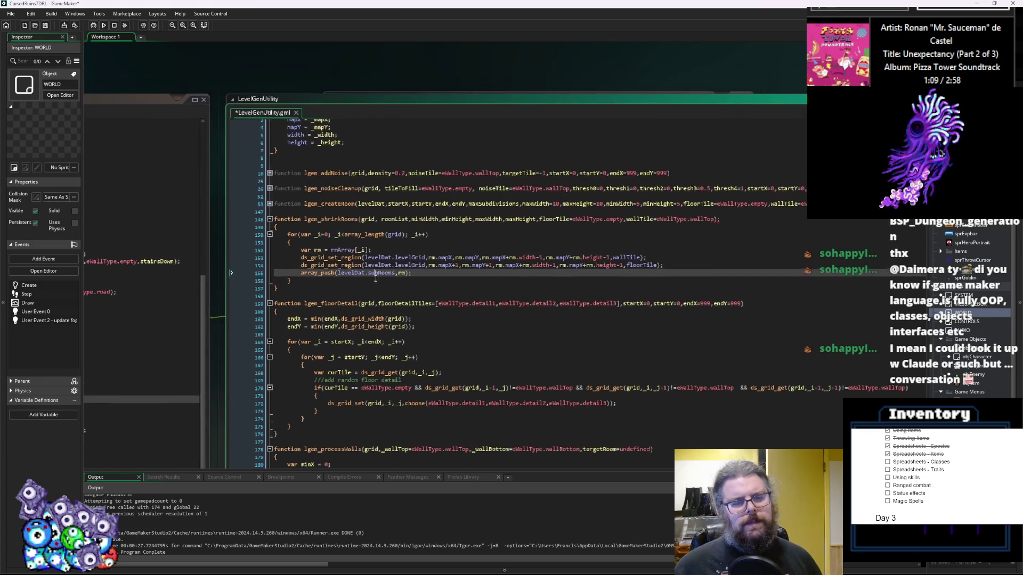
{"action": "left_click", "coordinate": [400, 248]}
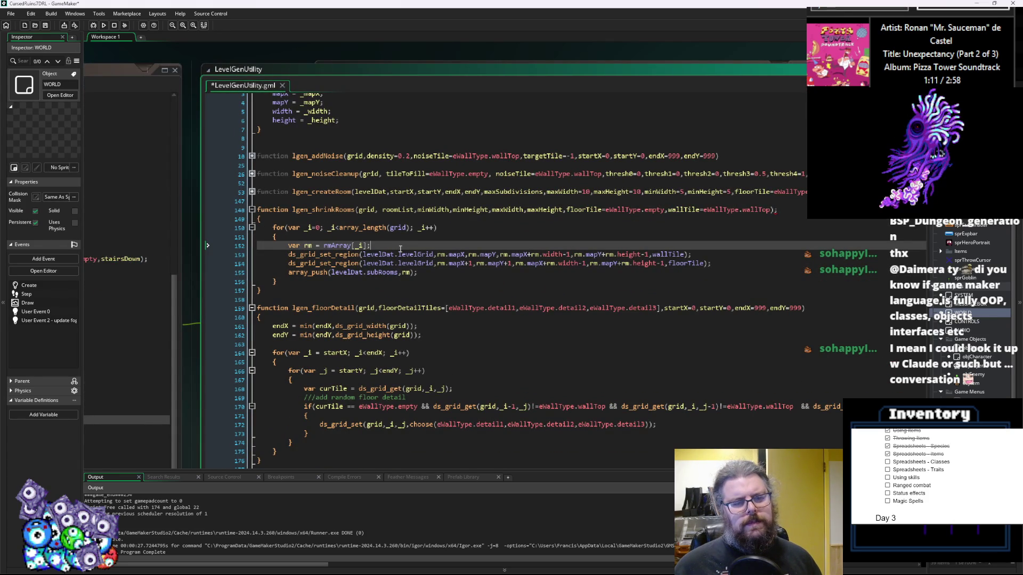
{"action": "double_click", "coordinate": [336, 245]}
{"action": "type", "text": "grid"}
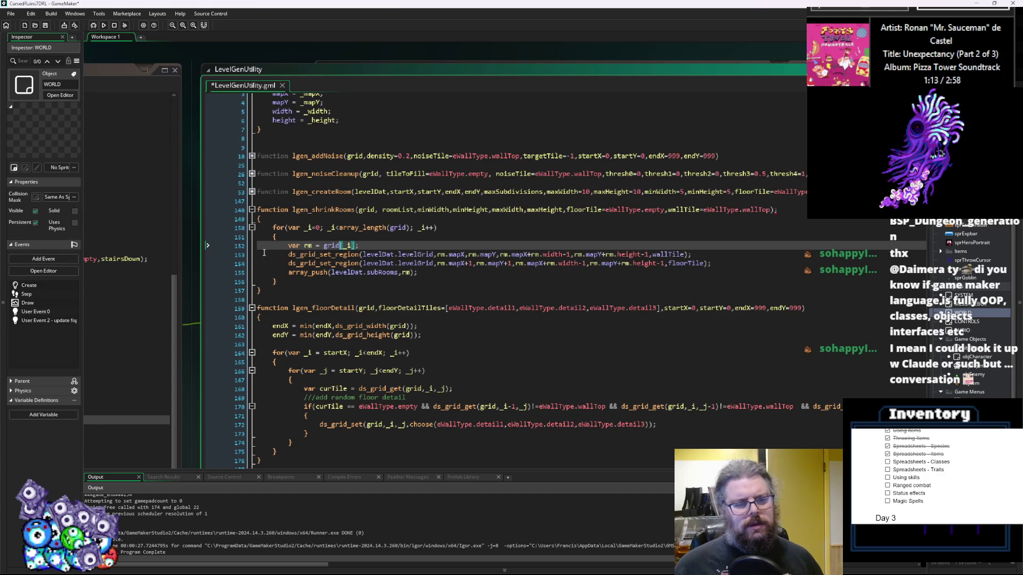
- Add blank lines after the rm assignment and before array_push
{"action": "left_click", "coordinate": [688, 249]}
{"action": "key", "text": "Return"}
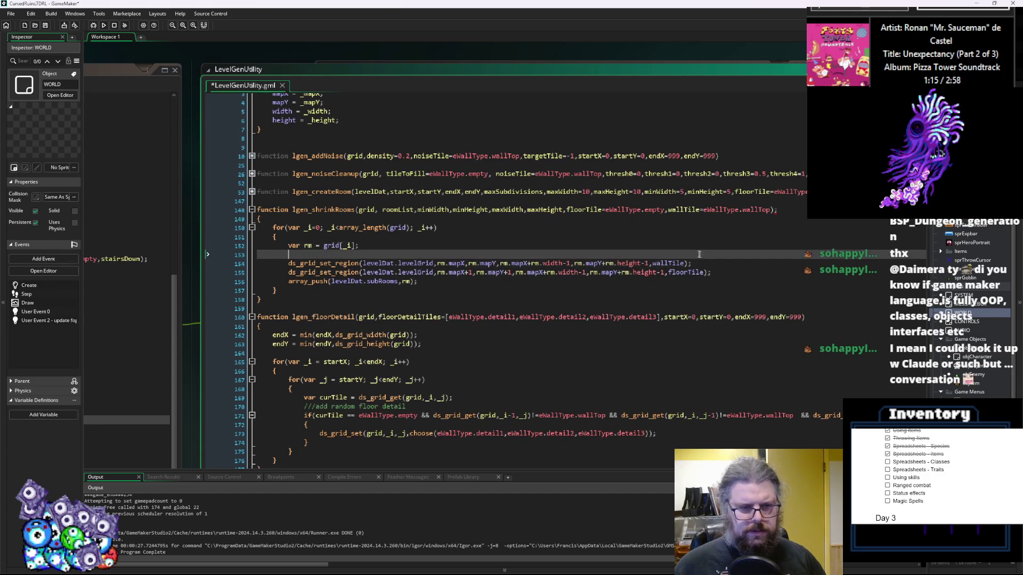
{"action": "left_click", "coordinate": [716, 270]}
{"action": "key", "text": "Return"}
{"action": "left_click", "coordinate": [716, 266]}
{"action": "left_click", "coordinate": [556, 247]}
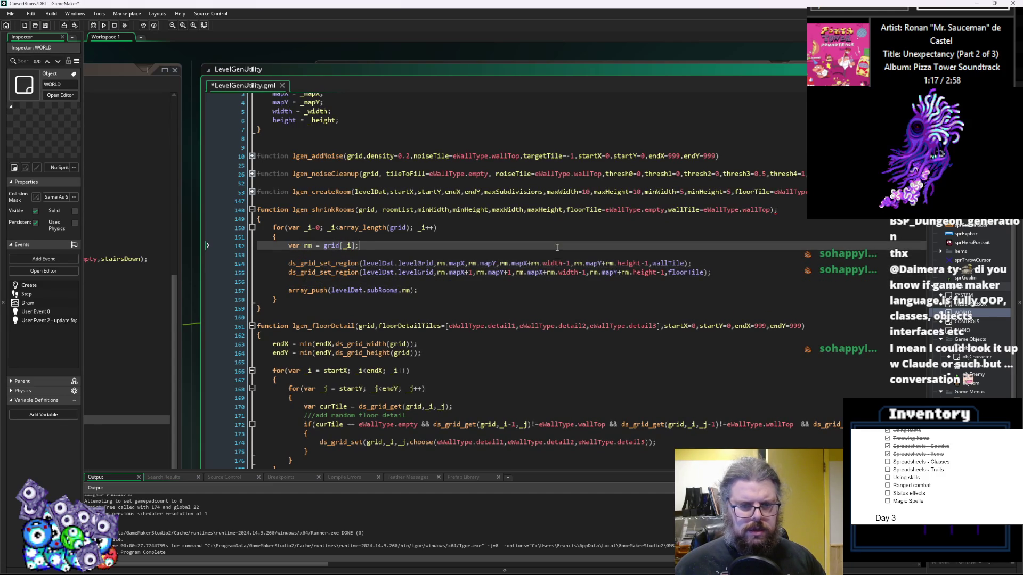
{"action": "key", "text": "Return"}
{"action": "key", "text": "Down"}
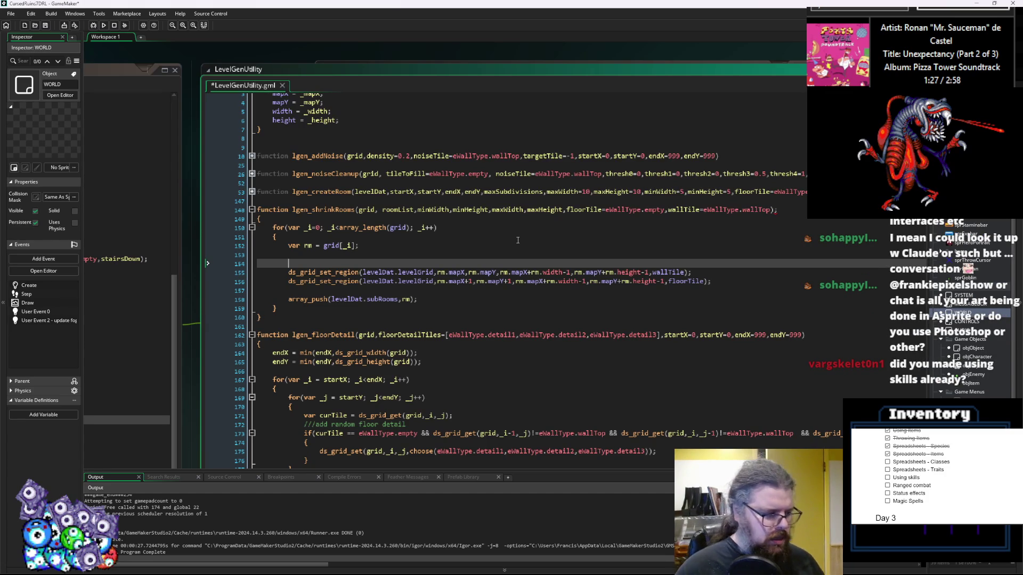
- Start an if( condition on the blank line above the ds_grid_set_region calls
{"action": "key", "text": "BackSpace"}
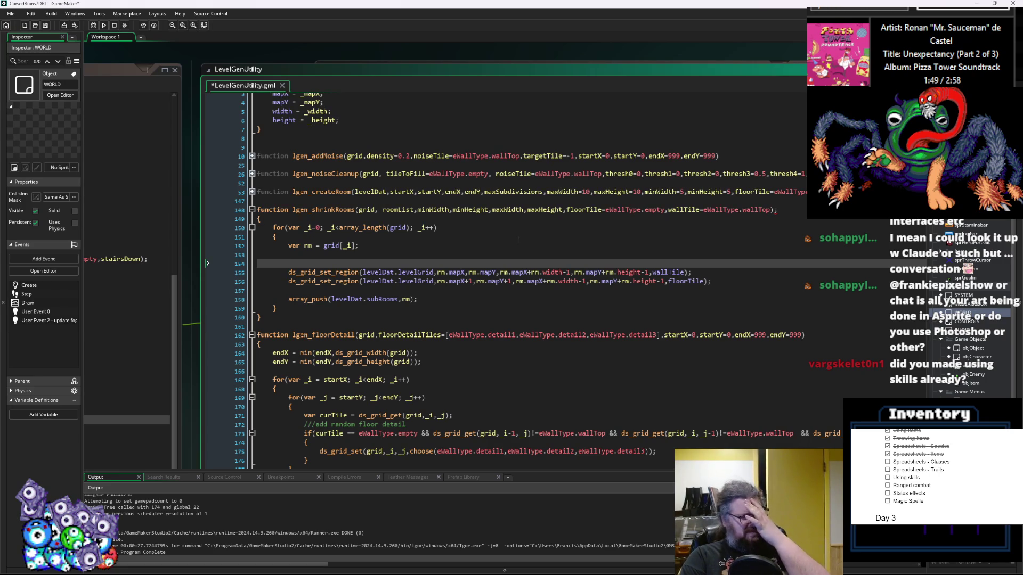
{"action": "type", "text": "if("}
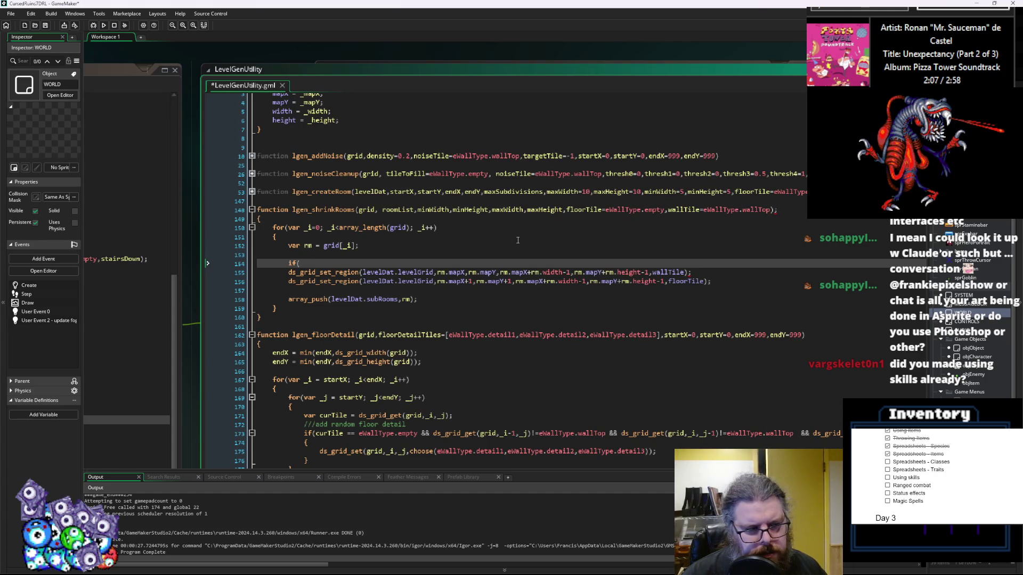
{"action": "key", "text": "Return"}
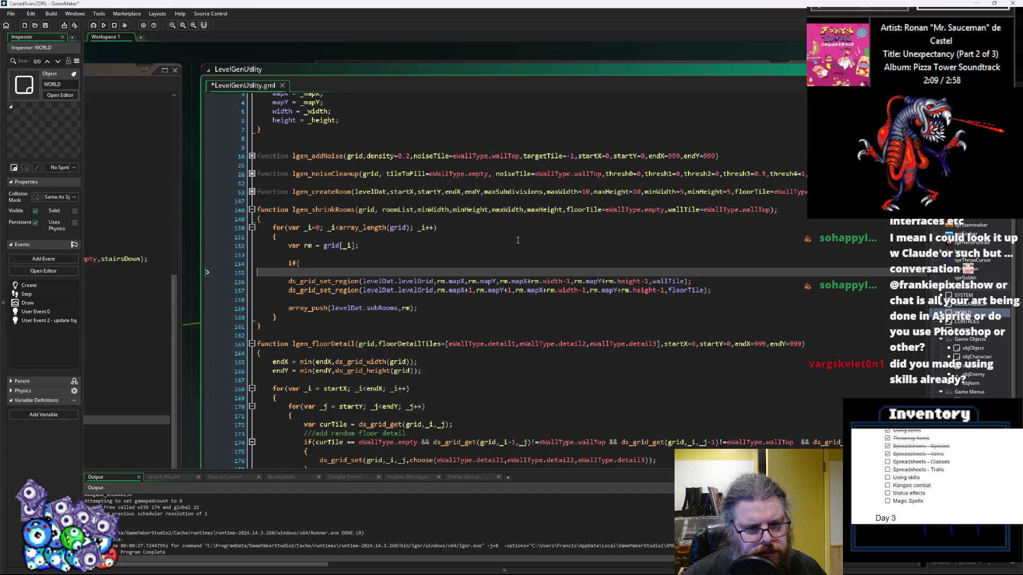
{"action": "key", "text": "BackSpace"}
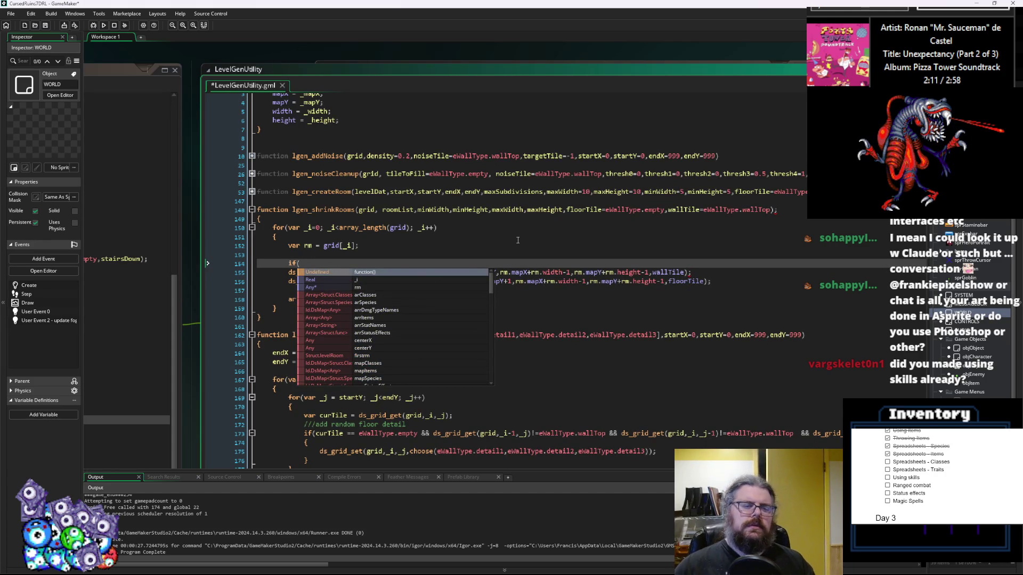
{"action": "key", "text": "Escape"}
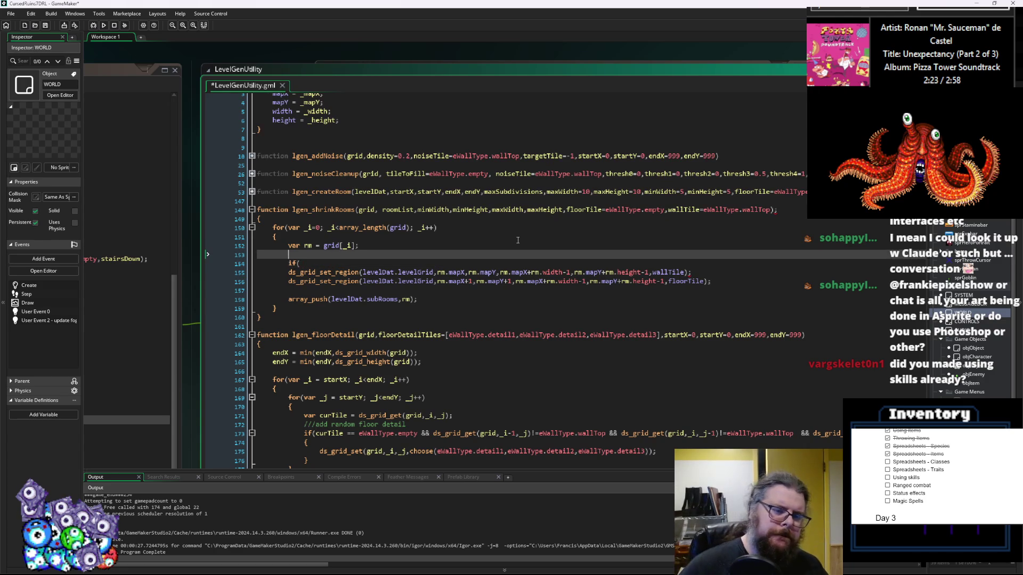
{"action": "key", "text": "Up"}
- Declare var newPosx = rm.mapX and var newPosy = rm.mapY inside the loop
{"action": "type", "text": "var newPosx = rm"}
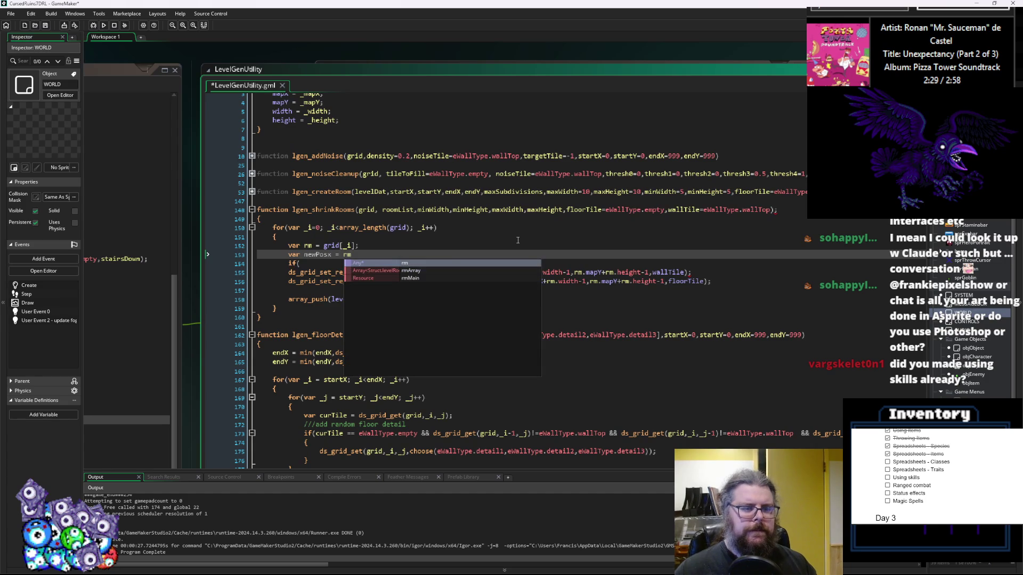
{"action": "type", "text": ".mapX;"}
{"action": "key", "text": "Return"}
{"action": "type", "text": "var newPosy = rm"}
{"action": "type", "text": "pY;"}
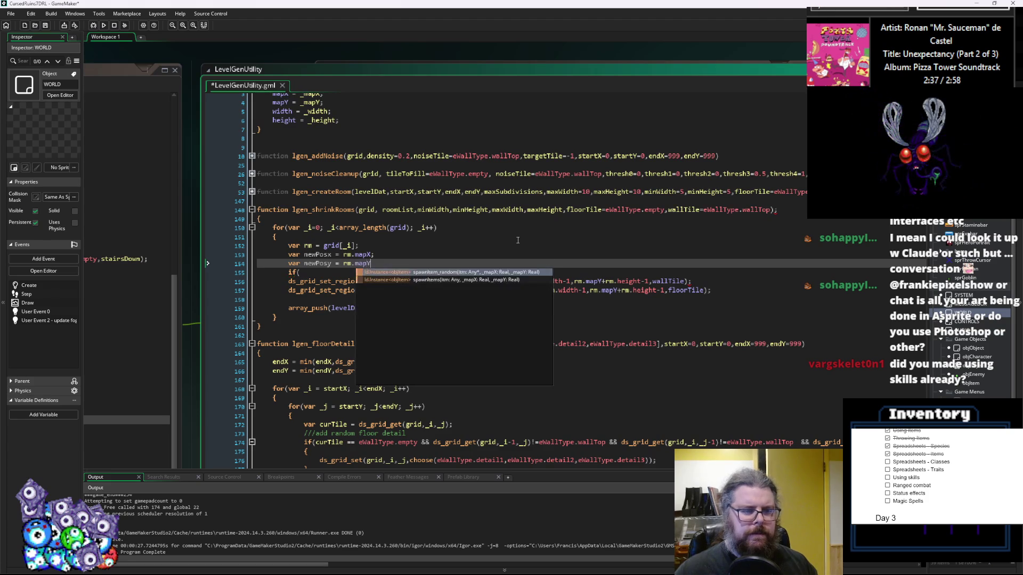
{"action": "key", "text": "Return"}
- Declare var newW = rm.width and var newH = rm.height, with a blank line near if(
{"action": "type", "text": "var newW = rm"}
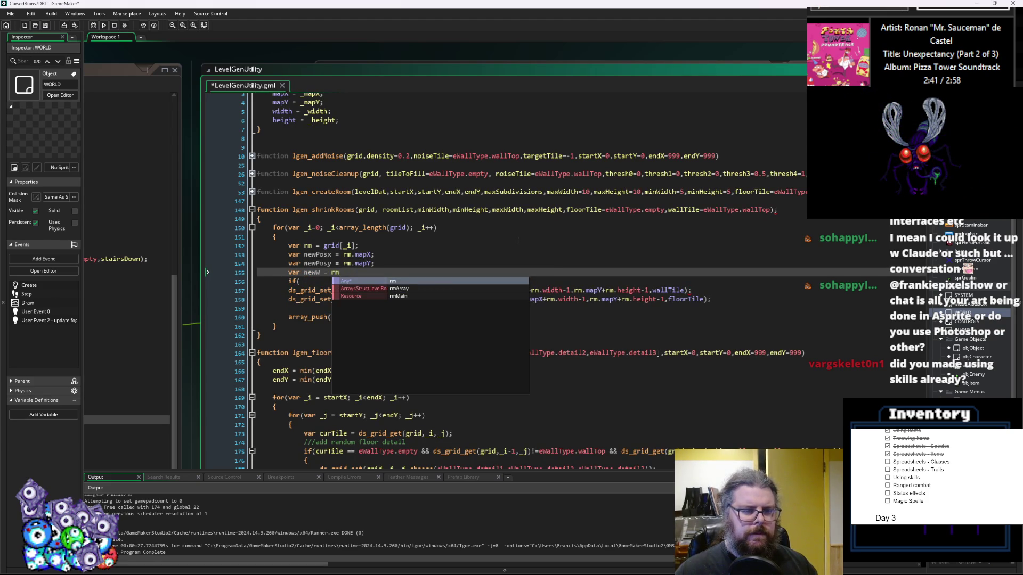
{"action": "type", "text": "width;"}
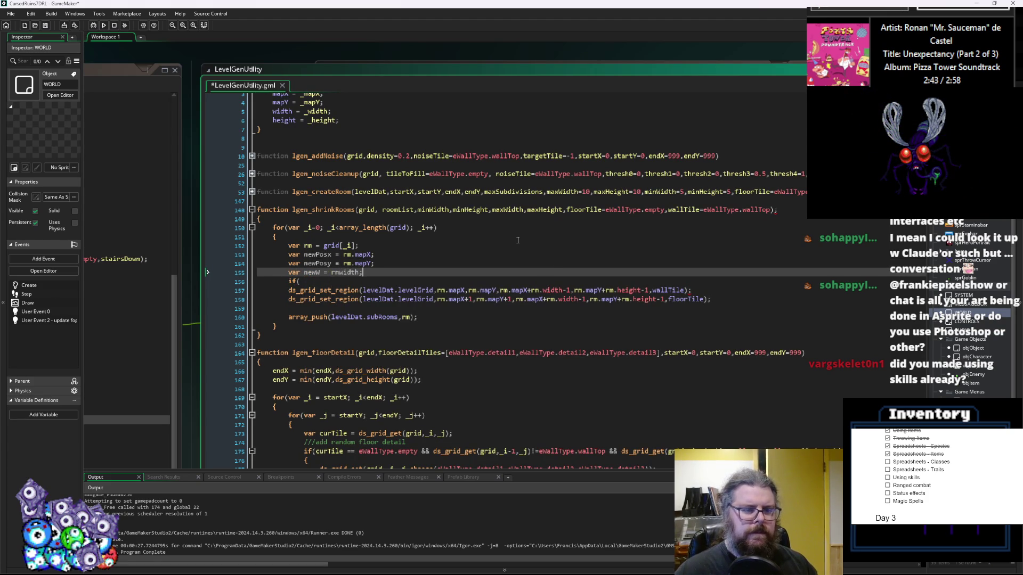
{"action": "key", "text": "Return"}
{"action": "key", "text": "Up"}
{"action": "key", "text": "ctrl+Right"}
{"action": "key", "text": "ctrl+Right"}
{"action": "key", "text": "ctrl+Right"}
{"action": "key", "text": "Right"}
{"action": "key", "text": "Right"}
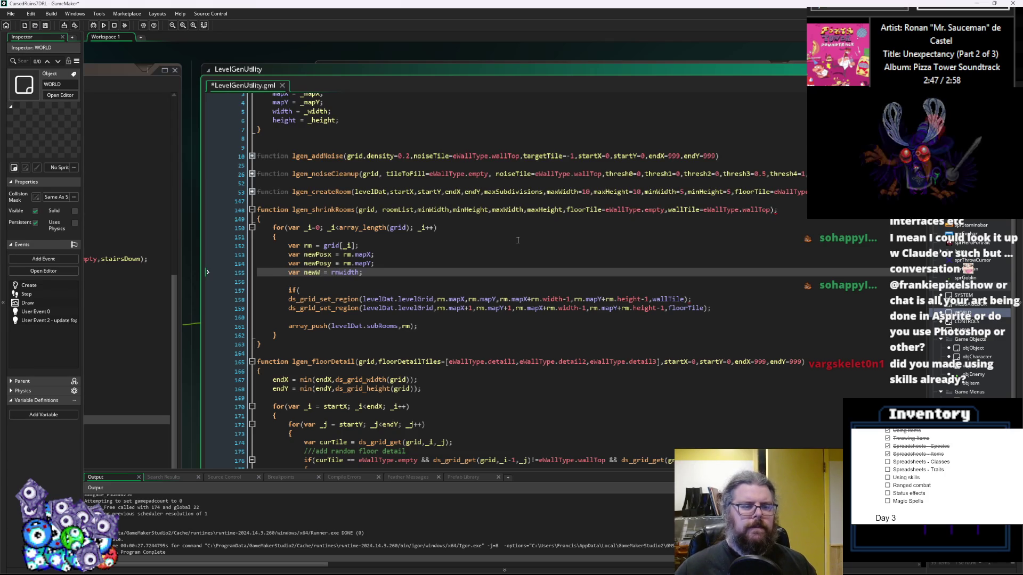
{"action": "type", "text": "."}
{"action": "key", "text": "Down"}
{"action": "type", "text": "v"}
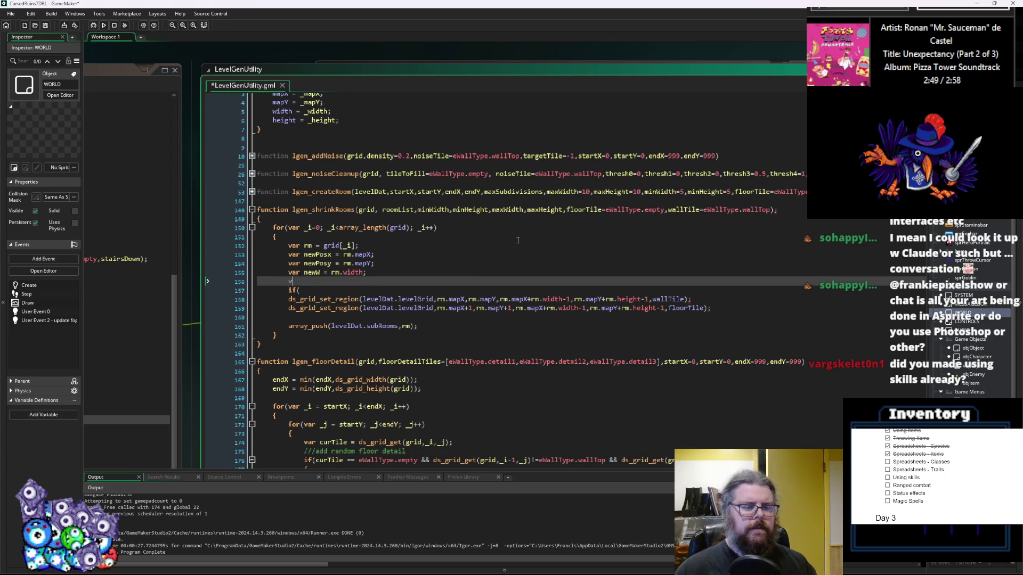
{"action": "type", "text": "ar newH = "}
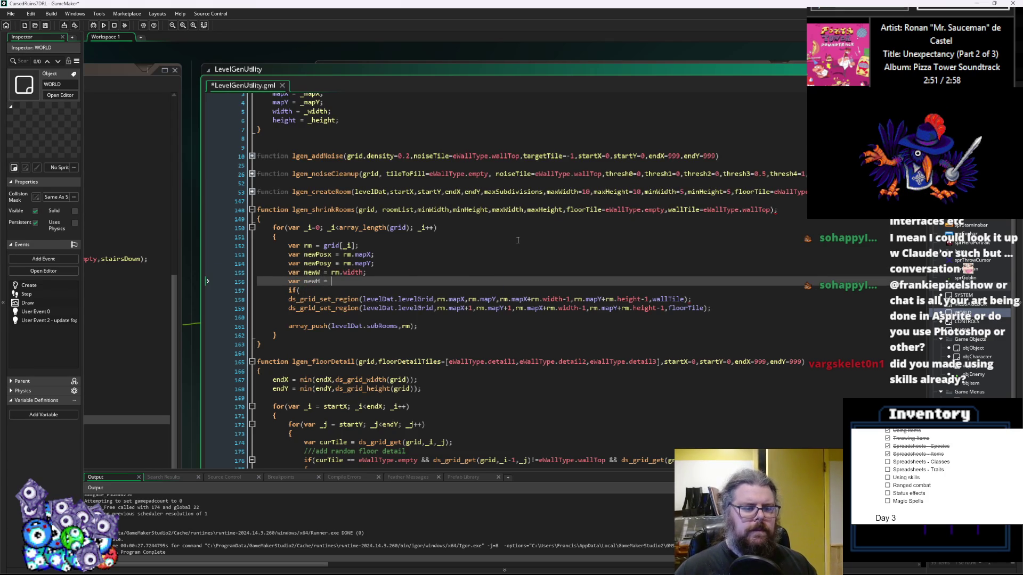
{"action": "type", "text": "rm.height;"}
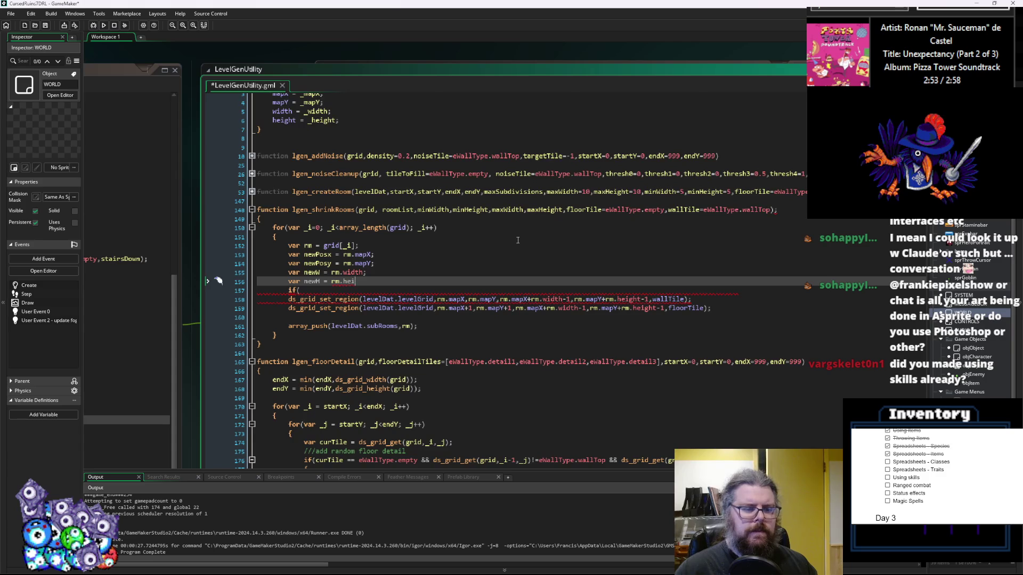
{"action": "key", "text": "Return"}
{"action": "key", "text": "Down"}
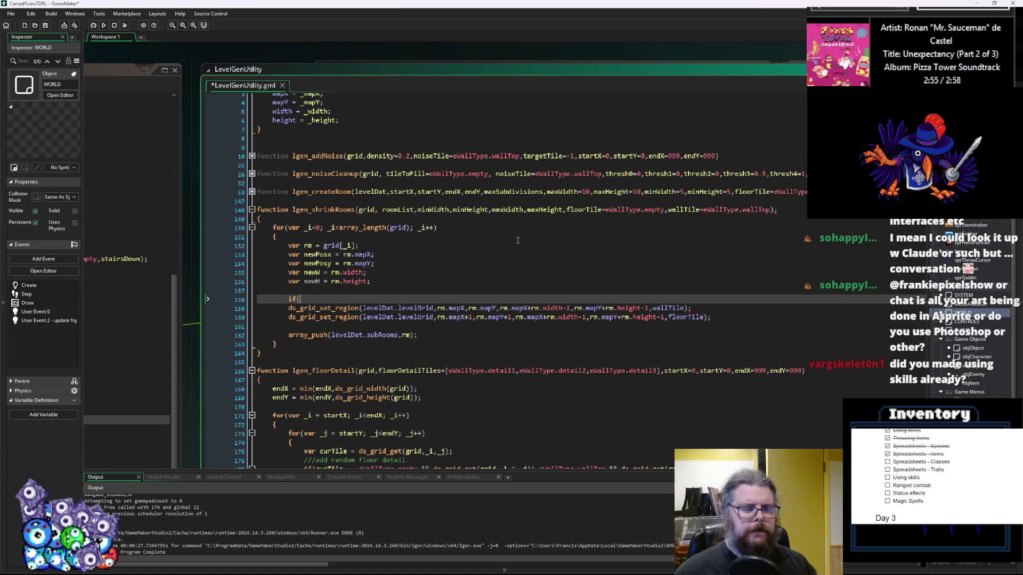
{"action": "key", "text": "Return"}
{"action": "key", "text": "Up"}
{"action": "key", "text": "Up"}
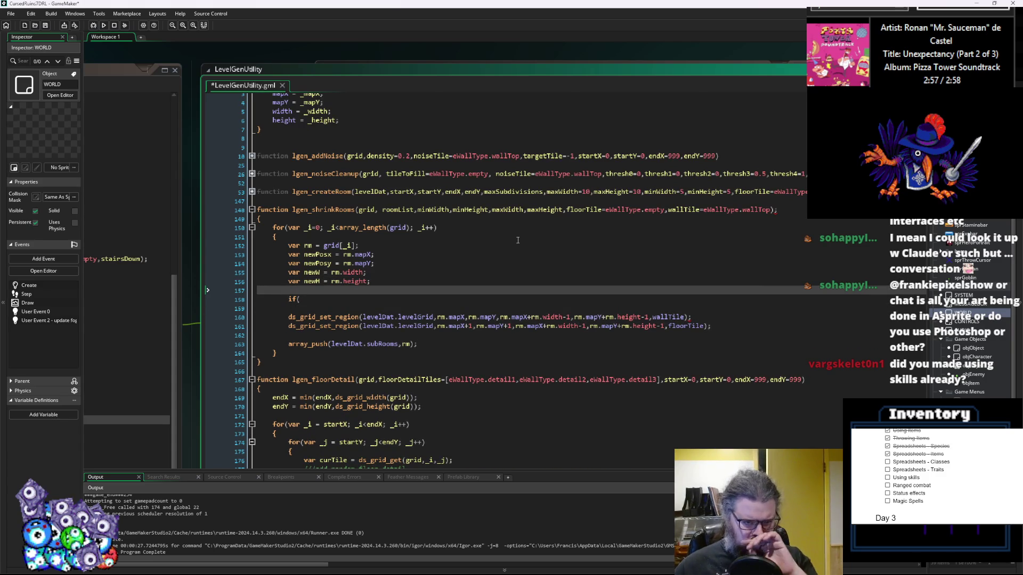
{"action": "scroll", "coordinate": [479, 266], "scroll_direction": "up", "scroll_amount": 1}
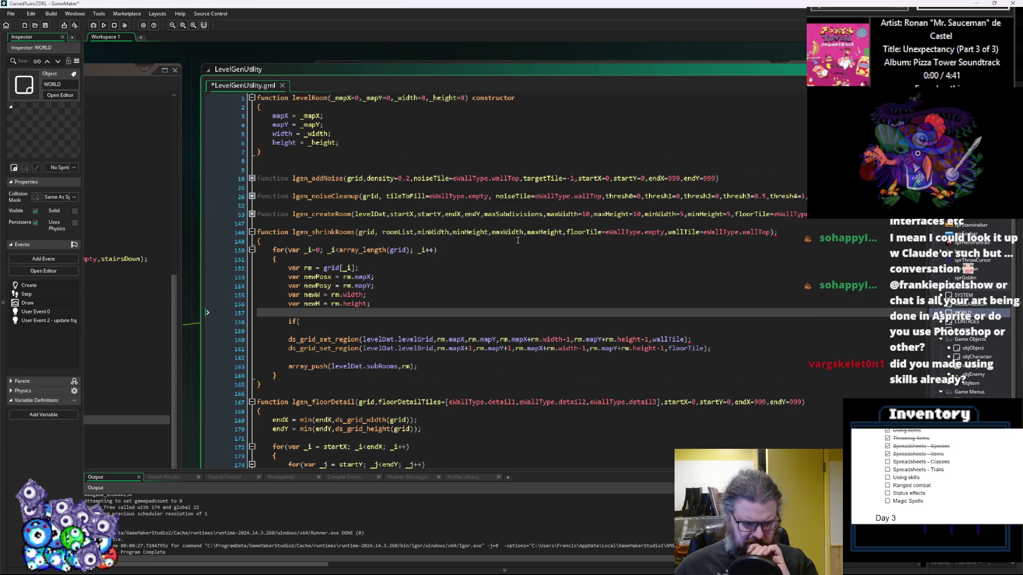
- Draft newW = minWidth + irandom(maxWidth-minWidth) on the if( line 158
{"action": "left_click", "coordinate": [403, 322]}
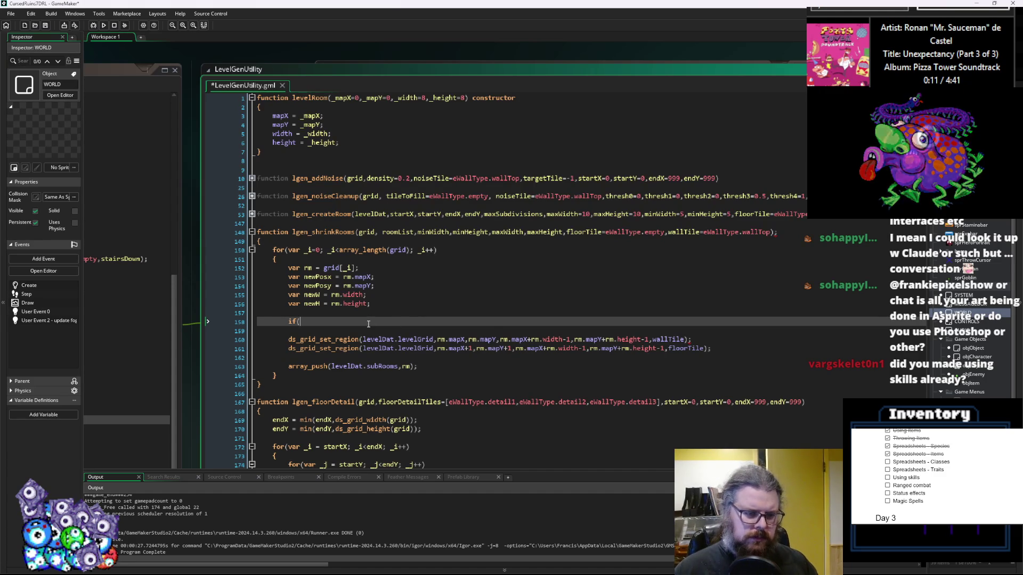
{"action": "type", "text": "rnewW"}
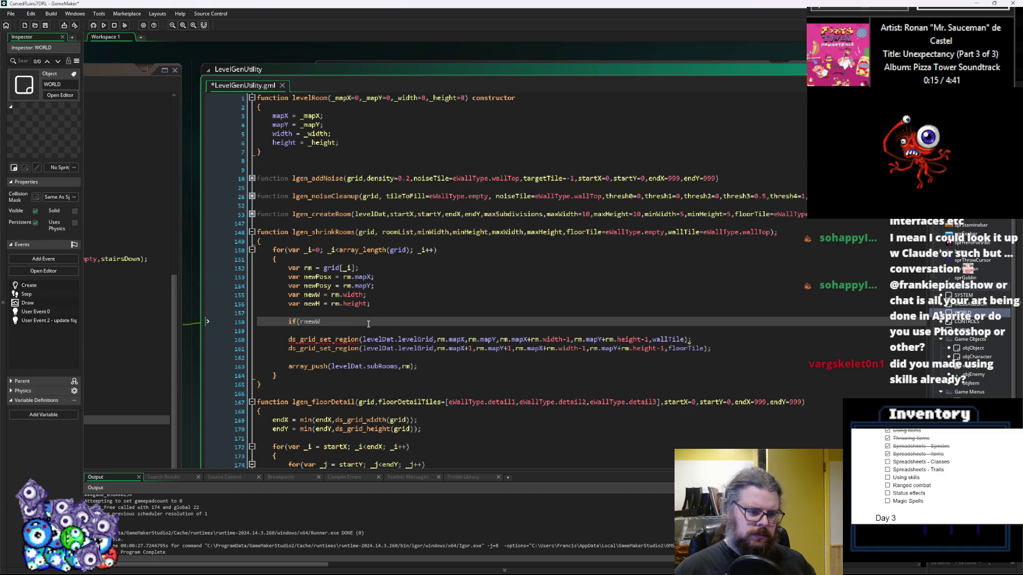
{"action": "key", "text": "BackSpace"}
{"action": "key", "text": "BackSpace"}
{"action": "key", "text": "BackSpace"}
{"action": "key", "text": "BackSpace"}
{"action": "key", "text": "BackSpace"}
{"action": "type", "text": "newW"}
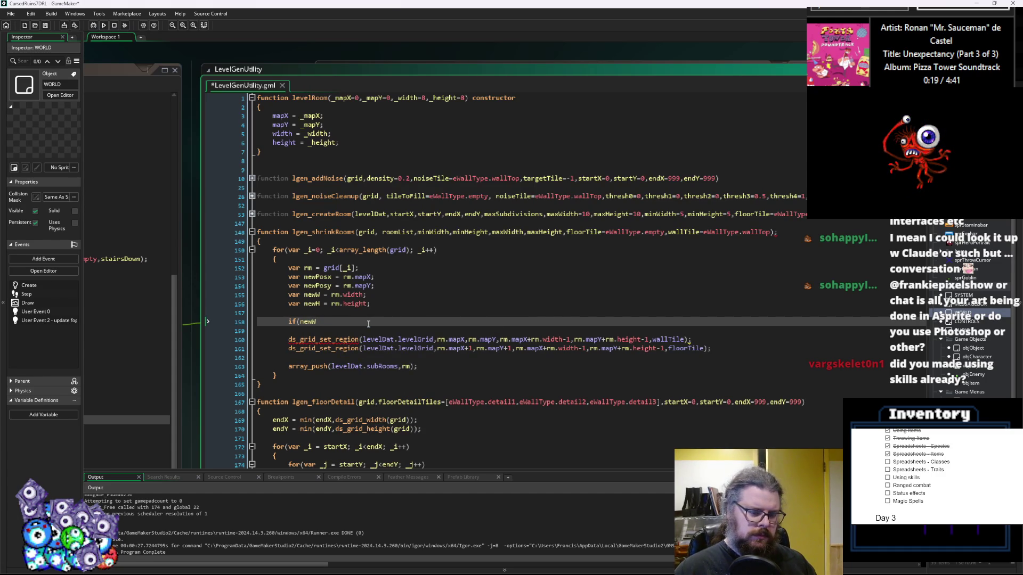
{"action": "type", "text": " ="}
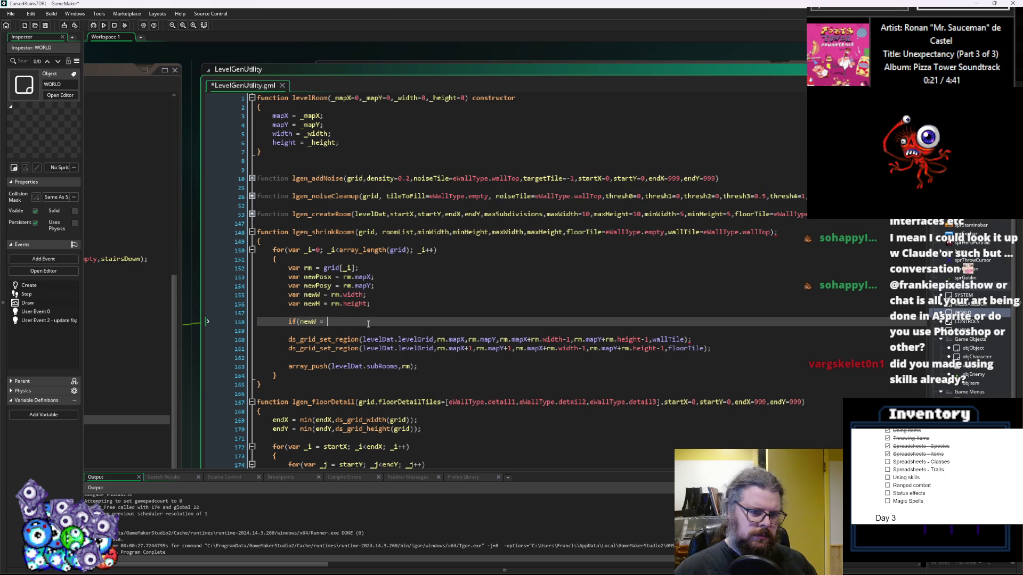
{"action": "type", "text": " minWidt"}
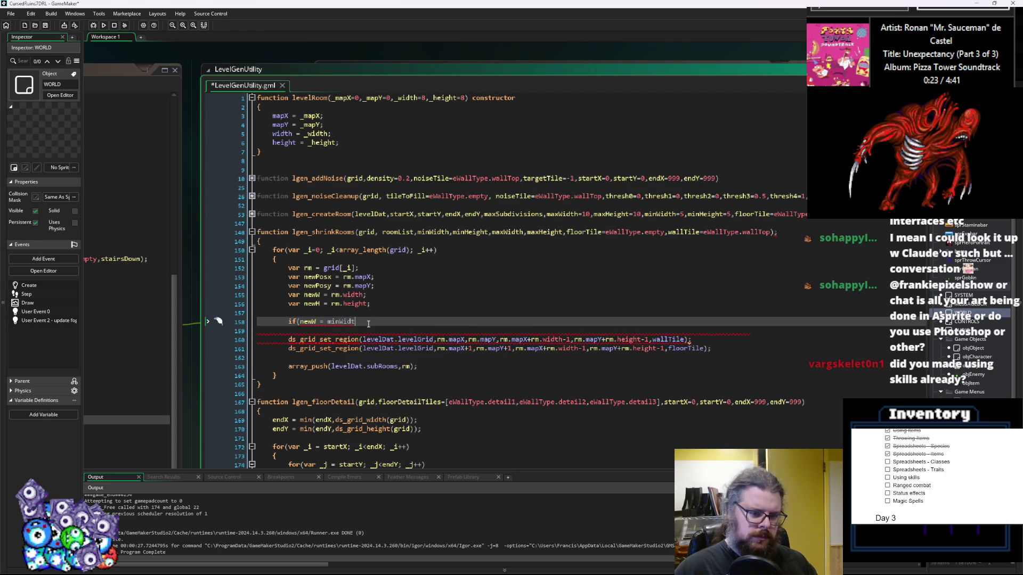
{"action": "type", "text": "h +"}
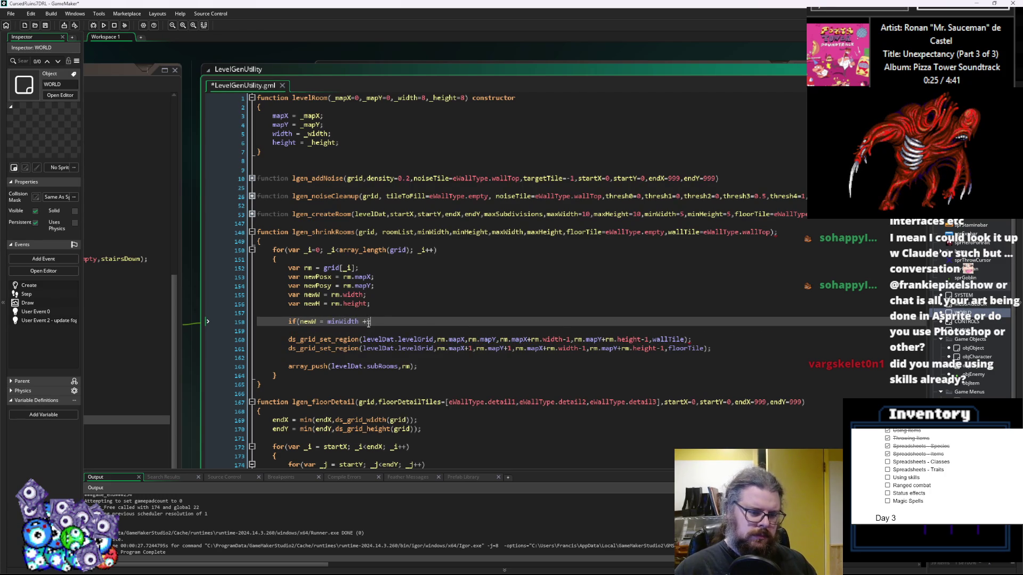
{"action": "type", "text": "irandom()"}
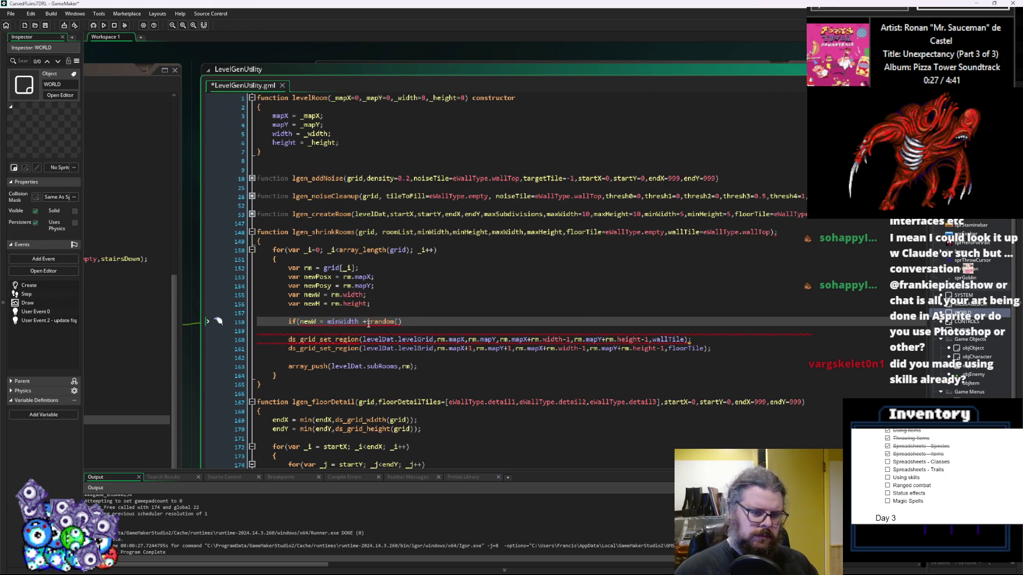
{"action": "type", "text": "maxW"}
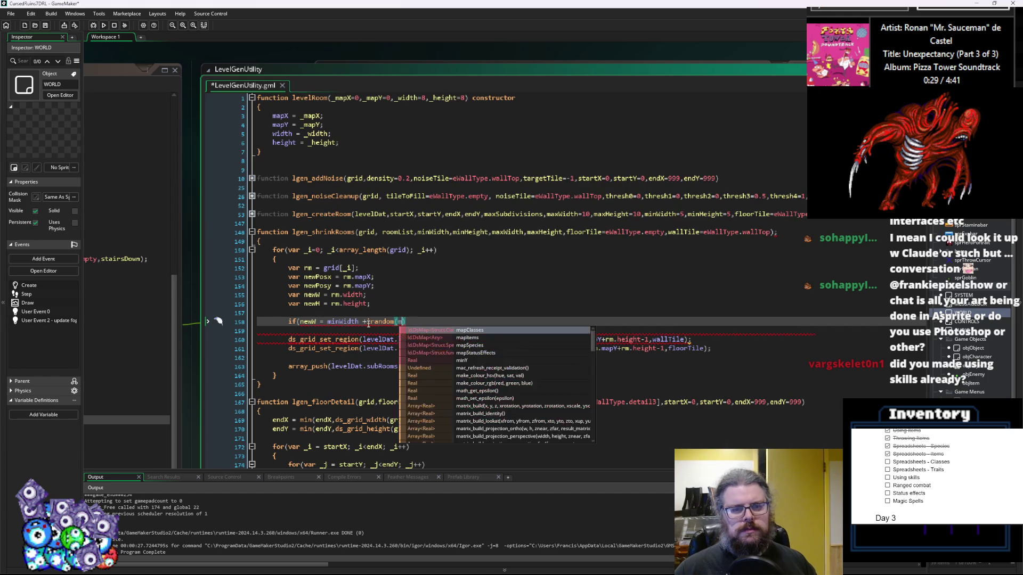
{"action": "type", "text": "idth"}
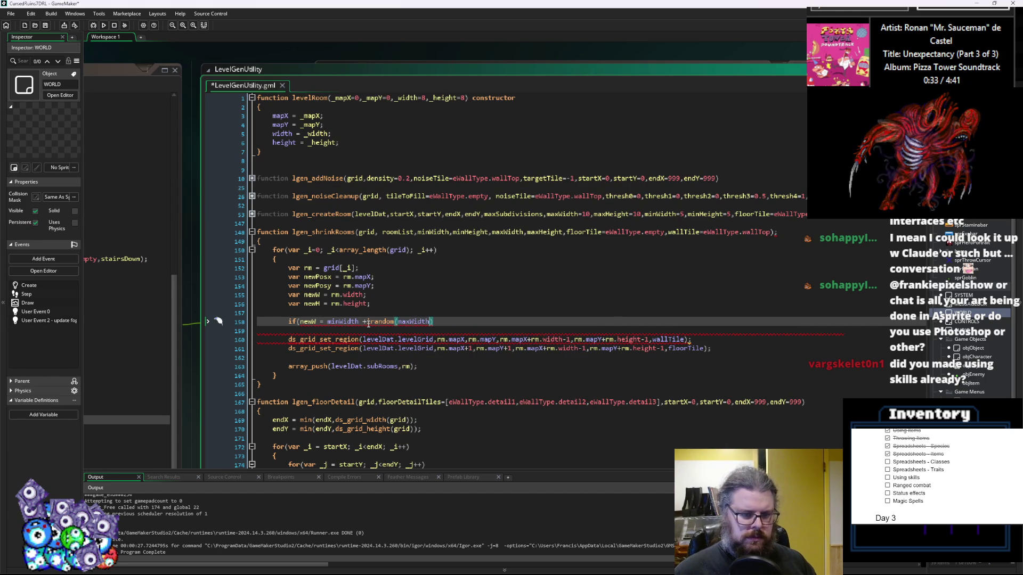
{"action": "type", "text": "-minWidth)"}
{"action": "key", "text": "Left"}
{"action": "key", "text": "Left"}
{"action": "key", "text": "Left"}
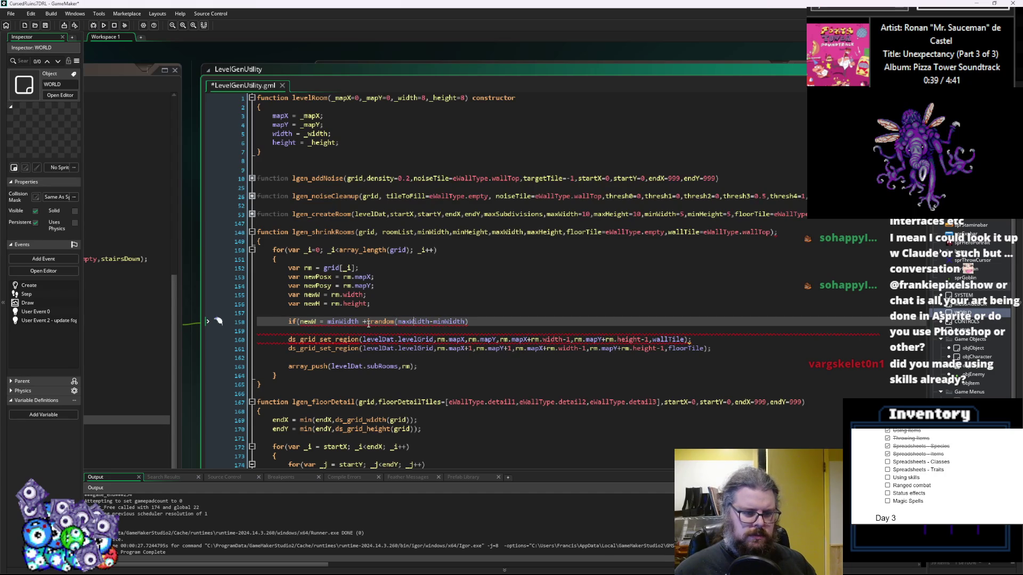
{"action": "key", "text": "Home"}
{"action": "key", "text": "Delete"}
{"action": "key", "text": "Delete"}
{"action": "key", "text": "Delete"}
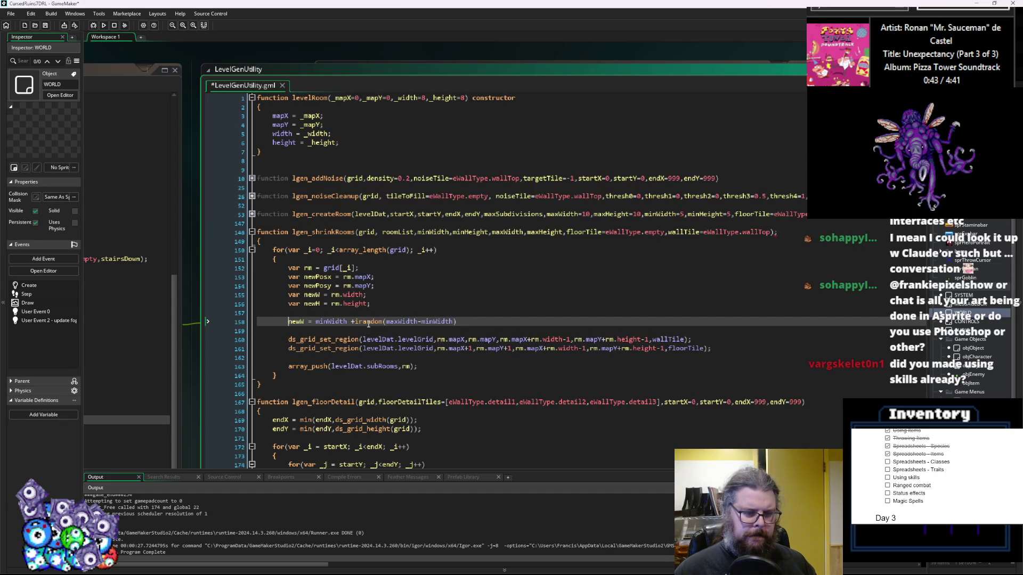
- Wrap the width expression in max(..., rm.width); and begin a newH = line below
{"action": "type", "text": "(max("}
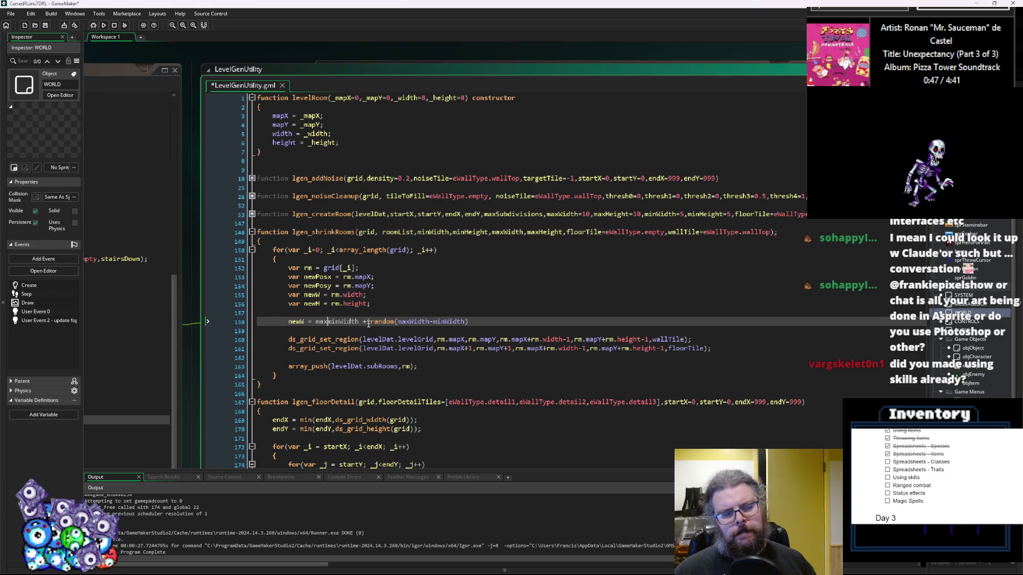
{"action": "left_click", "coordinate": [478, 322]}
{"action": "type", "text": ")"}
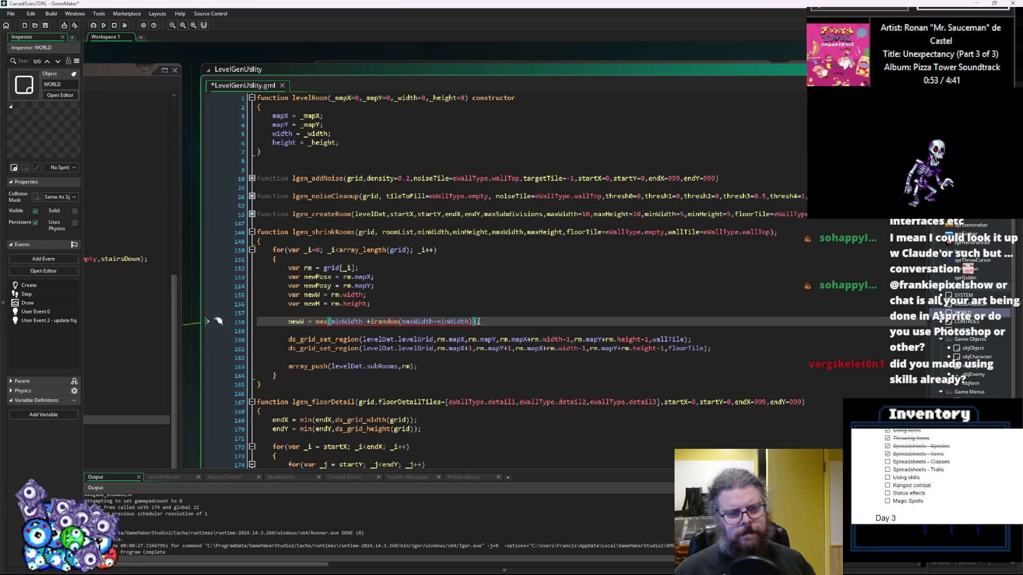
{"action": "type", "text": "rm"}
{"action": "key", "text": "BackSpace"}
{"action": "key", "text": "BackSpace"}
{"action": "type", "text": ",rm.wi"}
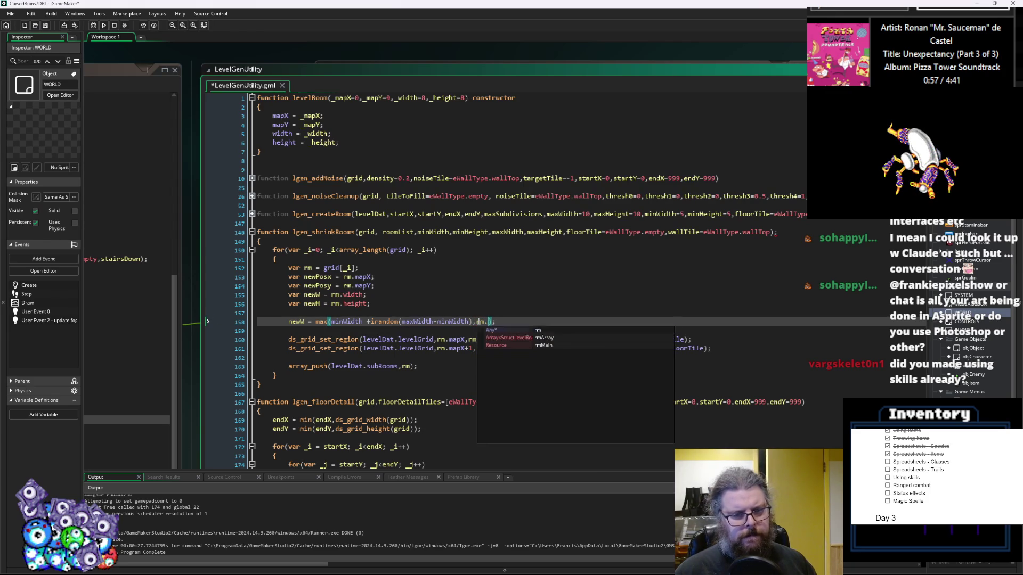
{"action": "type", "text": "dth)"}
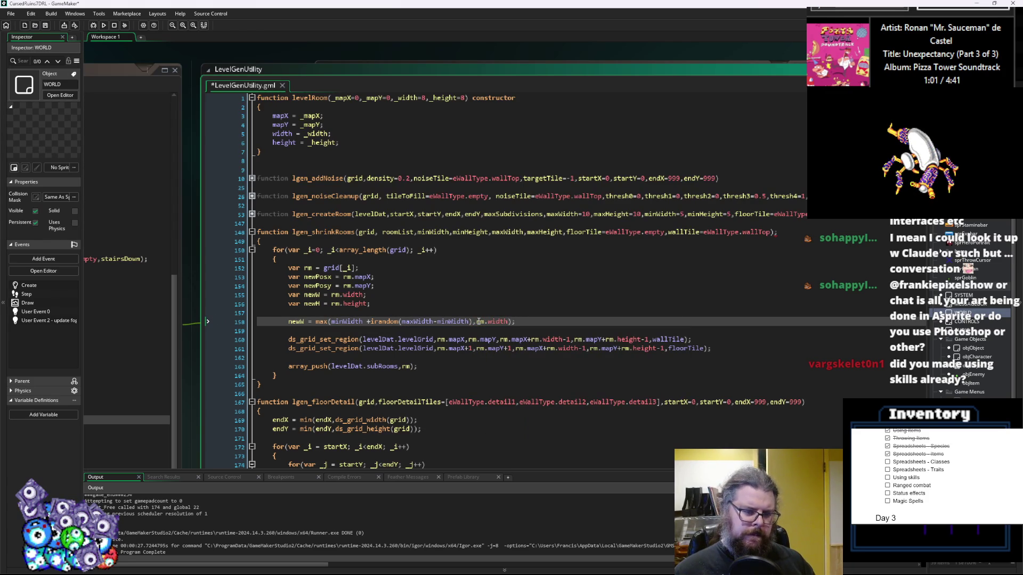
{"action": "type", "text": ";"}
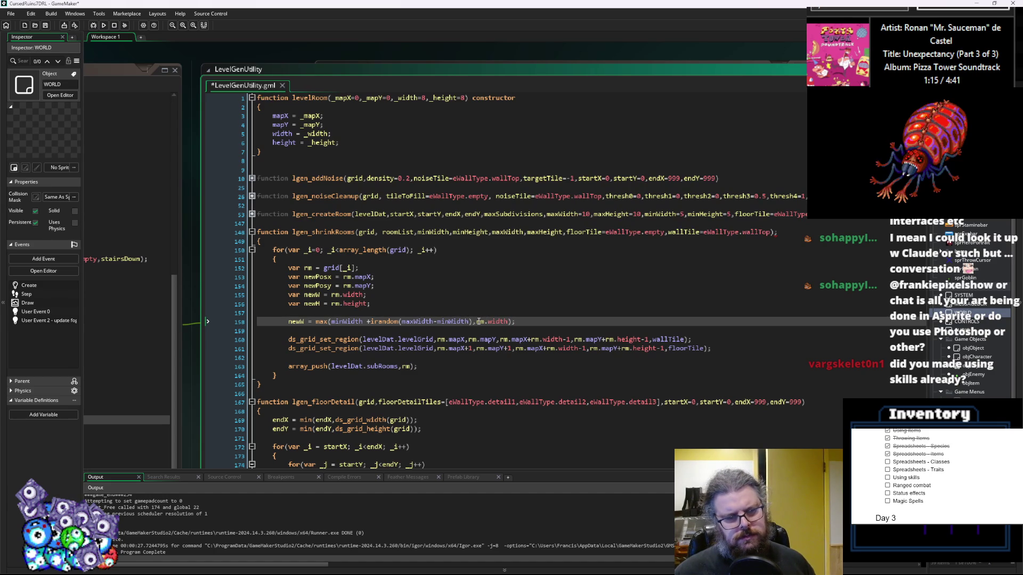
{"action": "key", "text": "End"}
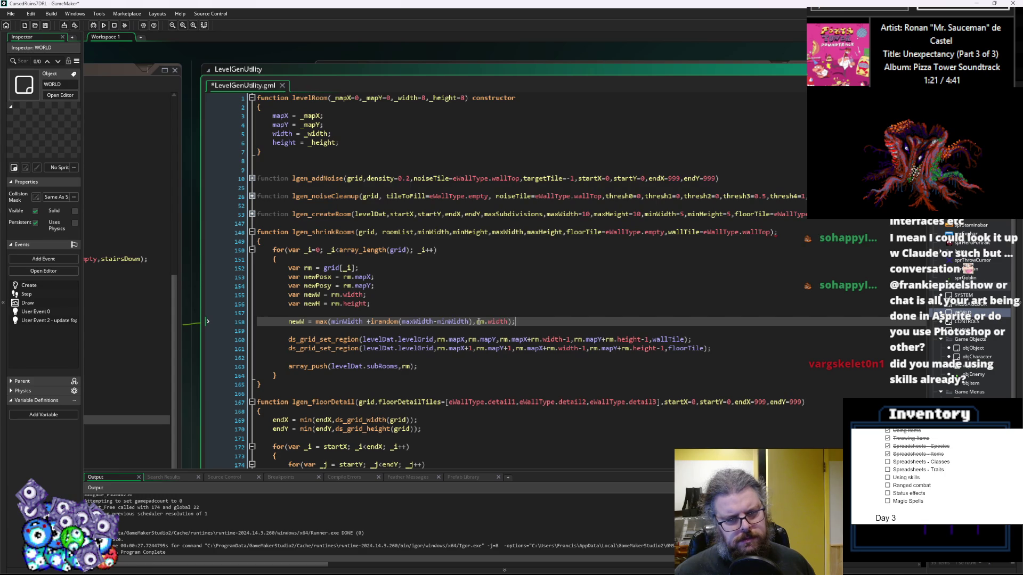
{"action": "key", "text": "Return"}
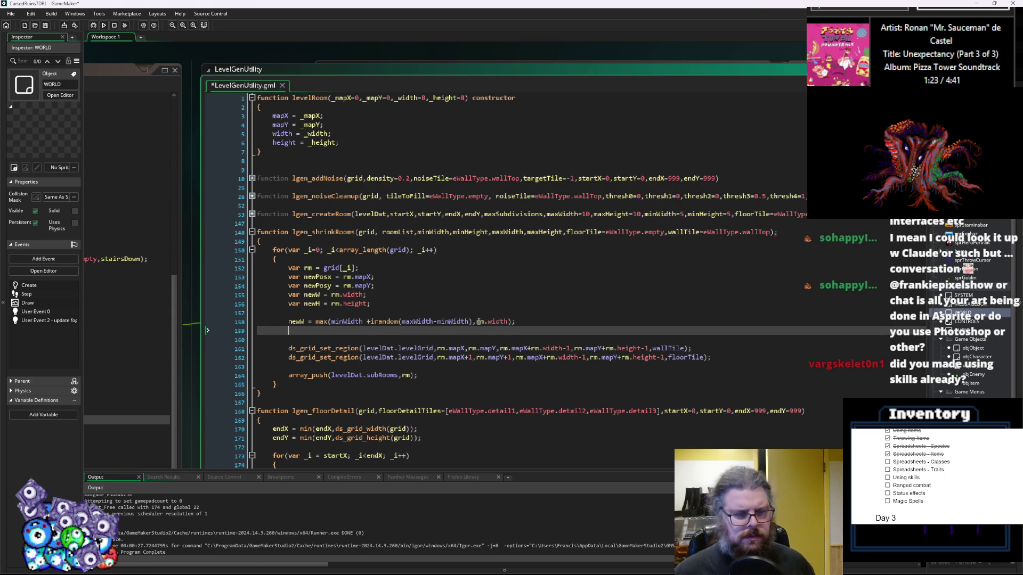
{"action": "type", "text": "newH ="}
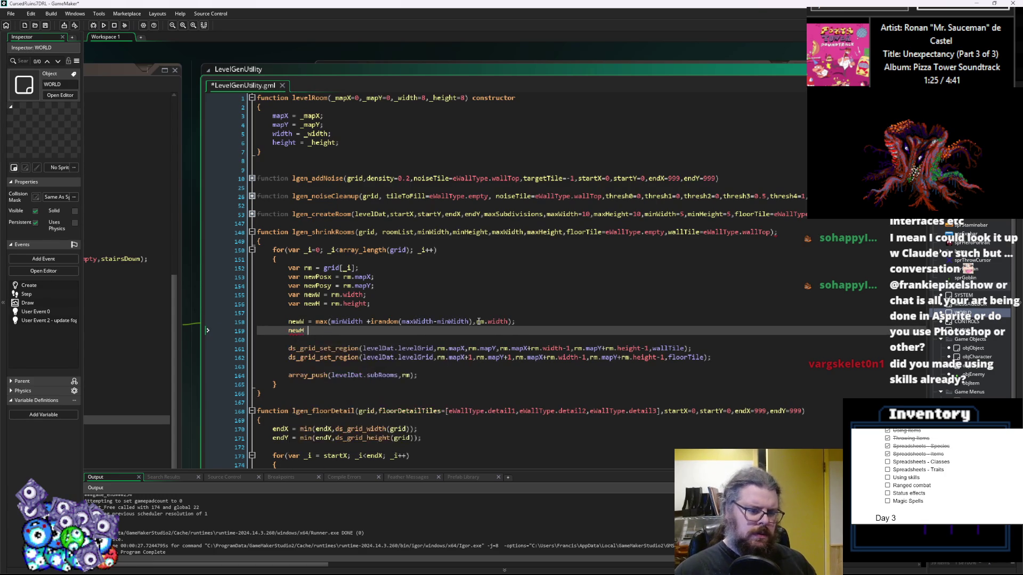
- Copy the width expression into the newH line, changing minWidth to minHeight
{"action": "left_click_drag", "start_coordinate": [530, 321], "coordinate": [315, 321]}
{"action": "key", "text": "ctrl+c"}
{"action": "left_click", "coordinate": [330, 331]}
{"action": "key", "text": "ctrl+v"}
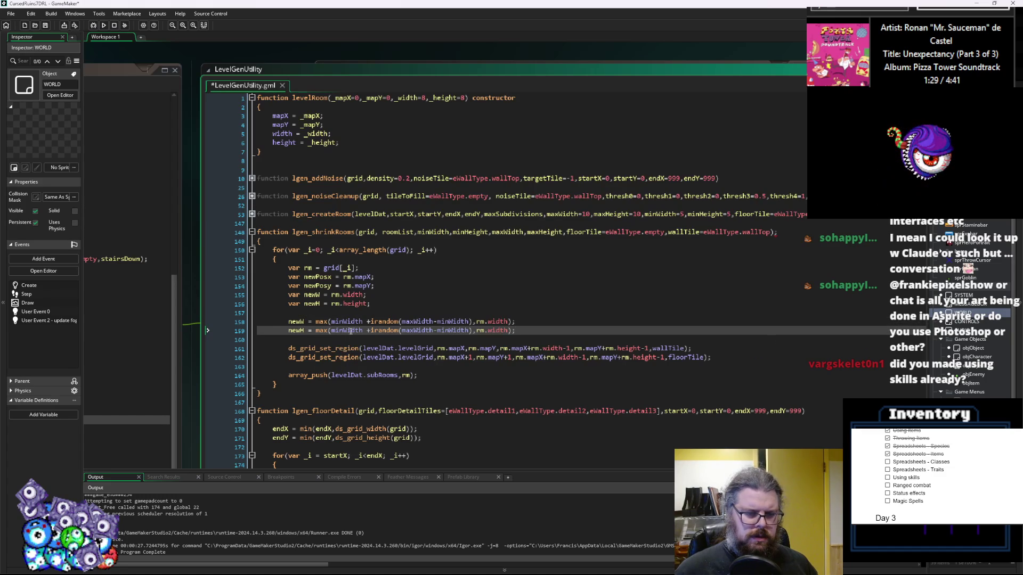
{"action": "left_click_drag", "start_coordinate": [363, 330], "coordinate": [344, 331]}
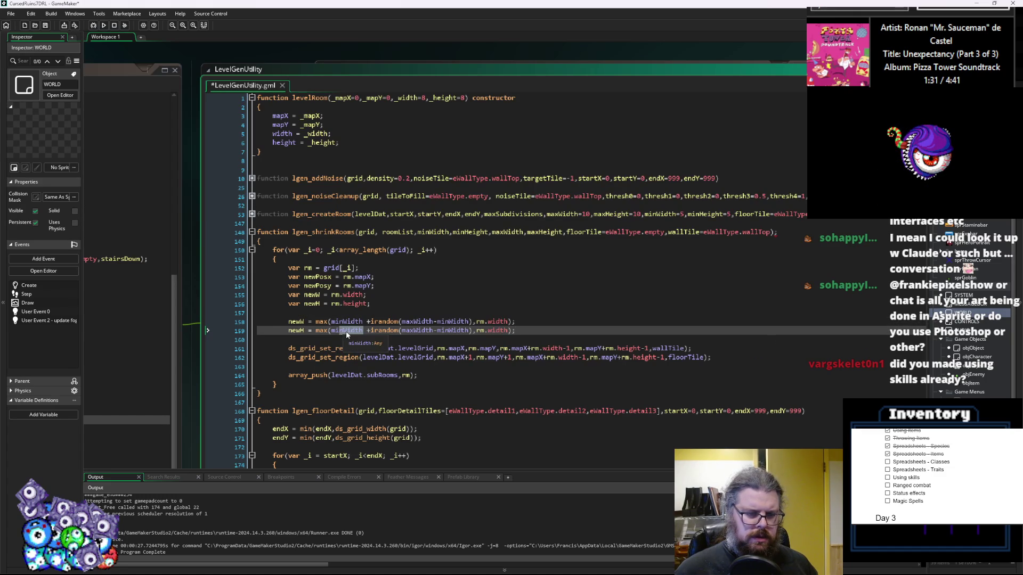
{"action": "type", "text": "Height"}
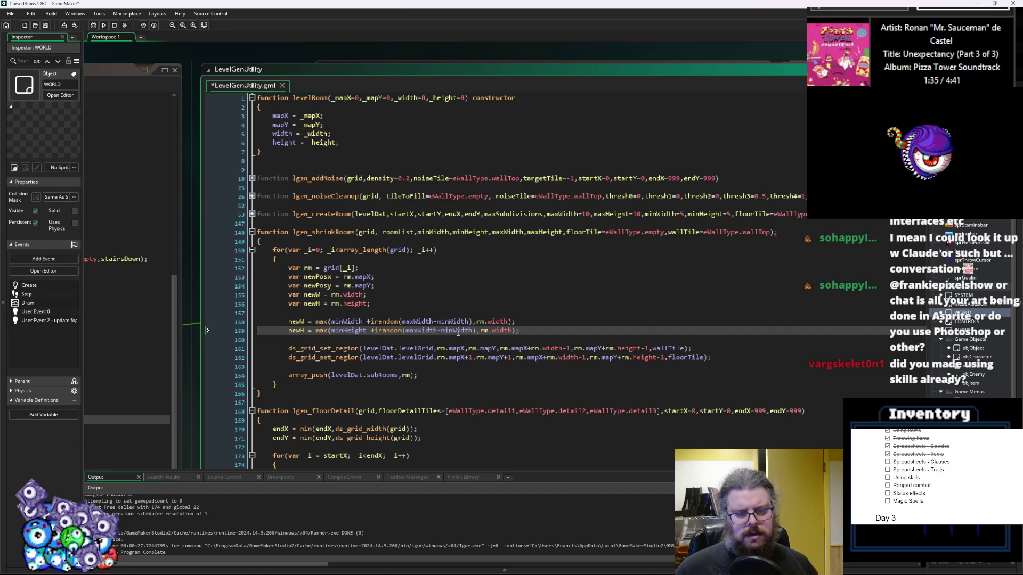
- Wrap the irandom arguments in max(..., rm.width) and max(..., rm.height) on both lines
{"action": "left_click", "coordinate": [510, 322]}
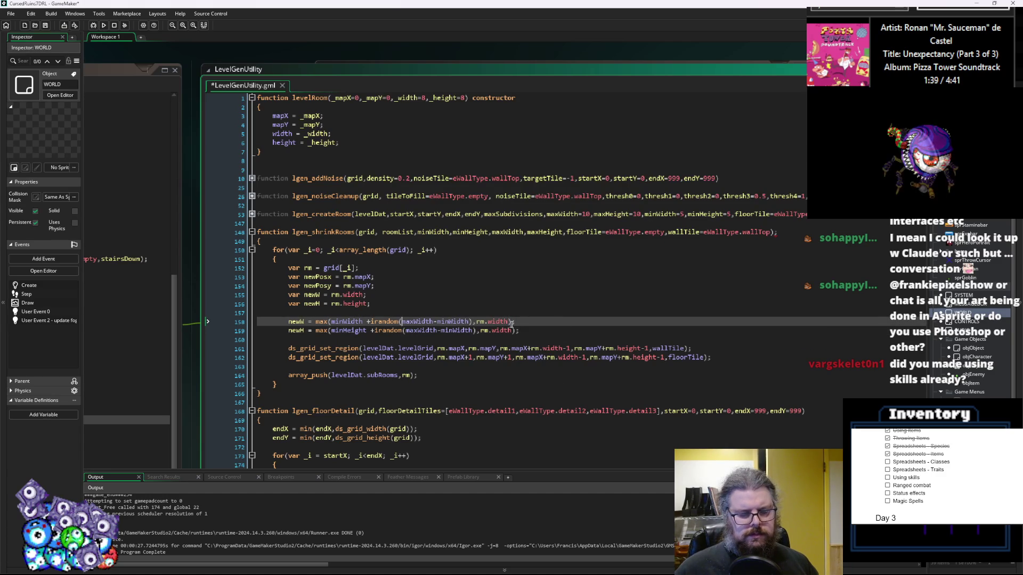
{"action": "key", "text": "ctrl+Left"}
{"action": "key", "text": "ctrl+Left"}
{"action": "key", "text": "ctrl+Left"}
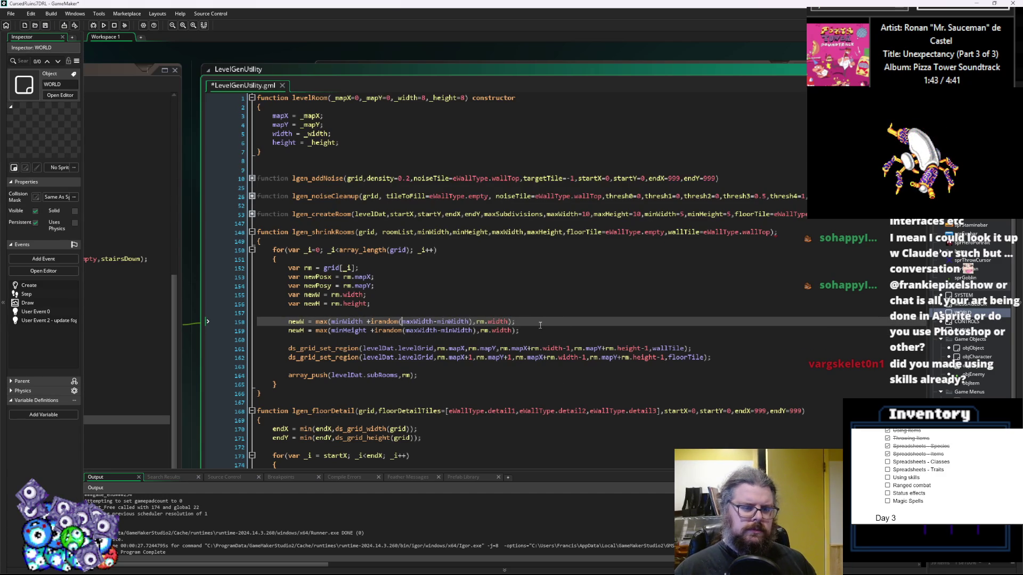
{"action": "type", "text": "max("}
{"action": "key", "text": "Down"}
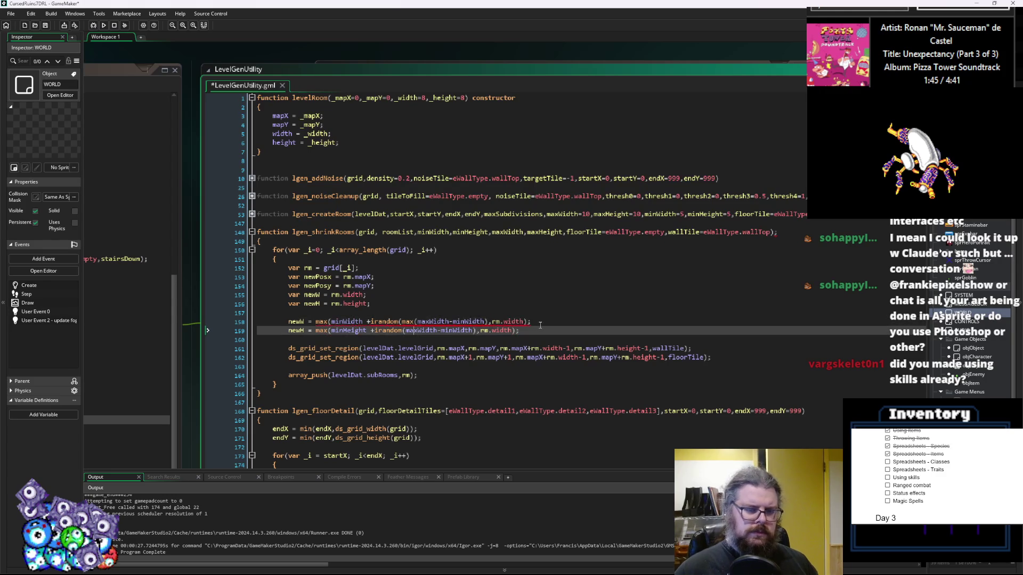
{"action": "type", "text": "max("}
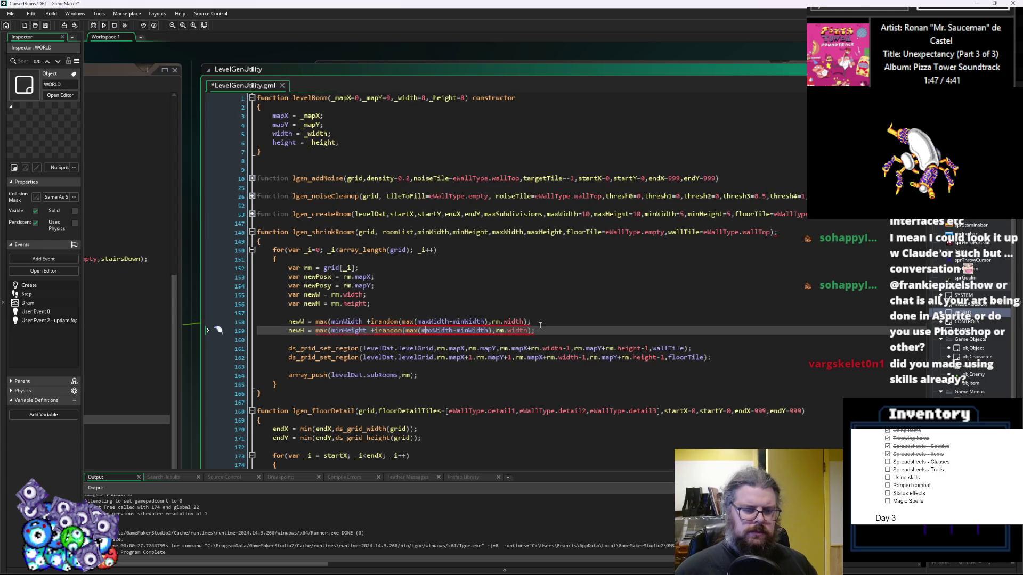
{"action": "type", "text": ")"}
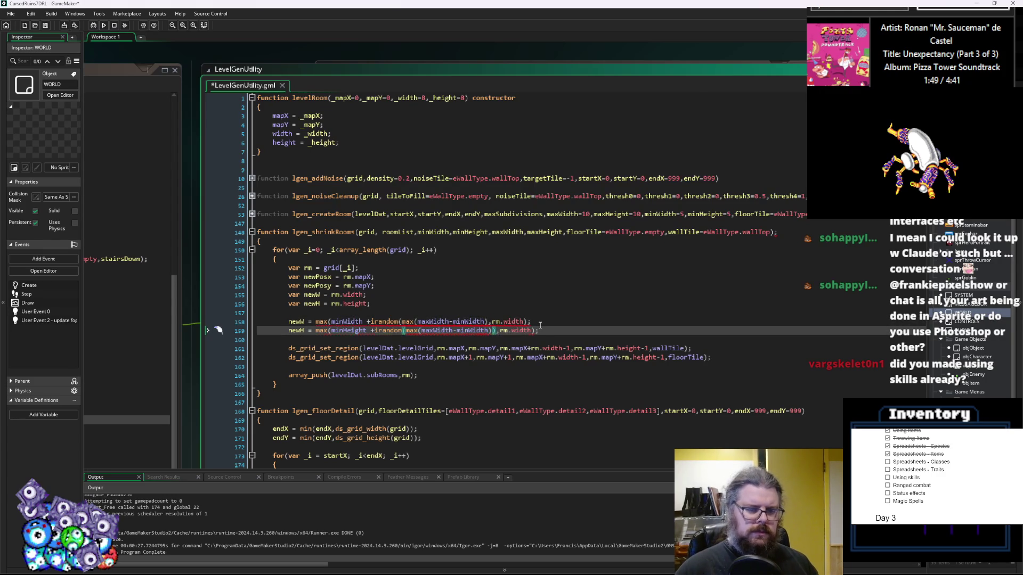
{"action": "key", "text": "Up"}
{"action": "type", "text": ")"}
{"action": "left_click", "coordinate": [524, 322]}
{"action": "left_click", "coordinate": [486, 321]}
{"action": "type", "text": ",rm.width"}
{"action": "key", "text": "Down"}
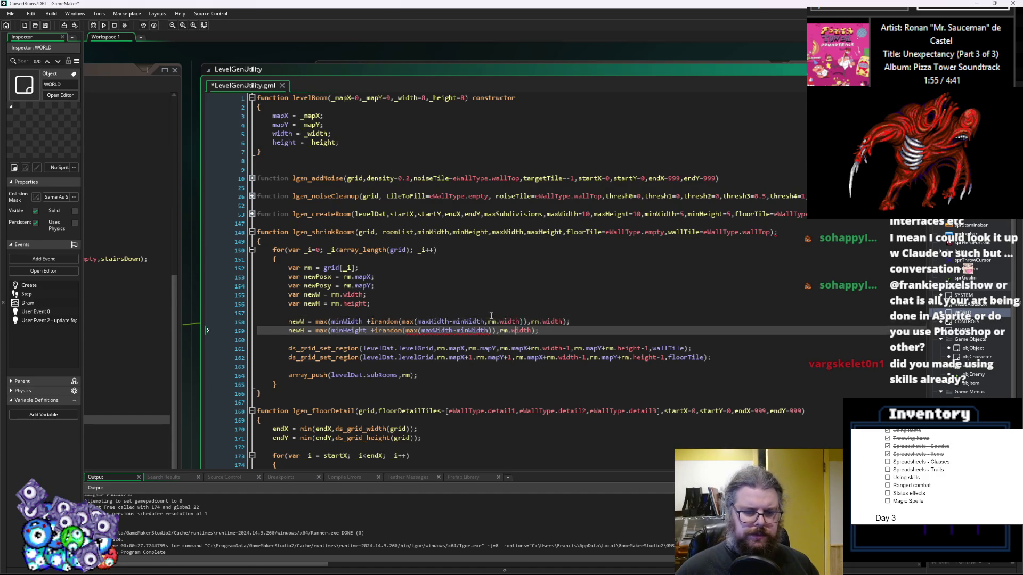
{"action": "key", "text": "Left"}
{"action": "key", "text": "Left"}
{"action": "key", "text": "Left"}
{"action": "type", "text": ","}
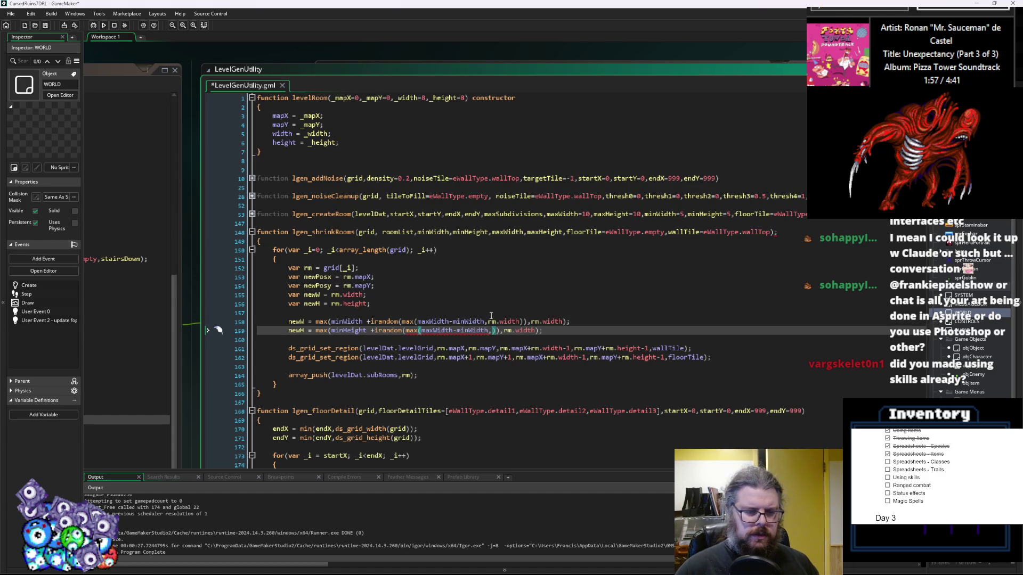
{"action": "type", "text": "rm.he"}
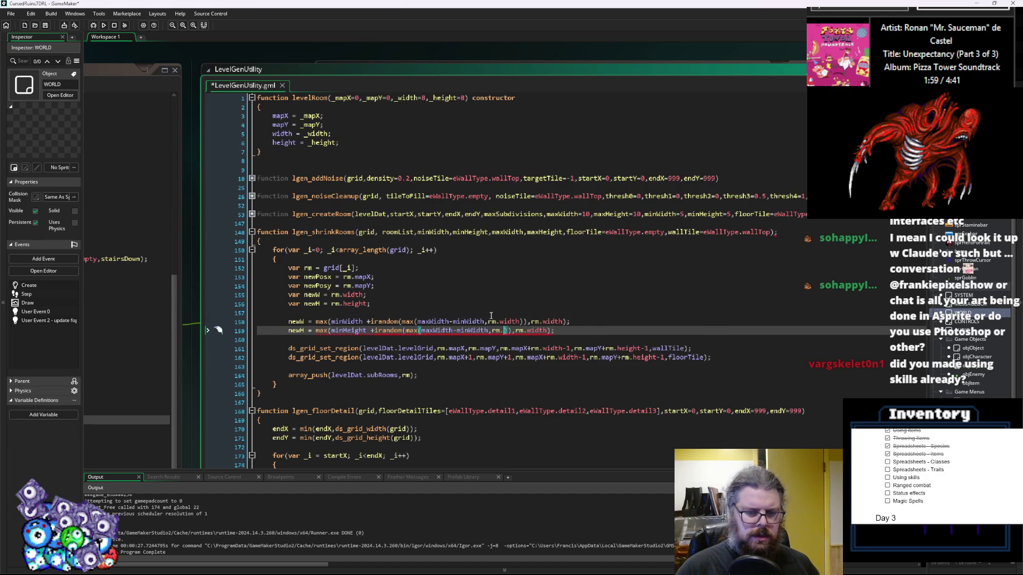
{"action": "type", "text": "ight"}
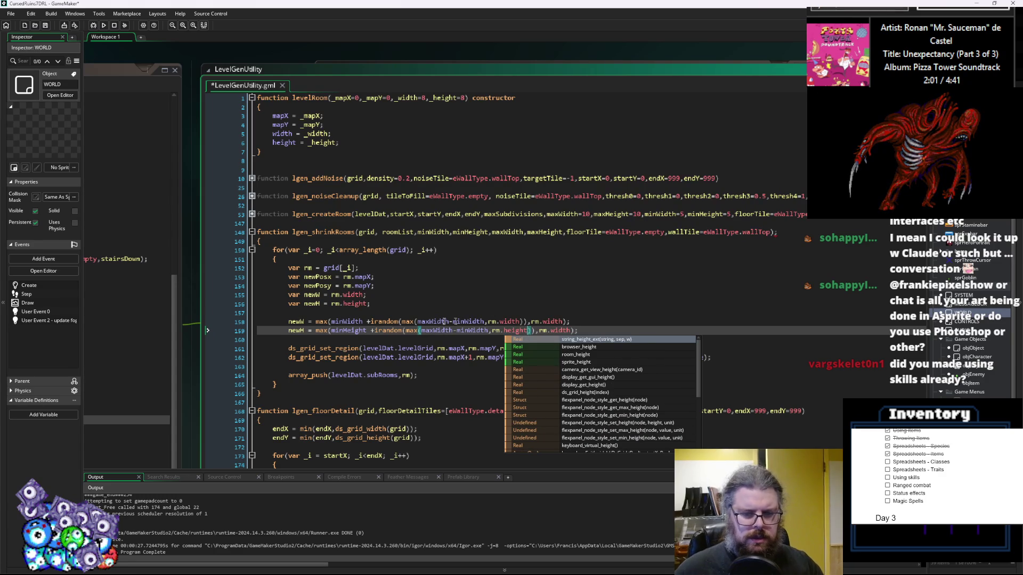
- Remove the leftover outer max and trailing rm.width terms from both size lines
{"action": "left_click", "coordinate": [330, 319]}
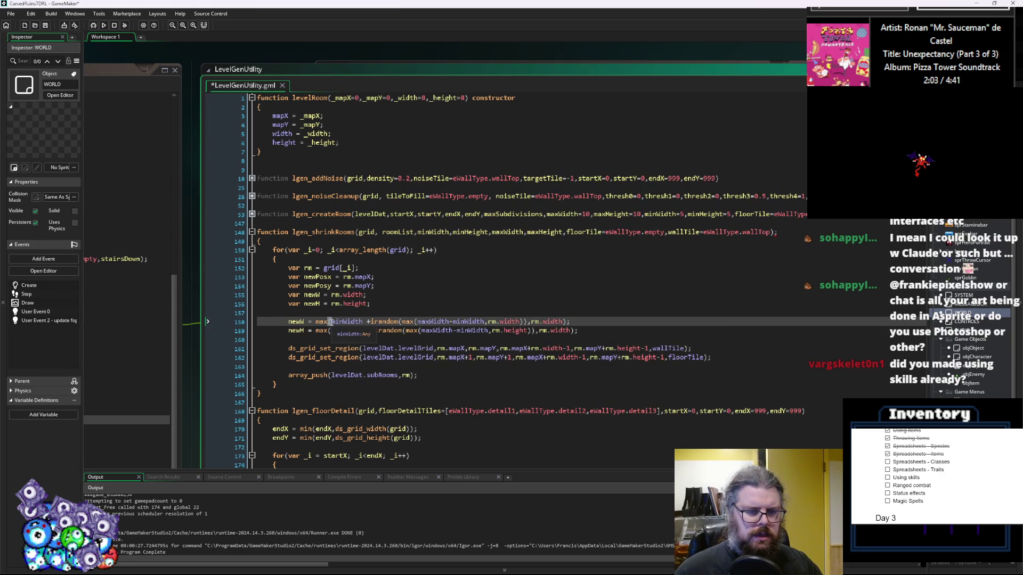
{"action": "key", "text": "BackSpace"}
{"action": "key", "text": "BackSpace"}
{"action": "key", "text": "BackSpace"}
{"action": "left_click", "coordinate": [331, 330]}
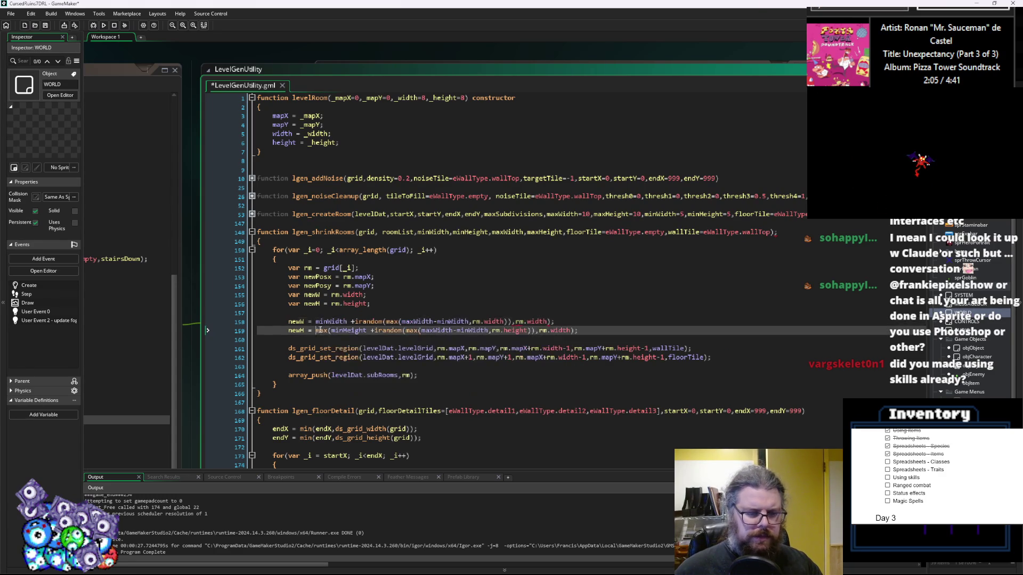
{"action": "left_click", "coordinate": [317, 333]}
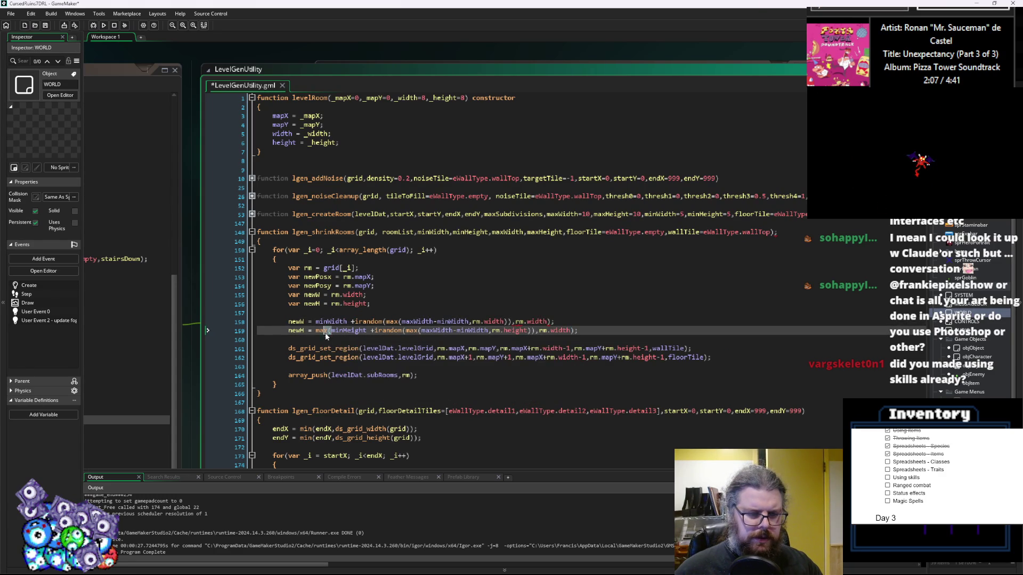
{"action": "key", "text": "Delete"}
{"action": "key", "text": "Delete"}
{"action": "key", "text": "Delete"}
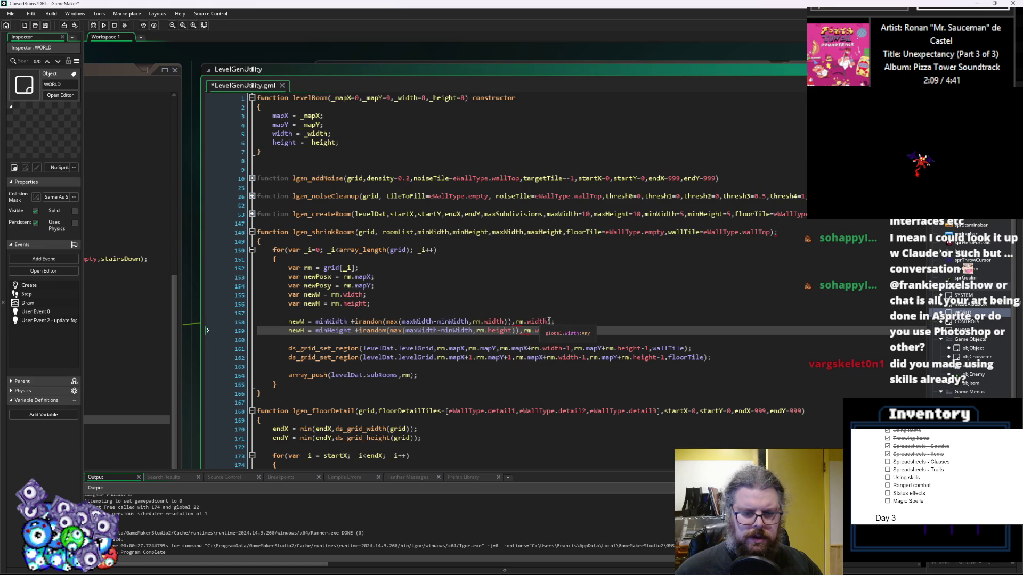
{"action": "left_click", "coordinate": [549, 321]}
{"action": "key", "text": "BackSpace"}
{"action": "key", "text": "BackSpace"}
{"action": "key", "text": "BackSpace"}
{"action": "left_click", "coordinate": [517, 331]}
{"action": "key", "text": "Delete"}
{"action": "key", "text": "Delete"}
{"action": "key", "text": "Delete"}
{"action": "type", "text": ")"}
{"action": "key", "text": "Left"}
{"action": "key", "text": "Left"}
{"action": "key", "text": "Left"}
{"action": "key", "text": "Right"}
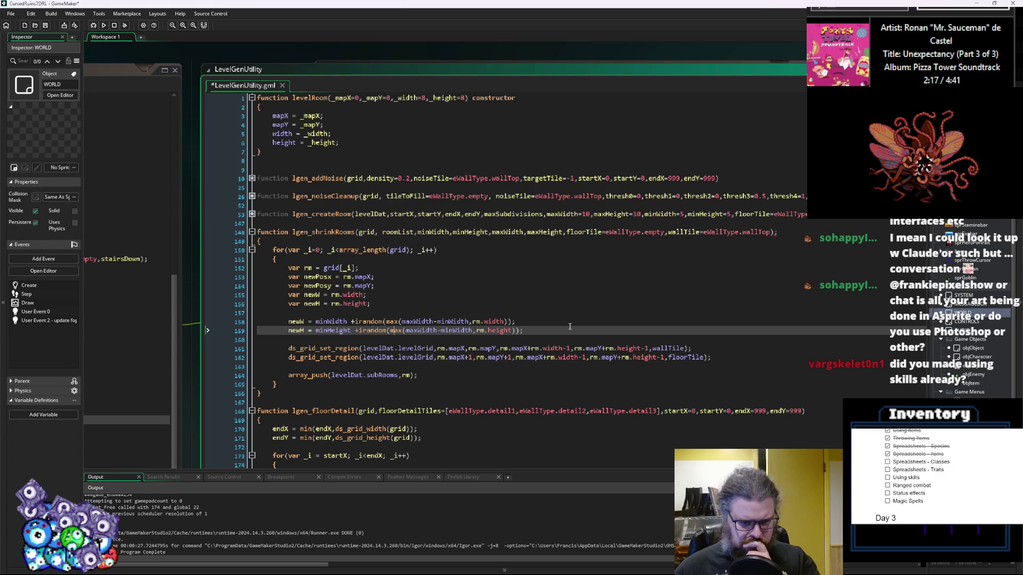
{"action": "key", "text": "Right"}
{"action": "key", "text": "Right"}
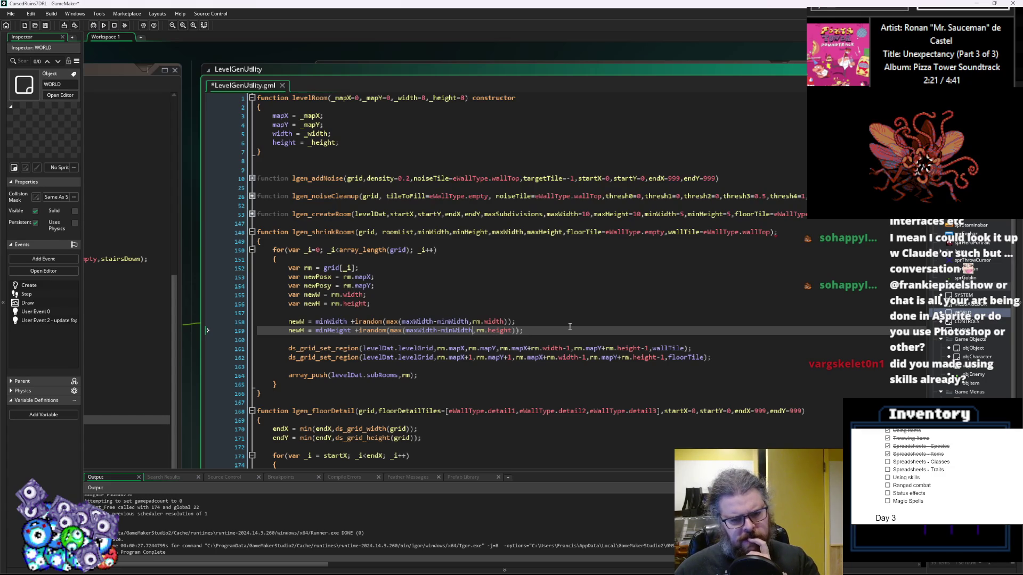
{"action": "key", "text": "Left"}
{"action": "key", "text": "Left"}
{"action": "key", "text": "Left"}
{"action": "left_click", "coordinate": [549, 329]}
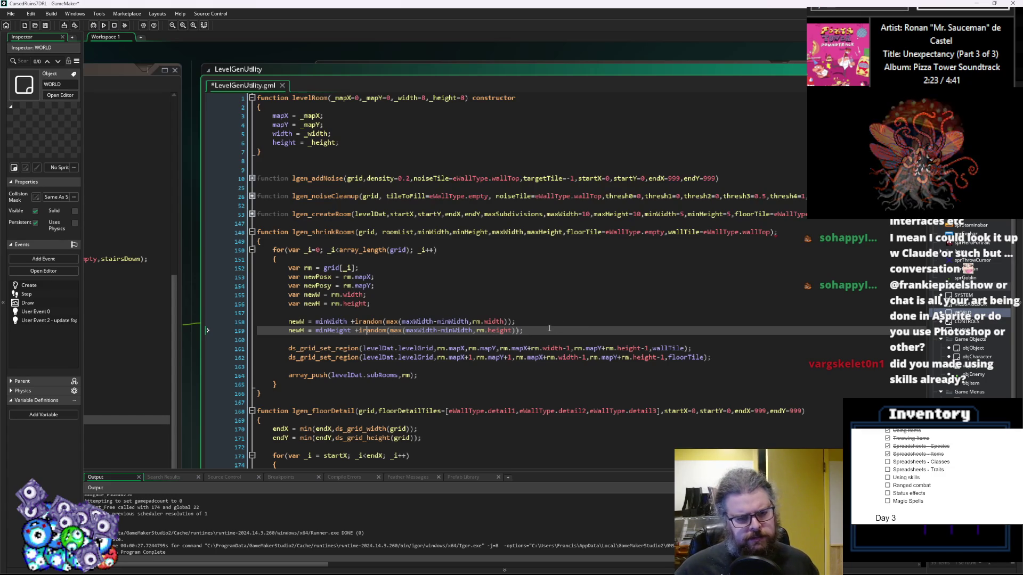
{"action": "key", "text": "Return"}
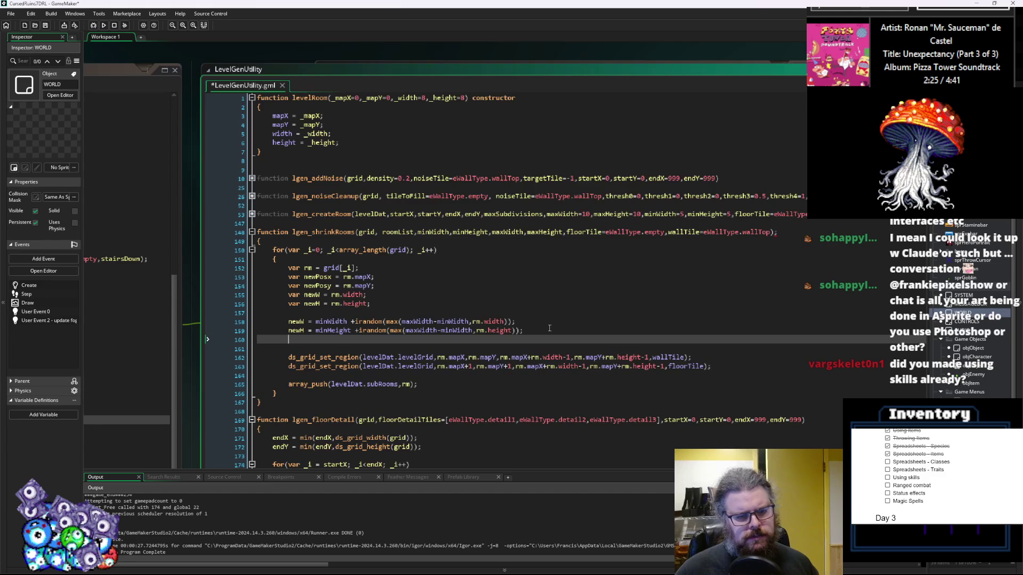
- Add newPosX += irandom(rm.width-newW) to offset the room horizontally
{"action": "type", "text": "new"}
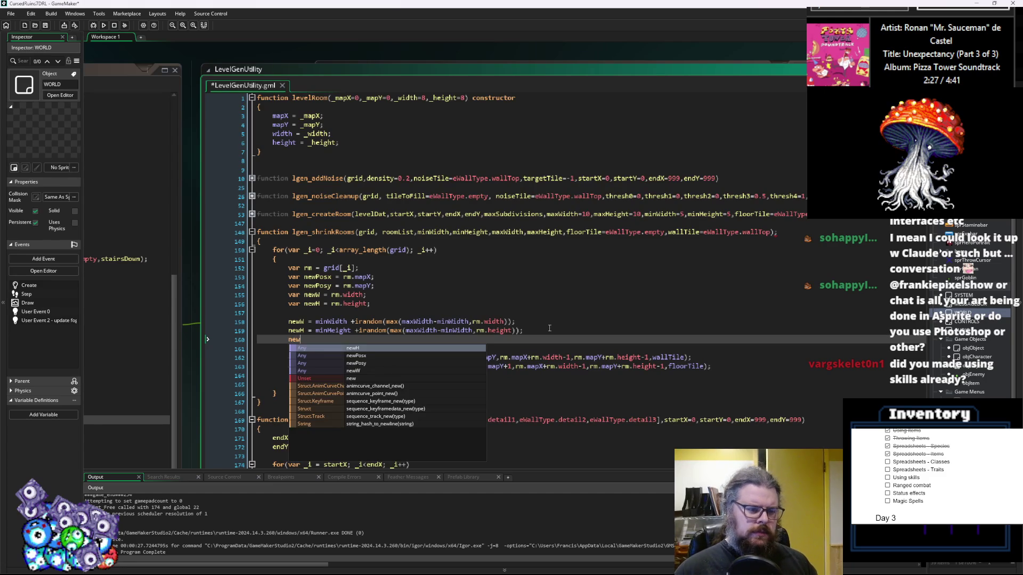
{"action": "type", "text": "PosX"}
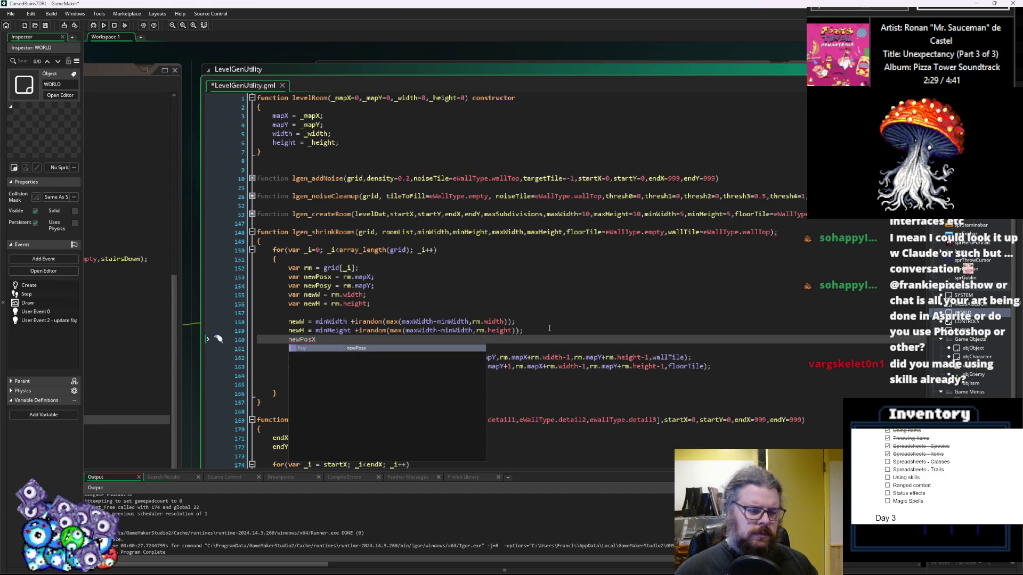
{"action": "type", "text": " +="}
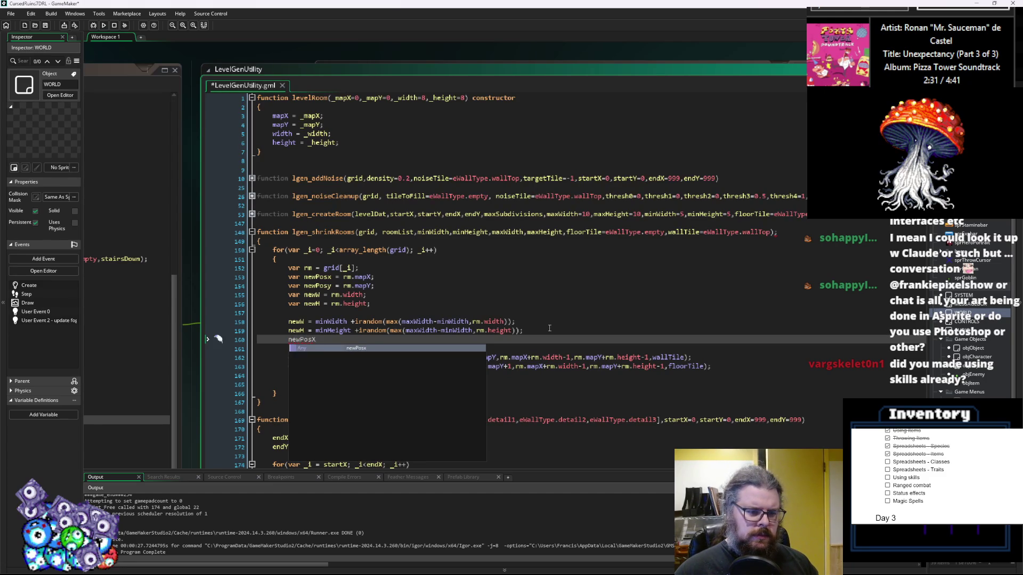
{"action": "type", "text": " irandom()"}
{"action": "key", "text": "Left"}
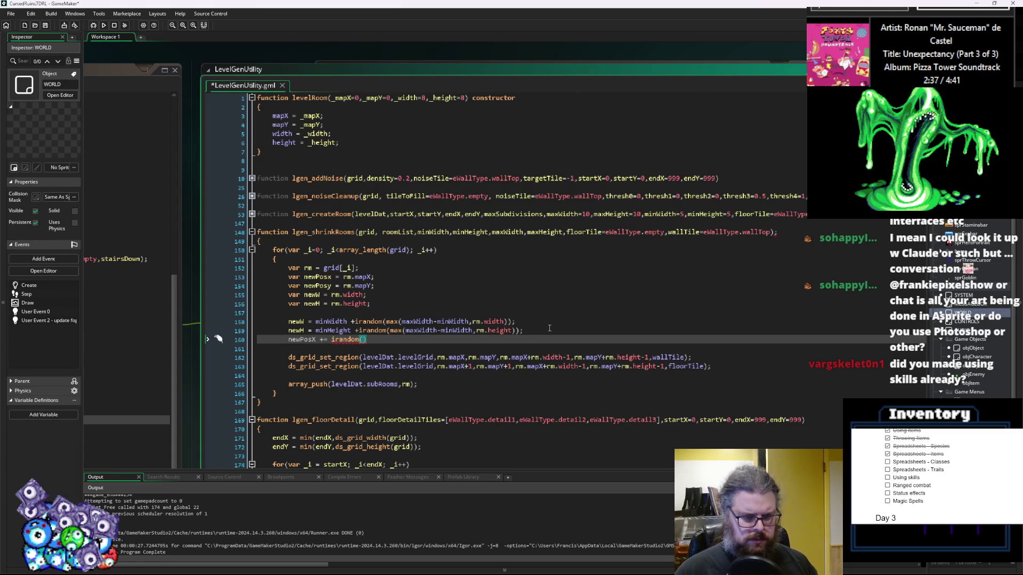
{"action": "type", "text": "rm"}
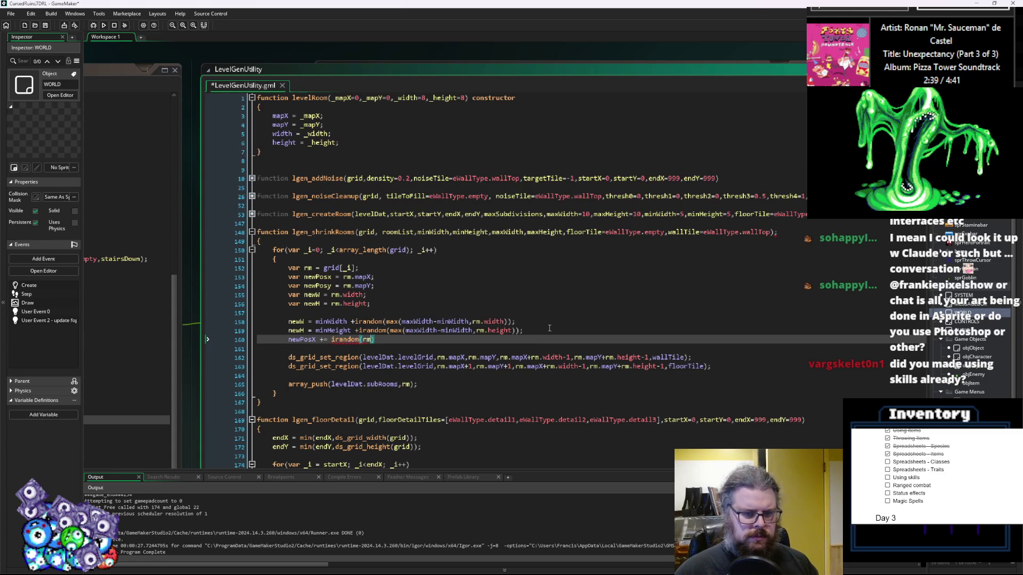
{"action": "key", "text": "BackSpace"}
{"action": "key", "text": "BackSpace"}
{"action": "type", "text": "newW"}
{"action": "key", "text": "Left"}
{"action": "key", "text": "Left"}
{"action": "type", "text": "rm.width-"}
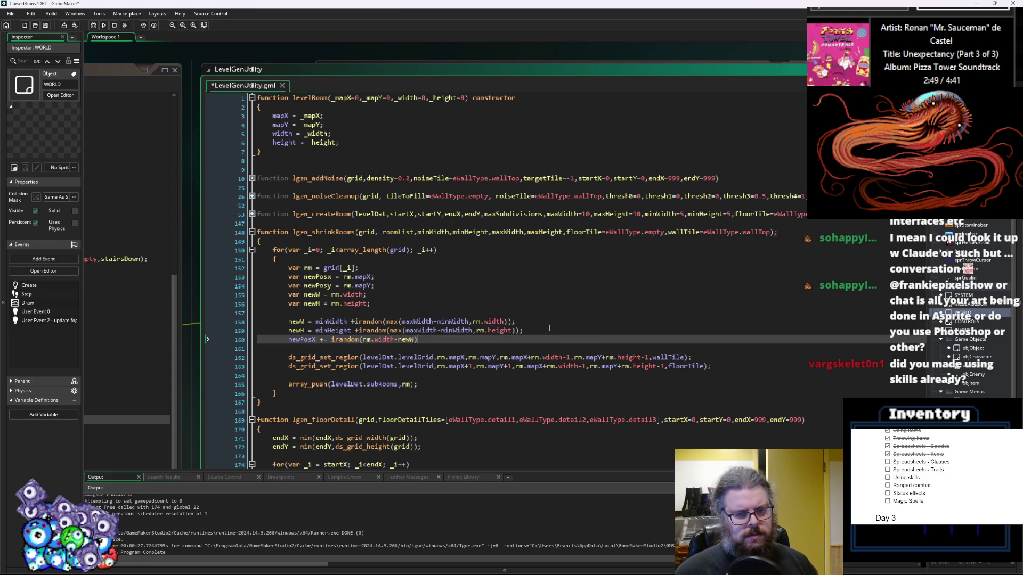
{"action": "type", "text": ";"}
- Add newPosY += irandom(rm.height-newH) and a blank line before the grid-region calls
{"action": "key", "text": "Return"}
{"action": "type", "text": "newP"}
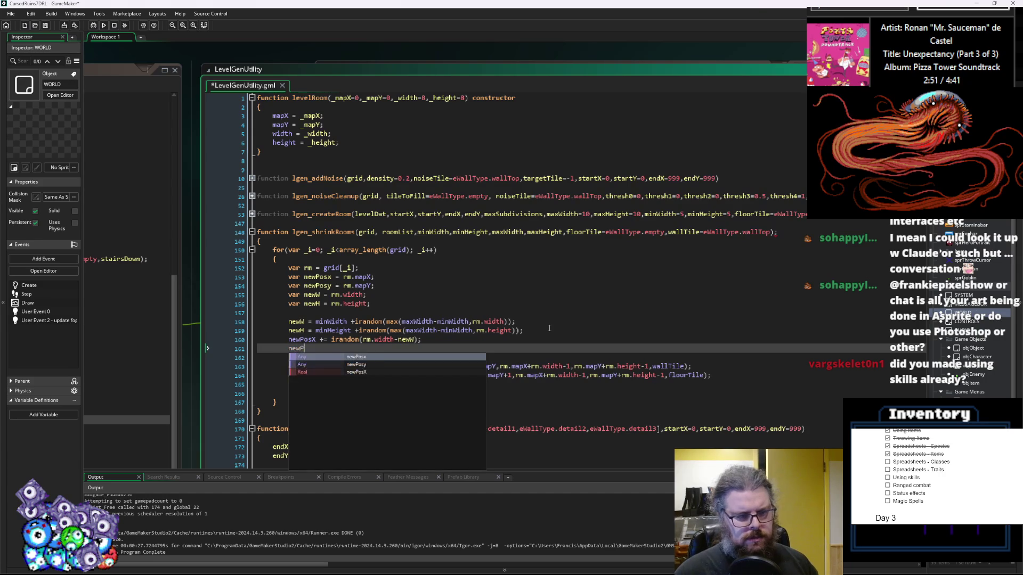
{"action": "type", "text": "osY += irandom("}
{"action": "key", "text": "BackSpace"}
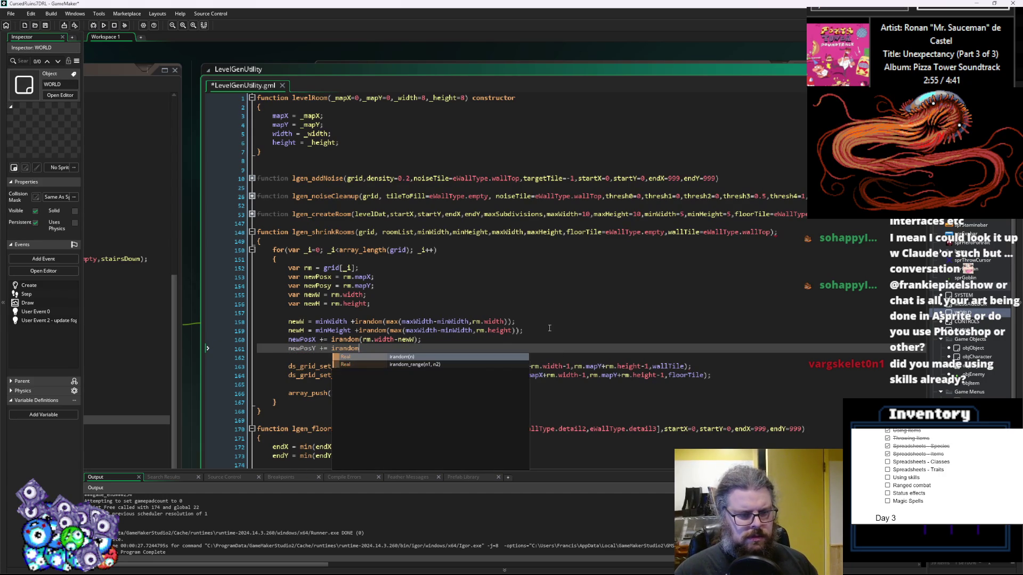
{"action": "type", "text": "(rm"}
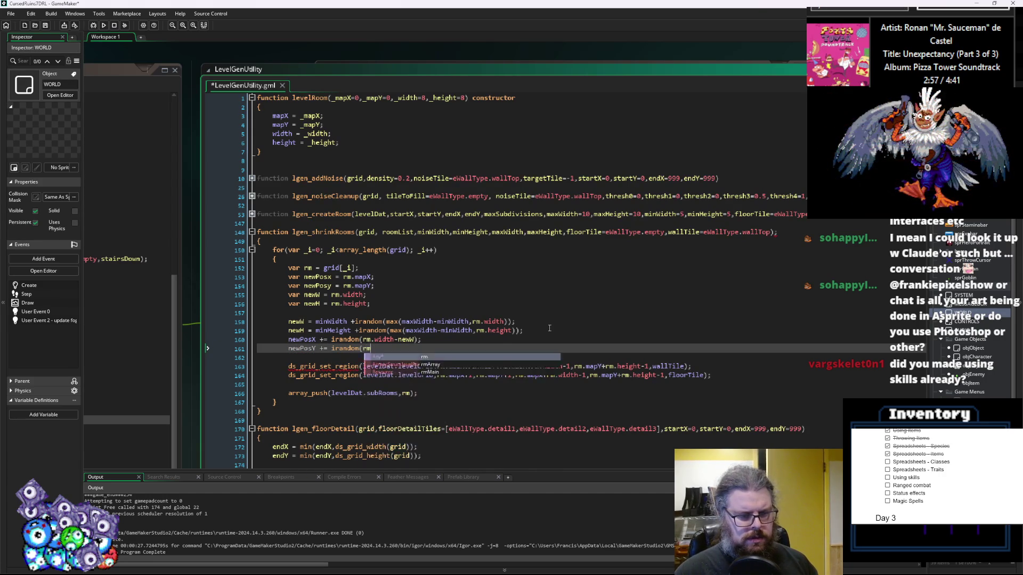
{"action": "type", "text": ".height-new"}
{"action": "type", "text": "H);"}
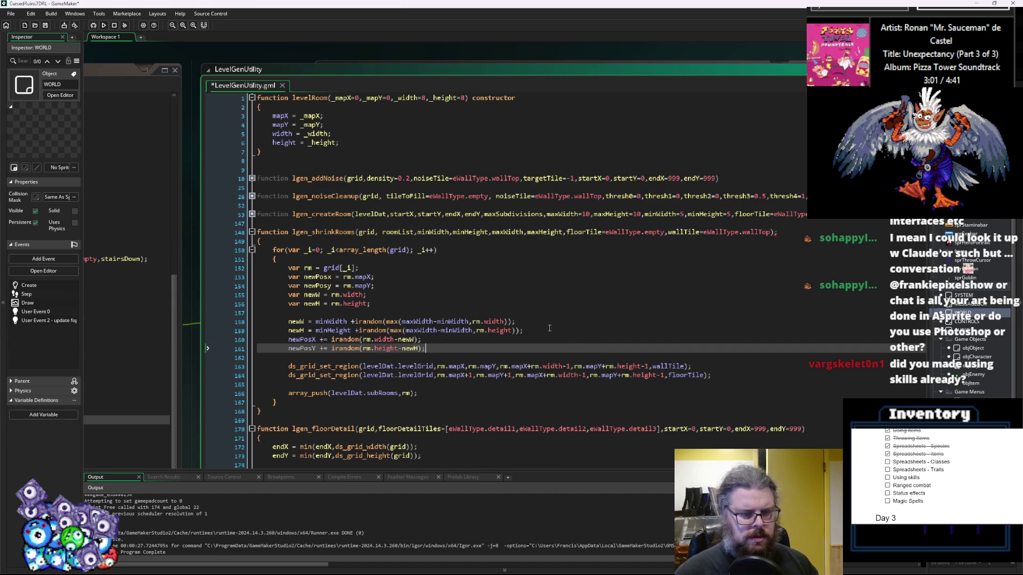
{"action": "key", "text": "Down"}
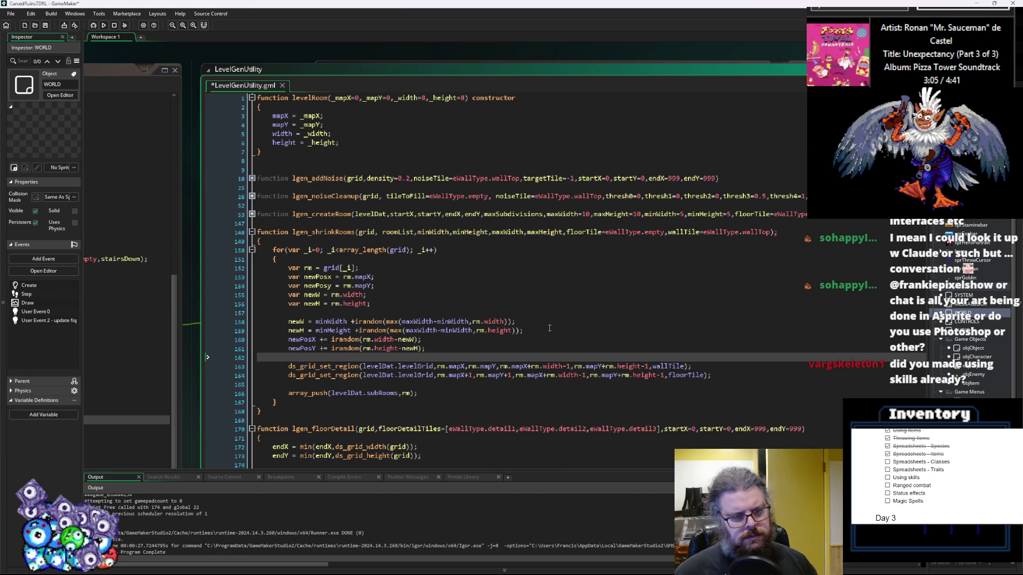
{"action": "left_click", "coordinate": [332, 278]}
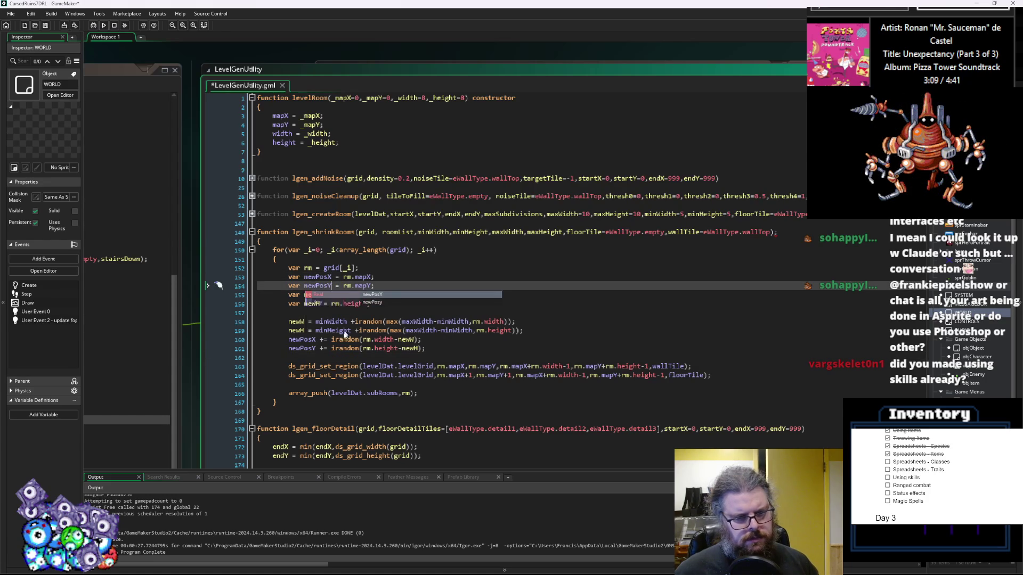
{"action": "left_click", "coordinate": [351, 366]}
{"action": "left_click", "coordinate": [449, 349]}
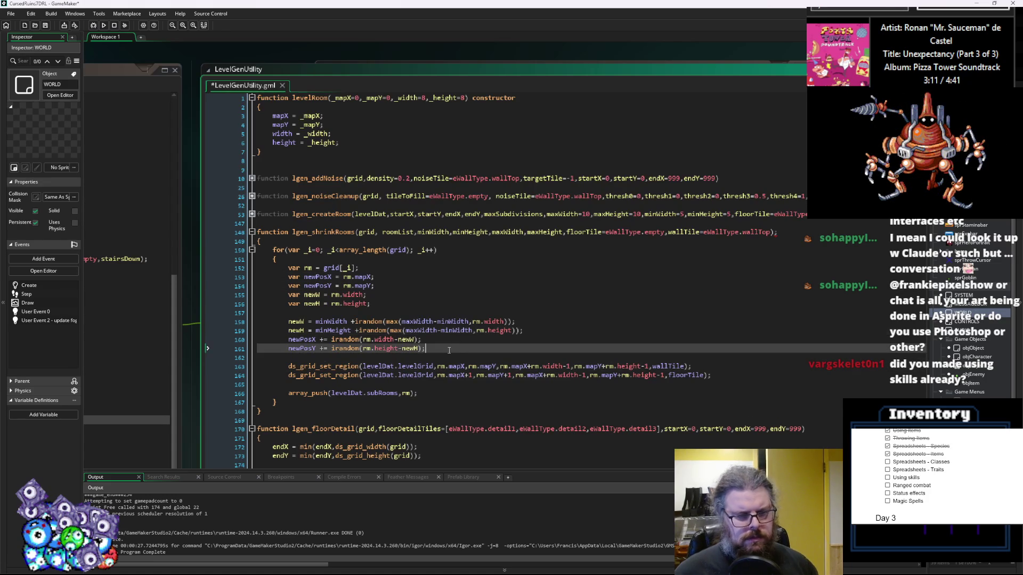
{"action": "key", "text": "Return"}
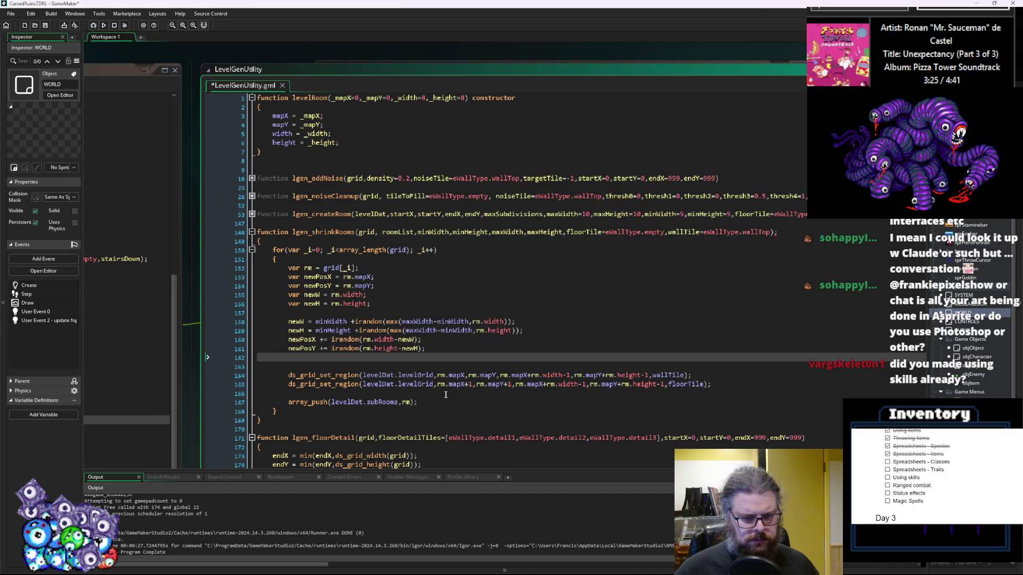
{"action": "key", "text": "Up"}
{"action": "key", "text": "Up"}
{"action": "key", "text": "Up"}
- Replace mapX and mapY in the floor-fill call with newPosX and newPosY
{"action": "key", "text": "ctrl+shift+Right"}
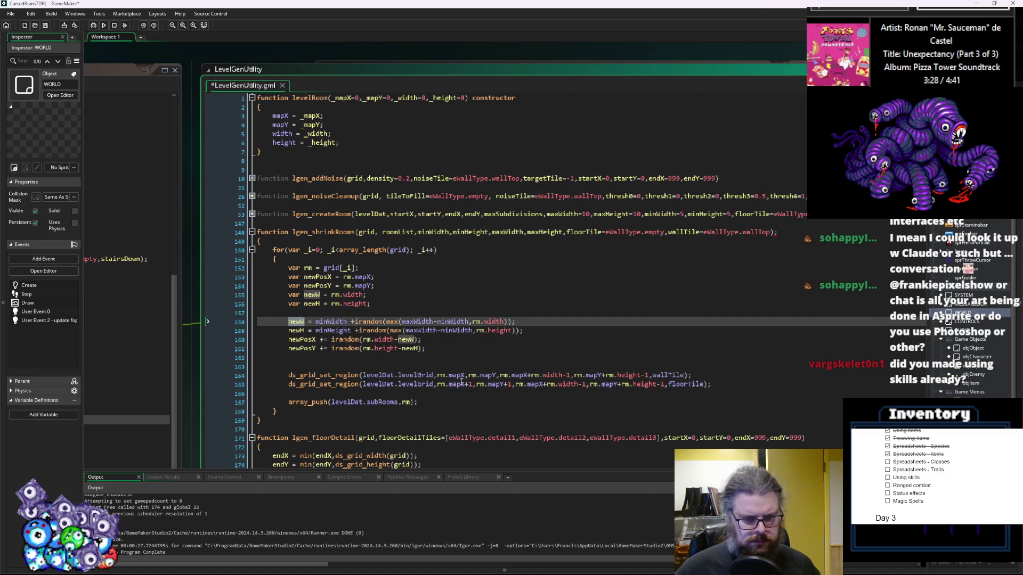
{"action": "key", "text": "Down"}
{"action": "key", "text": "Down"}
{"action": "key", "text": "ctrl+shift+Right"}
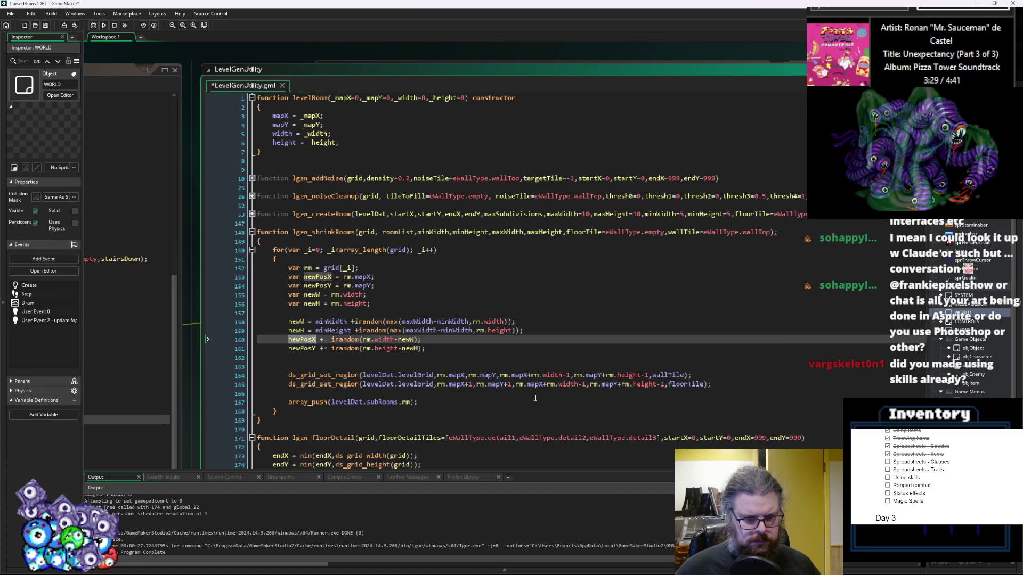
{"action": "left_click", "coordinate": [458, 384]}
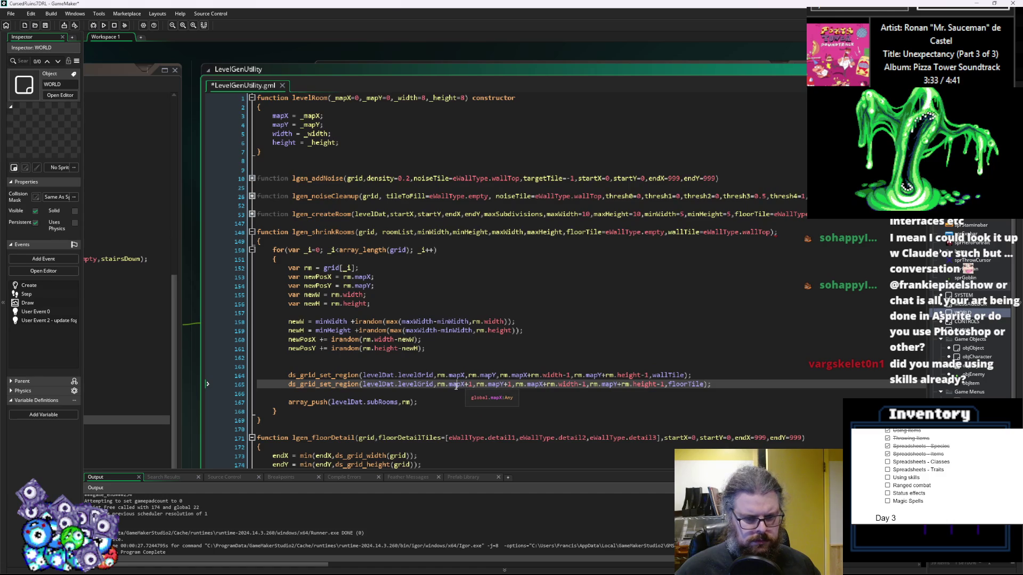
{"action": "double_click", "coordinate": [454, 385]}
{"action": "type", "text": "newPosX"}
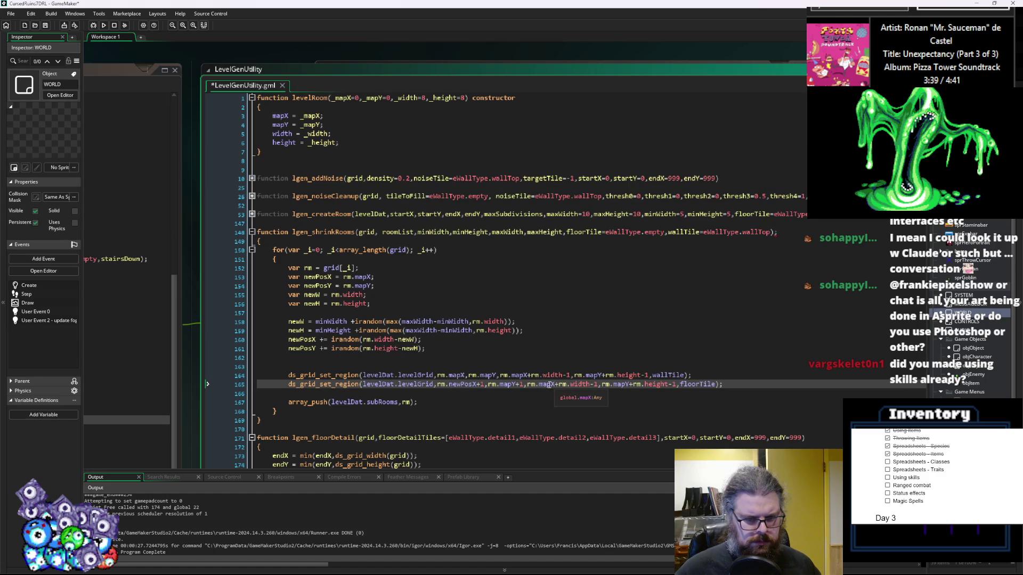
{"action": "left_click", "coordinate": [289, 349]}
{"action": "double_click", "coordinate": [290, 349]}
{"action": "key", "text": "ctrl+c"}
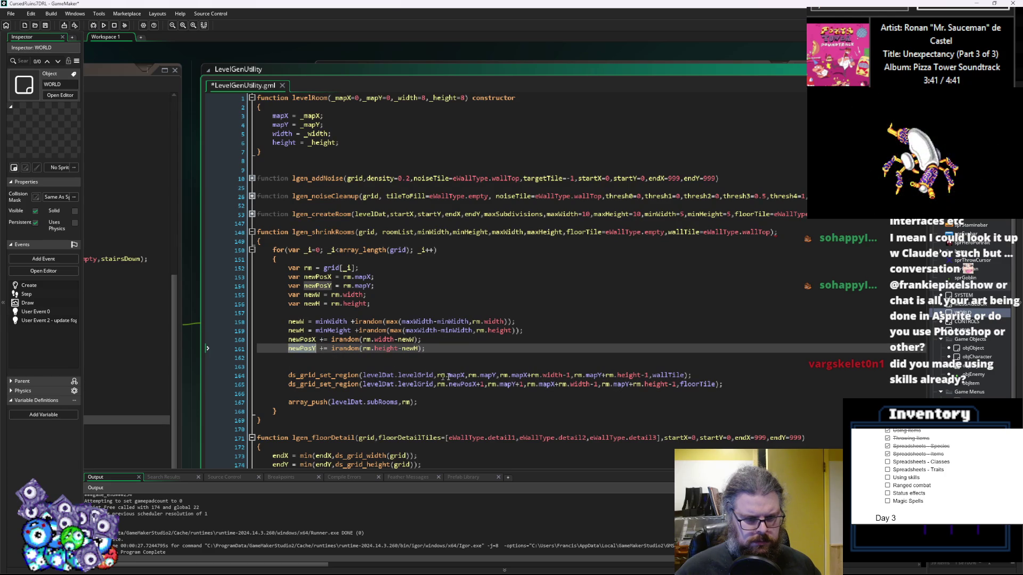
{"action": "double_click", "coordinate": [510, 384]}
{"action": "key", "text": "ctrl+v"}
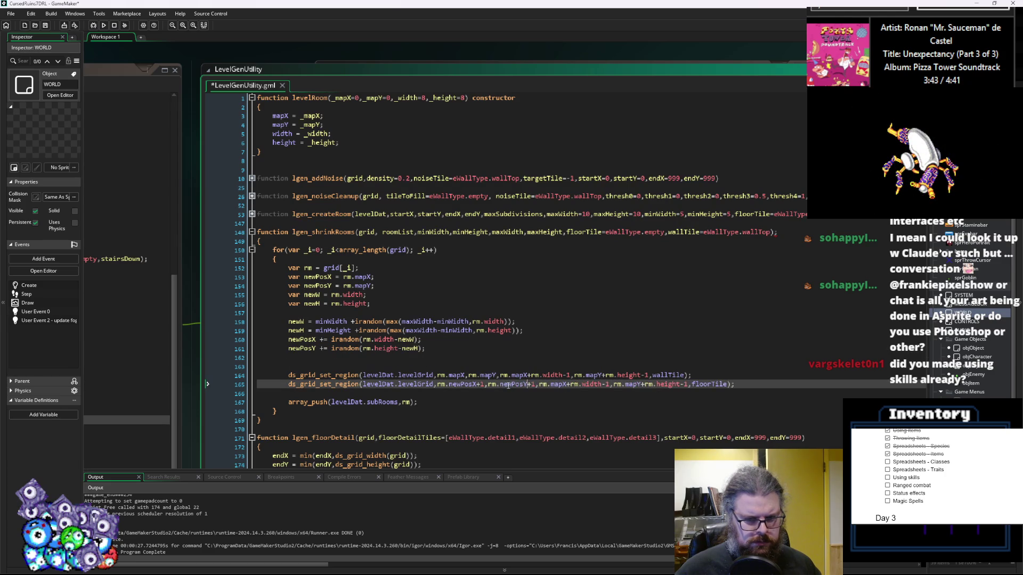
{"action": "double_click", "coordinate": [457, 384]}
{"action": "key", "text": "ctrl+c"}
{"action": "double_click", "coordinate": [557, 384]}
{"action": "key", "text": "ctrl+v"}
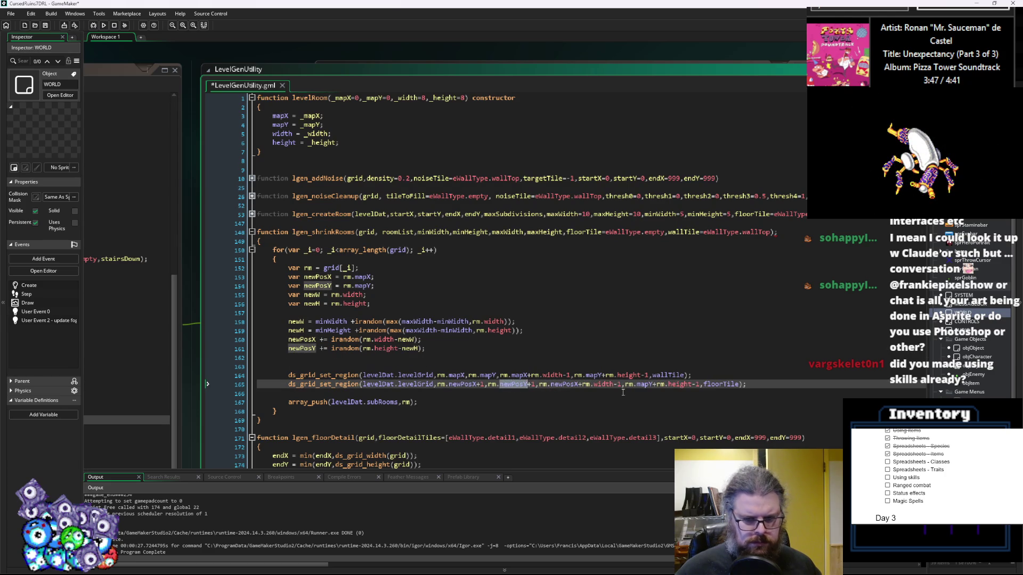
{"action": "double_click", "coordinate": [643, 384]}
{"action": "key", "text": "ctrl+v"}
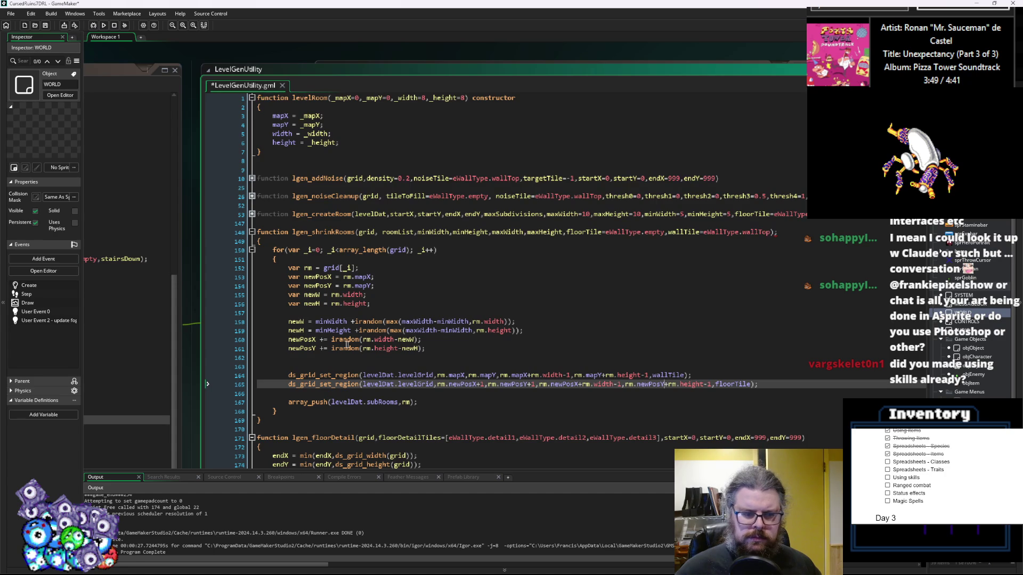
- Replace width and height in the floor-fill call with newW and newH
{"action": "left_click", "coordinate": [292, 321]}
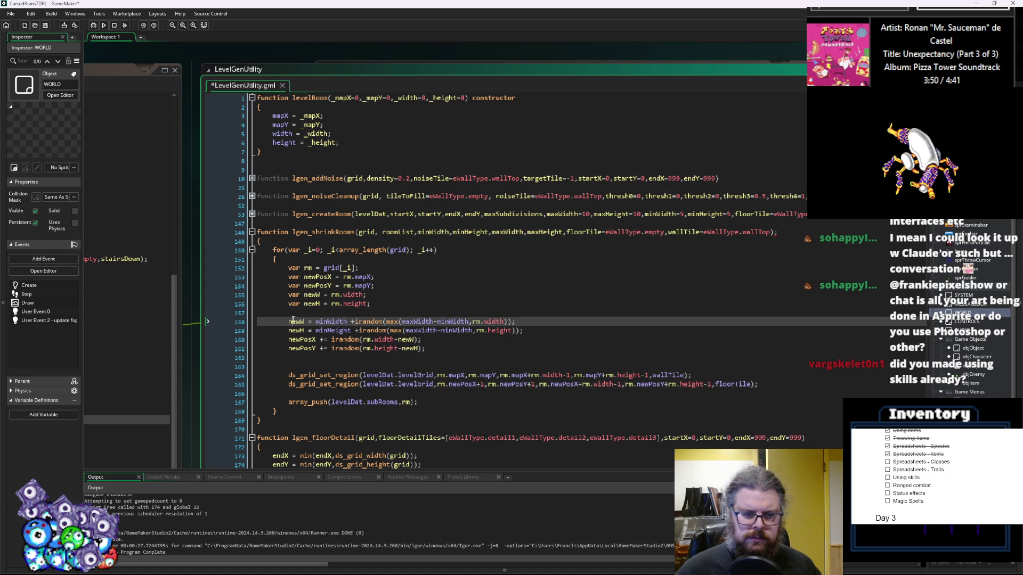
{"action": "double_click", "coordinate": [604, 384]}
{"action": "type", "text": "newW"}
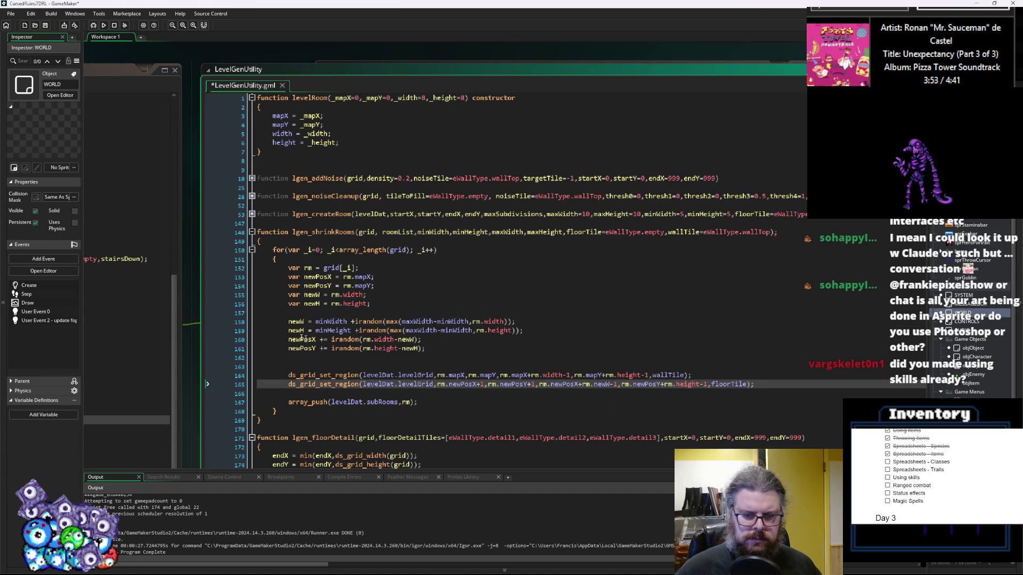
{"action": "left_click", "coordinate": [333, 330]}
{"action": "double_click", "coordinate": [296, 330]}
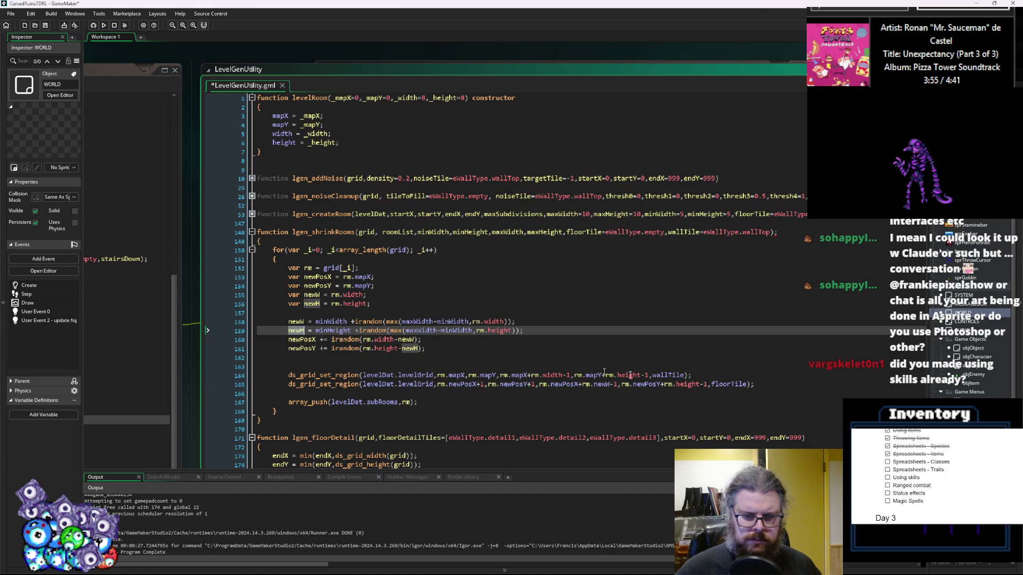
{"action": "double_click", "coordinate": [698, 384]}
{"action": "type", "text": "newH"}
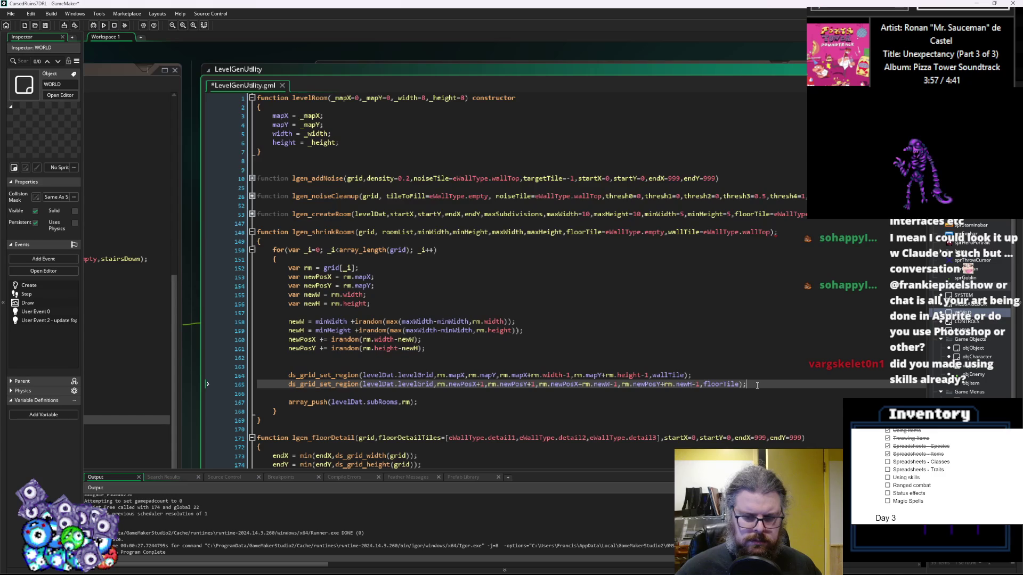
{"action": "key", "text": "Return"}
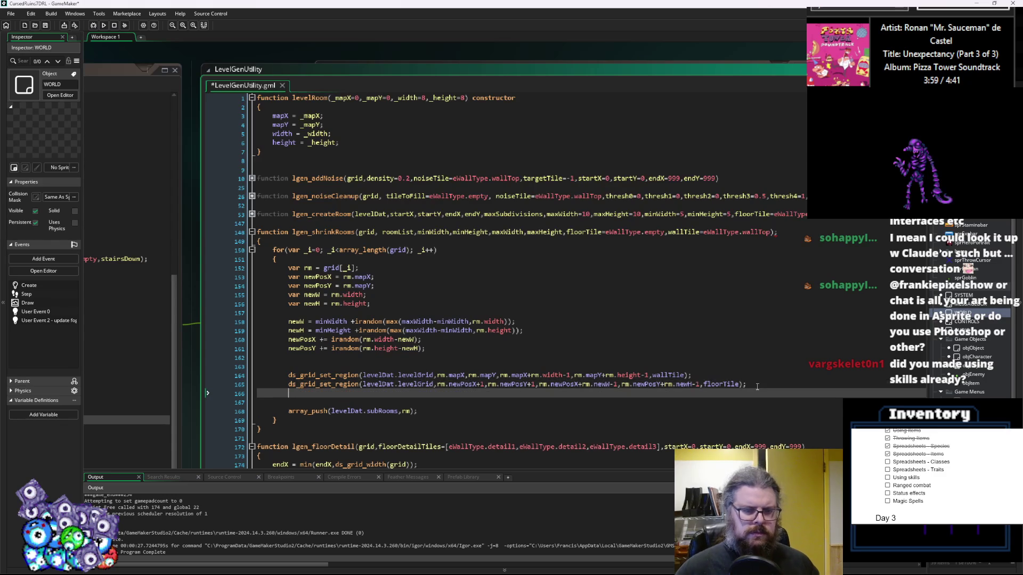
- Assign newPosX, newPosY, newW and newH to rm.mapX, rm.mapY, rm.width and rm.height
{"action": "type", "text": "rm.mapX = "}
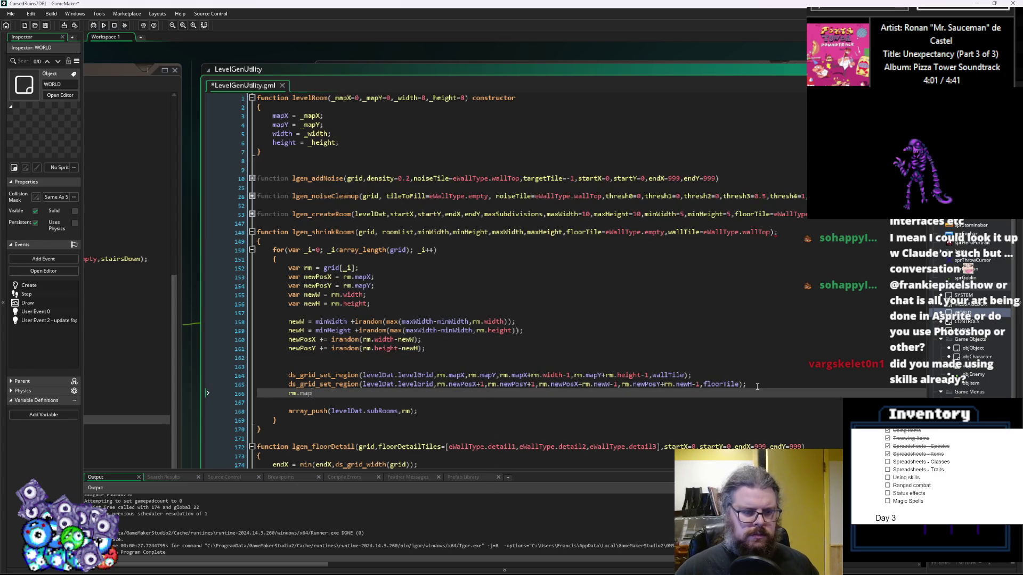
{"action": "type", "text": "new"}
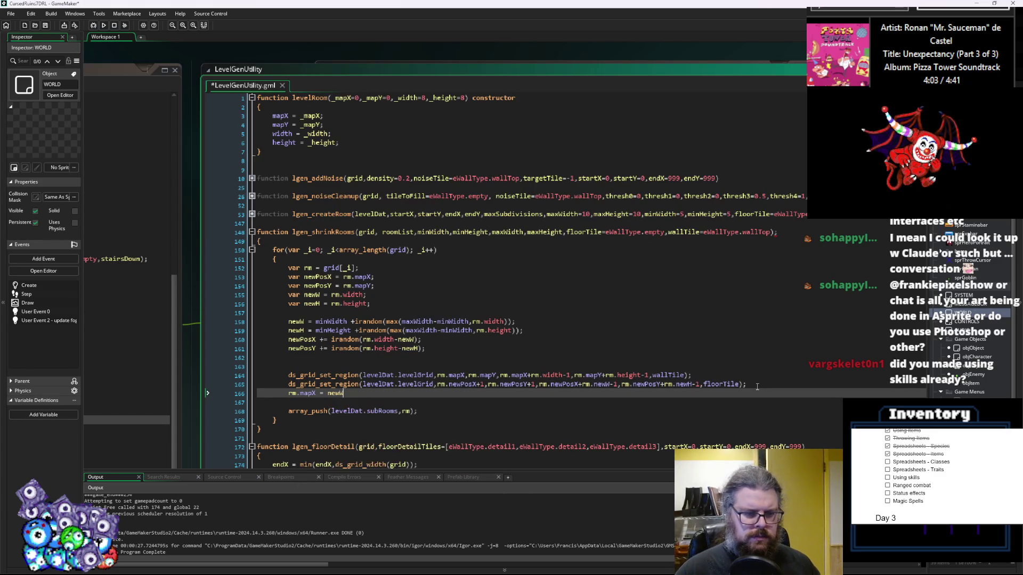
{"action": "type", "text": "P"}
{"action": "key", "text": "Return"}
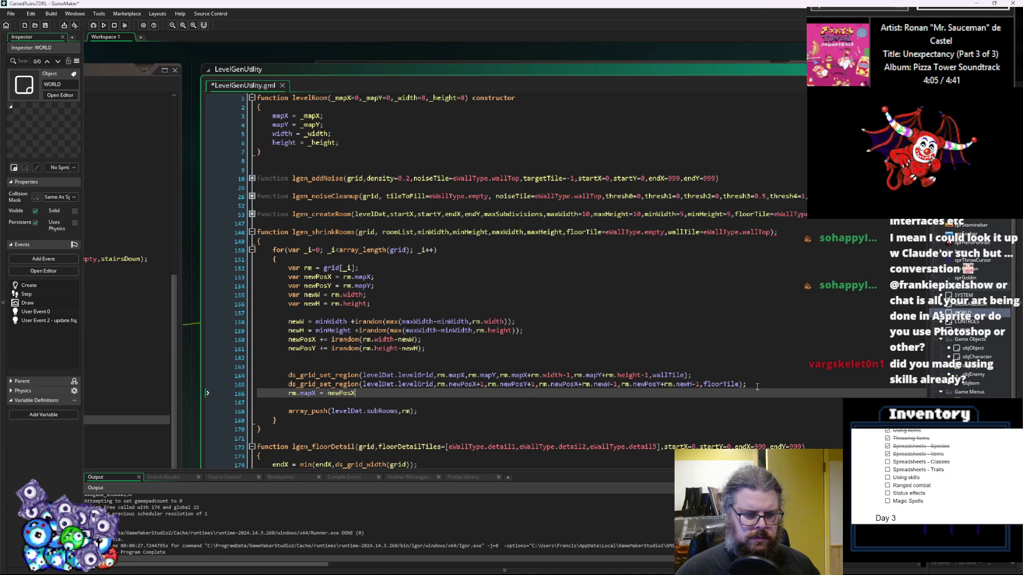
{"action": "type", "text": "rm.mapY = newPosY; rm."}
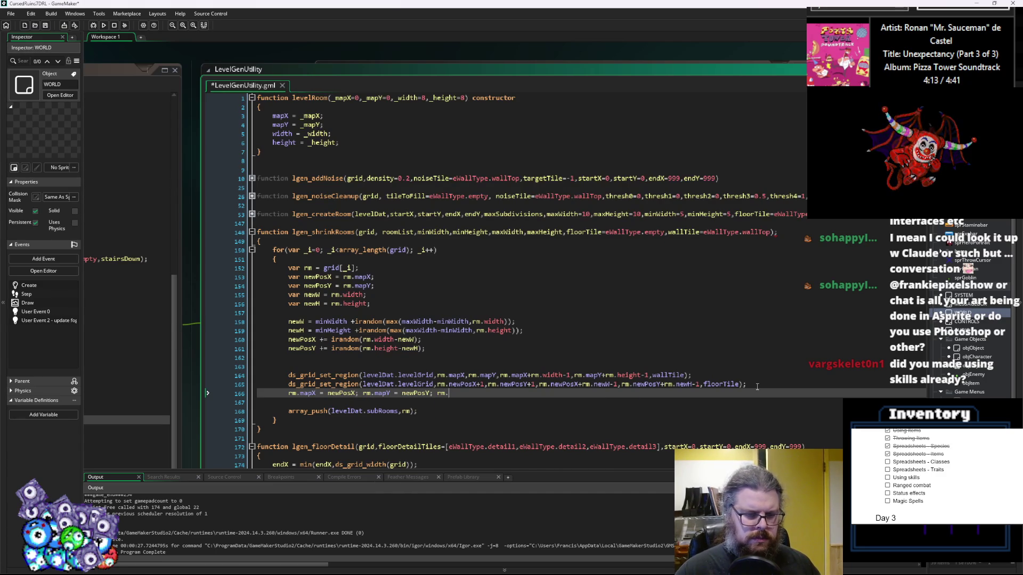
{"action": "type", "text": "width"}
{"action": "type", "text": " = n"}
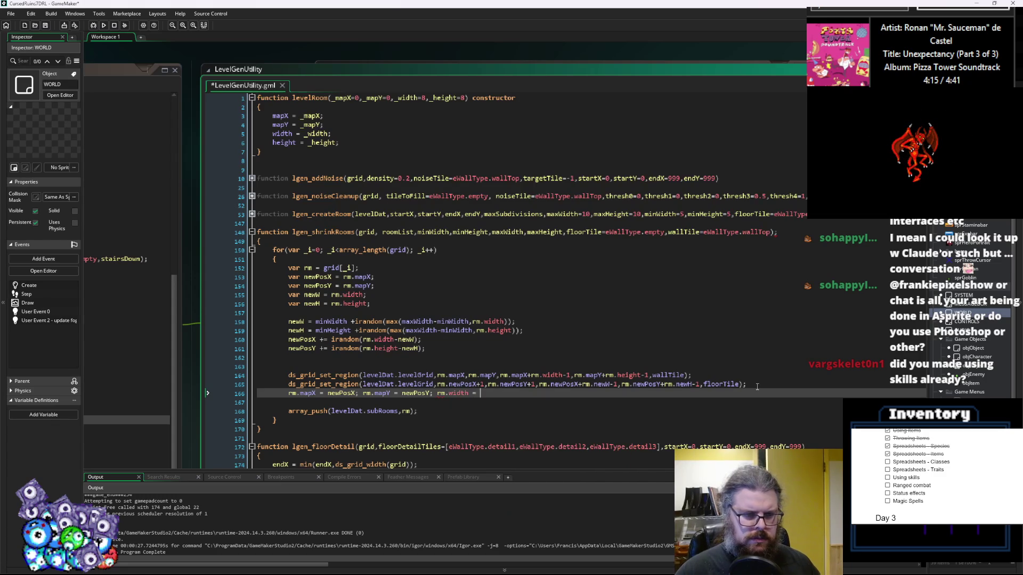
{"action": "type", "text": "ewW; rm.height = newH;"}
- Delete the array_push line and the leftover blank lines in the loop
{"action": "key", "text": "Down"}
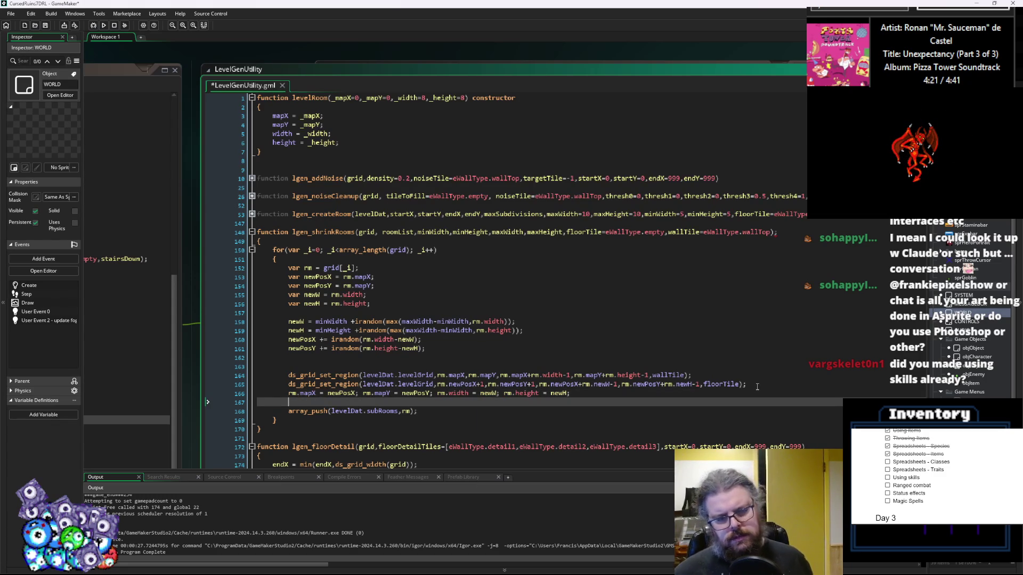
{"action": "key", "text": "Down"}
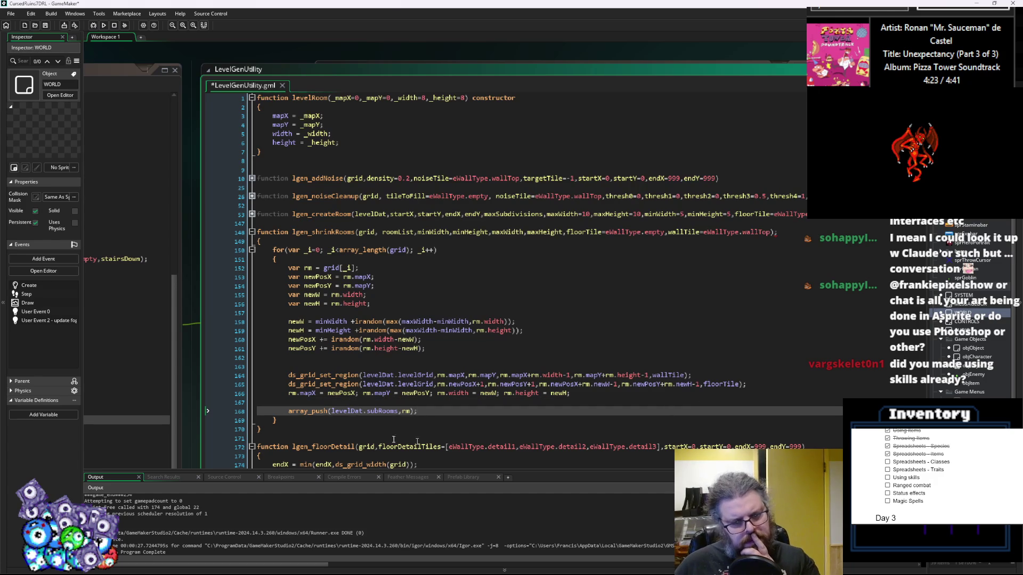
{"action": "left_click_drag", "start_coordinate": [421, 415], "coordinate": [213, 398]}
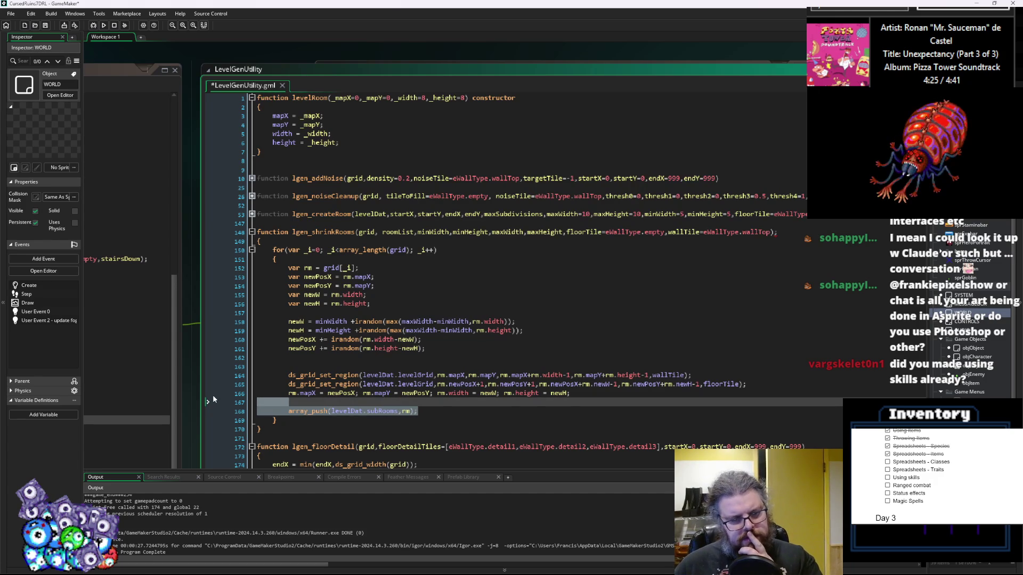
{"action": "key", "text": "BackSpace"}
{"action": "key", "text": "BackSpace"}
{"action": "key", "text": "Up"}
{"action": "key", "text": "Up"}
{"action": "key", "text": "Up"}
{"action": "key", "text": "BackSpace"}
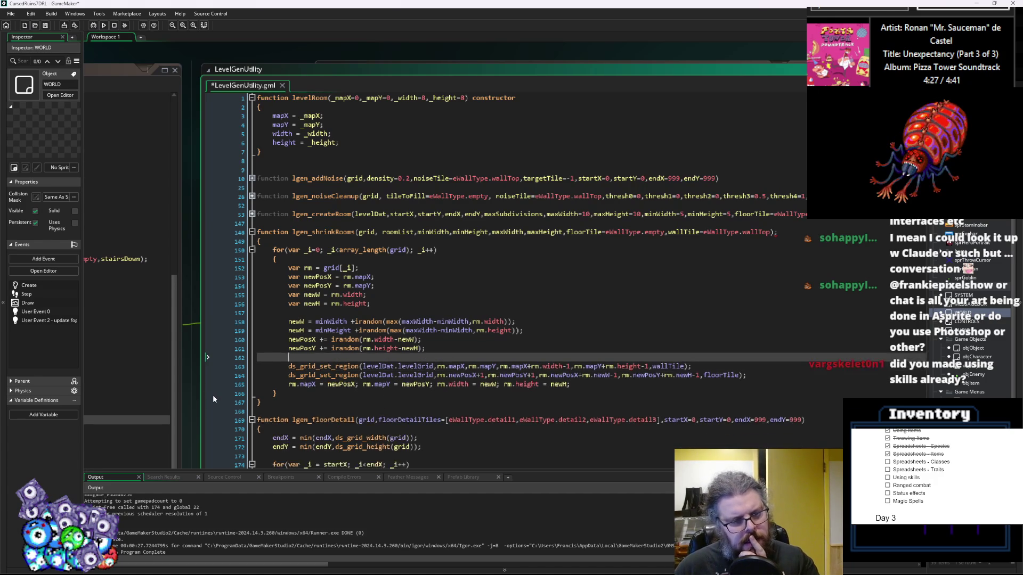
{"action": "key", "text": "BackSpace"}
{"action": "key", "text": "Return"}
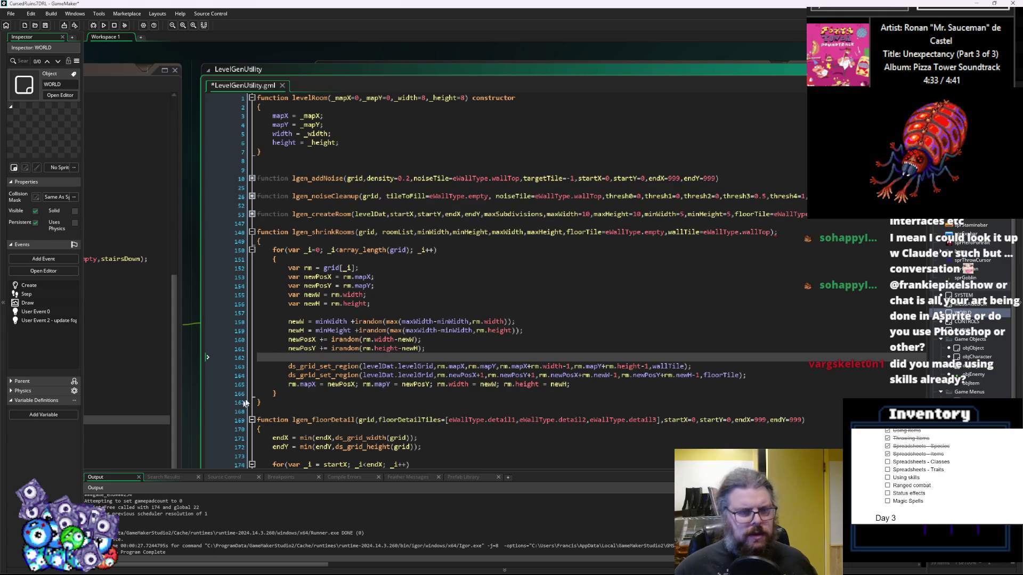
- Save LevelGenUtility and place the caret after lgen_shrinkRooms' closing brace
{"action": "left_click", "coordinate": [46, 26]}
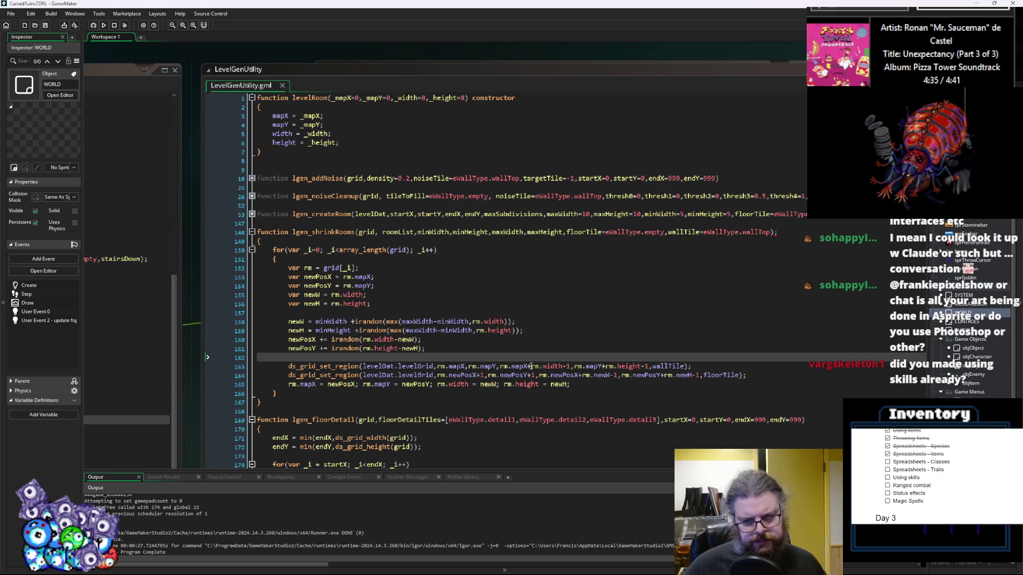
{"action": "left_click", "coordinate": [604, 385]}
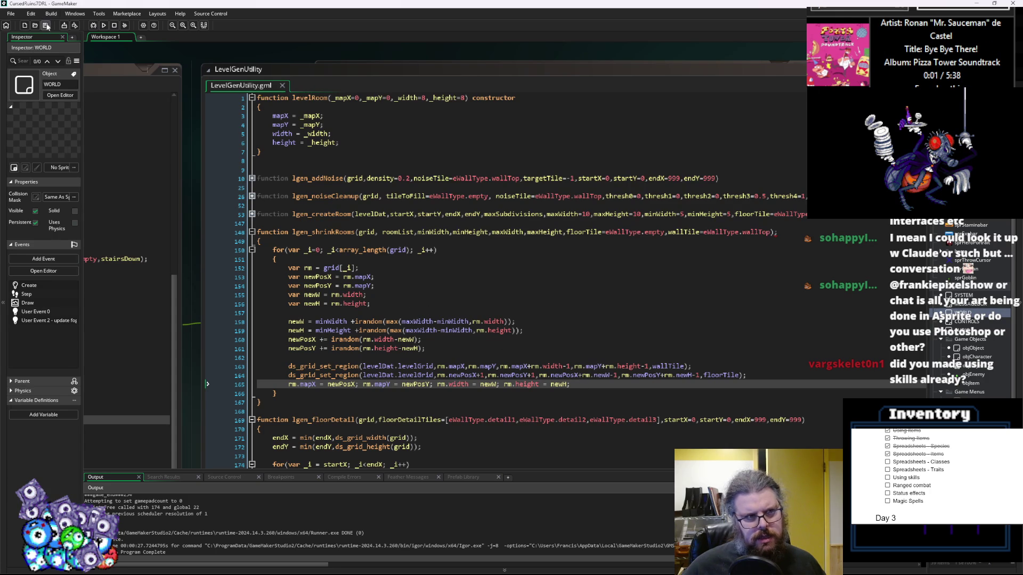
{"action": "left_click", "coordinate": [295, 403]}
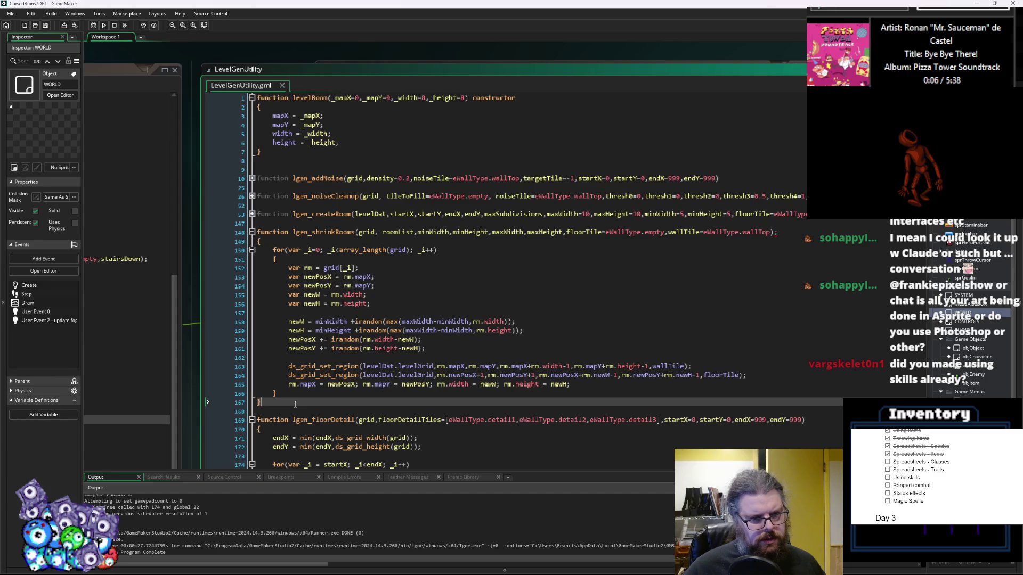
- Duplicate the lgen_shrinkRooms header as a new function stub below it
{"action": "key", "text": "Return"}
{"action": "key", "text": "Return"}
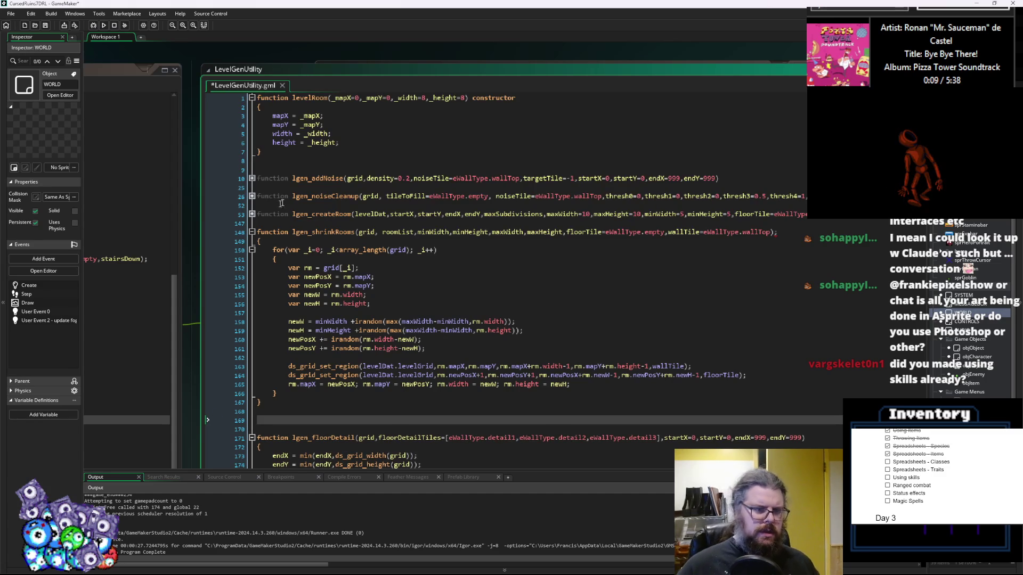
{"action": "left_click", "coordinate": [265, 240]}
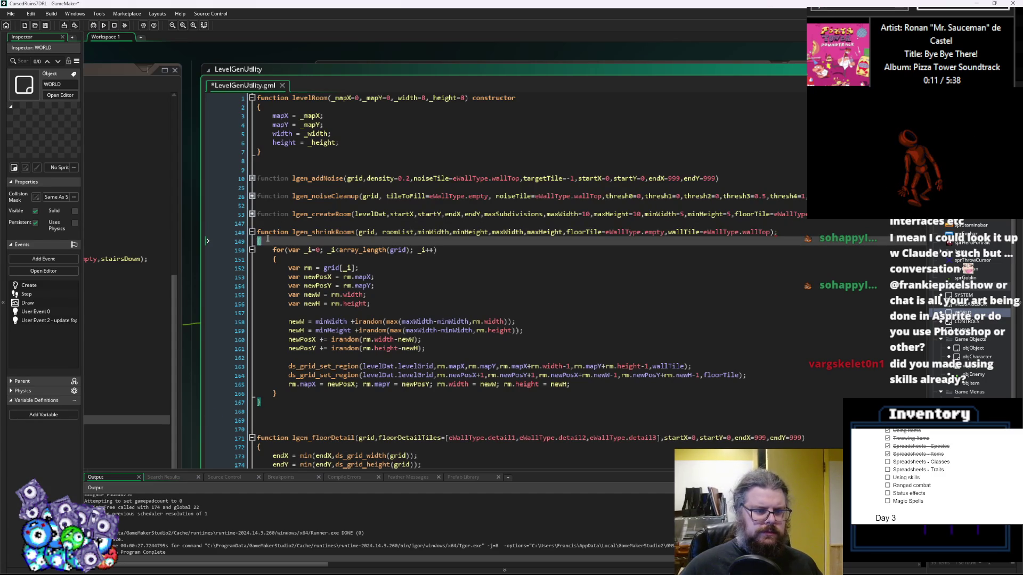
{"action": "key", "text": "shift+Up"}
{"action": "key", "text": "shift+Home"}
{"action": "key", "text": "ctrl+c"}
{"action": "left_click", "coordinate": [459, 420]}
{"action": "key", "text": "ctrl+v"}
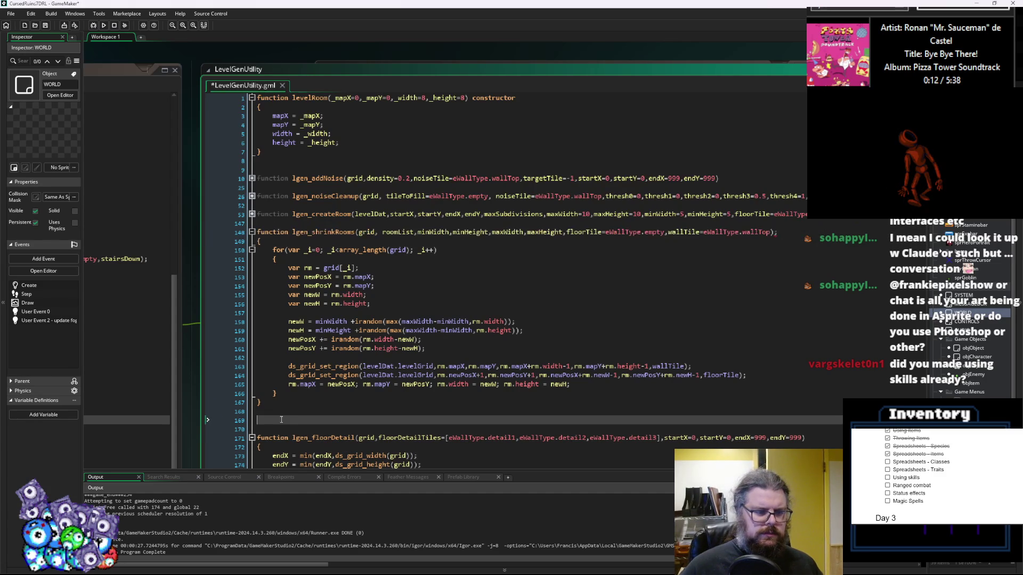
{"action": "key", "text": "Return"}
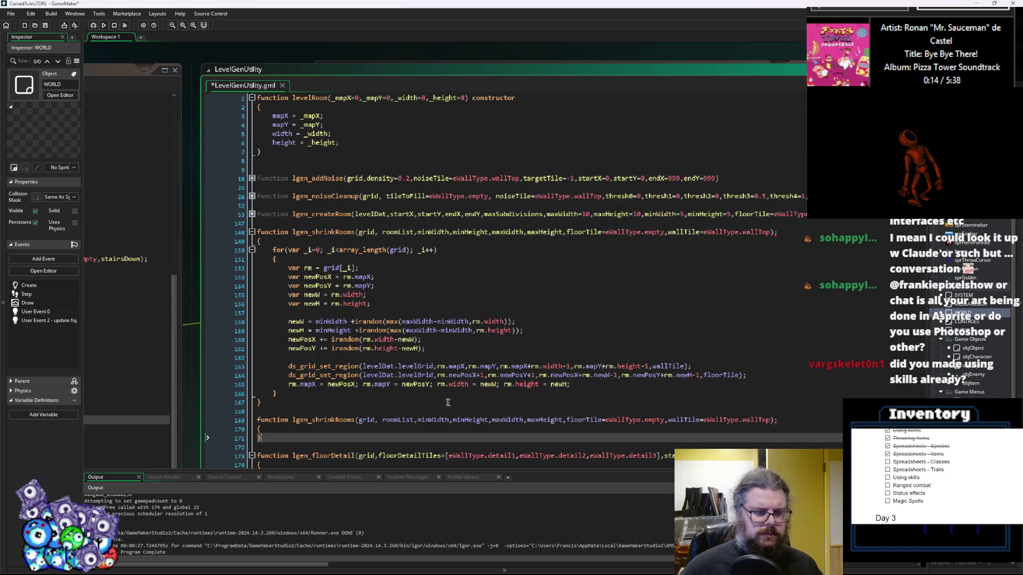
{"action": "scroll", "coordinate": [455, 404], "scroll_direction": "down", "scroll_amount": 2}
- Rename the copy to lgen_connectRooms and delete its size and tile parameters
{"action": "double_click", "coordinate": [330, 375]}
{"action": "type", "text": "connectRooms"}
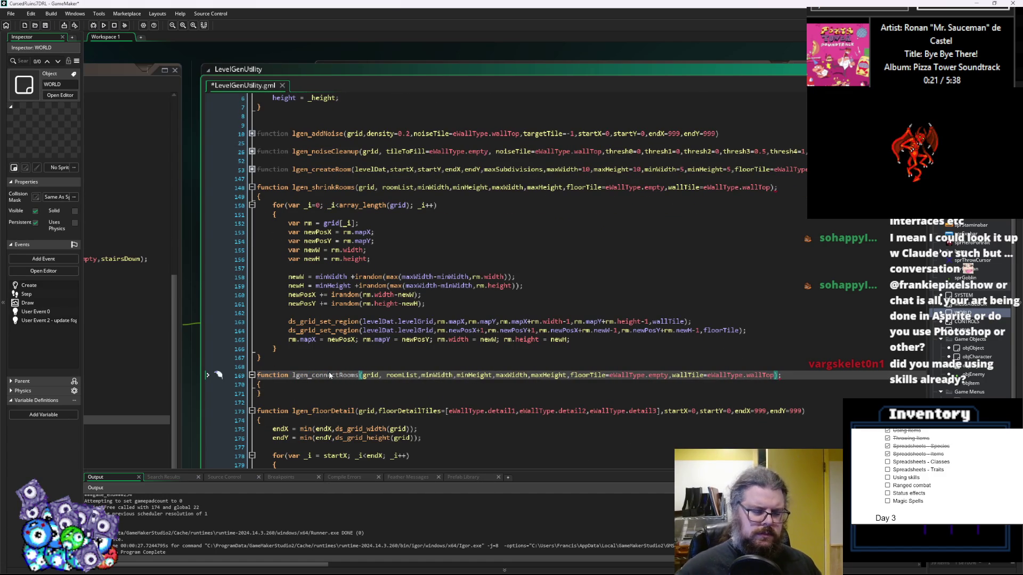
{"action": "left_click", "coordinate": [425, 408]}
{"action": "left_click", "coordinate": [363, 375]}
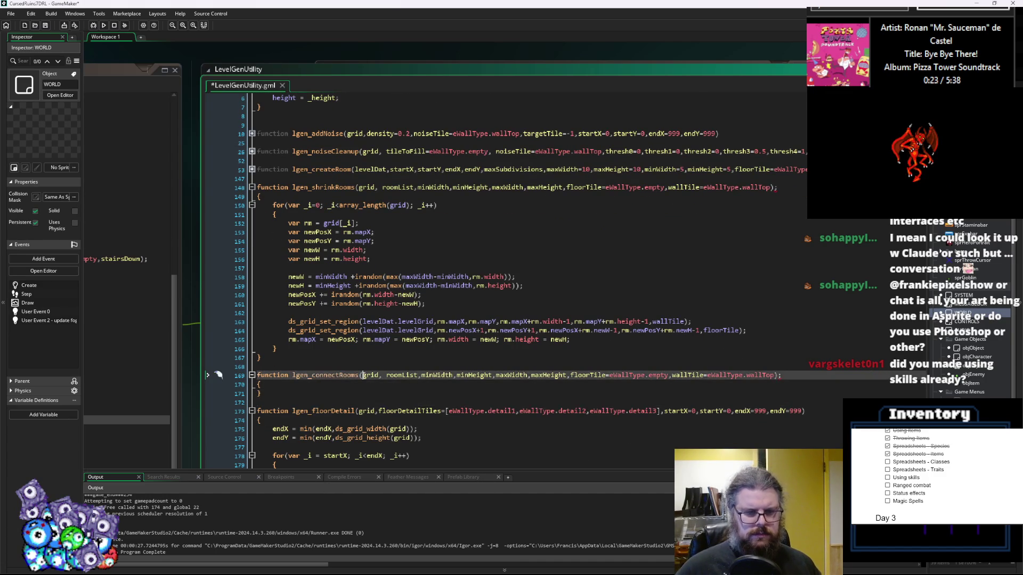
{"action": "left_click_drag", "start_coordinate": [422, 379], "coordinate": [568, 379]}
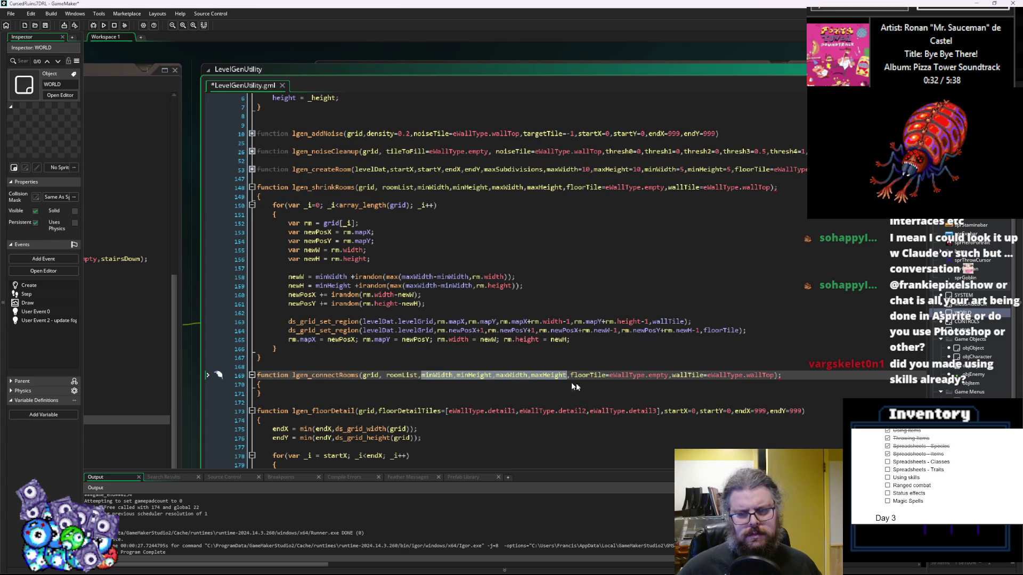
{"action": "left_click", "coordinate": [539, 402]}
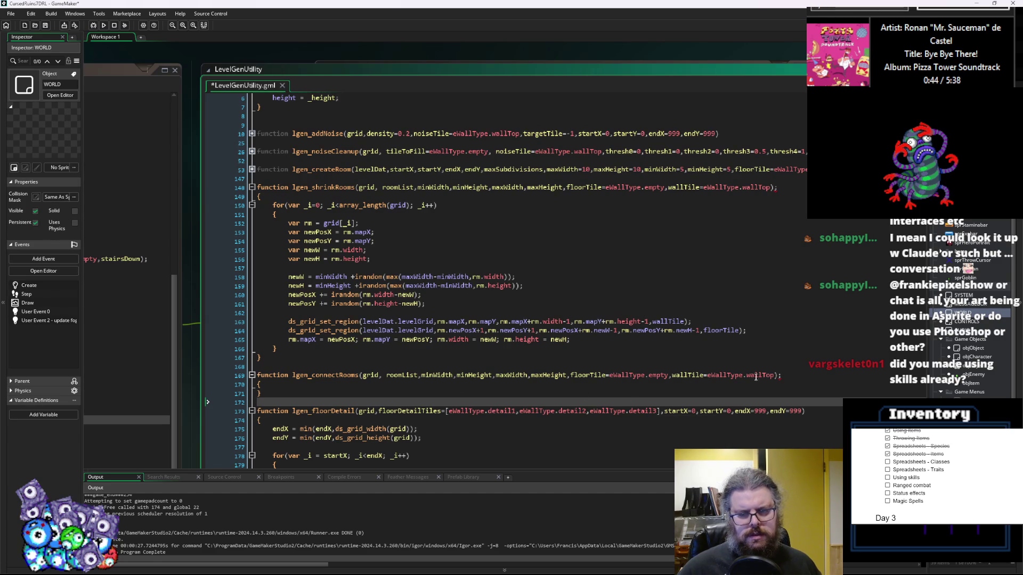
{"action": "left_click_drag", "start_coordinate": [775, 375], "coordinate": [425, 379]}
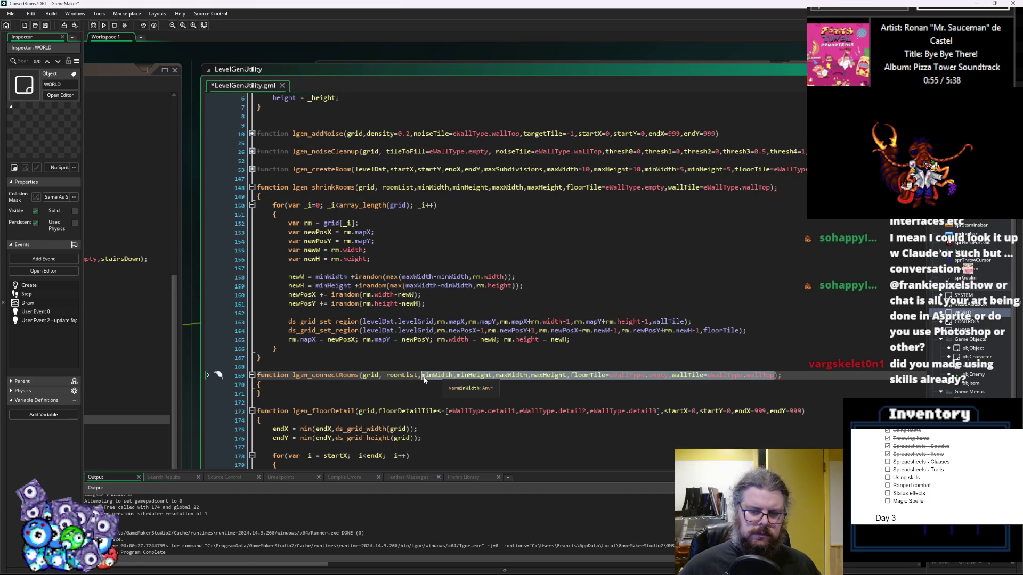
{"action": "left_click", "coordinate": [456, 380], "text": "shift"}
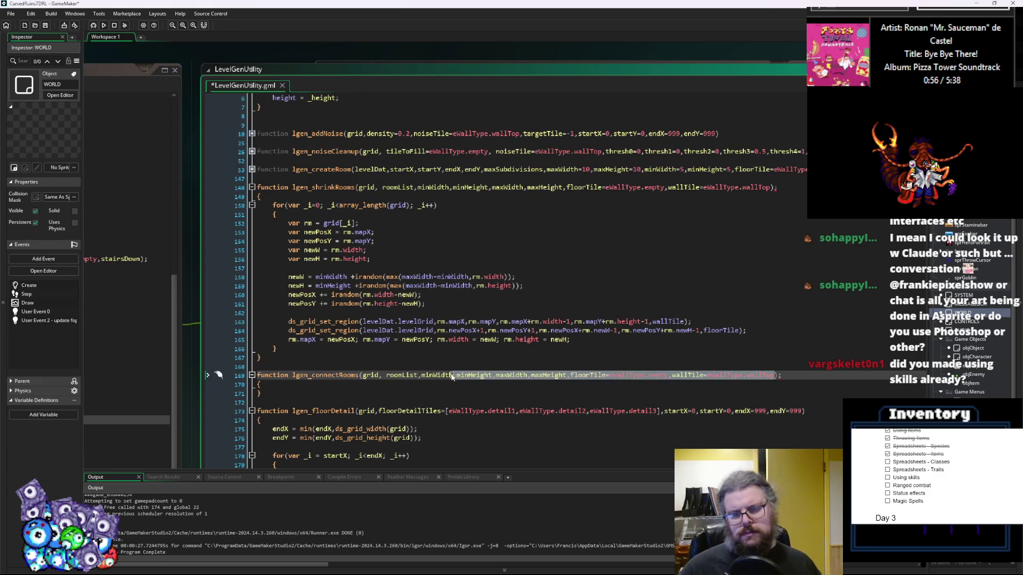
{"action": "left_click", "coordinate": [423, 378], "text": "shift"}
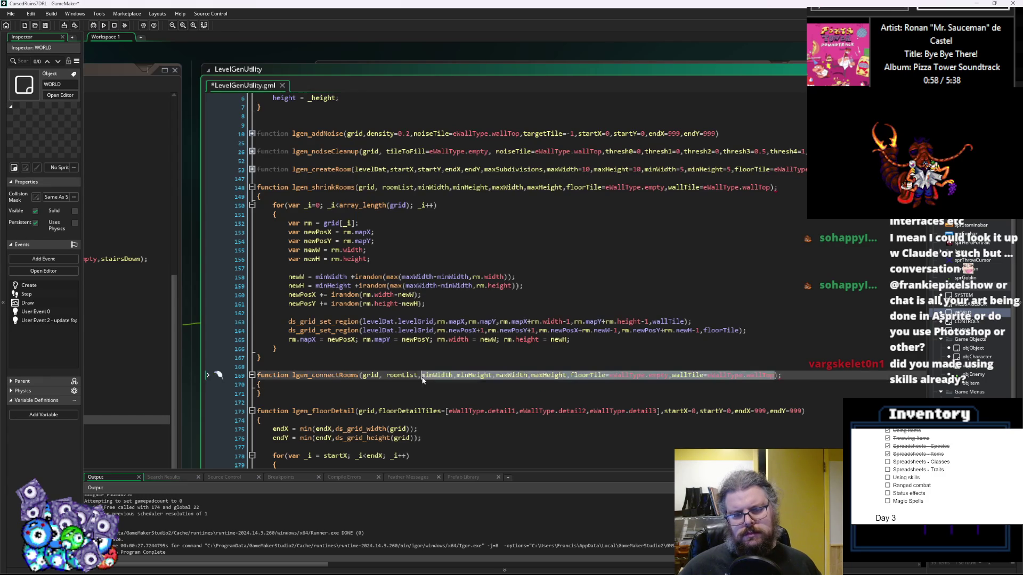
{"action": "key", "text": "BackSpace"}
{"action": "key", "text": "BackSpace"}
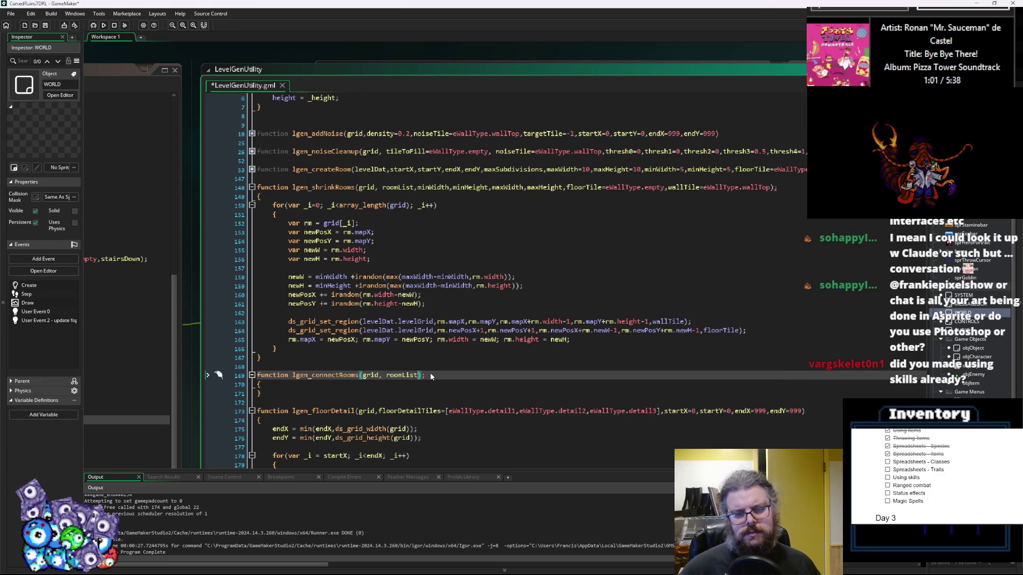
- Add a for loop over every entry of grid with an empty body
{"action": "key", "text": "Down"}
{"action": "key", "text": "Return"}
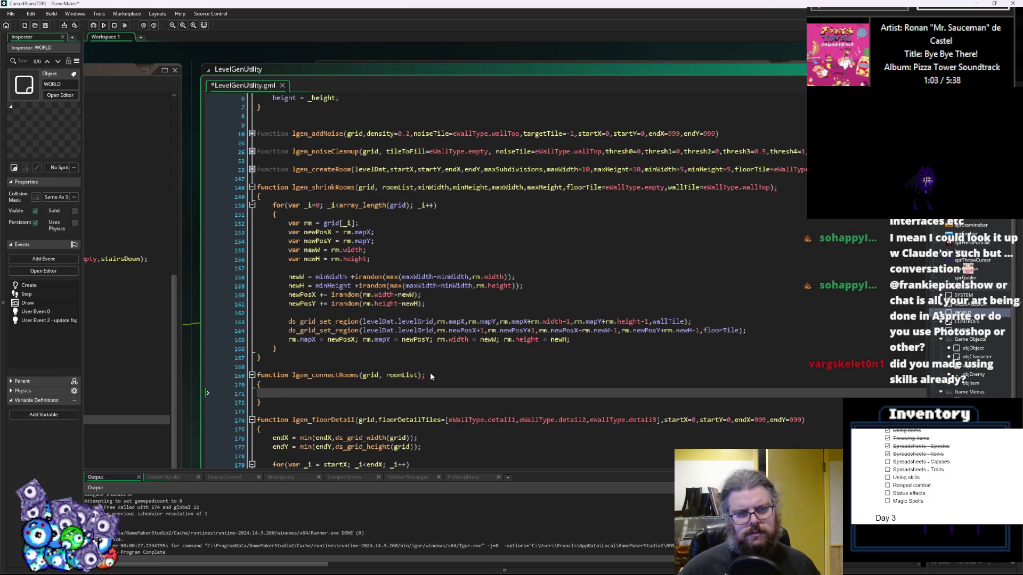
{"action": "left_click", "coordinate": [281, 217]}
{"action": "left_click", "coordinate": [290, 394]}
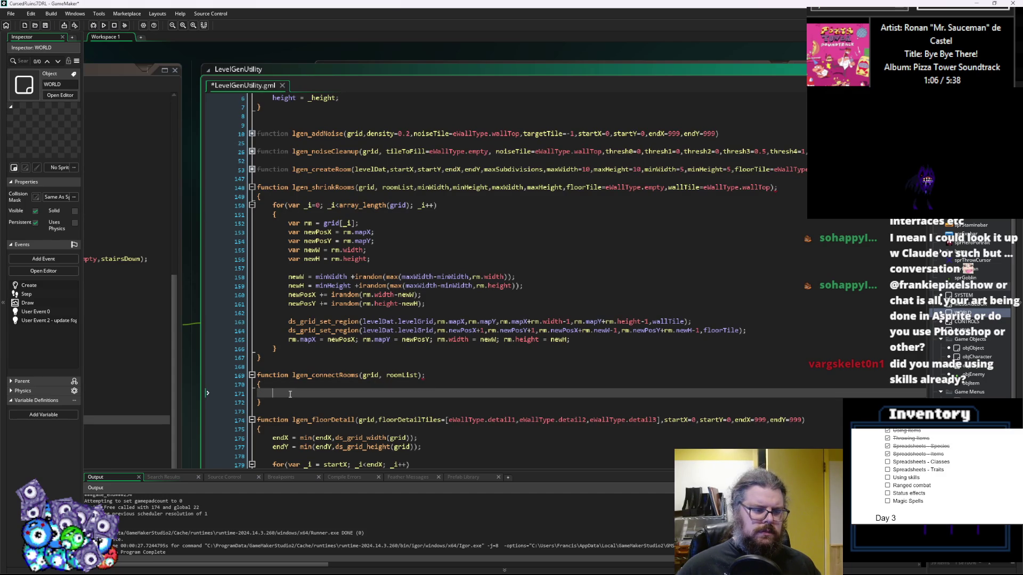
{"action": "key", "text": "ctrl+v"}
{"action": "key", "text": "Return"}
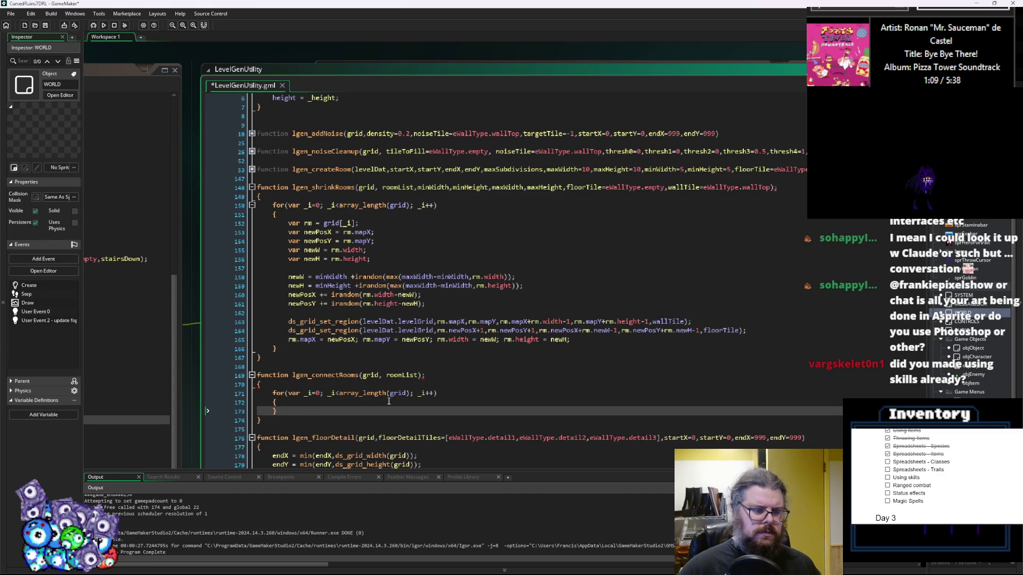
{"action": "key", "text": "Return"}
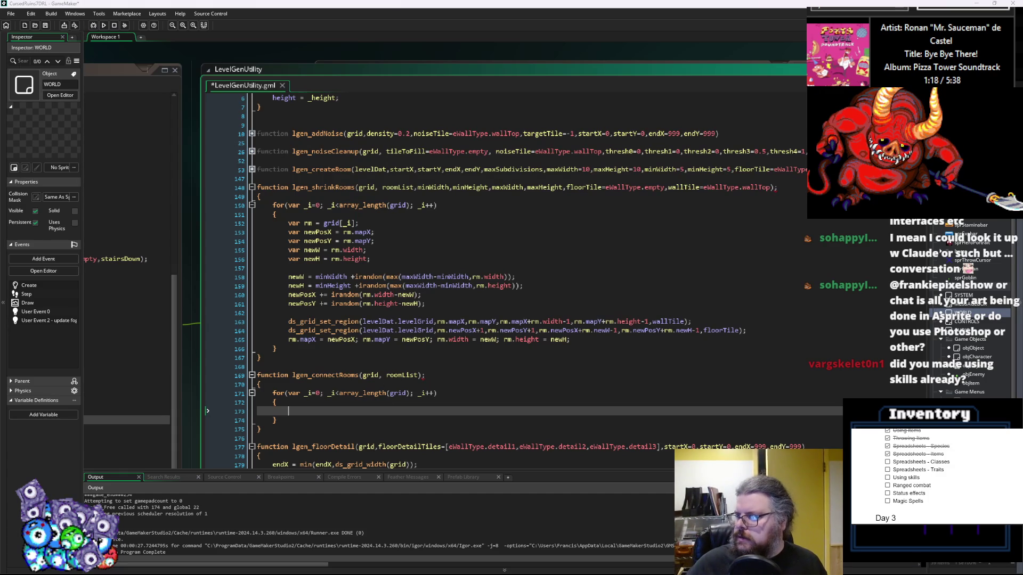
{"action": "key", "text": "alt+Tab"}
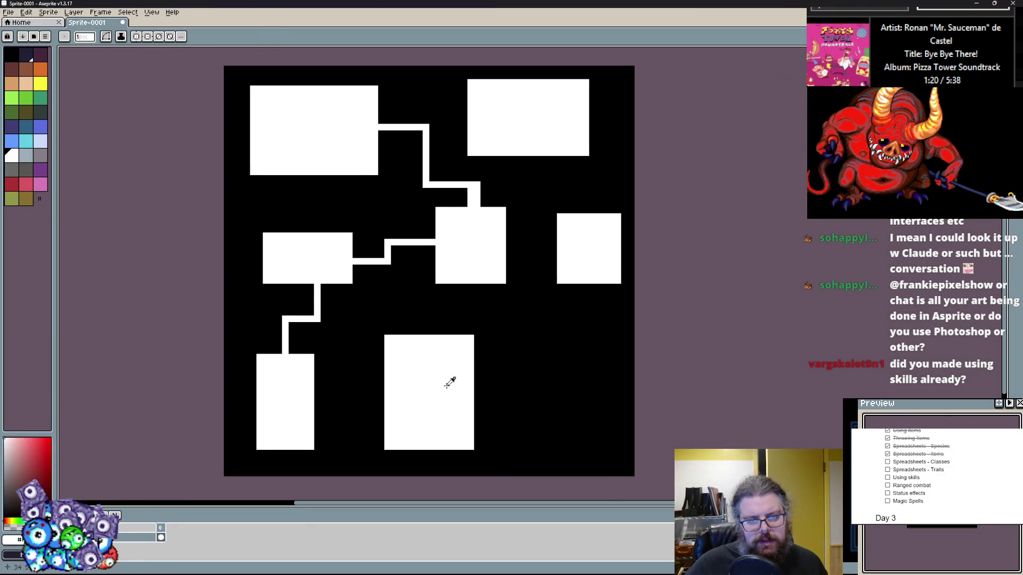
- Sketch white corridors from the upper-right, right and middle rooms to the lower-middle room, erasing a stray bit
{"action": "mouse_move", "coordinate": [473, 395]}
{"action": "left_mouse_down"}
{"action": "mouse_move", "coordinate": [589, 395]}
{"action": "mouse_move", "coordinate": [589, 244]}
{"action": "mouse_move", "coordinate": [519, 248]}
{"action": "mouse_move", "coordinate": [529, 156]}
{"action": "left_mouse_up"}
{"action": "left_click_drag", "start_coordinate": [534, 242], "coordinate": [555, 242]}
{"action": "key", "text": "x"}
{"action": "mouse_move", "coordinate": [477, 285]}
{"action": "left_mouse_down"}
{"action": "mouse_move", "coordinate": [477, 320]}
{"action": "mouse_move", "coordinate": [419, 312]}
{"action": "mouse_move", "coordinate": [419, 337]}
{"action": "left_mouse_up"}
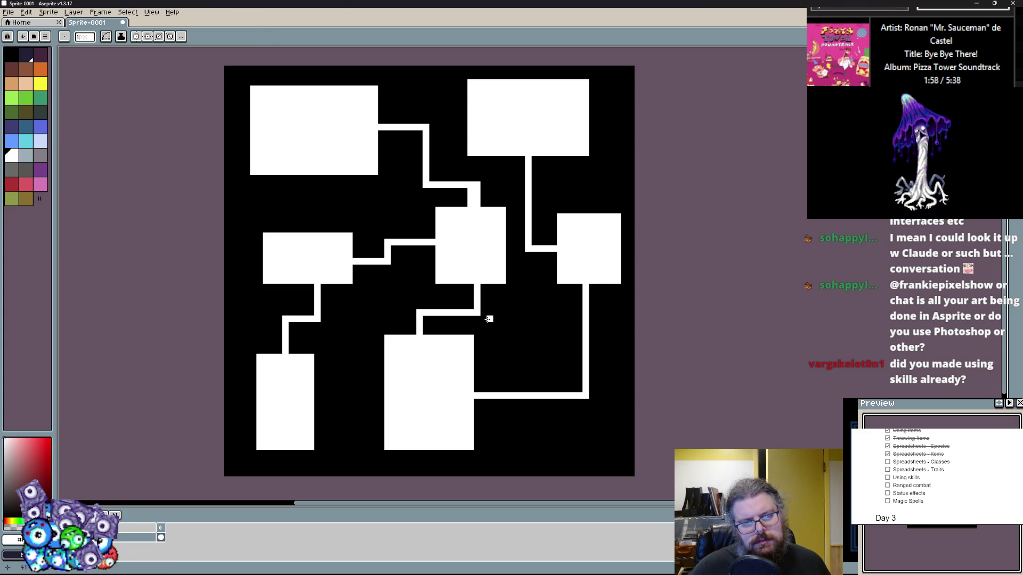
{"action": "key", "text": "alt+Tab"}
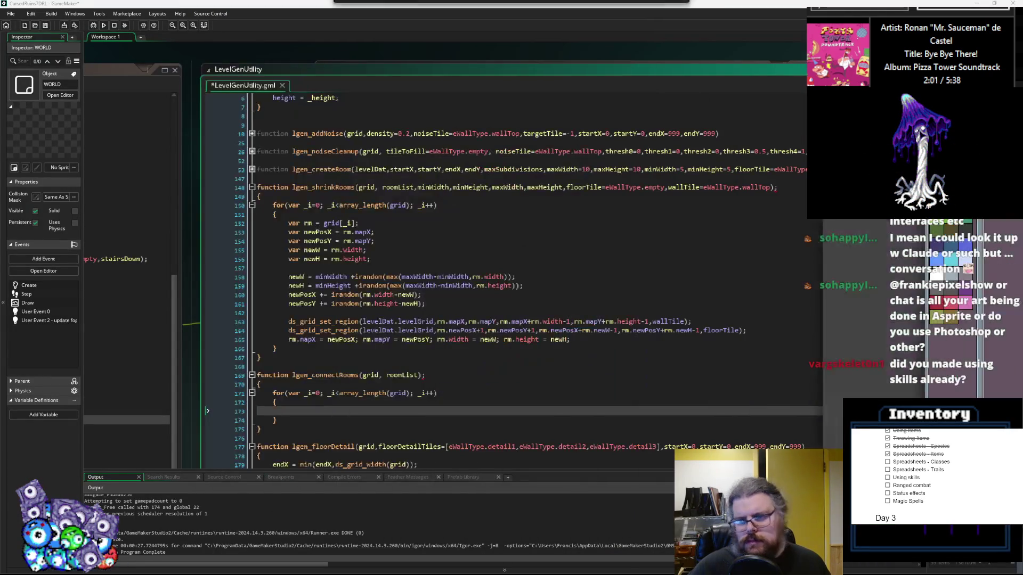
- Remove the stray semicolon after lgen_connectRooms' parameter list
{"action": "left_click", "coordinate": [503, 303]}
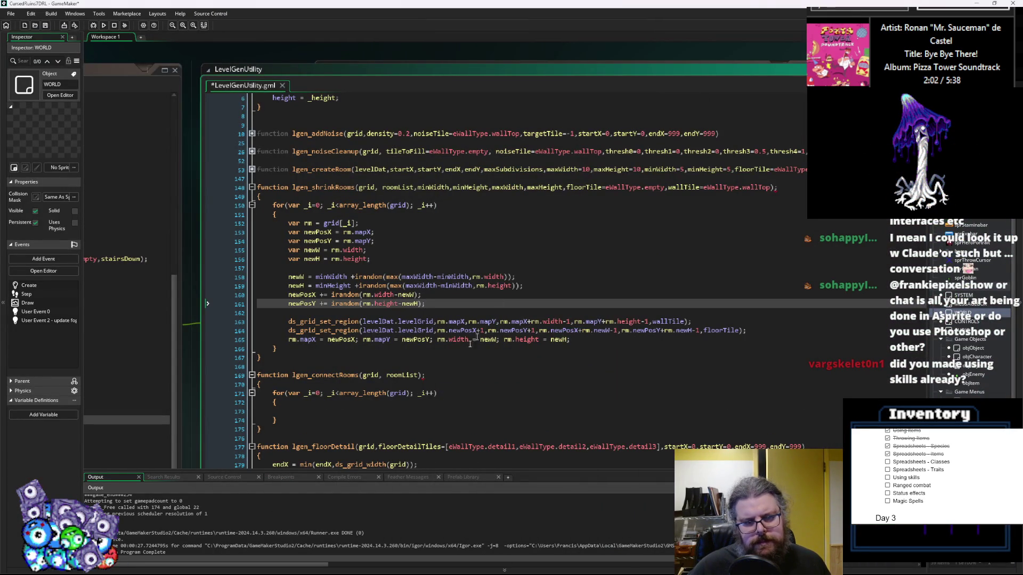
{"action": "left_click", "coordinate": [445, 376]}
{"action": "key", "text": "BackSpace"}
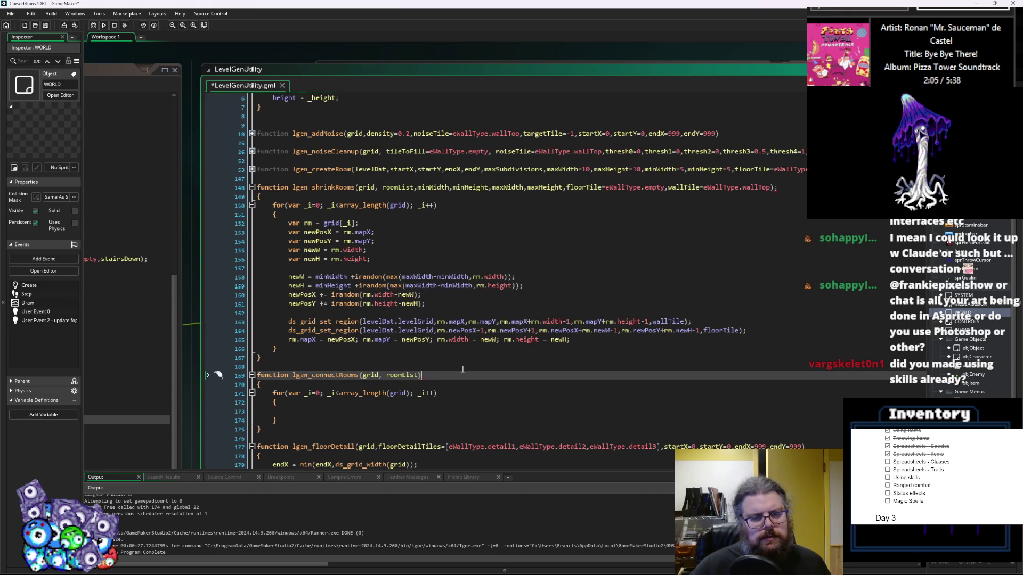
{"action": "key", "text": "Down"}
{"action": "key", "text": "Down"}
{"action": "key", "text": "Down"}
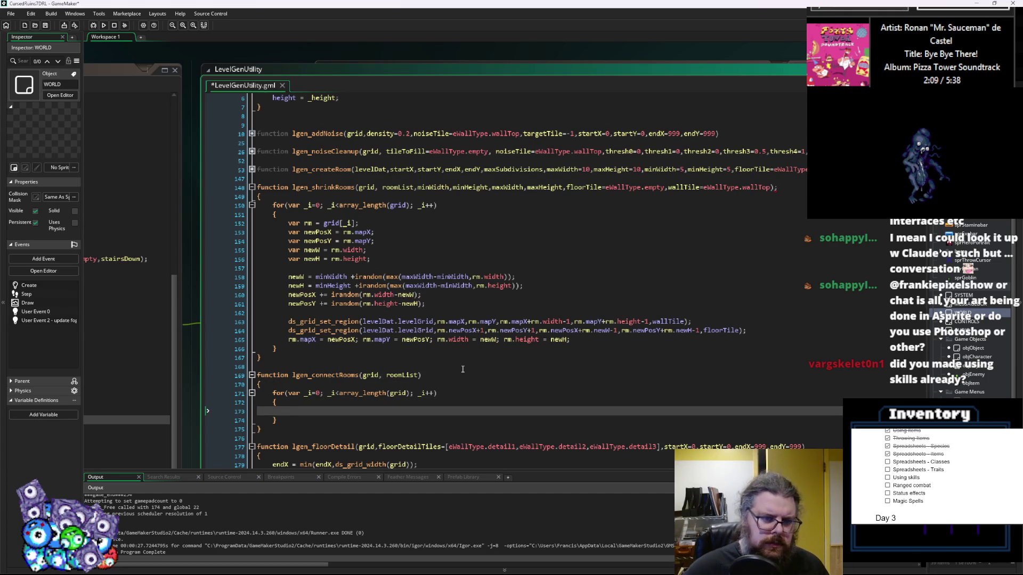
{"action": "left_click", "coordinate": [312, 188]}
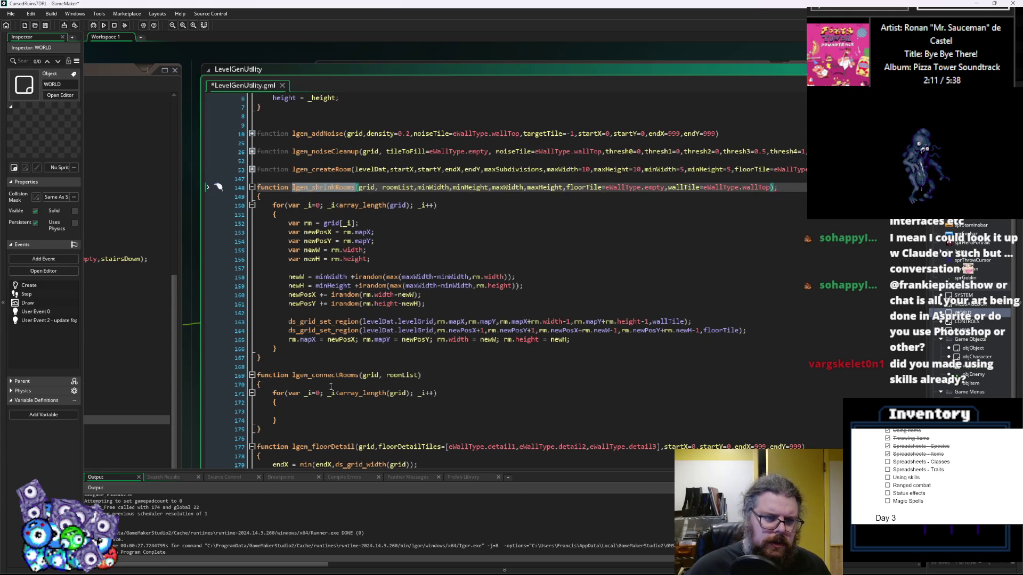
- In the dungeon case, add a lgen_shrinkRooms(levelGrid,rmList, call below the room creation
{"action": "key", "text": "ctrl+Tab"}
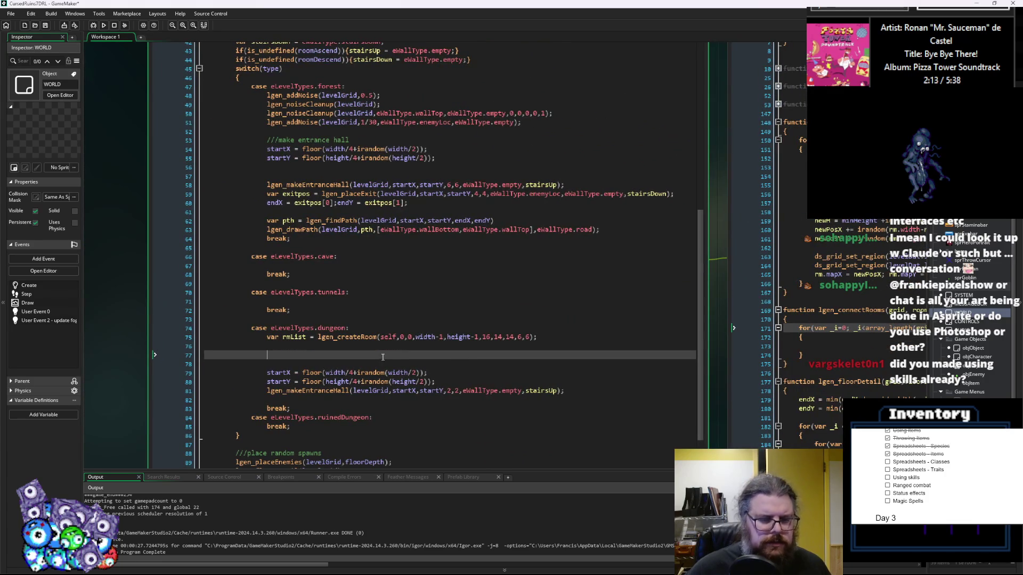
{"action": "key", "text": "Return"}
{"action": "type", "text": "lgen_shrinkRooms"}
{"action": "type", "text": "("}
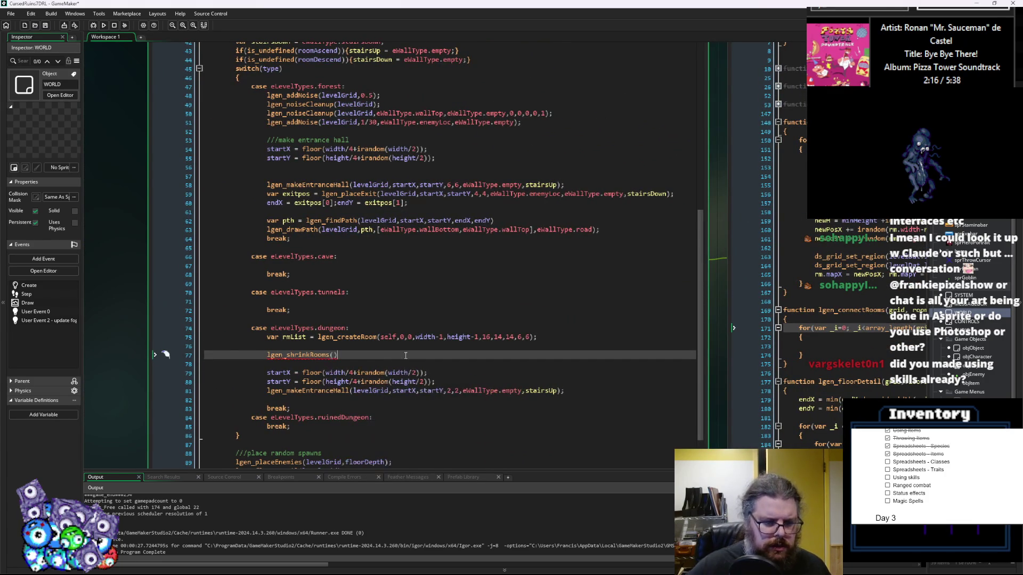
{"action": "scroll", "coordinate": [334, 257], "scroll_direction": "down", "scroll_amount": 2}
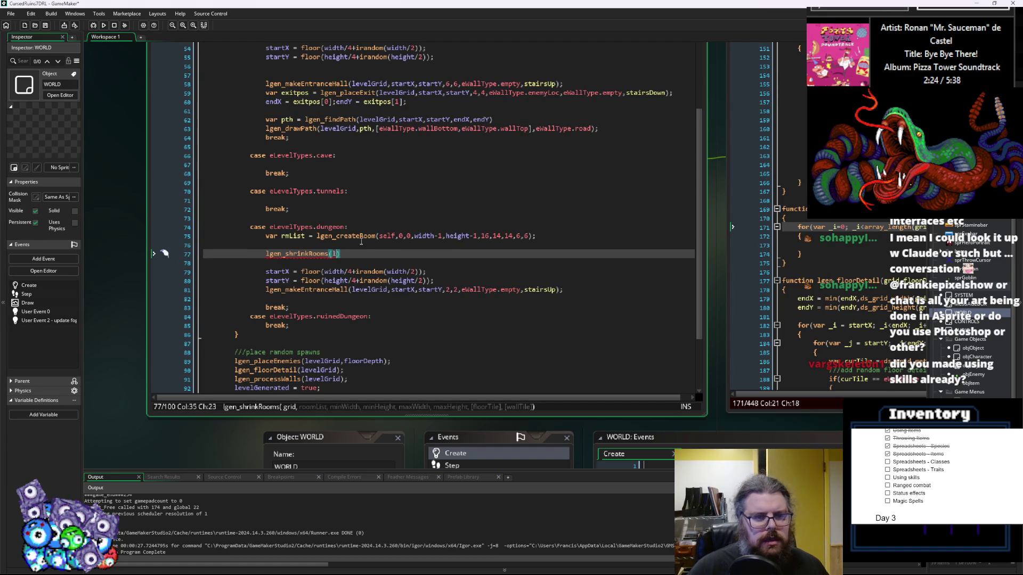
{"action": "type", "text": "evelGrid,"}
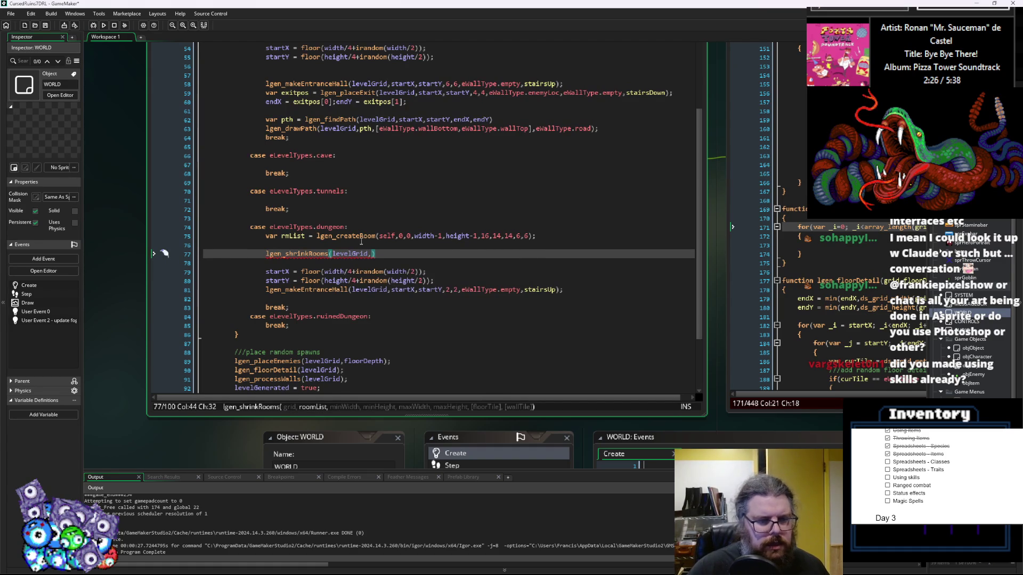
{"action": "type", "text": "rmList,"}
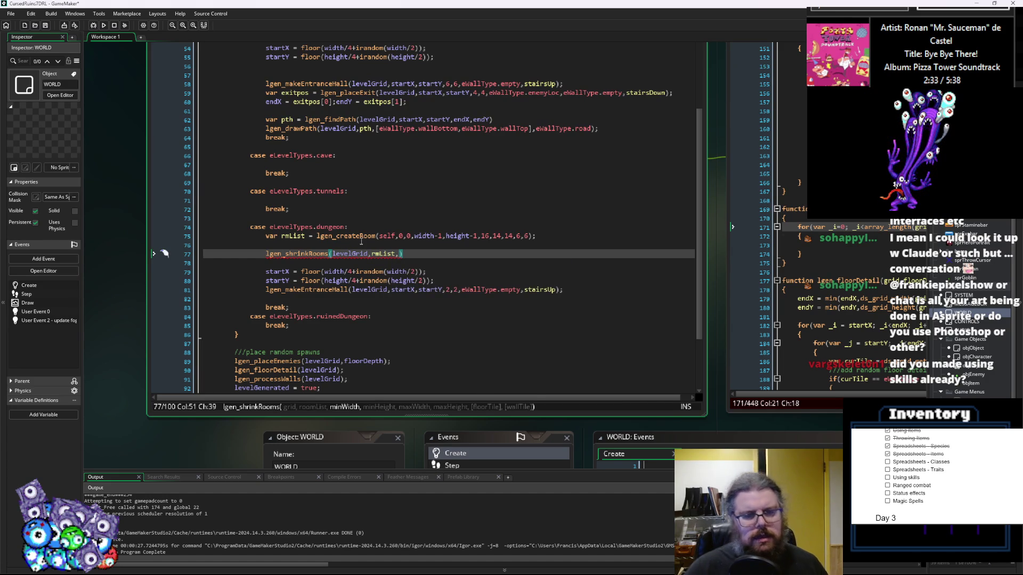
- Adjust the minimum and maximum room size arguments of the createRoom call on line 75
{"action": "left_click", "coordinate": [529, 235]}
{"action": "key", "text": "Left"}
{"action": "key", "text": "Left"}
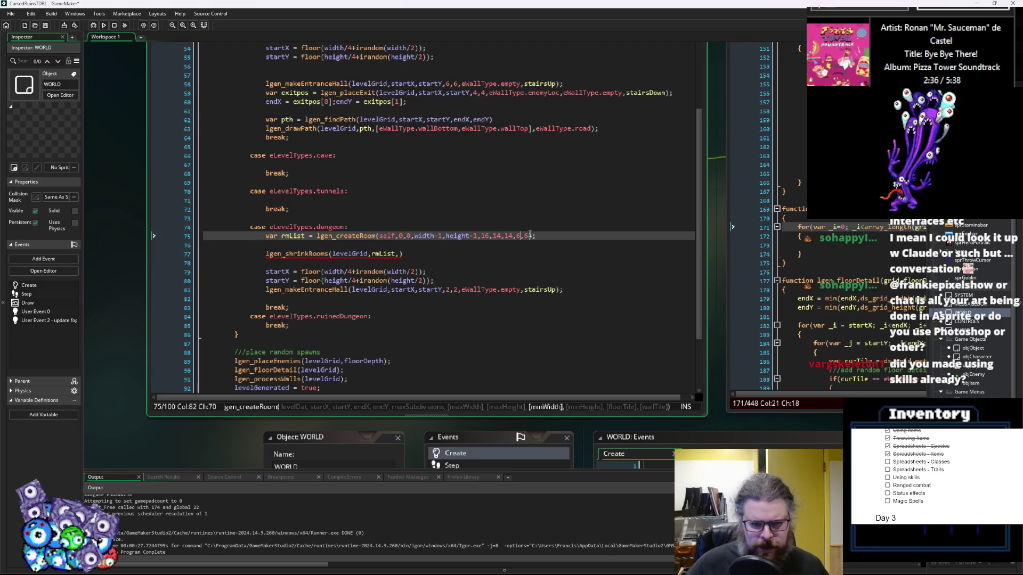
{"action": "key", "text": "BackSpace"}
{"action": "type", "text": "8"}
{"action": "key", "text": "Right"}
{"action": "key", "text": "Right"}
{"action": "key", "text": "BackSpace"}
{"action": "type", "text": "8"}
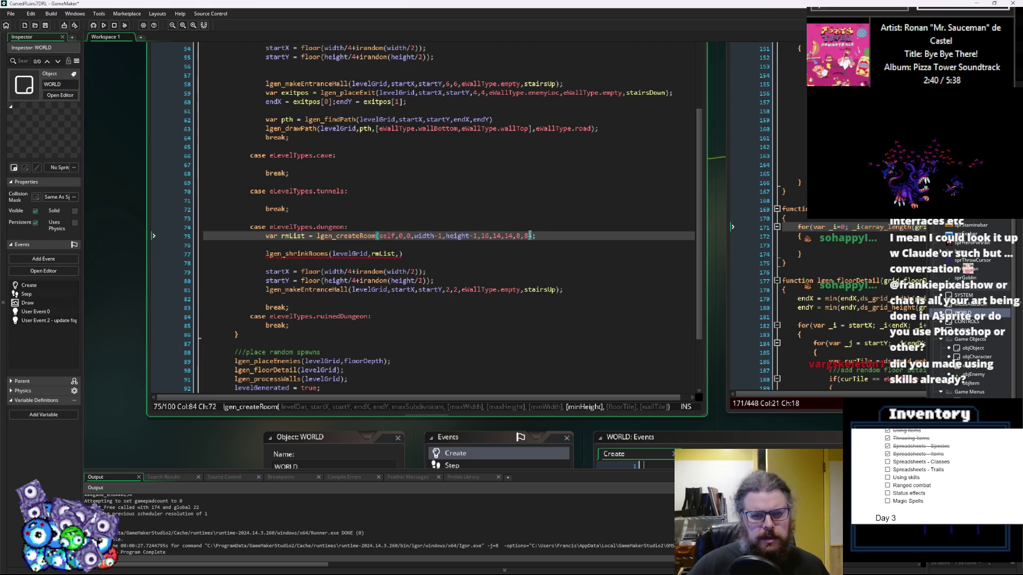
{"action": "key", "text": "Left"}
{"action": "key", "text": "Left"}
{"action": "key", "text": "Left"}
{"action": "key", "text": "Right"}
{"action": "key", "text": "Right"}
{"action": "key", "text": "Right"}
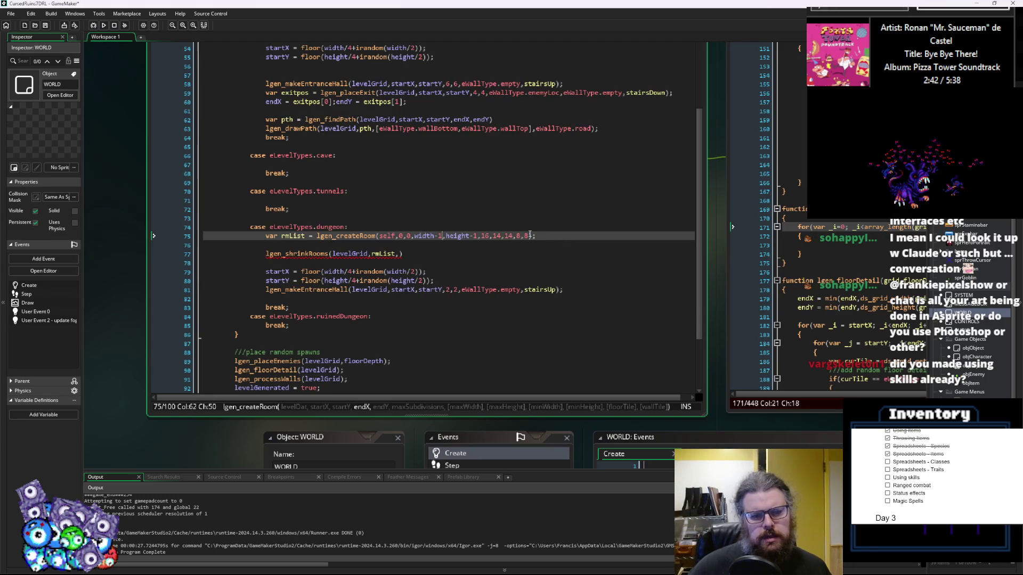
{"action": "key", "text": "Left"}
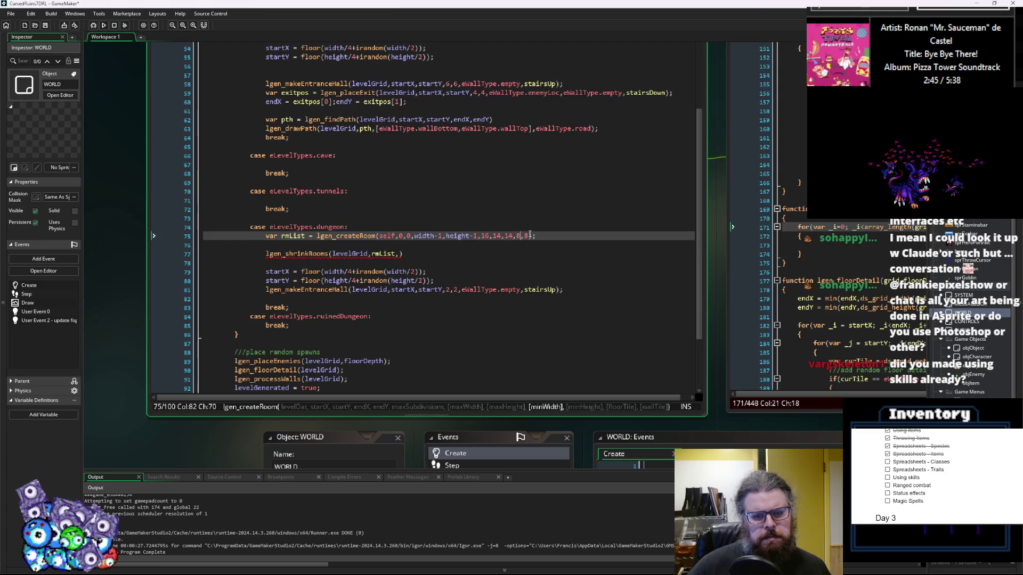
{"action": "type", "text": "0"}
{"action": "key", "text": "Right"}
{"action": "key", "text": "Delete"}
{"action": "type", "text": "10"}
{"action": "key", "text": "Left"}
{"action": "key", "text": "Left"}
{"action": "key", "text": "Left"}
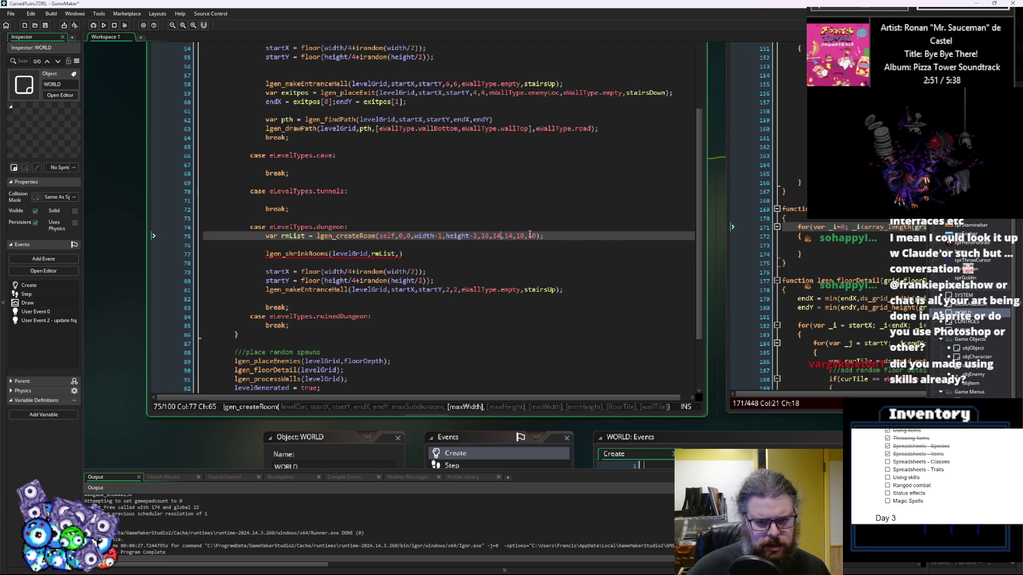
- Fill in the lgen_shrinkRooms size arguments starting with 4 and close the call with a semicolon
{"action": "key", "text": "Down"}
{"action": "key", "text": "Down"}
{"action": "key", "text": "Left"}
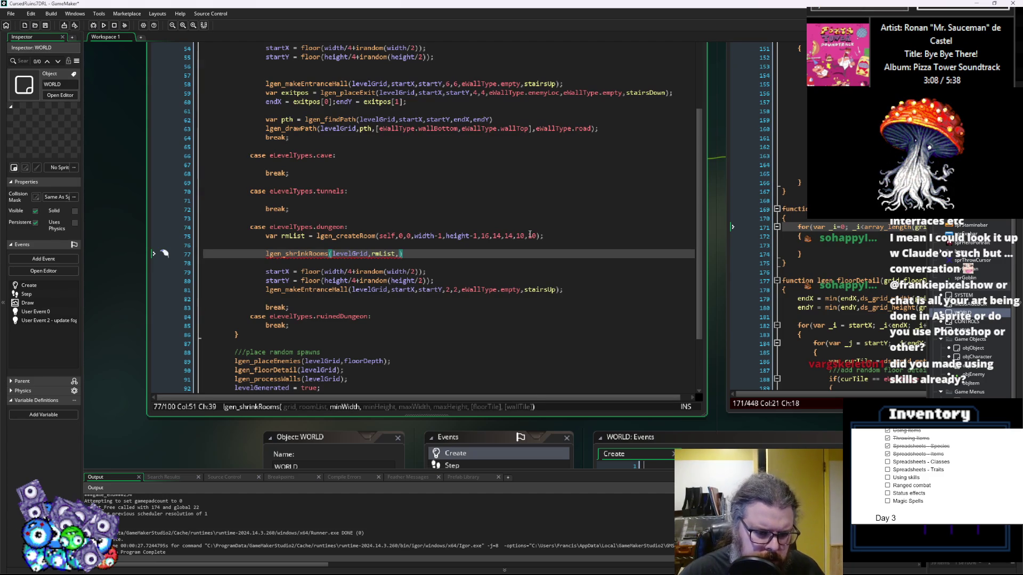
{"action": "type", "text": "8,8"}
{"action": "key", "text": "Left"}
{"action": "key", "text": "Left"}
{"action": "key", "text": "BackSpace"}
{"action": "type", "text": "5"}
{"action": "key", "text": "Right"}
{"action": "key", "text": "Left"}
{"action": "key", "text": "BackSpace"}
{"action": "type", "text": "4"}
{"action": "key", "text": "Right"}
{"action": "key", "text": "Right"}
{"action": "type", "text": ","}
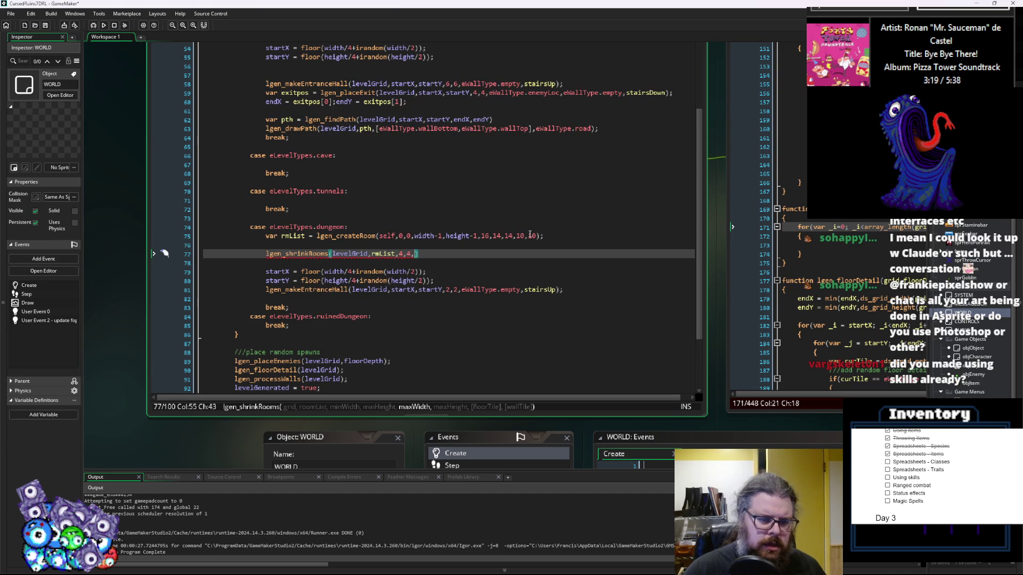
{"action": "type", "text": "8,8"}
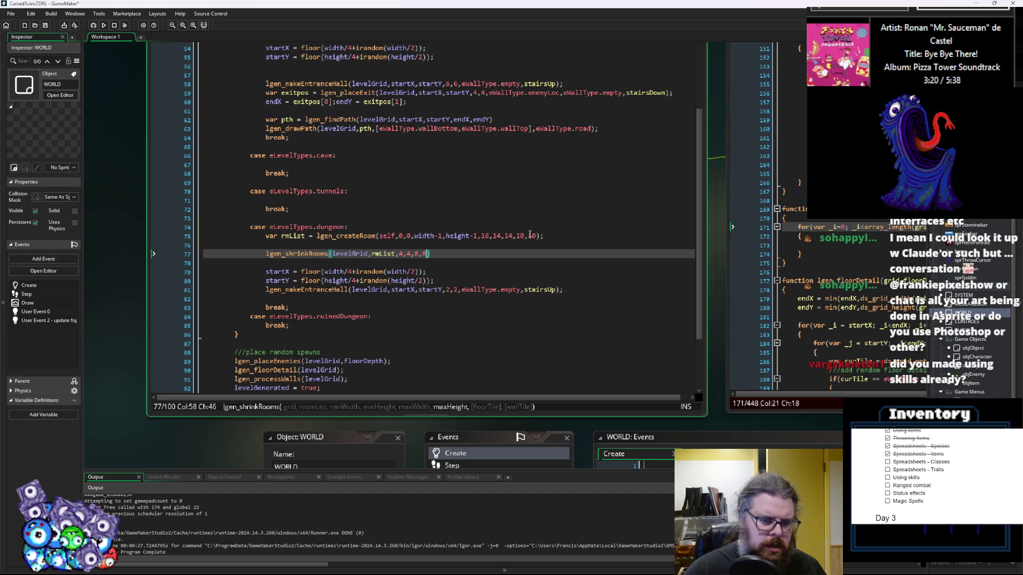
{"action": "key", "text": "Right"}
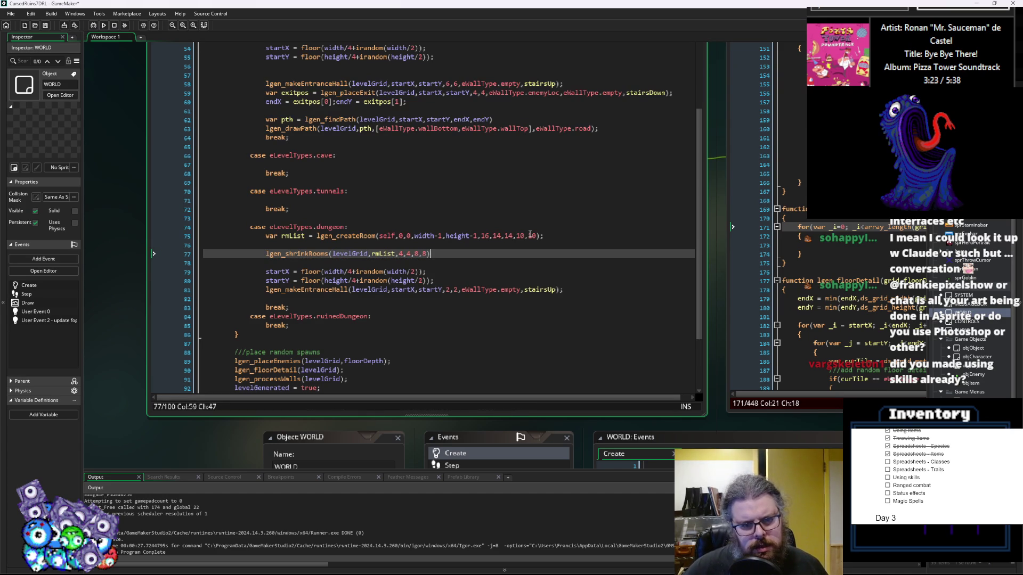
{"action": "type", "text": ";"}
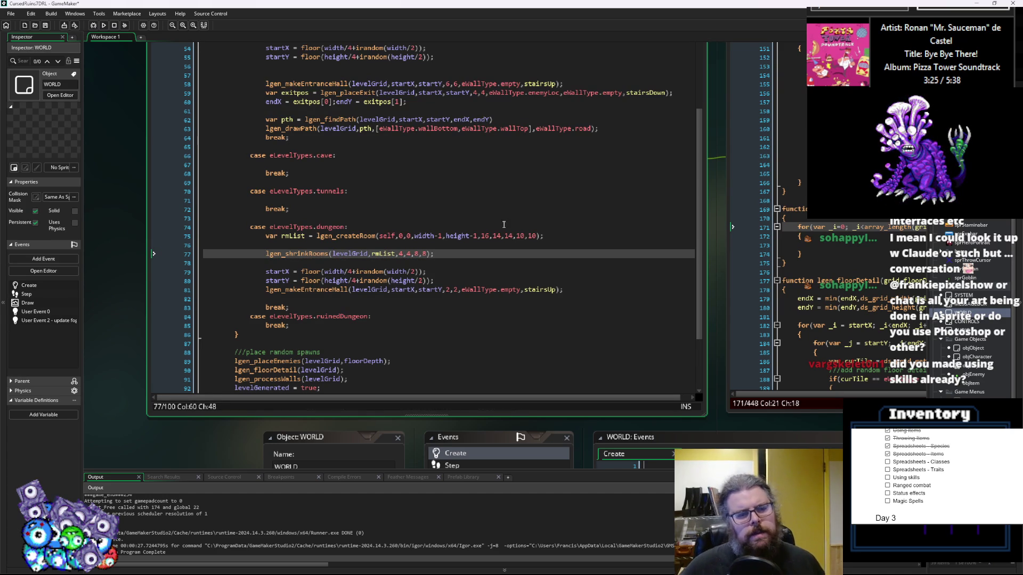
- Change the 14 on line 75 to 10 and turn a shrinkRooms maximum size into 9
{"action": "left_click", "coordinate": [416, 253]}
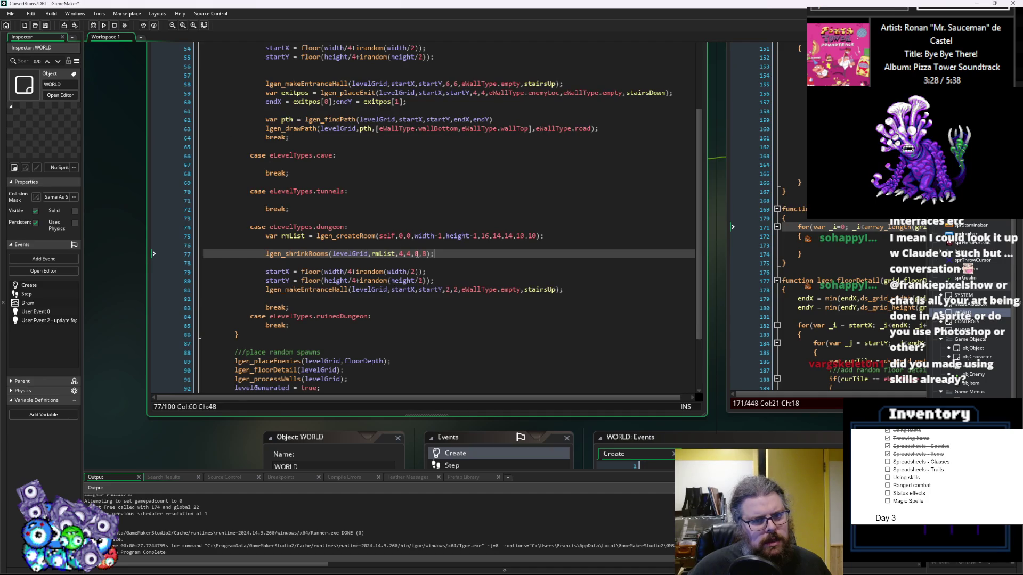
{"action": "left_click", "coordinate": [520, 235]}
{"action": "key", "text": "Delete"}
{"action": "type", "text": "0"}
{"action": "left_click", "coordinate": [418, 255]}
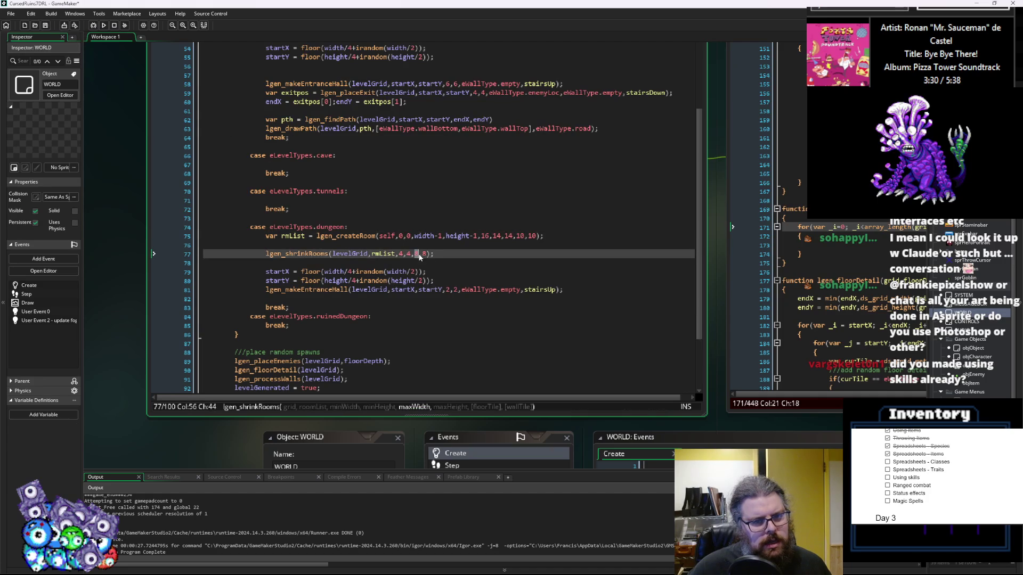
{"action": "type", "text": "9"}
{"action": "key", "text": "Delete"}
- Set the last shrinkRooms argument to 9, build, and jump to the LevelGenUtility compile error
{"action": "type", "text": "9"}
{"action": "key", "text": "F5"}
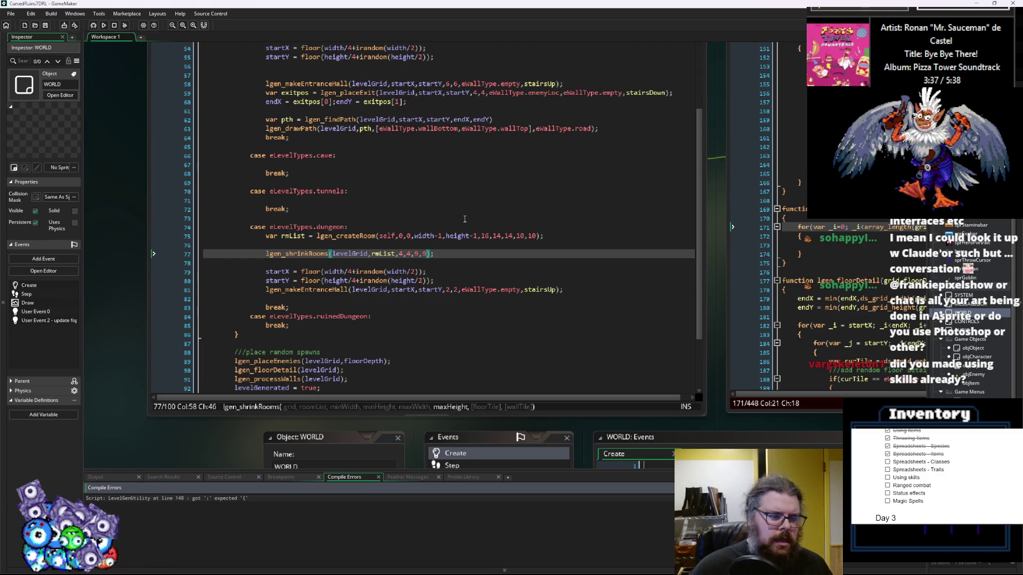
{"action": "double_click", "coordinate": [299, 498]}
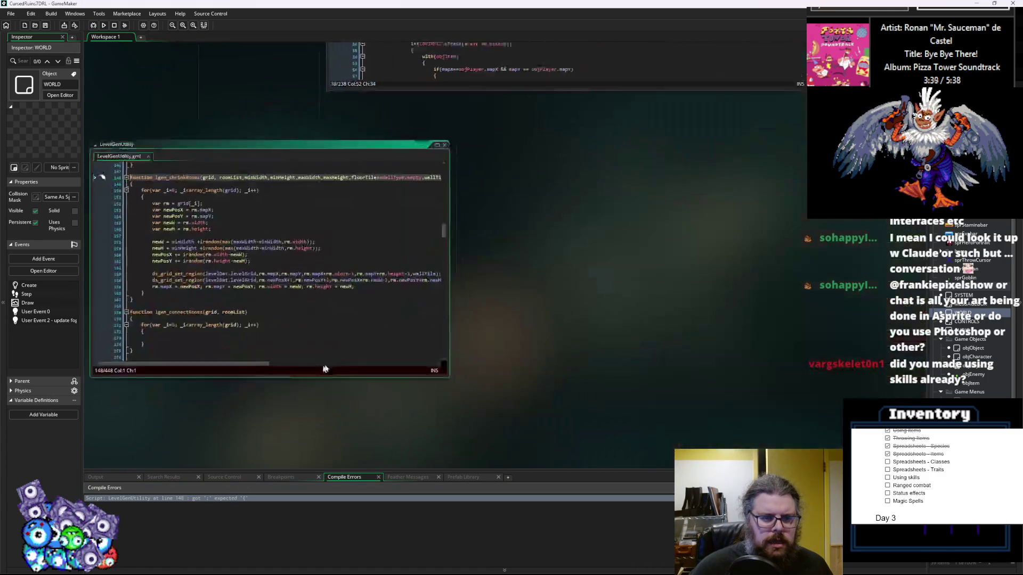
{"action": "left_click", "coordinate": [382, 294]}
{"action": "left_click", "coordinate": [341, 230]}
- Delete the stray semicolon on line 148, save, and run the game past the title menu
{"action": "left_click_drag", "start_coordinate": [547, 351], "coordinate": [672, 415]}
{"action": "left_click", "coordinate": [418, 311]}
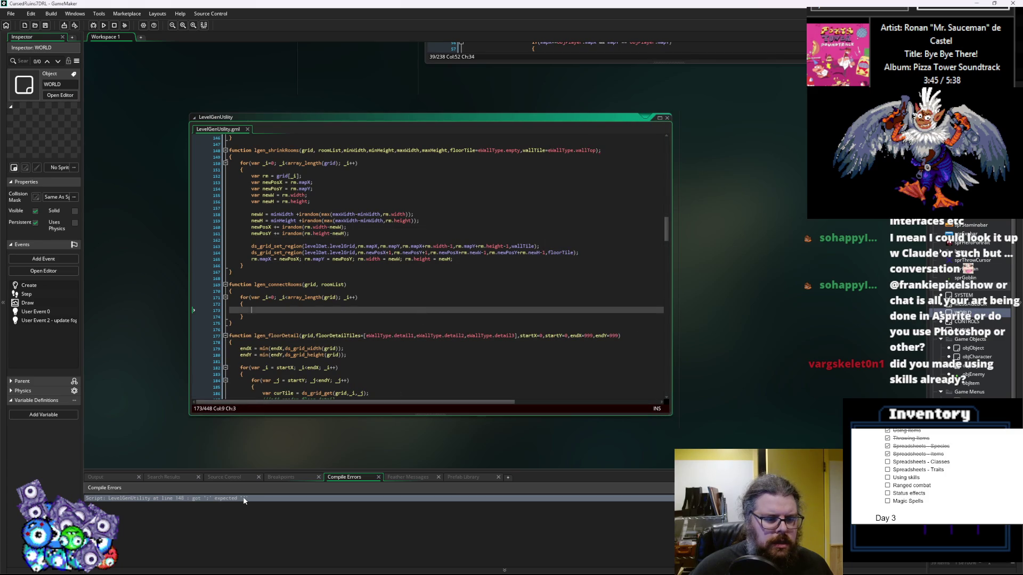
{"action": "left_click", "coordinate": [608, 151]}
{"action": "key", "text": "BackSpace"}
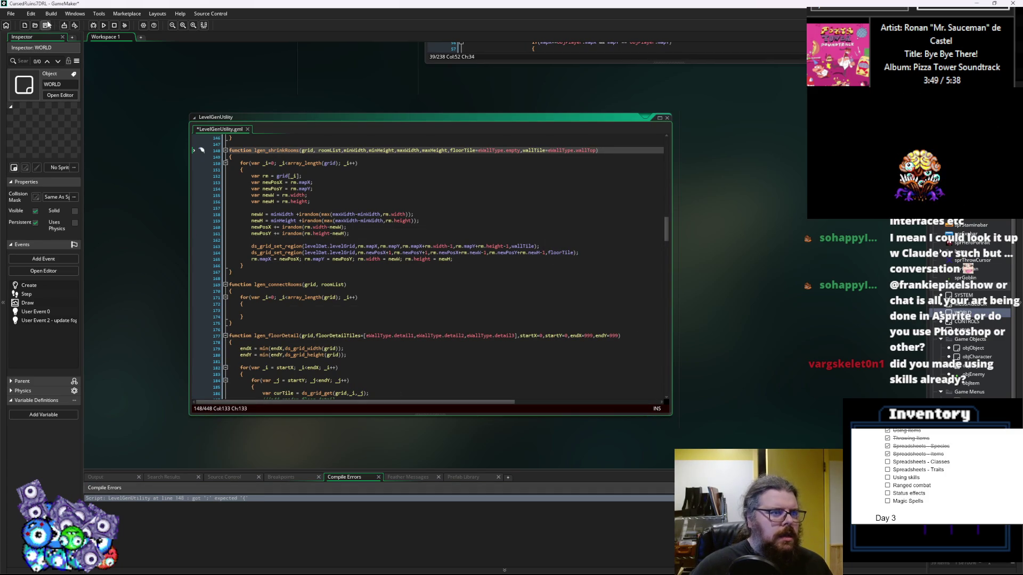
{"action": "left_click", "coordinate": [47, 25]}
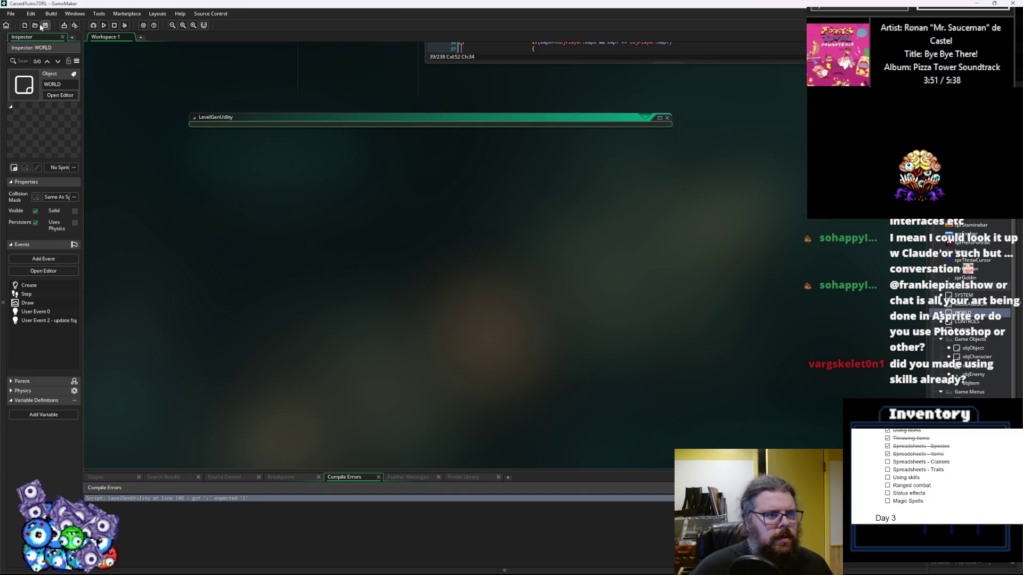
{"action": "left_click", "coordinate": [104, 25]}
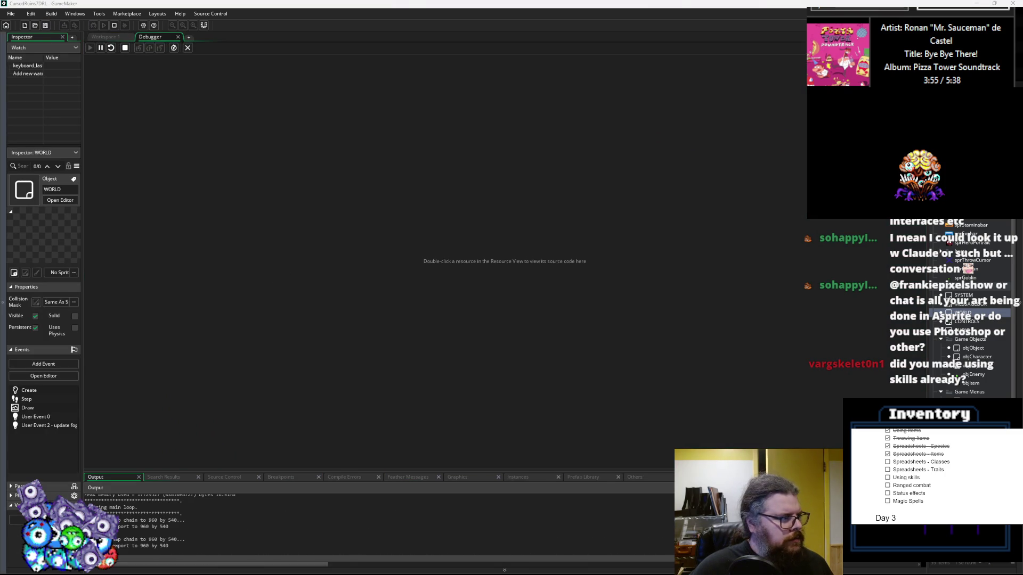
{"action": "key", "text": "Return"}
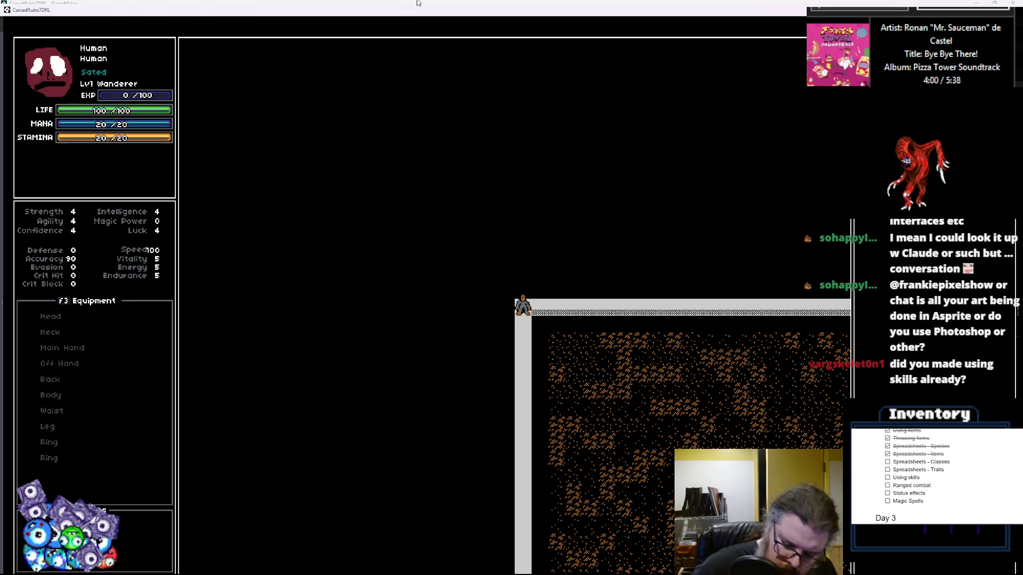
- Walk the player diagonally into the room, then quit the game
{"action": "key", "text": "KP_3"}
{"action": "key", "text": "KP_3"}
{"action": "key", "text": "KP_3"}
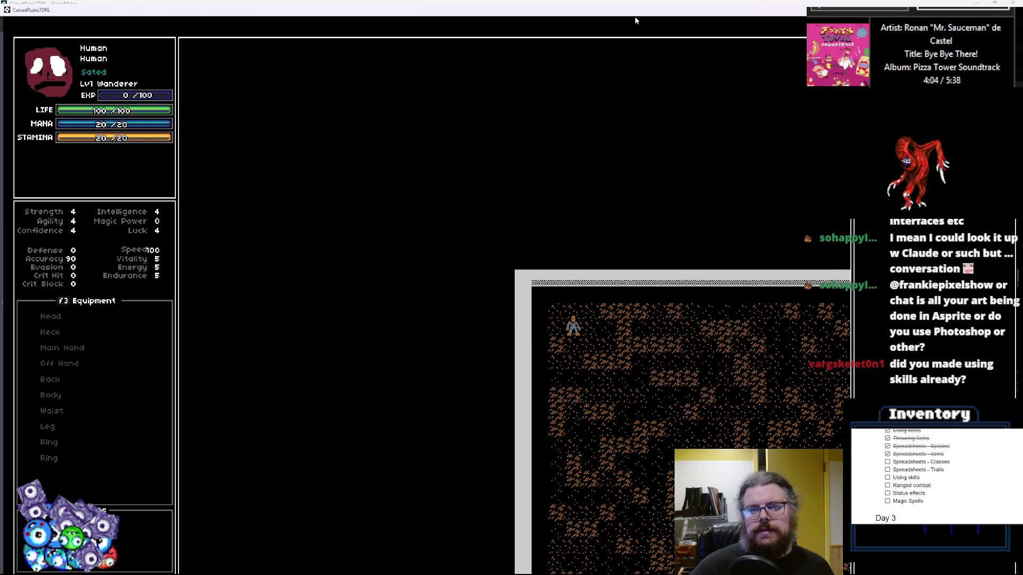
{"action": "key", "text": "Escape"}
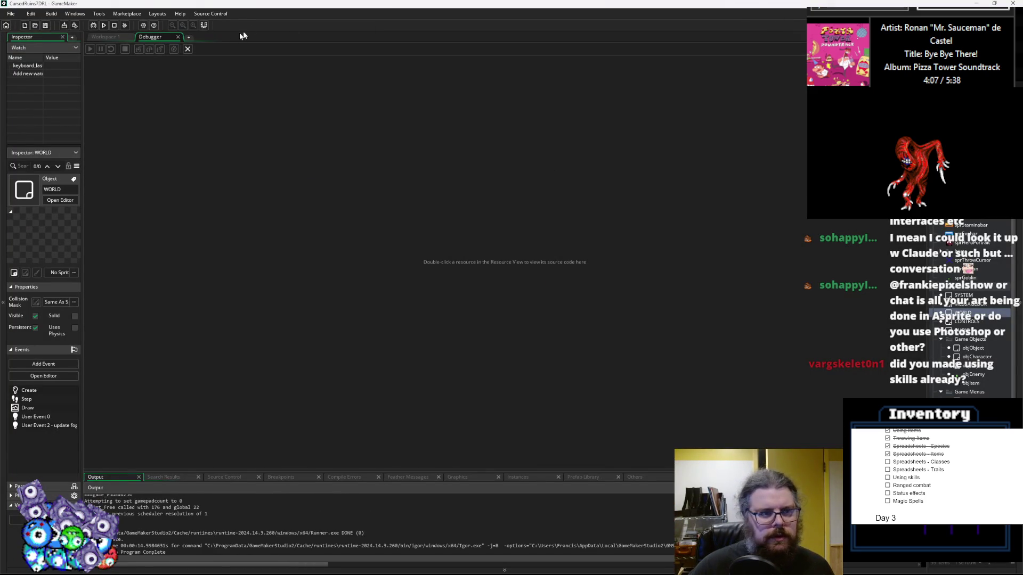
- Close the Debugger and bring WORLD's Create event code into view
{"action": "left_click", "coordinate": [188, 49]}
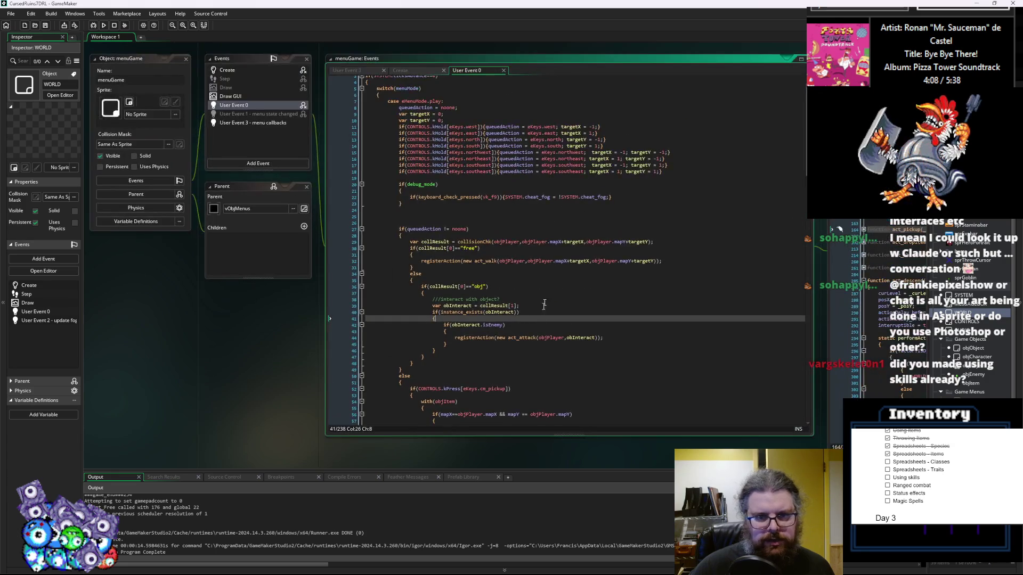
{"action": "scroll", "coordinate": [694, 187], "scroll_direction": "up", "scroll_amount": 5}
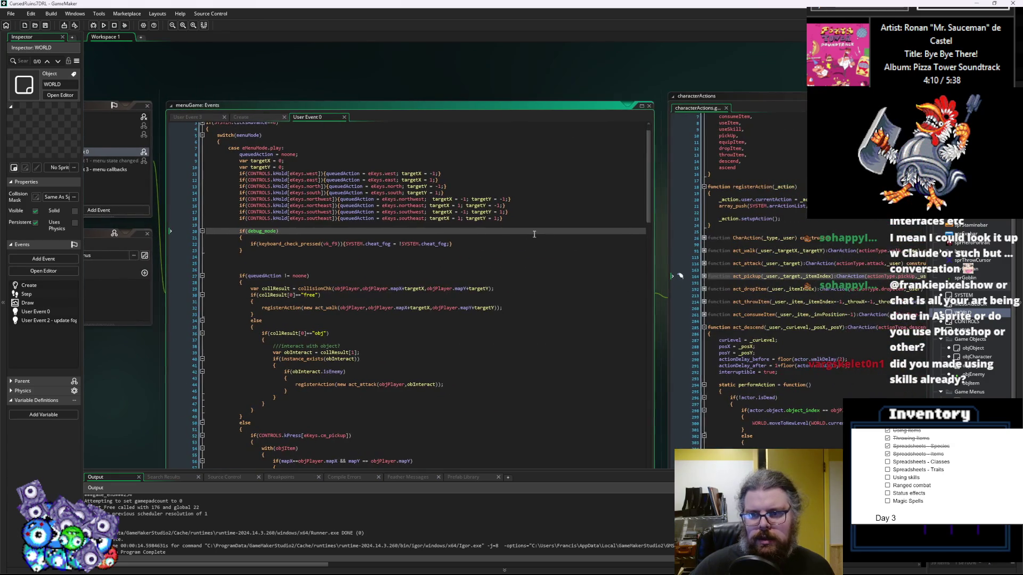
{"action": "scroll", "coordinate": [551, 410], "scroll_direction": "down", "scroll_amount": 10}
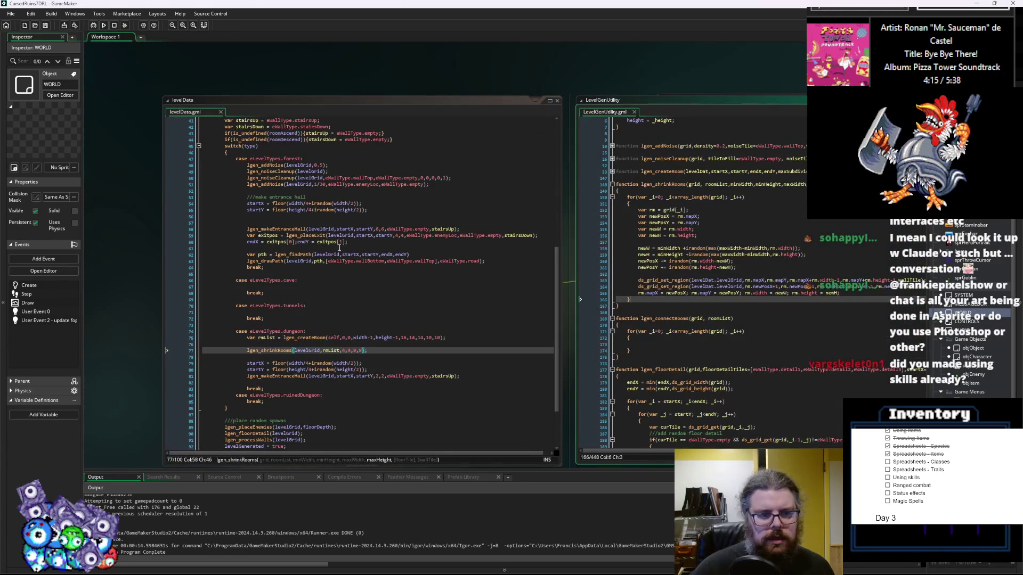
{"action": "scroll", "coordinate": [339, 247], "scroll_direction": "down", "scroll_amount": 3}
{"action": "scroll", "coordinate": [463, 235], "scroll_direction": "up", "scroll_amount": 5}
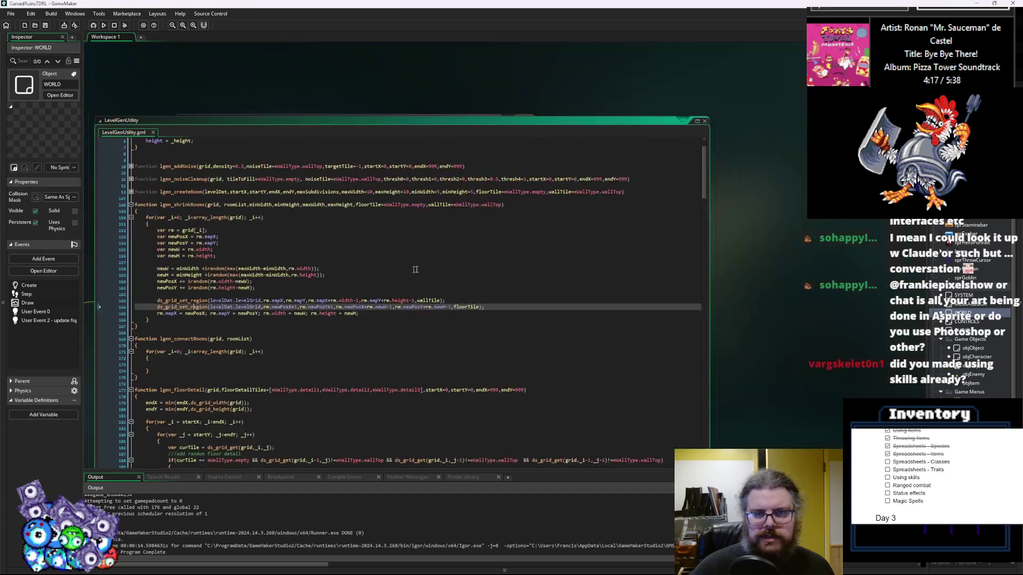
{"action": "scroll", "coordinate": [462, 234], "scroll_direction": "down", "scroll_amount": 3}
{"action": "scroll", "coordinate": [562, 277], "scroll_direction": "down", "scroll_amount": 3}
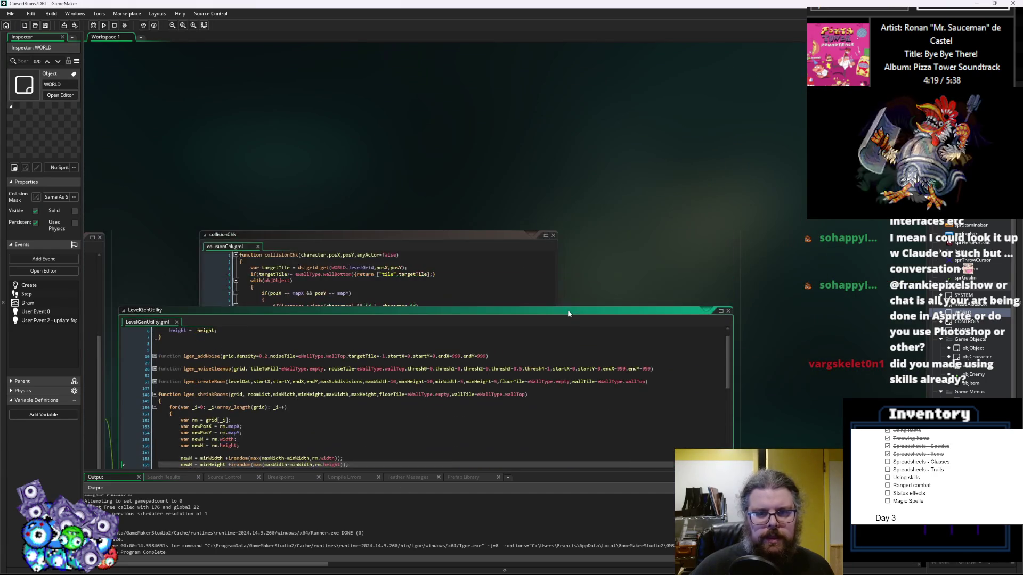
{"action": "scroll", "coordinate": [600, 285], "scroll_direction": "down", "scroll_amount": 5}
{"action": "scroll", "coordinate": [648, 257], "scroll_direction": "up", "scroll_amount": 3}
{"action": "scroll", "coordinate": [371, 216], "scroll_direction": "up", "scroll_amount": 2}
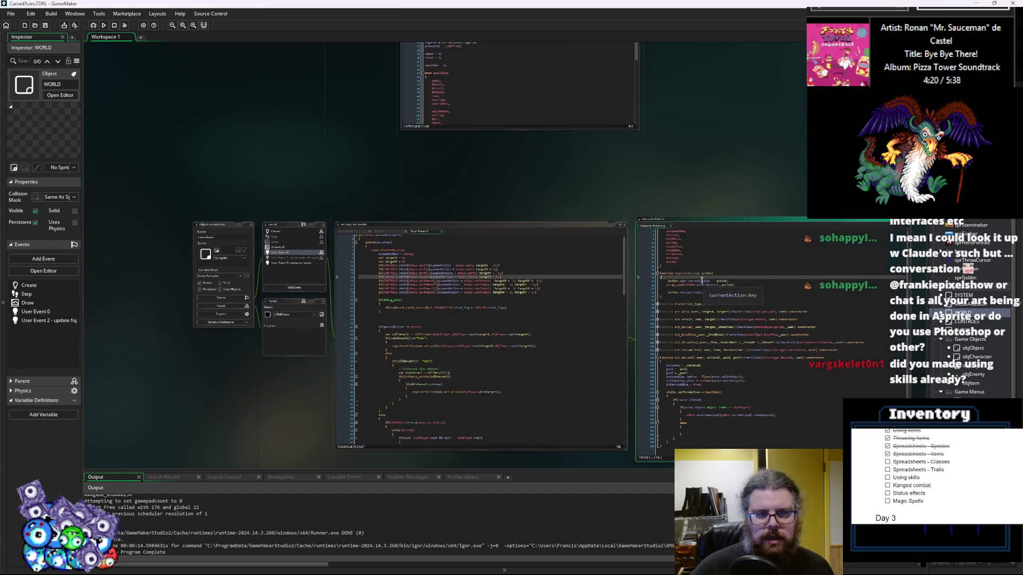
{"action": "scroll", "coordinate": [454, 304], "scroll_direction": "up", "scroll_amount": 5}
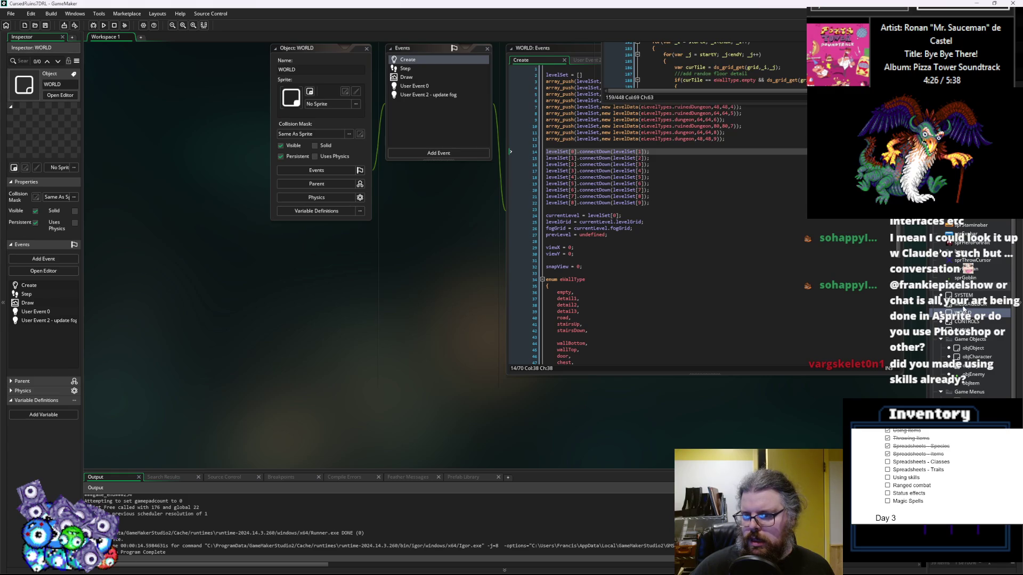
{"action": "scroll", "coordinate": [255, 83], "scroll_direction": "up", "scroll_amount": 2}
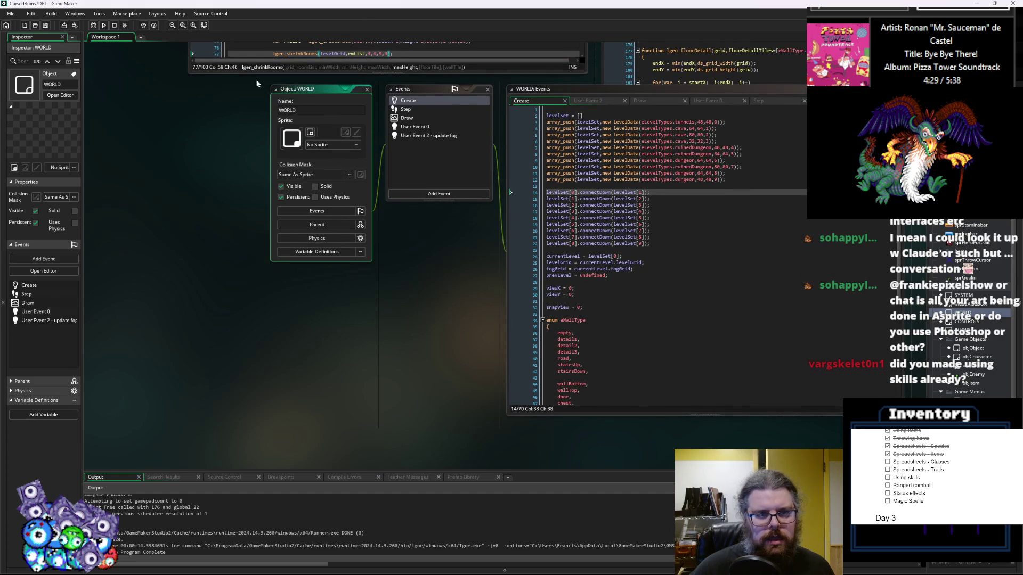
{"action": "left_click_drag", "start_coordinate": [296, 90], "coordinate": [123, 151]}
- Replace eLevelTypes.tunnels with eLevelTypes.dungeon on line 3 and run the game
{"action": "double_click", "coordinate": [510, 182]}
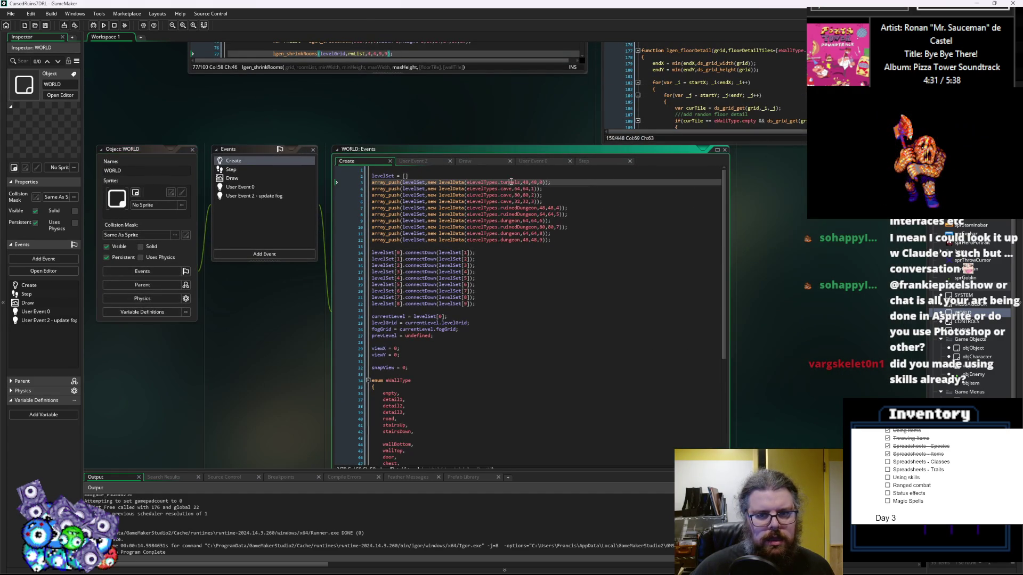
{"action": "double_click", "coordinate": [510, 221]}
{"action": "key", "text": "ctrl+c"}
{"action": "double_click", "coordinate": [510, 182]}
{"action": "key", "text": "ctrl+v"}
{"action": "left_click", "coordinate": [559, 214]}
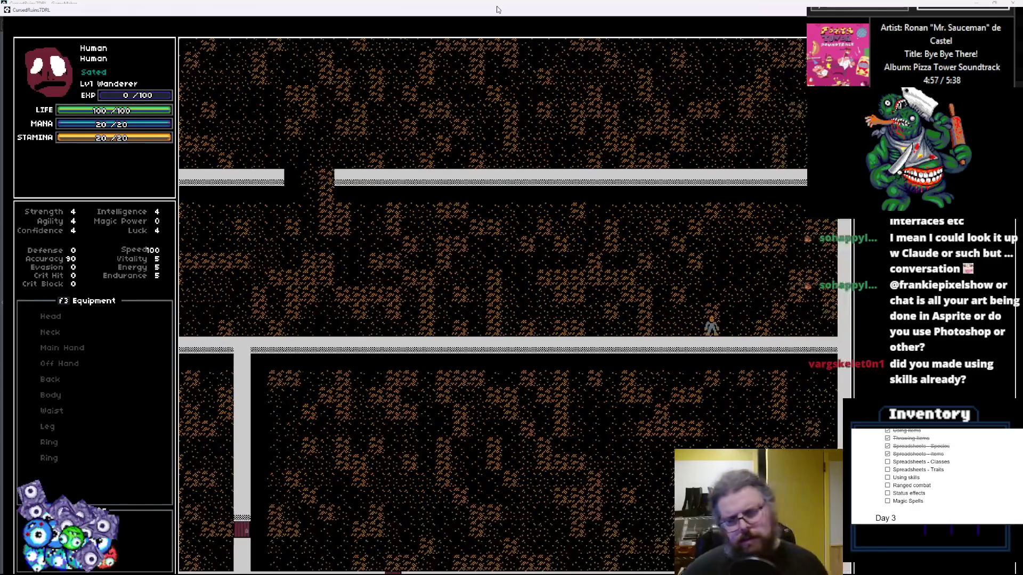
- Restore the fullscreen dungeon game to a window and close it
{"action": "double_click", "coordinate": [651, 12]}
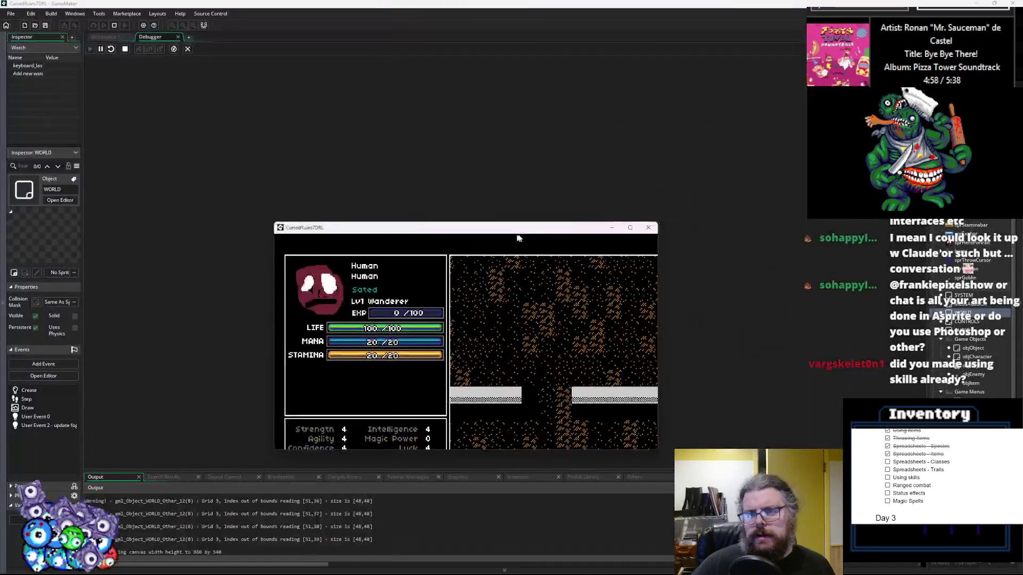
{"action": "left_click", "coordinate": [648, 228]}
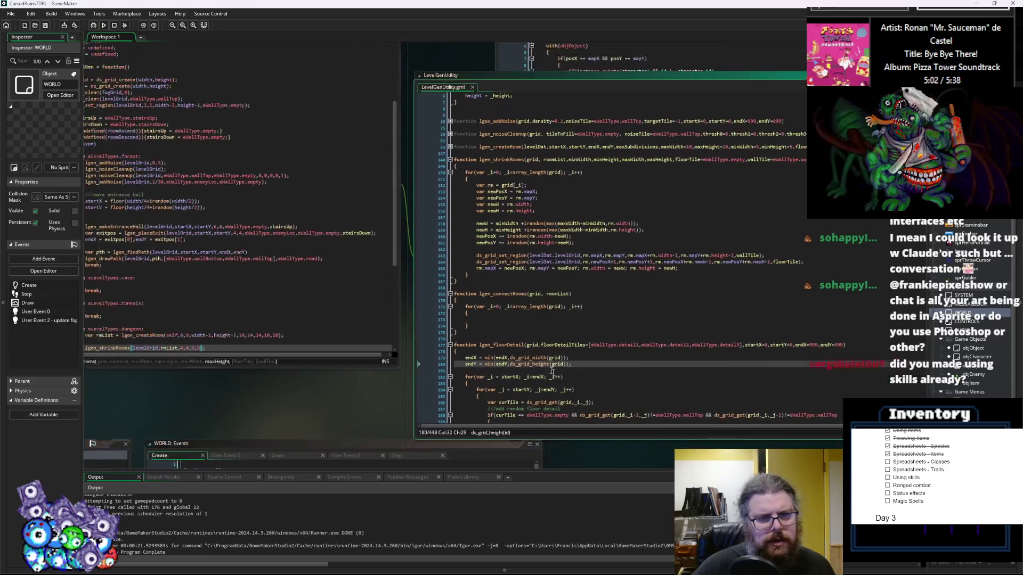
- Put a breakpoint on the lgen_shrinkRooms(levelGrid, rmList) call on line 77
{"action": "left_click", "coordinate": [548, 345]}
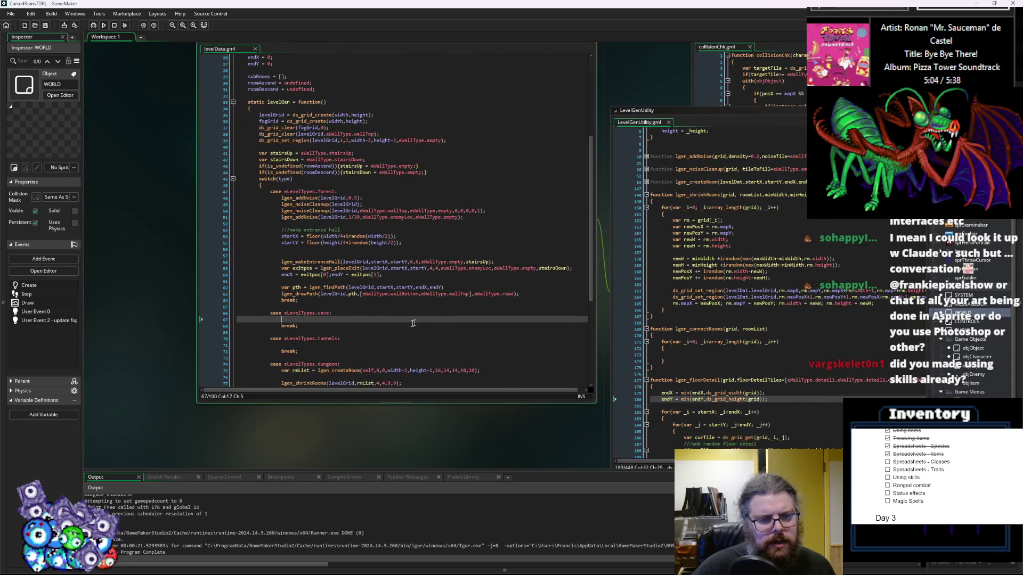
{"action": "scroll", "coordinate": [389, 334], "scroll_direction": "down", "scroll_amount": 7}
{"action": "left_click", "coordinate": [312, 240]}
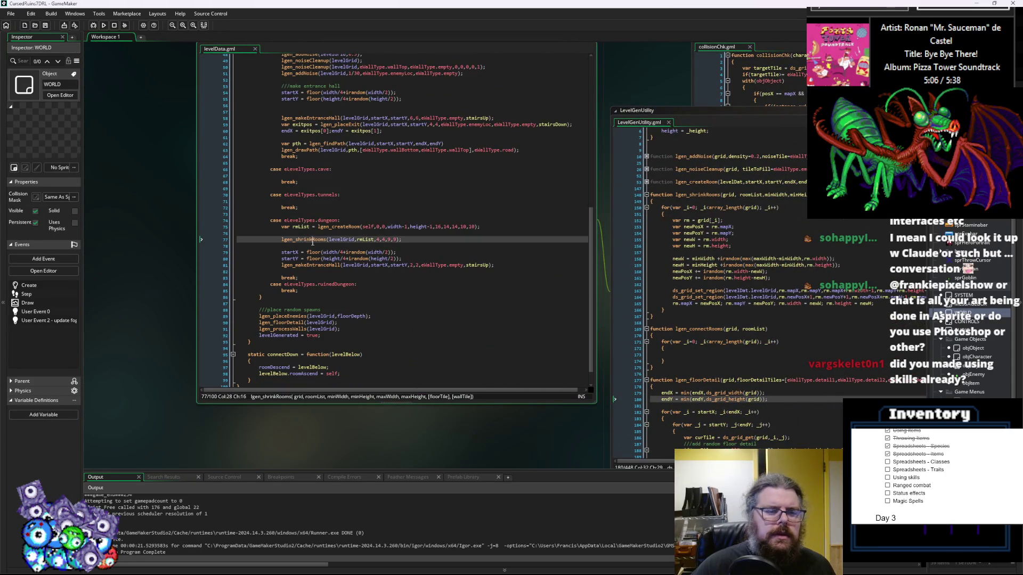
{"action": "left_click", "coordinate": [344, 239]}
{"action": "left_click", "coordinate": [372, 240]}
{"action": "left_click", "coordinate": [224, 240]}
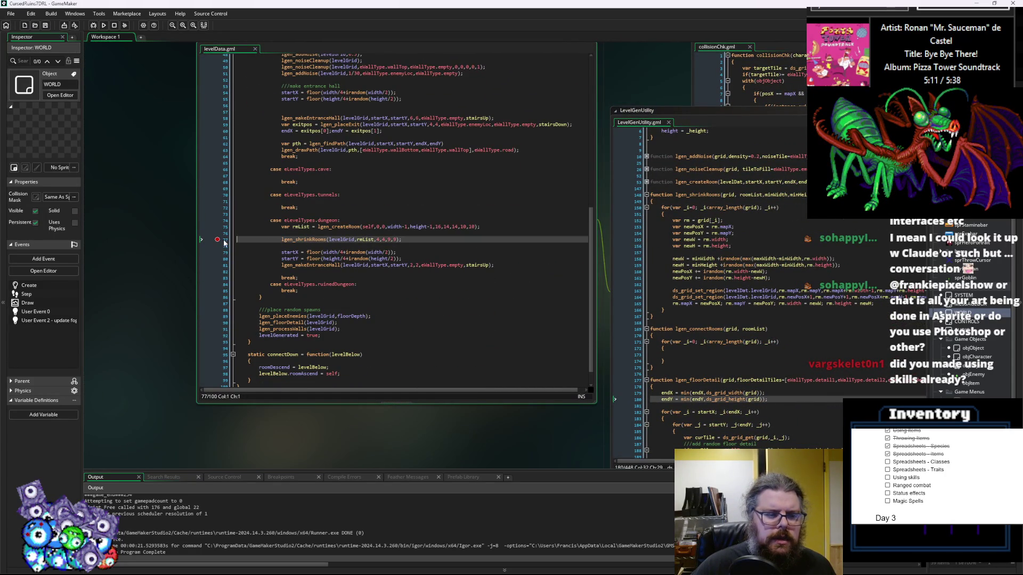
- Add a breakpoint on line 153 inside lgen_shrinkRooms and start a debug run
{"action": "left_click", "coordinate": [658, 373]}
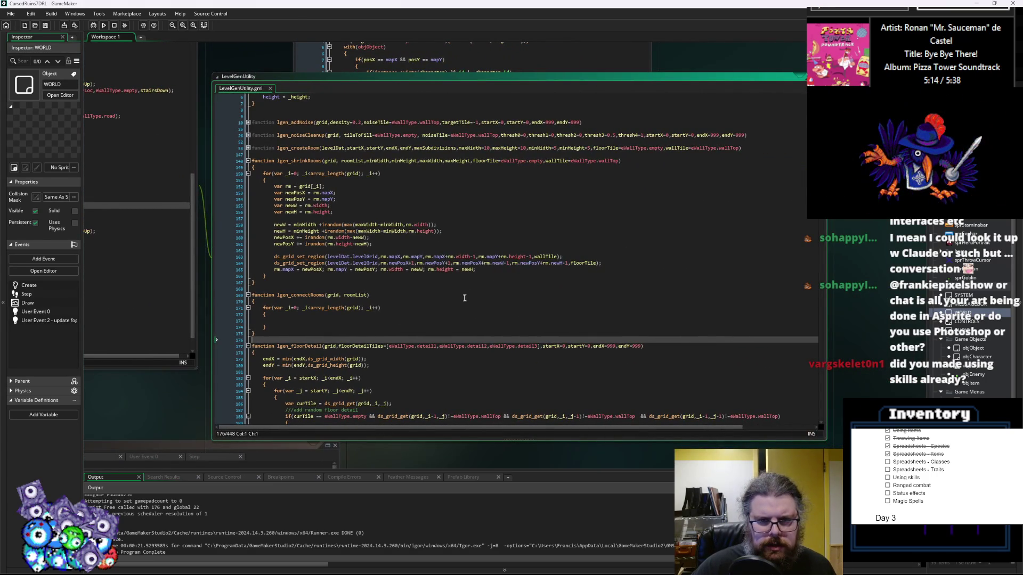
{"action": "left_click", "coordinate": [468, 299]}
{"action": "left_click", "coordinate": [572, 262]}
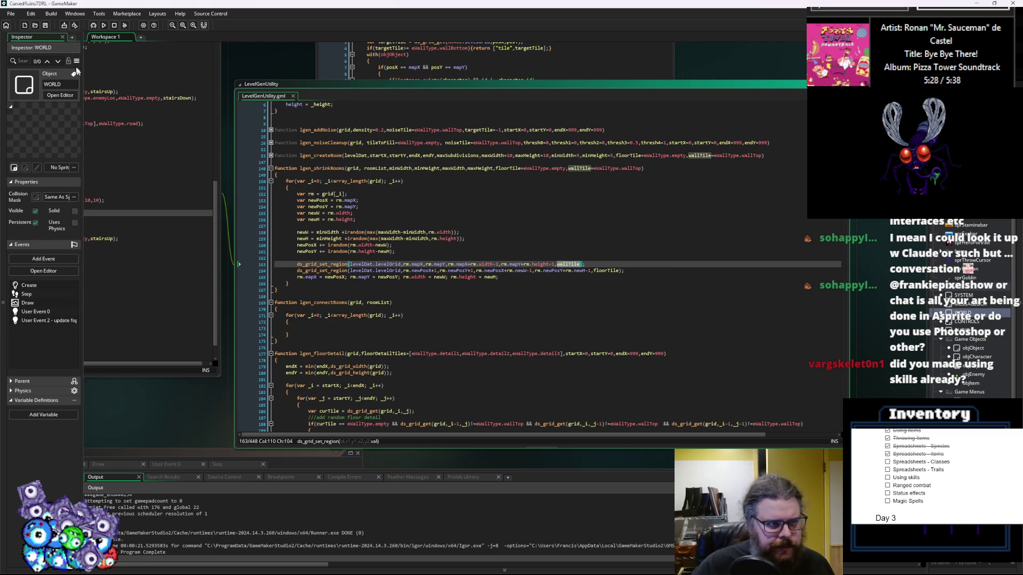
{"action": "left_click", "coordinate": [229, 129]}
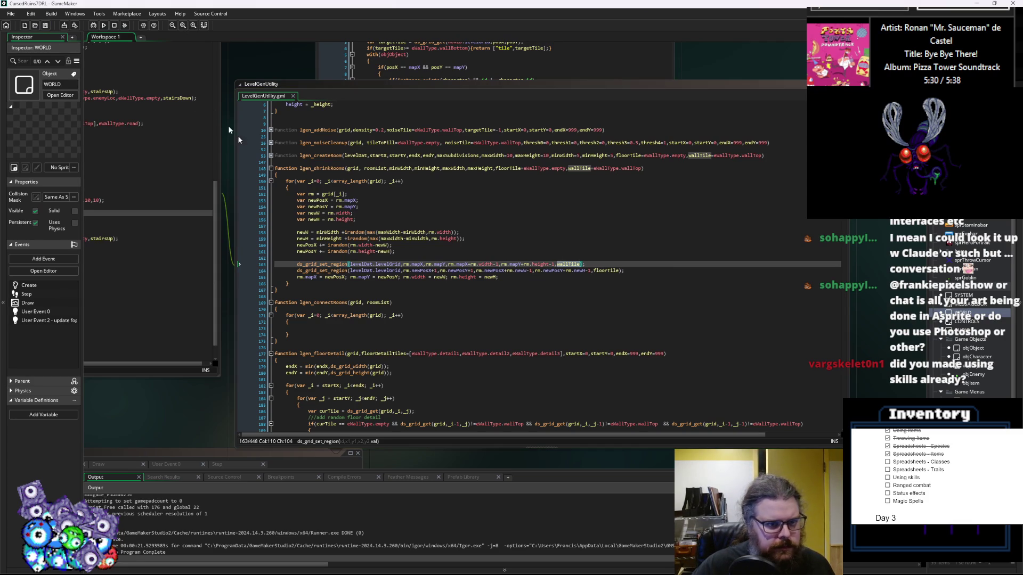
{"action": "left_click", "coordinate": [267, 192]}
{"action": "left_click_drag", "start_coordinate": [309, 225], "coordinate": [574, 239]}
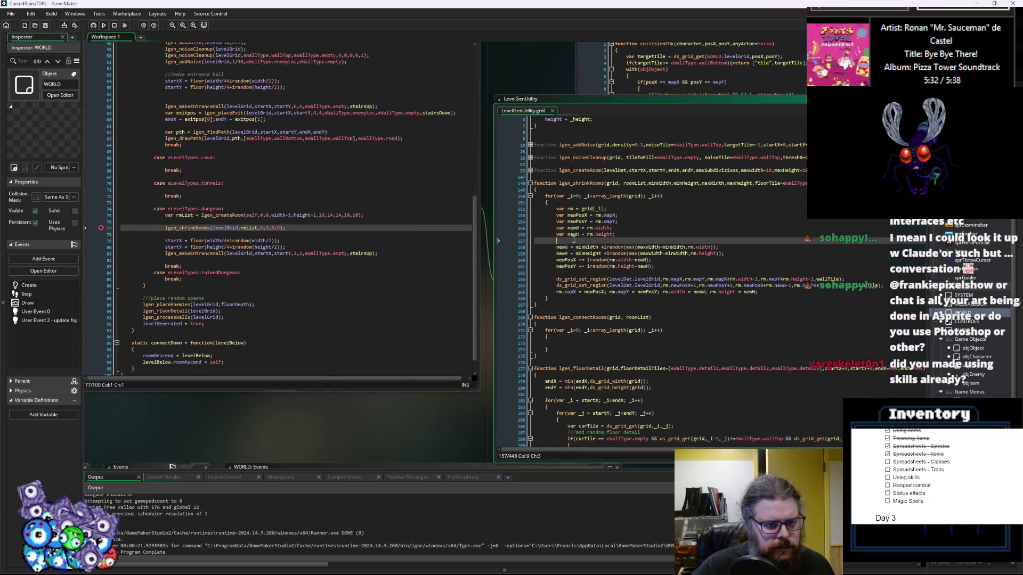
{"action": "left_click", "coordinate": [523, 214]}
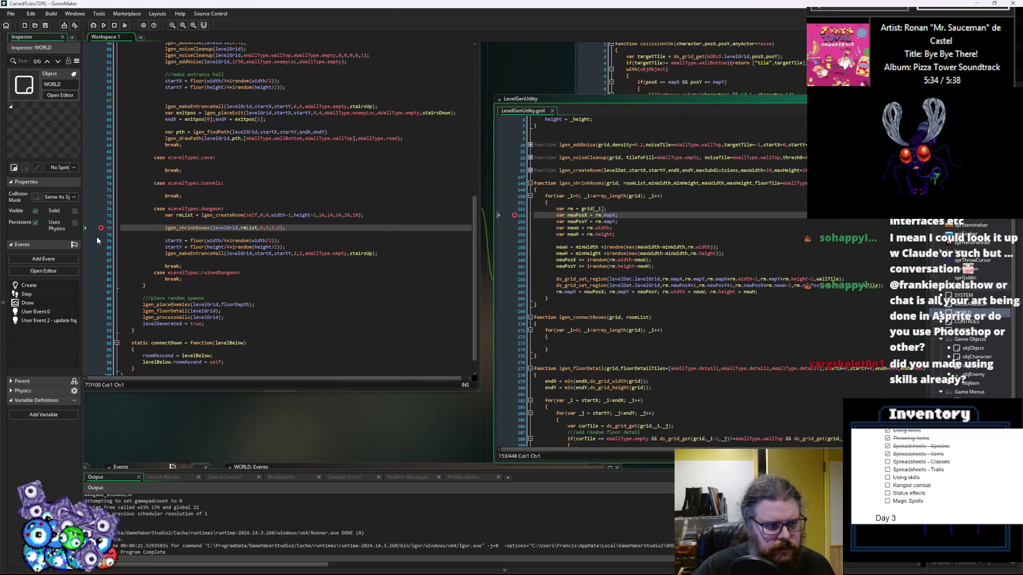
{"action": "left_click", "coordinate": [91, 26]}
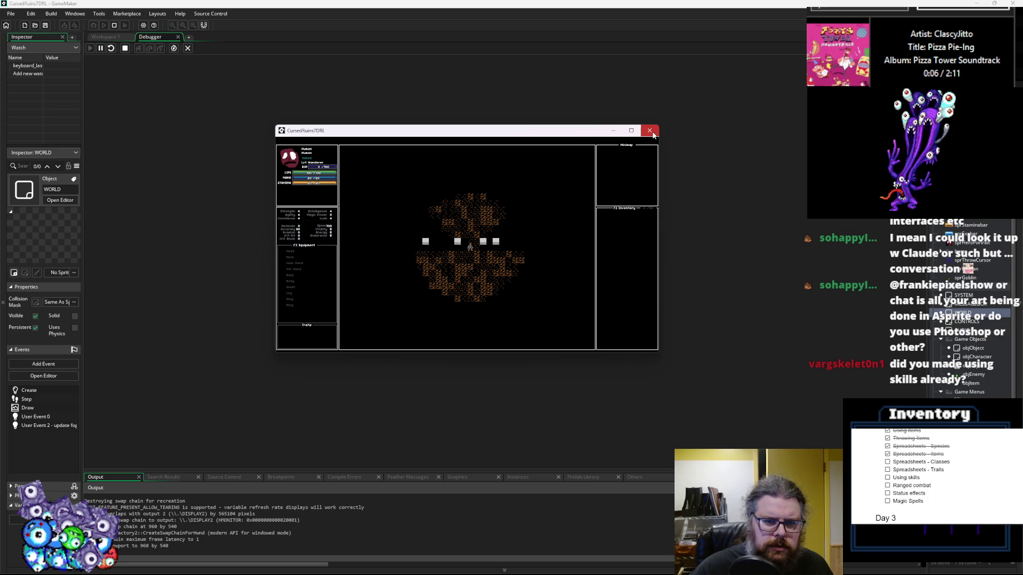
- Close the game window and the Debugger to return to the code
{"action": "left_click", "coordinate": [653, 134]}
{"action": "left_click", "coordinate": [186, 49]}
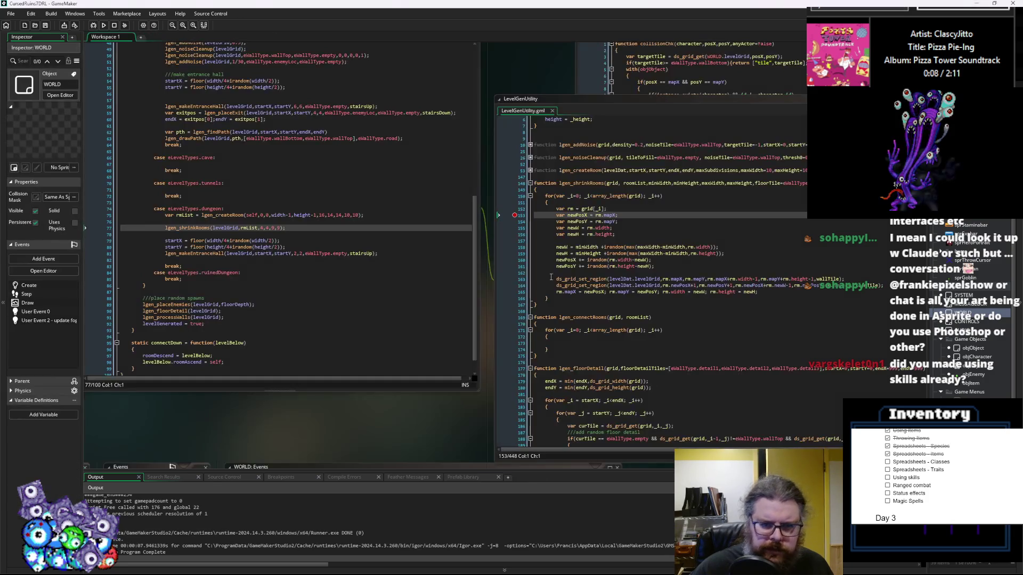
- Change the lgen_shrinkRooms loop bound on line 150 to array_length(roomList)
{"action": "double_click", "coordinate": [589, 184]}
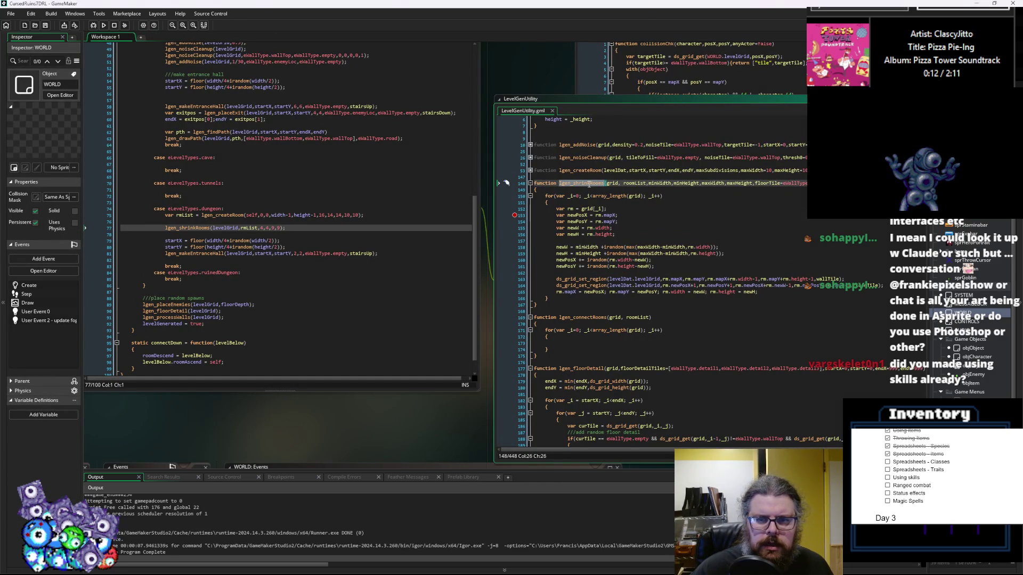
{"action": "left_click", "coordinate": [625, 194]}
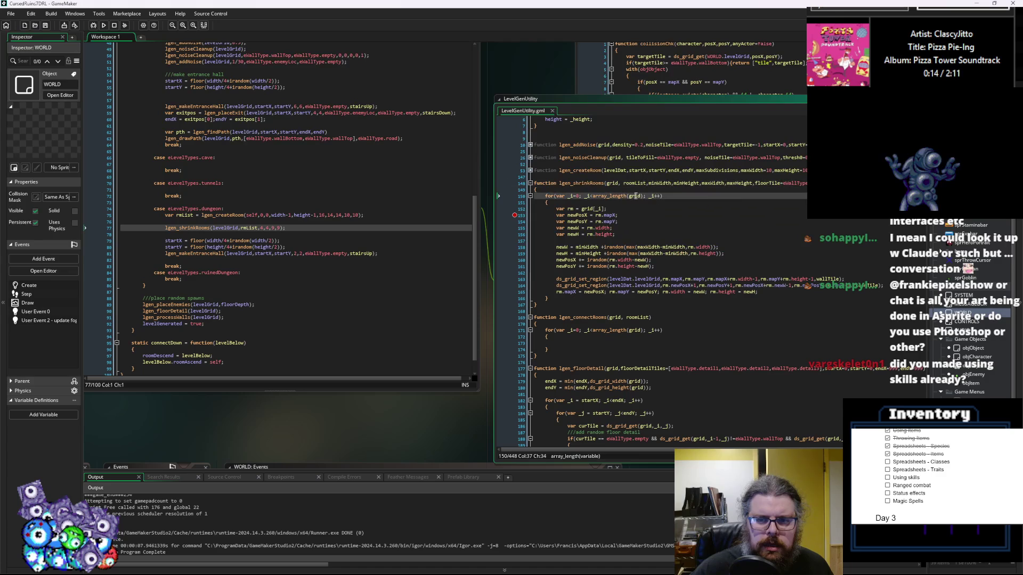
{"action": "left_click", "coordinate": [634, 184]}
{"action": "left_click", "coordinate": [635, 197]}
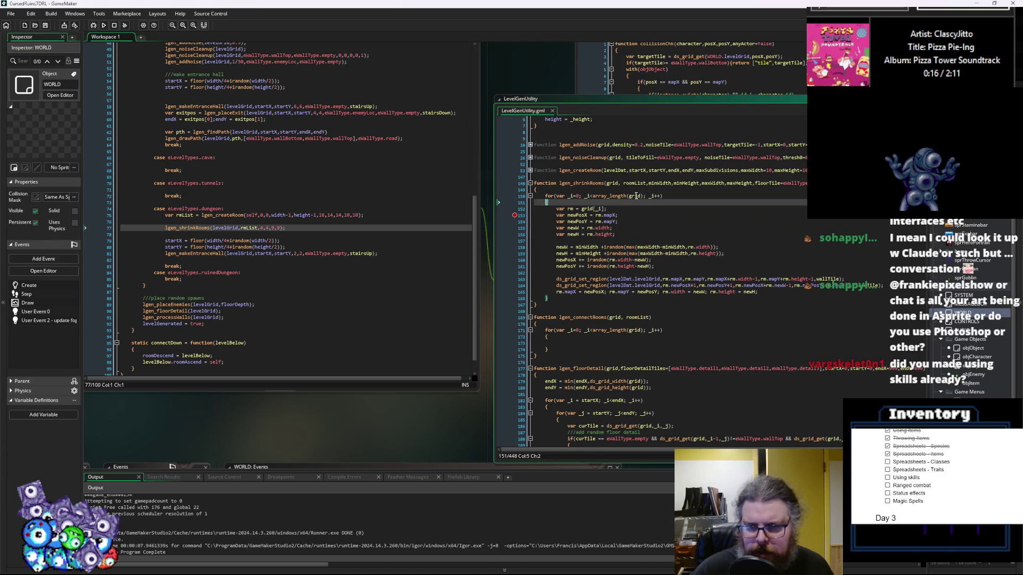
{"action": "type", "text": "oomList"}
{"action": "left_click", "coordinate": [629, 232]}
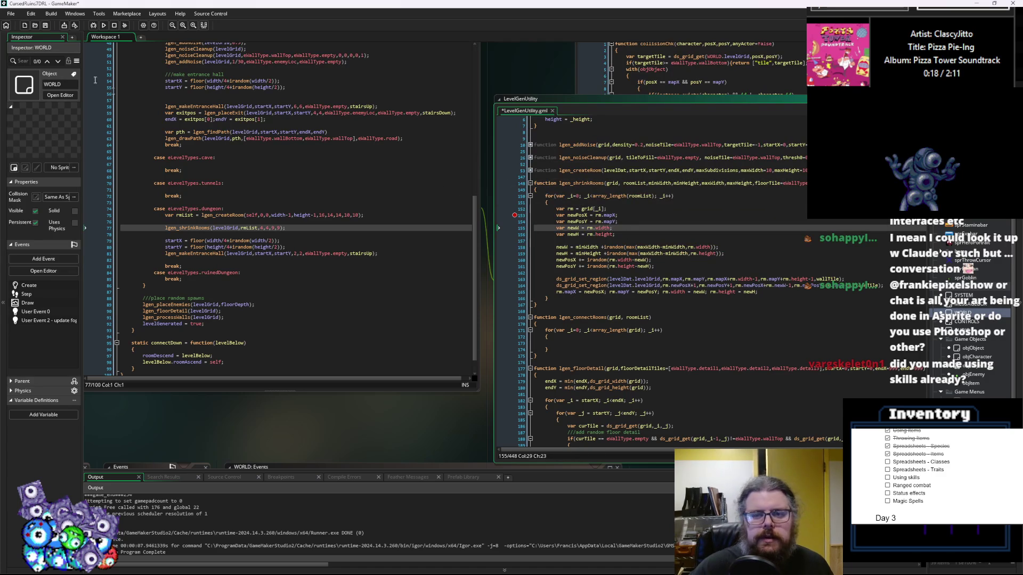
- Save, rerun in debug, and close the Code Error about grid[_i] on line 152
{"action": "left_click", "coordinate": [45, 28]}
{"action": "key", "text": "F5"}
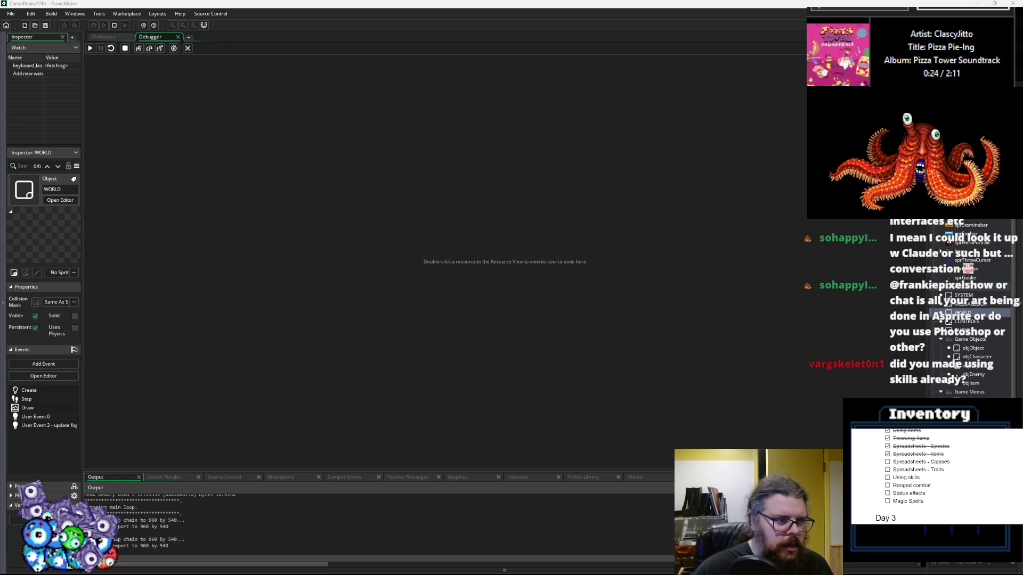
{"action": "left_click", "coordinate": [250, 151]}
{"action": "scroll", "coordinate": [176, 202], "scroll_direction": "up", "scroll_amount": 6}
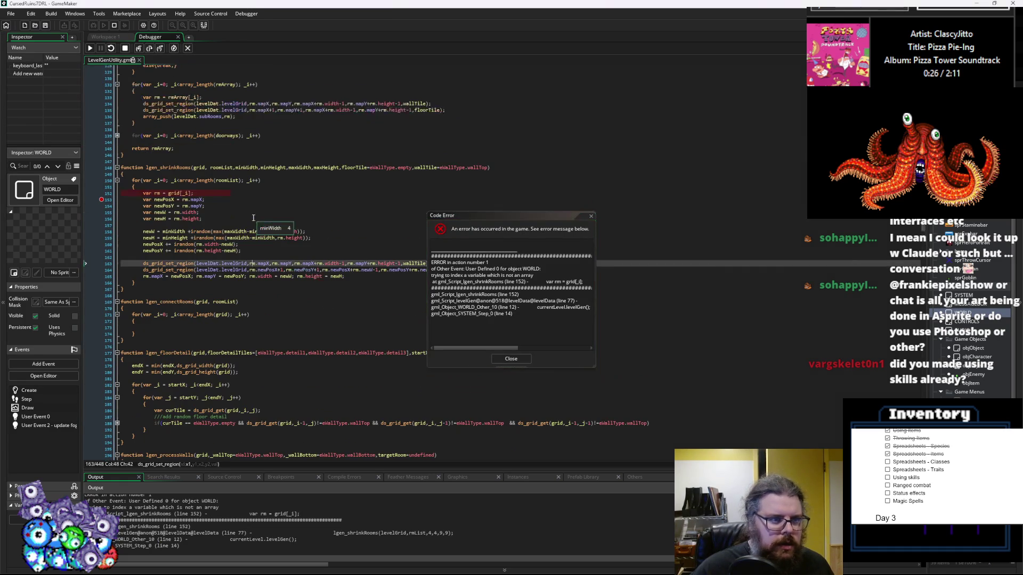
{"action": "left_click", "coordinate": [172, 194]}
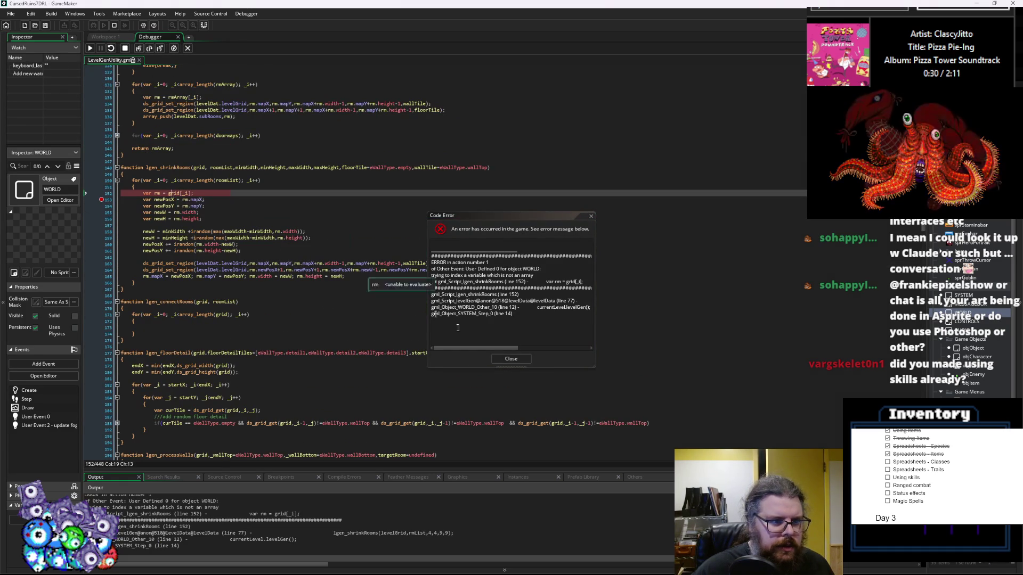
{"action": "left_click", "coordinate": [511, 359]}
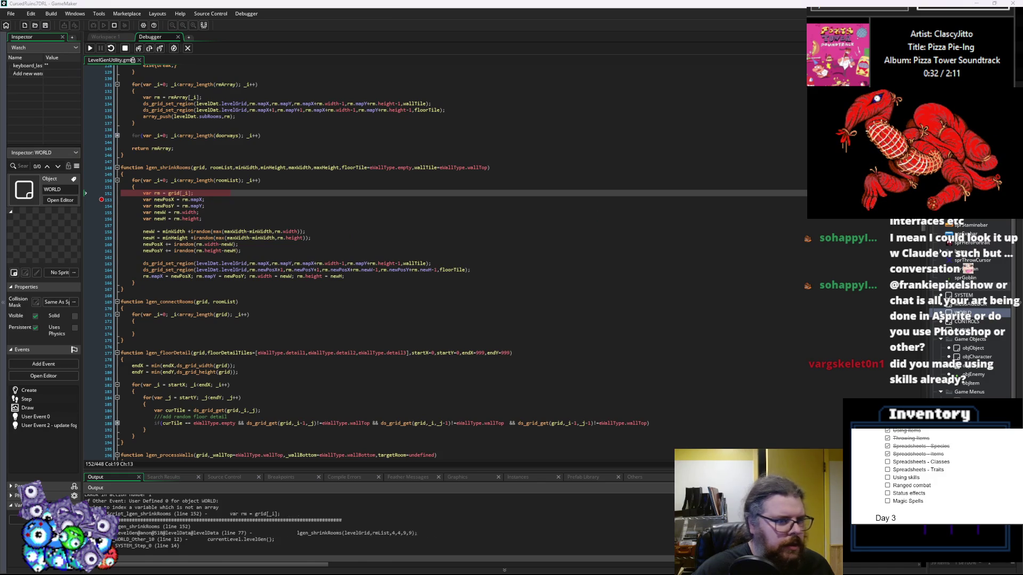
- Stop the failed run and make line 152 read roomList[_i] instead of grid[_i]
{"action": "left_click", "coordinate": [238, 180]}
{"action": "double_click", "coordinate": [173, 193]}
{"action": "type", "text": "roomList"}
{"action": "left_click", "coordinate": [235, 186]}
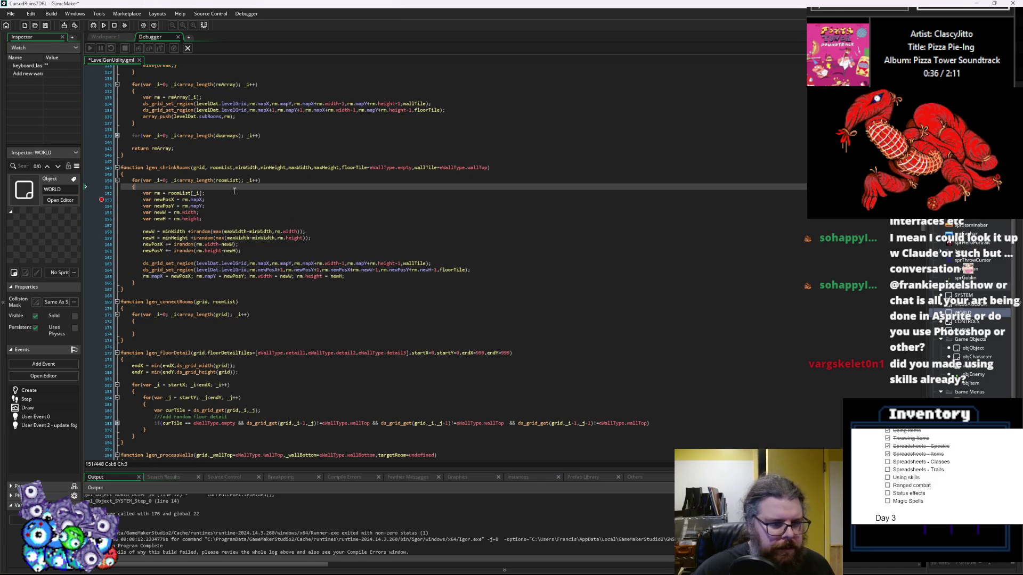
- Replace levelDat.levelGrid with grid on line 163 and rerun in debug mode
{"action": "left_click", "coordinate": [205, 168]}
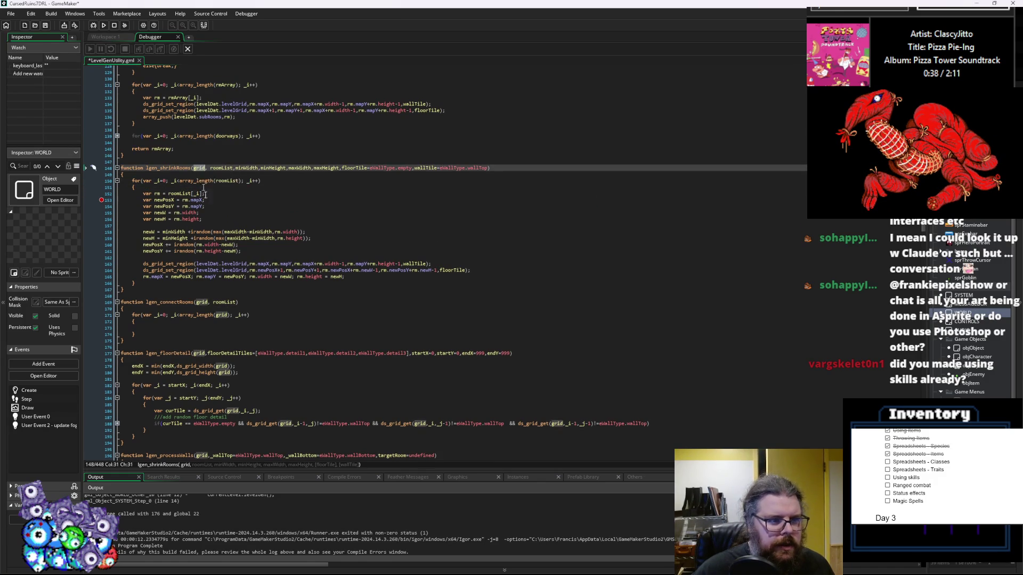
{"action": "mouse_move", "coordinate": [248, 264]}
{"action": "left_mouse_down"}
{"action": "mouse_move", "coordinate": [207, 265]}
{"action": "mouse_move", "coordinate": [249, 272]}
{"action": "left_mouse_up"}
{"action": "type", "text": "grid"}
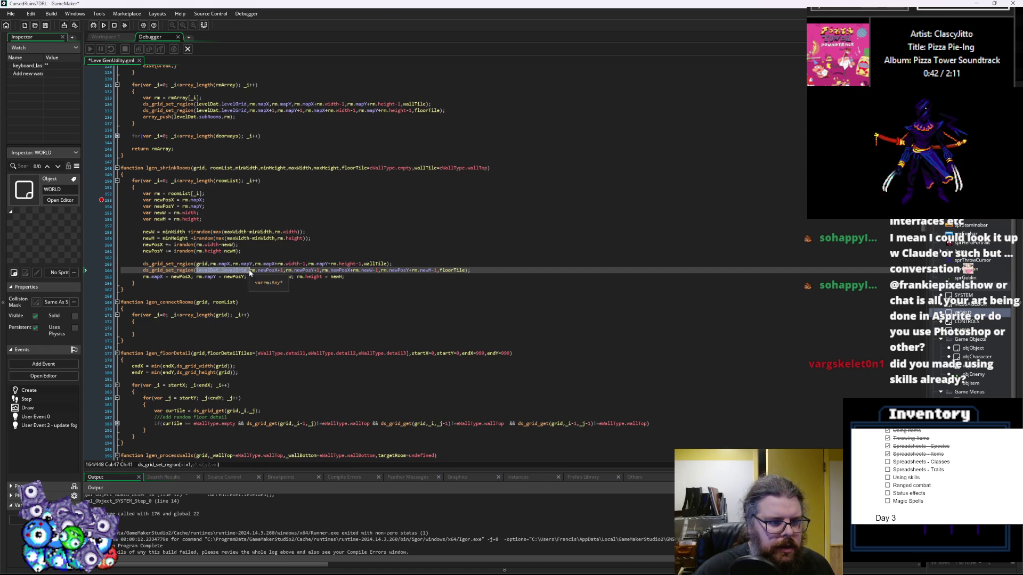
{"action": "type", "text": "grid"}
{"action": "left_click", "coordinate": [269, 252]}
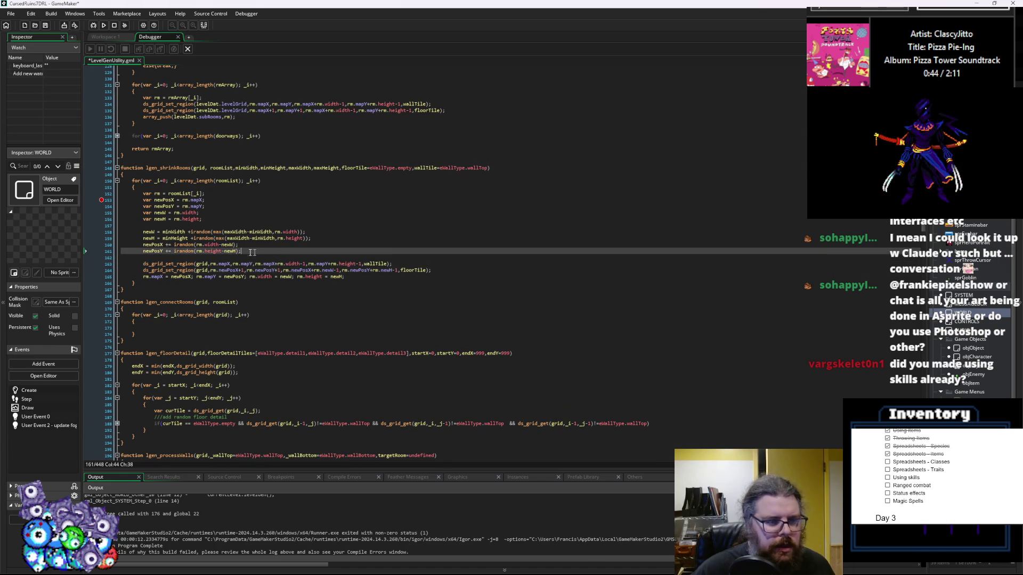
{"action": "left_click", "coordinate": [98, 201]}
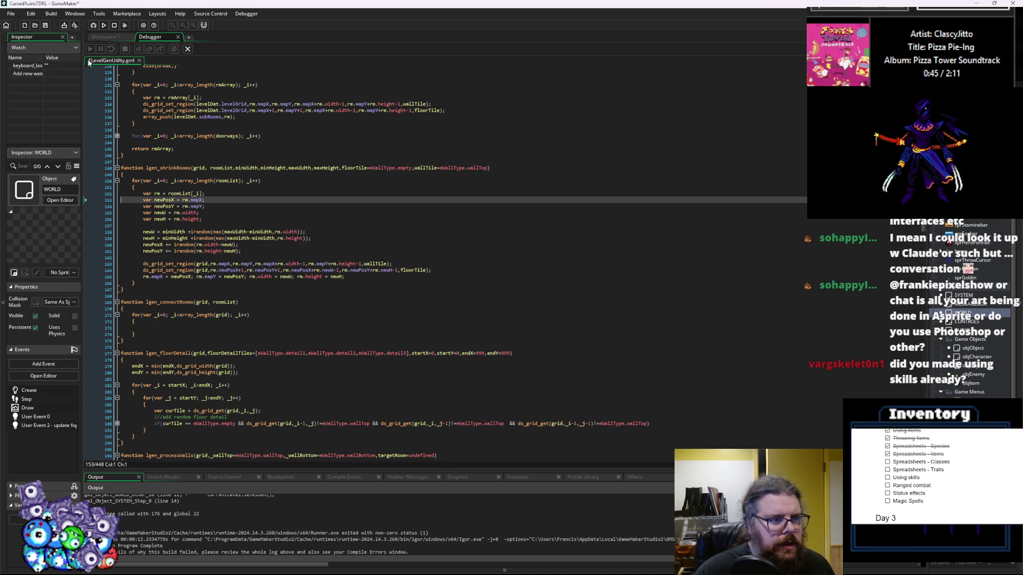
{"action": "left_click", "coordinate": [93, 25]}
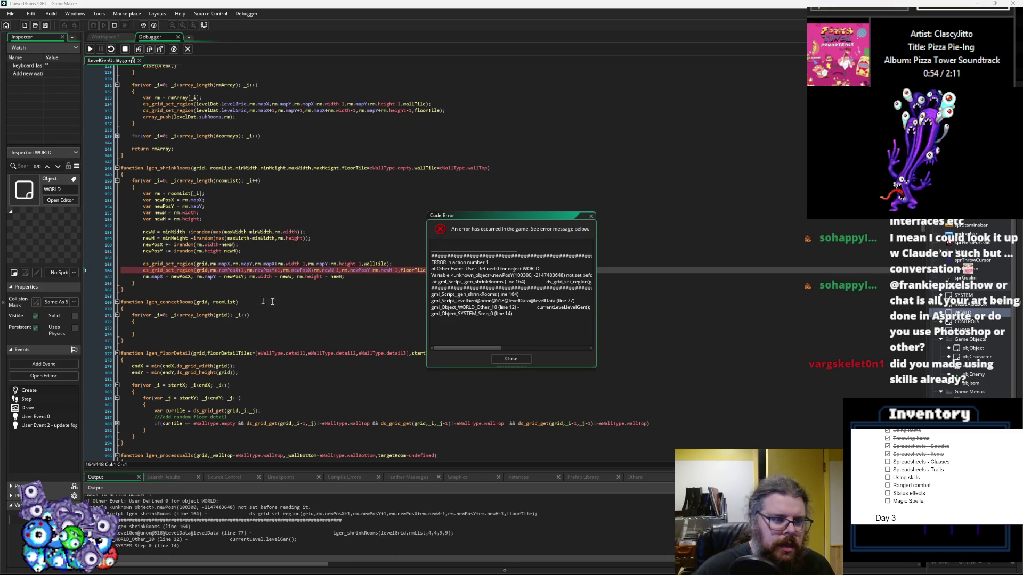
- Check the rm.newPosX value behind the line 164 error and close the Code Error
{"action": "left_click", "coordinate": [245, 302]}
{"action": "mouse_move", "coordinate": [224, 270]}
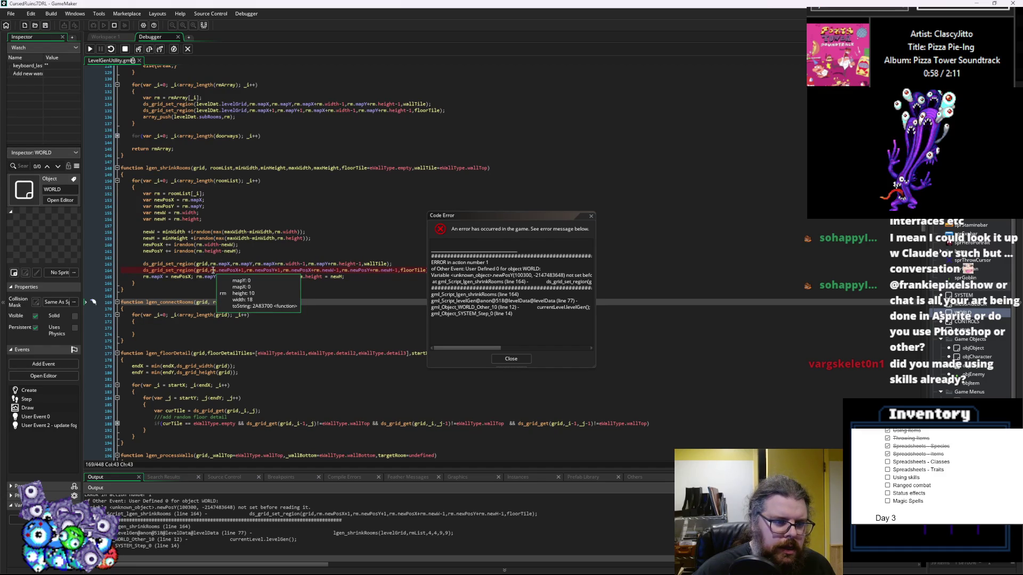
{"action": "left_click", "coordinate": [510, 359]}
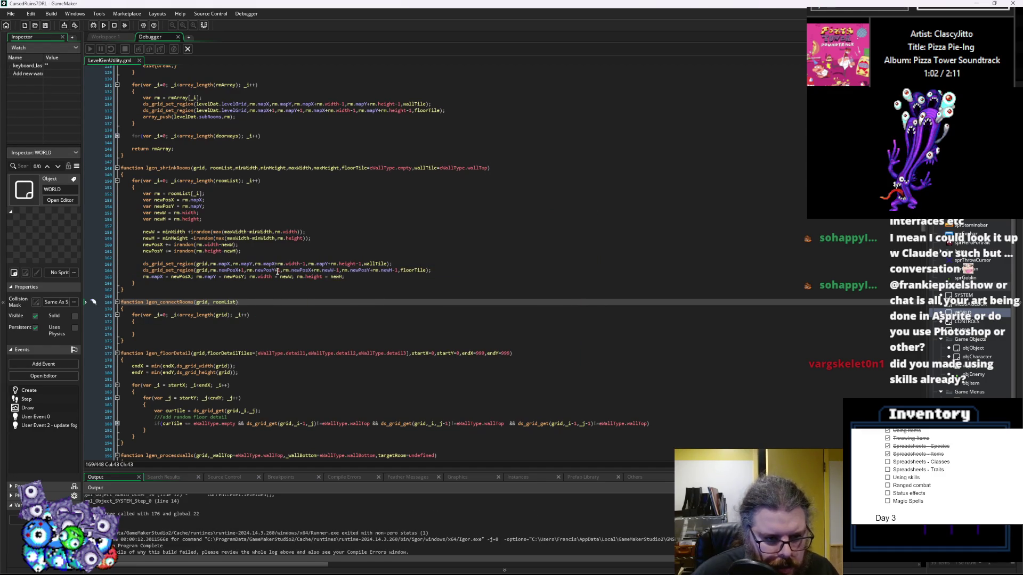
- Strip the rm. prefixes from newPosX, newPosY, newW and newH on line 164
{"action": "left_click", "coordinate": [384, 270]}
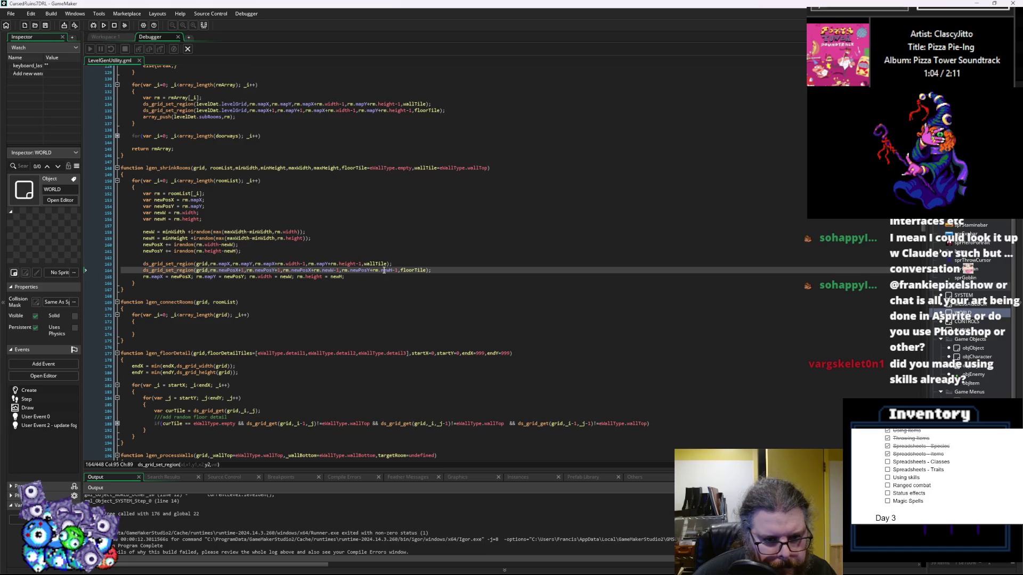
{"action": "key", "text": "Left"}
{"action": "key", "text": "BackSpace"}
{"action": "key", "text": "BackSpace"}
{"action": "key", "text": "BackSpace"}
{"action": "left_click", "coordinate": [352, 270]}
{"action": "key", "text": "BackSpace"}
{"action": "left_click", "coordinate": [323, 270]}
{"action": "key", "text": "BackSpace"}
{"action": "key", "text": "BackSpace"}
{"action": "key", "text": "BackSpace"}
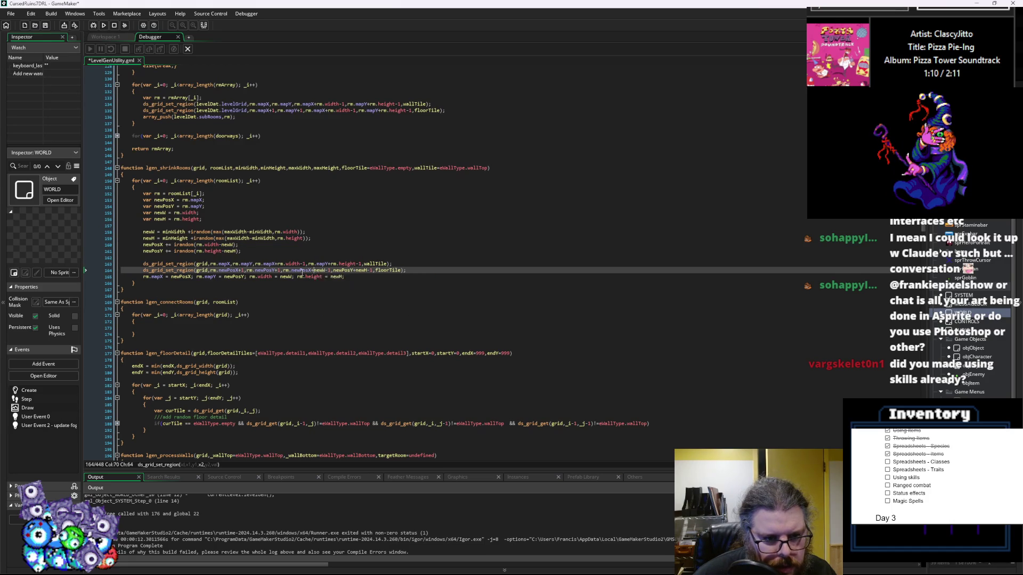
{"action": "key", "text": "BackSpace"}
{"action": "key", "text": "BackSpace"}
{"action": "key", "text": "BackSpace"}
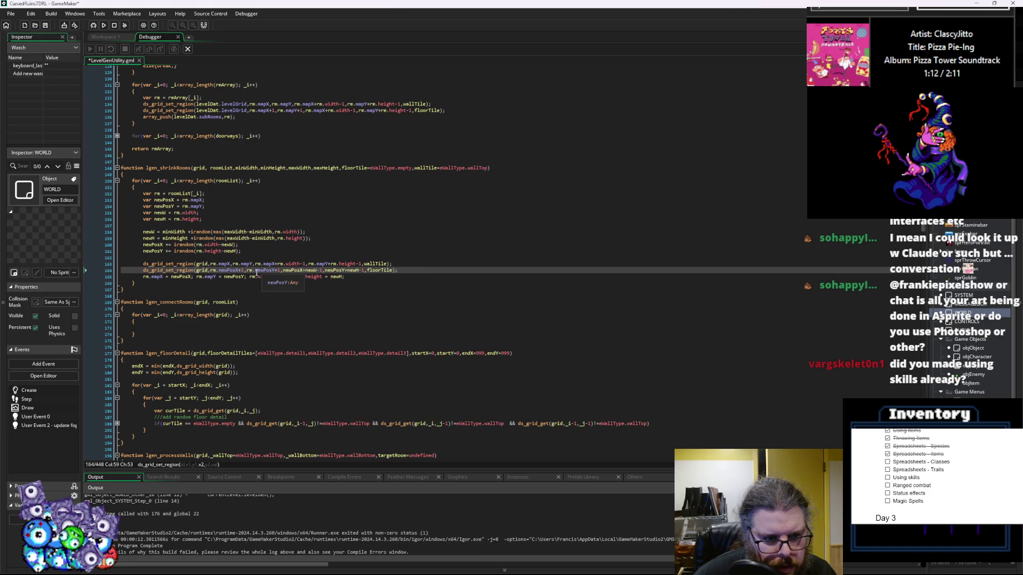
{"action": "left_click", "coordinate": [250, 273]}
{"action": "key", "text": "BackSpace"}
{"action": "key", "text": "BackSpace"}
{"action": "key", "text": "BackSpace"}
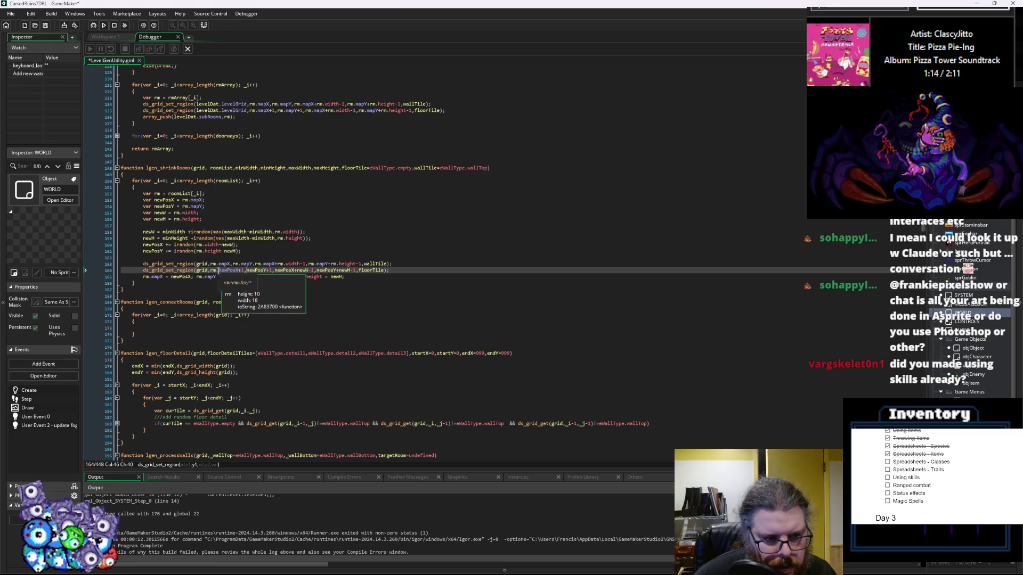
{"action": "left_click", "coordinate": [219, 270]}
{"action": "key", "text": "BackSpace"}
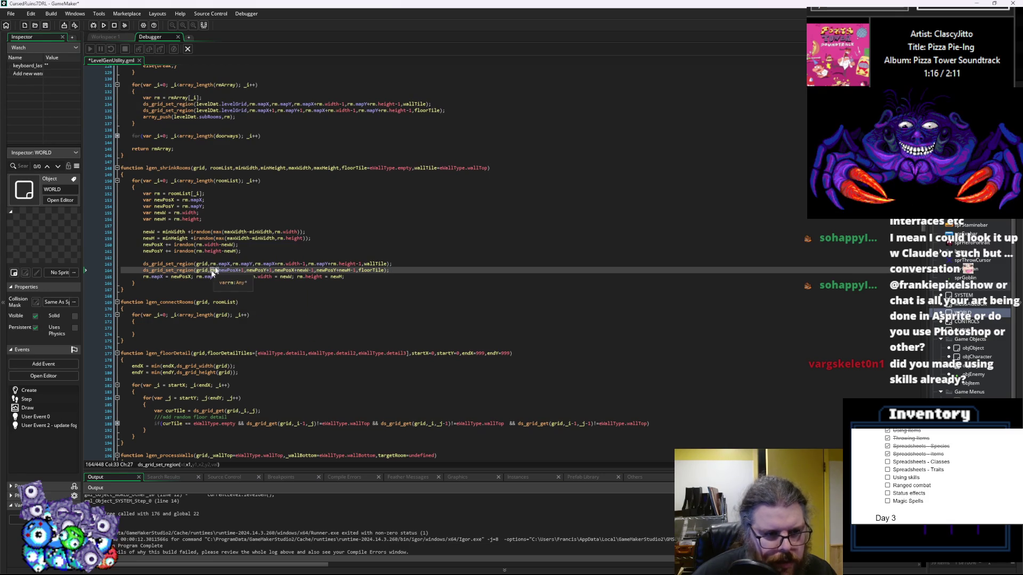
{"action": "key", "text": "BackSpace"}
{"action": "left_click", "coordinate": [238, 232]}
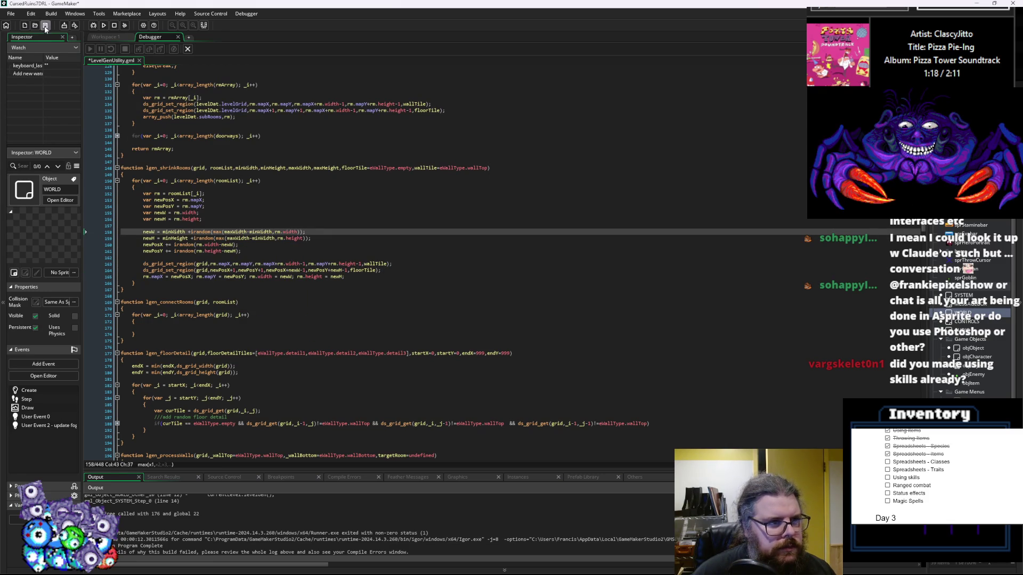
- Start a debug run and walk the player up and right along the room's top wall
{"action": "left_click", "coordinate": [91, 27]}
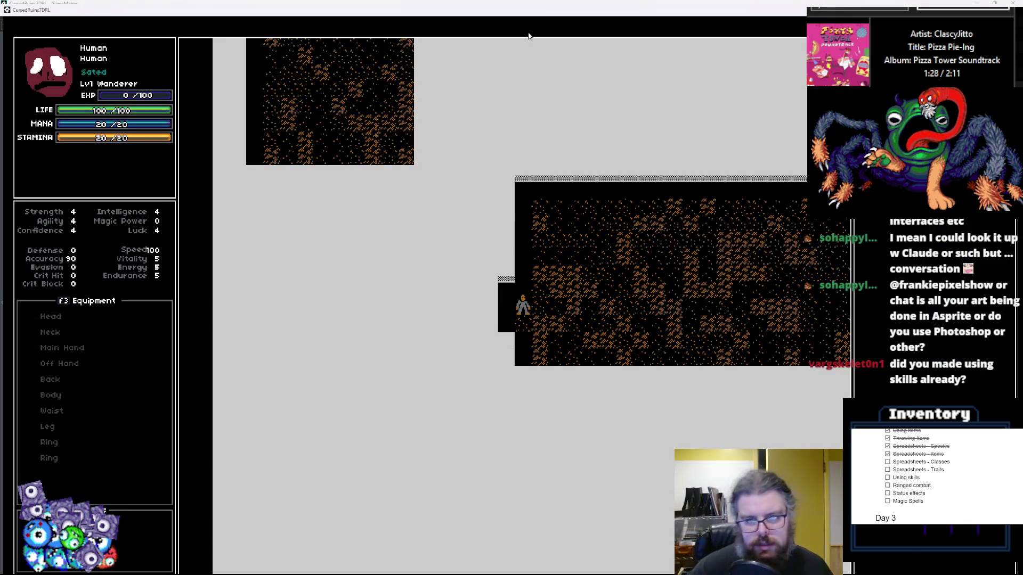
{"action": "key", "text": "Up"}
{"action": "key", "text": "Right"}
{"action": "key", "text": "Right"}
{"action": "key", "text": "Right"}
{"action": "key", "text": "Right"}
{"action": "key", "text": "Right"}
{"action": "key", "text": "Right"}
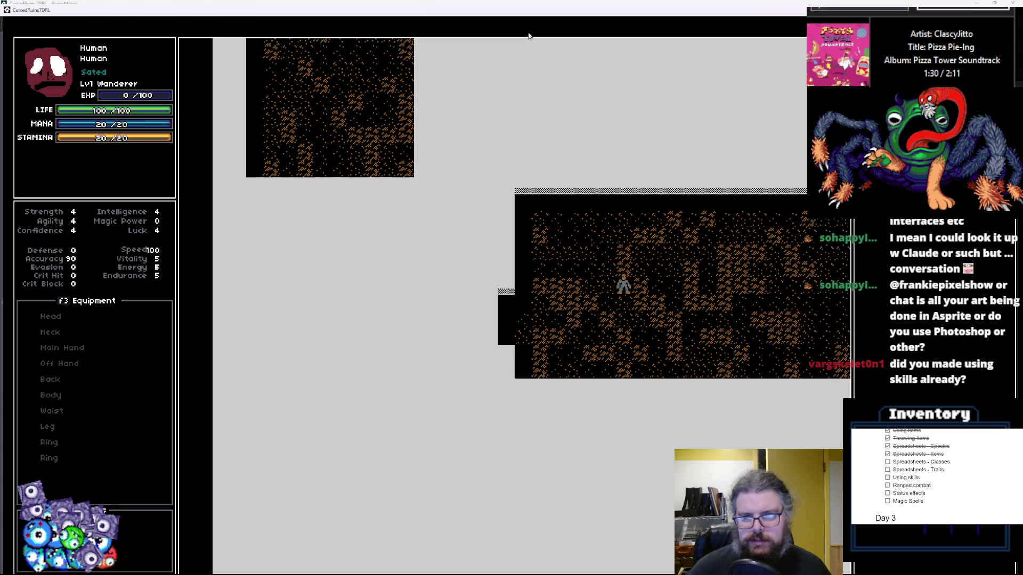
{"action": "key", "text": "Up"}
{"action": "key", "text": "Up"}
{"action": "key", "text": "Up"}
{"action": "key", "text": "Right"}
{"action": "key", "text": "Right"}
{"action": "key", "text": "Right"}
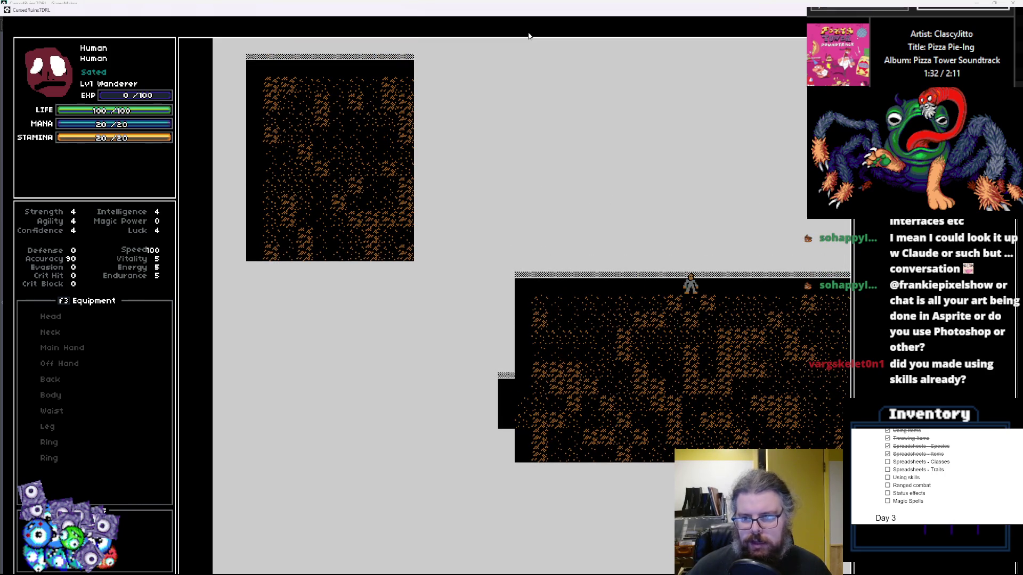
{"action": "key", "text": "Right"}
{"action": "key", "text": "Right"}
{"action": "key", "text": "Right"}
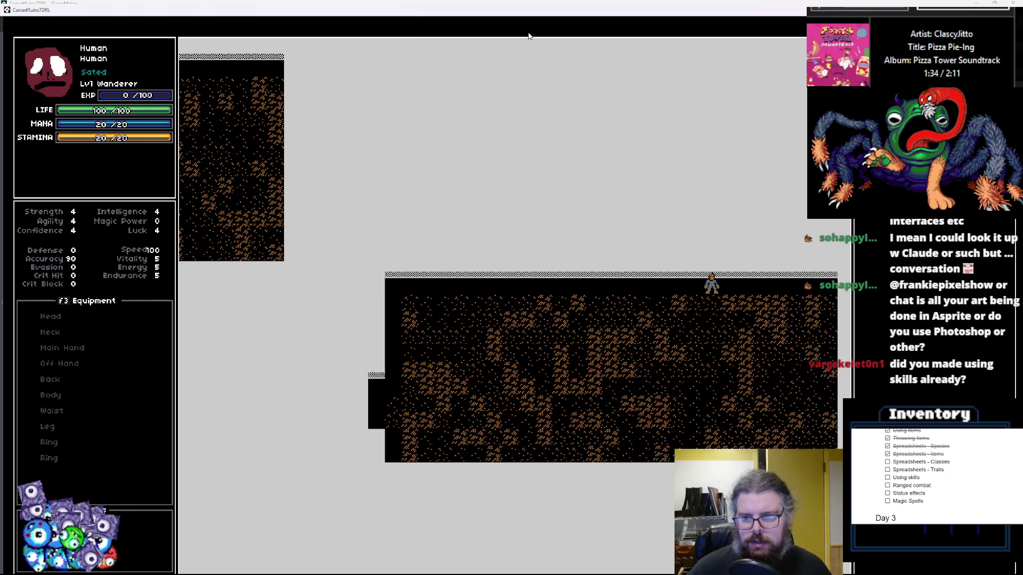
{"action": "key", "text": "Down"}
{"action": "key", "text": "Down"}
{"action": "key", "text": "Down"}
{"action": "key", "text": "Down"}
{"action": "key", "text": "Down"}
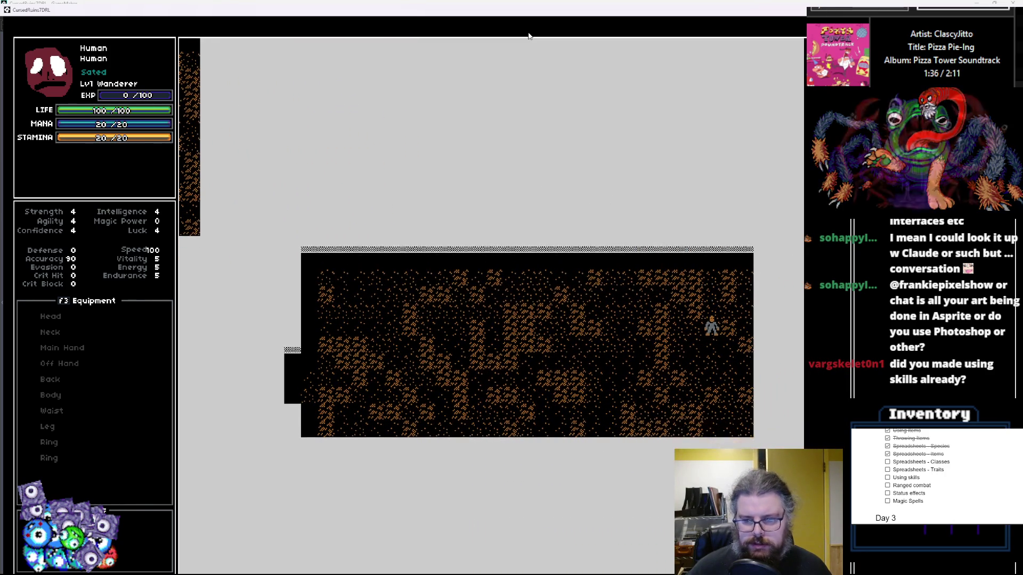
- Walk the player along the bottom wall into the left doorway, then exit full screen
{"action": "key", "text": "Left"}
{"action": "key", "text": "Left"}
{"action": "key", "text": "Left"}
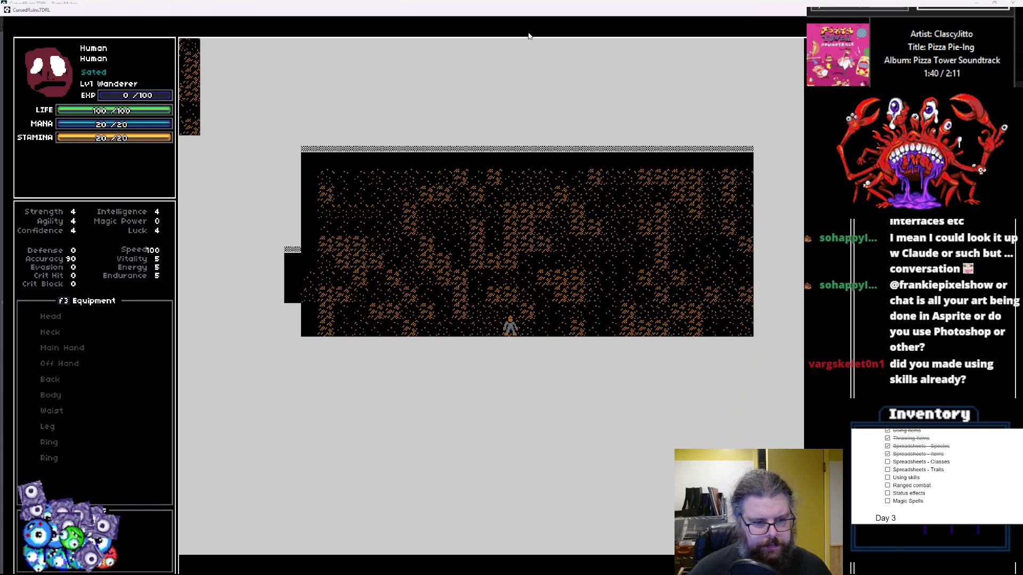
{"action": "key", "text": "Left"}
{"action": "key", "text": "Left"}
{"action": "key", "text": "Left"}
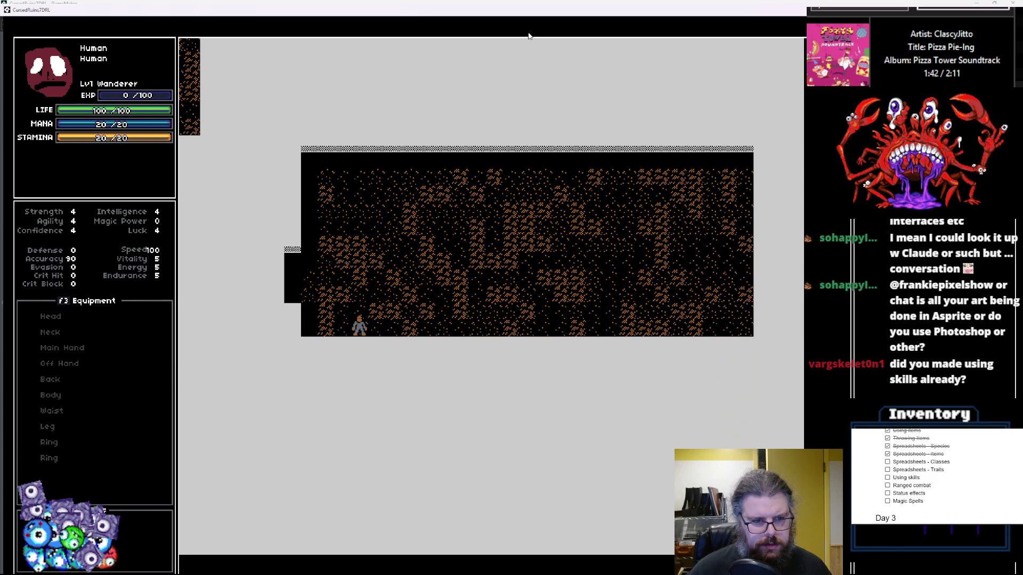
{"action": "key", "text": "Up"}
{"action": "key", "text": "Up"}
{"action": "key", "text": "Up"}
{"action": "key", "text": "Left"}
{"action": "key", "text": "Left"}
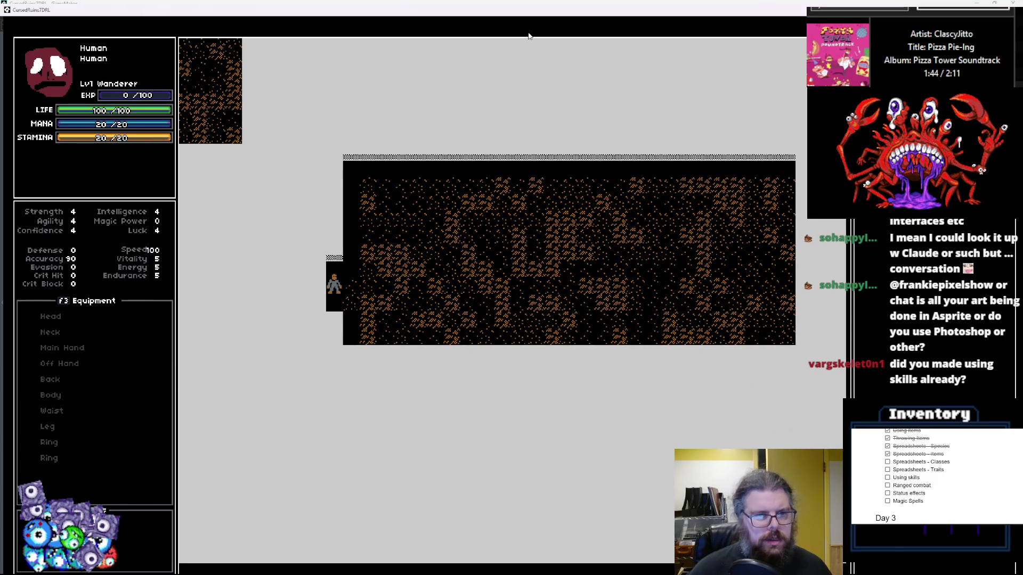
{"action": "key", "text": "Right"}
{"action": "key", "text": "Up"}
{"action": "key", "text": "Up"}
{"action": "key", "text": "Up"}
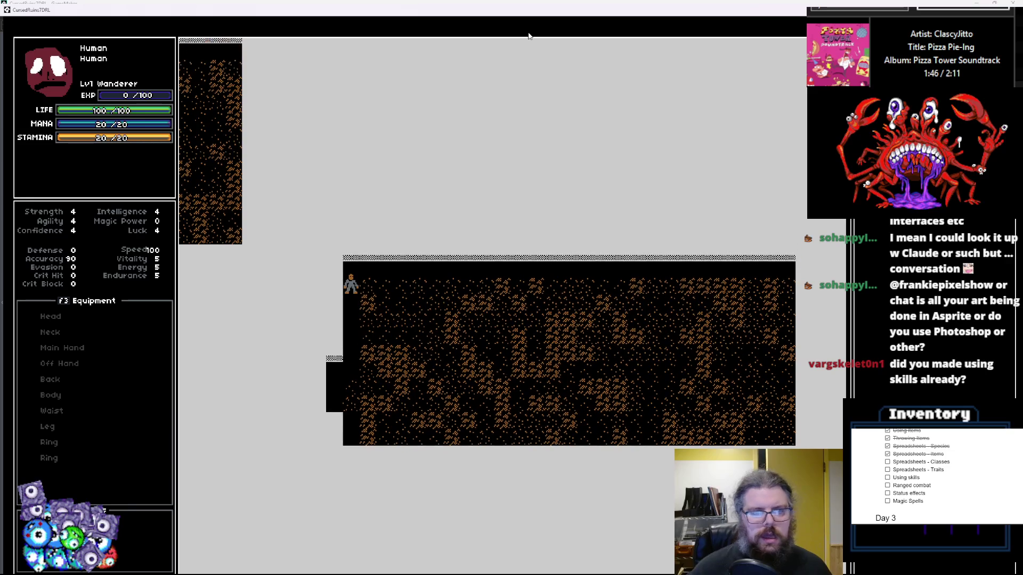
{"action": "left_click_drag", "start_coordinate": [531, 2], "coordinate": [507, 184]}
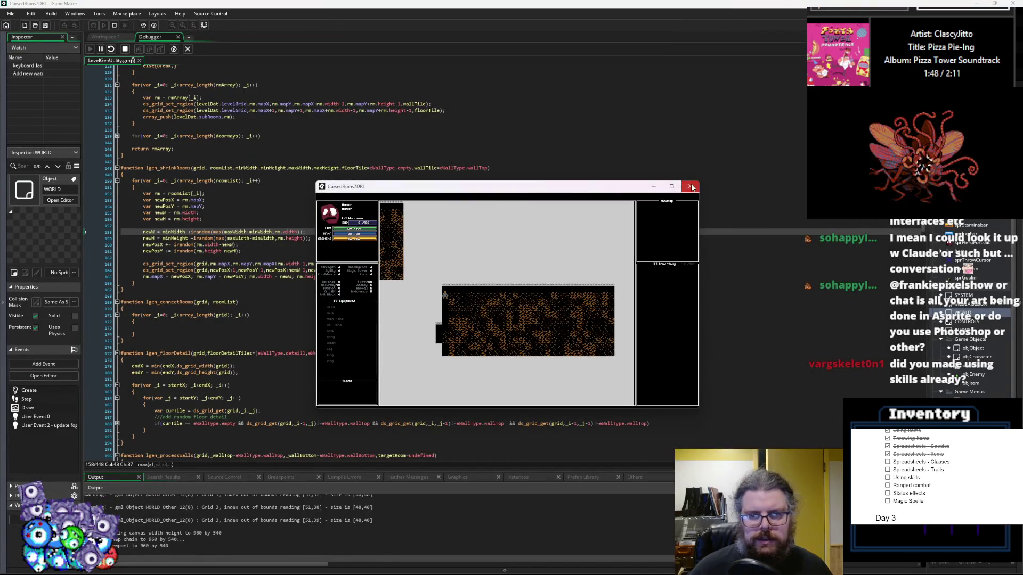
- Close the game and change the first dungeon level's size from 48,48 to 64,64
{"action": "left_click", "coordinate": [689, 187]}
{"action": "left_click", "coordinate": [109, 38]}
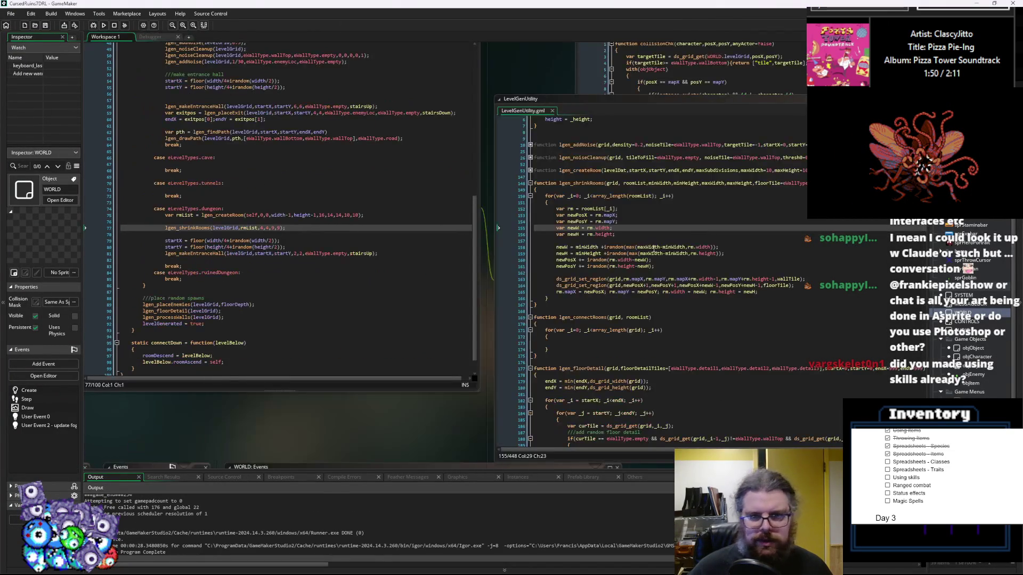
{"action": "mouse_move", "coordinate": [163, 163]}
{"action": "left_mouse_down"}
{"action": "mouse_move", "coordinate": [411, 224]}
{"action": "mouse_move", "coordinate": [289, 290]}
{"action": "mouse_move", "coordinate": [604, 110]}
{"action": "left_mouse_up"}
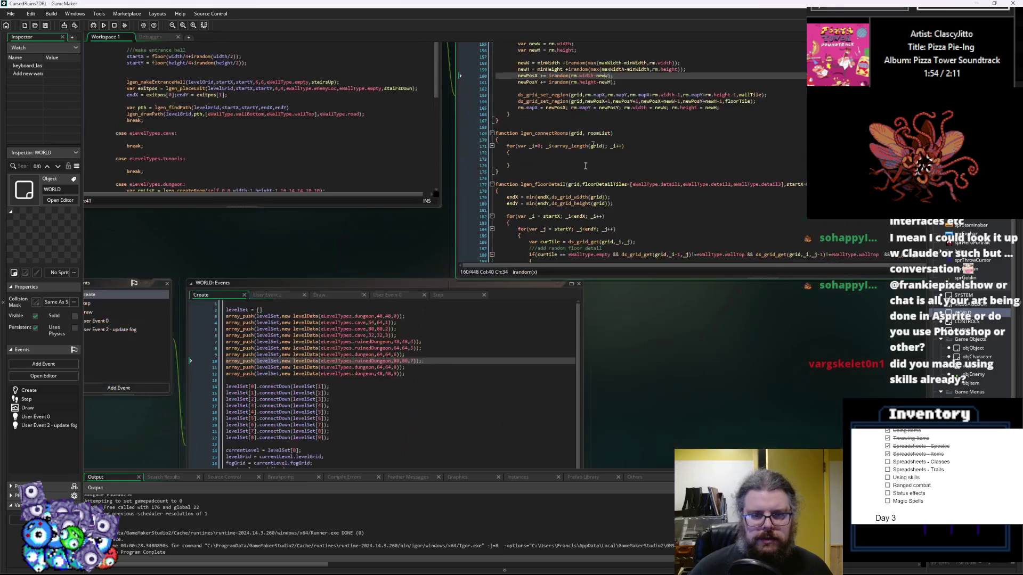
{"action": "double_click", "coordinate": [380, 317]}
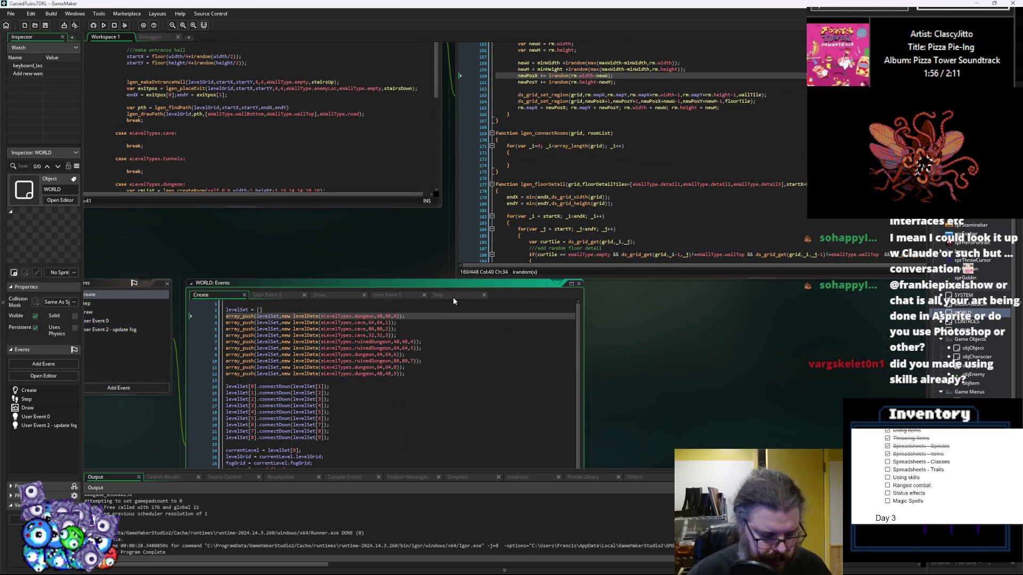
{"action": "type", "text": "64"}
{"action": "key", "text": "BackSpace"}
{"action": "key", "text": "BackSpace"}
{"action": "type", "text": "64"}
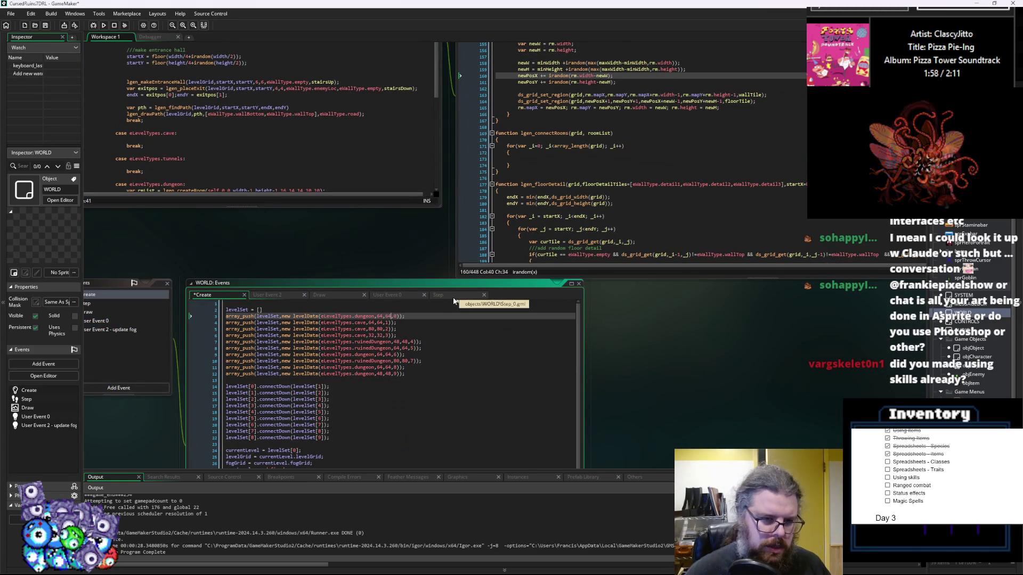
{"action": "key", "text": "Down"}
{"action": "key", "text": "Down"}
{"action": "key", "text": "Down"}
{"action": "key", "text": "End"}
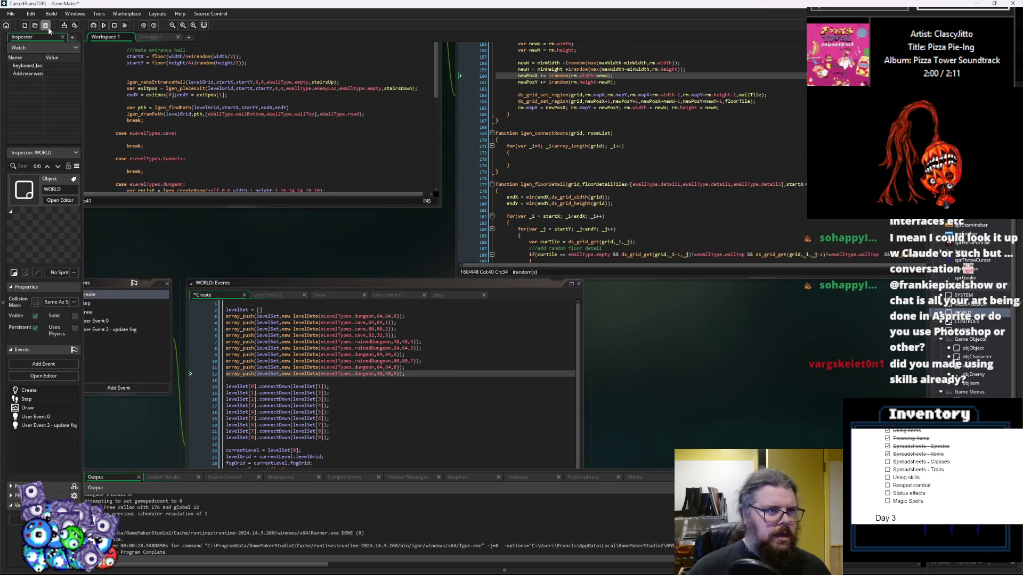
- Lower the dungeon room-creation size value on line 75 to 9 and start a debug run
{"action": "left_click", "coordinate": [340, 106]}
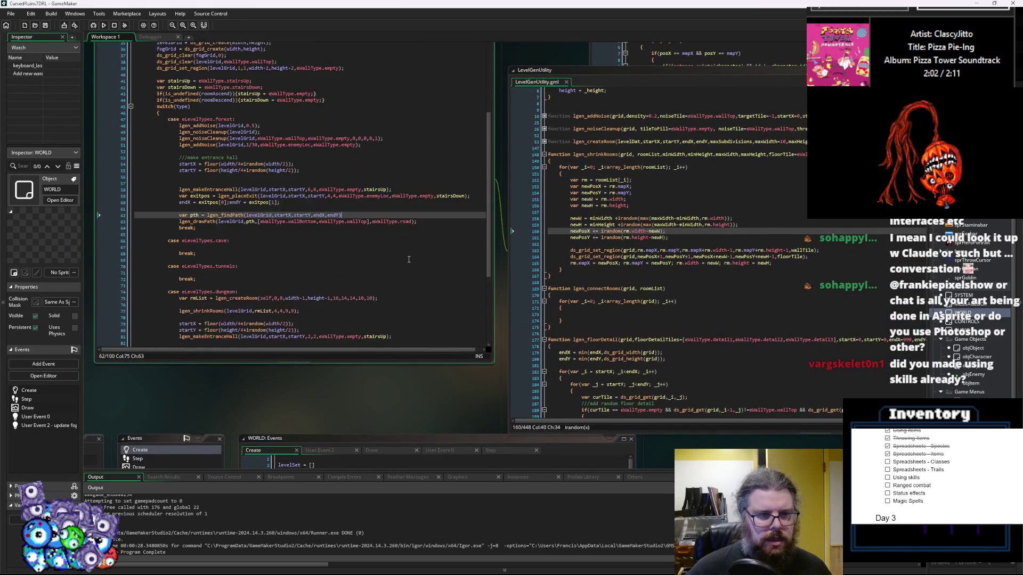
{"action": "left_click", "coordinate": [340, 235]}
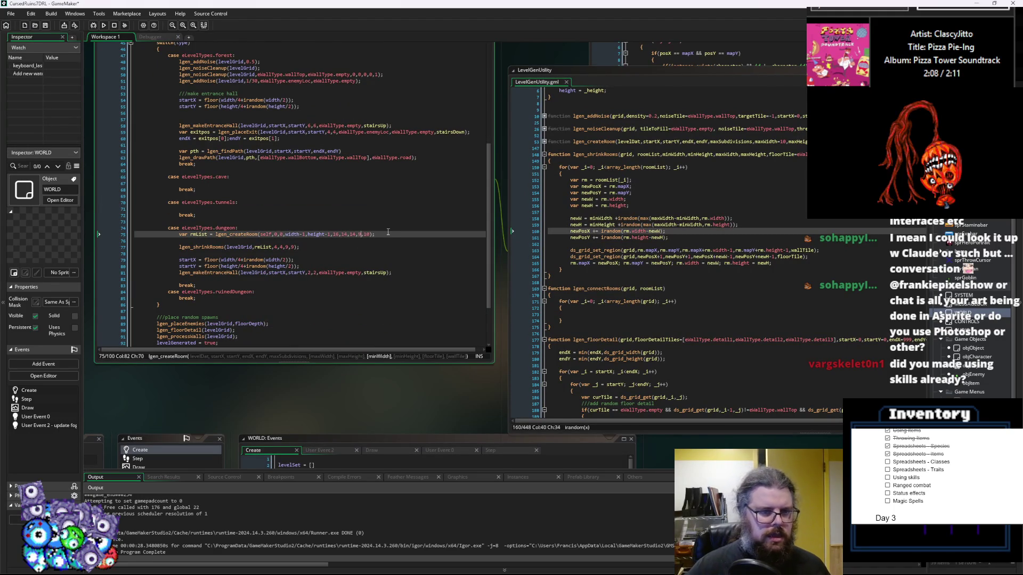
{"action": "key", "text": "Delete"}
{"action": "key", "text": "Delete"}
{"action": "type", "text": "9"}
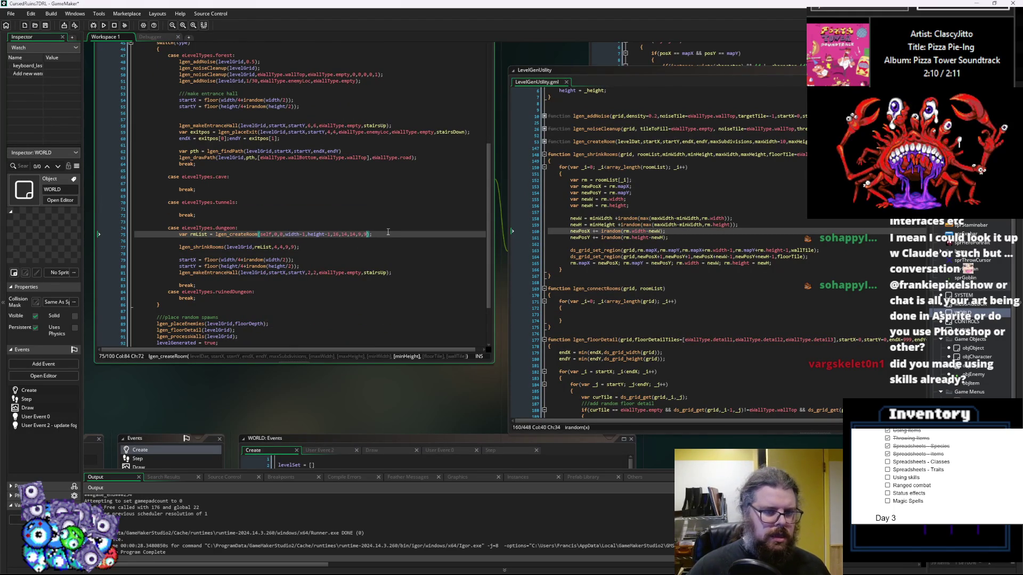
{"action": "key", "text": "BackSpace"}
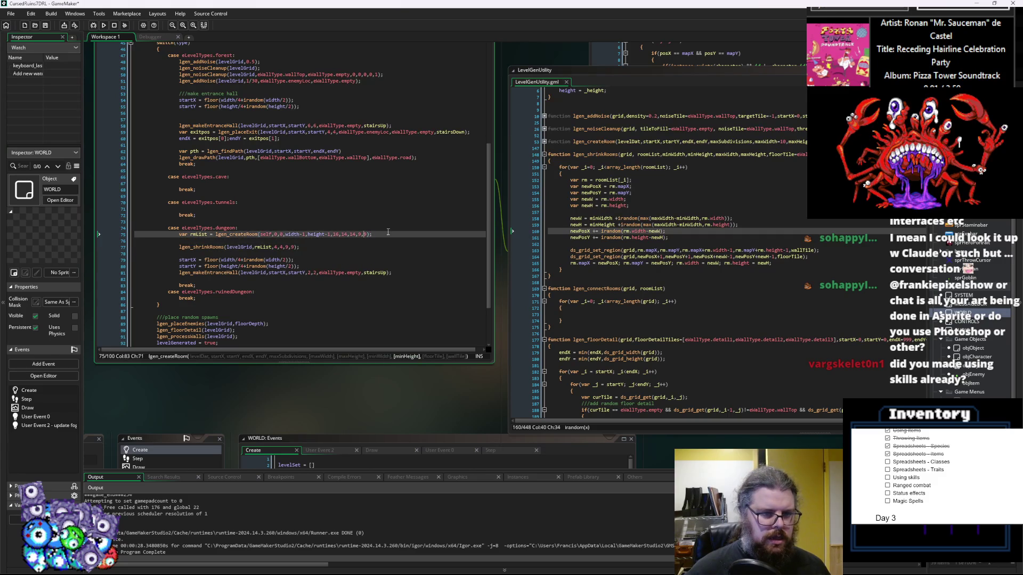
{"action": "key", "text": "Down"}
{"action": "key", "text": "Down"}
{"action": "key", "text": "Left"}
{"action": "key", "text": "Left"}
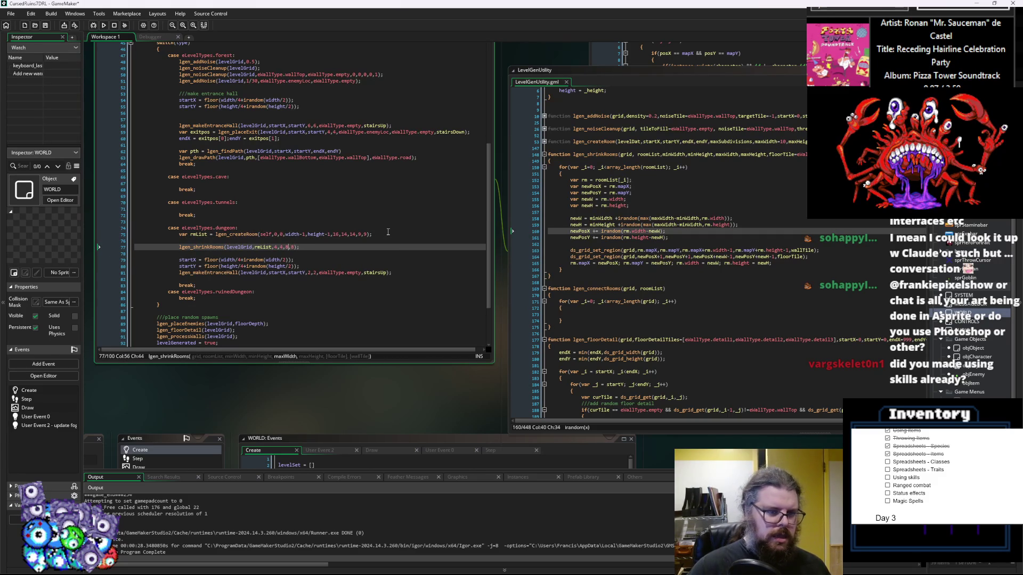
{"action": "left_click", "coordinate": [91, 26]}
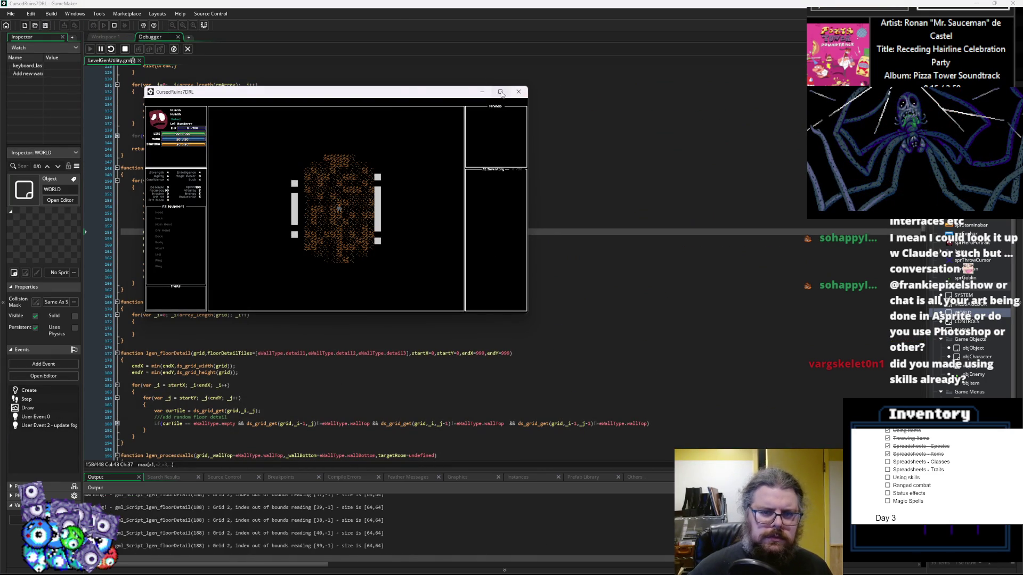
- Maximise the game window and walk the player up through the dungeon
{"action": "left_click", "coordinate": [500, 92]}
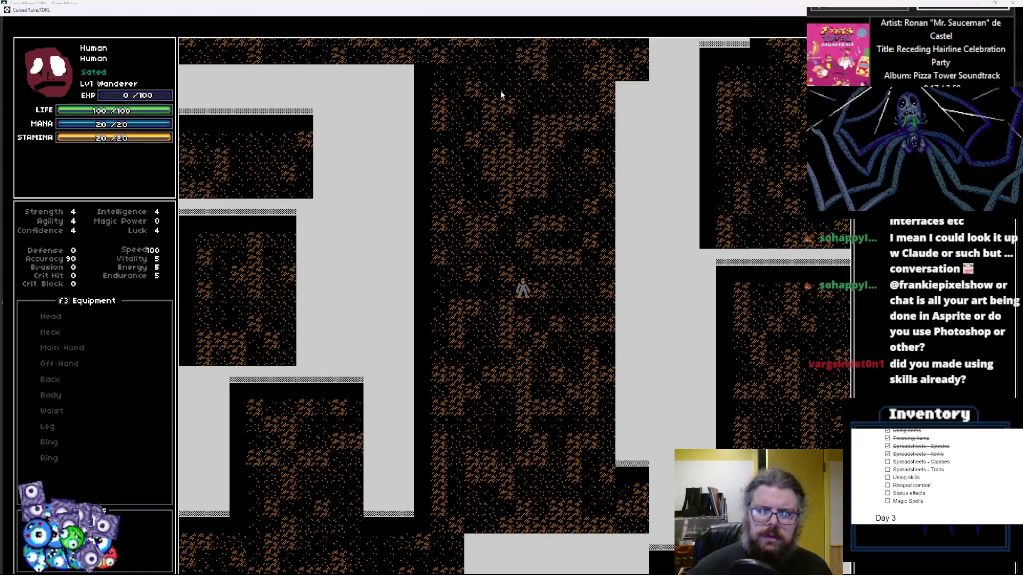
{"action": "left_click", "coordinate": [500, 90]}
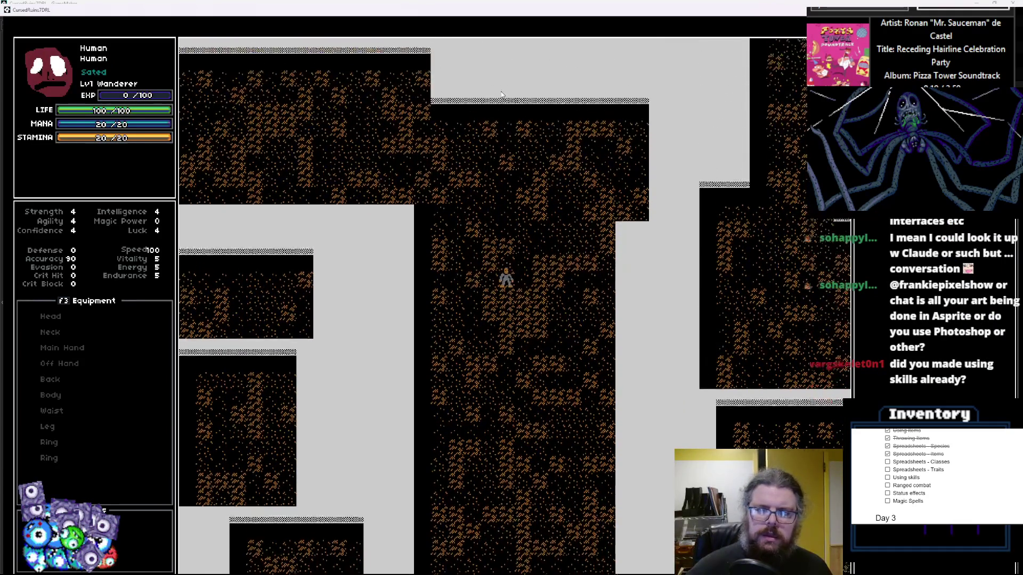
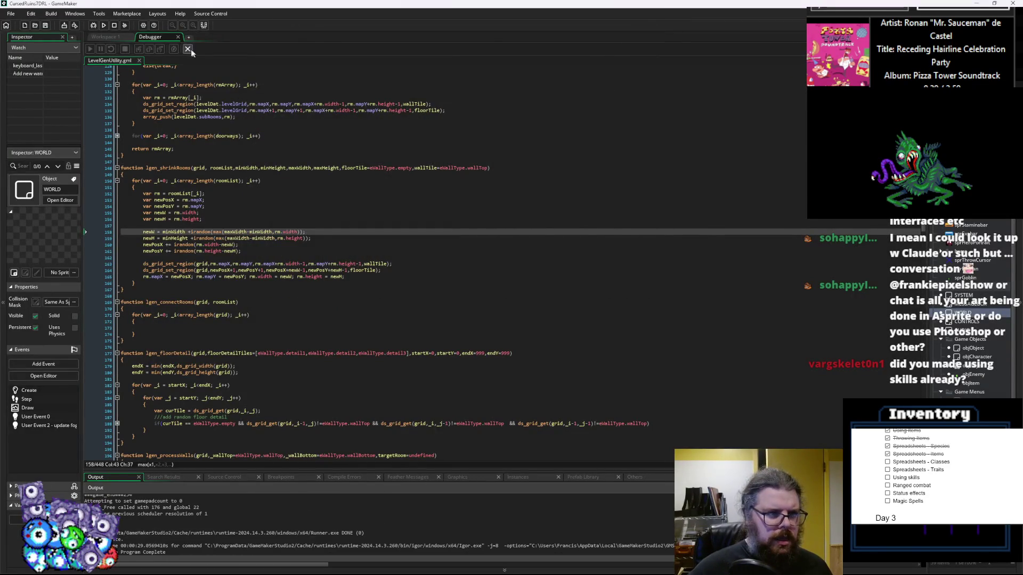
- Leave the debugger and locate the newW and newH calculations on lines 158–159 of LevelGenUtility
{"action": "left_click", "coordinate": [188, 49]}
{"action": "scroll", "coordinate": [637, 294], "scroll_direction": "up", "scroll_amount": 3, "text": "ctrl"}
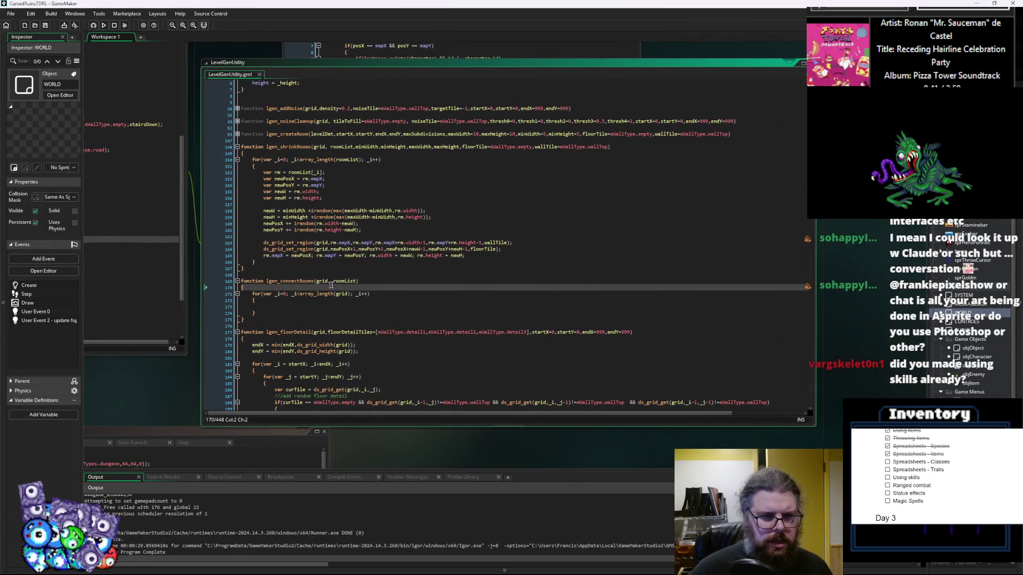
{"action": "left_click", "coordinate": [340, 286]}
{"action": "left_click", "coordinate": [306, 270]}
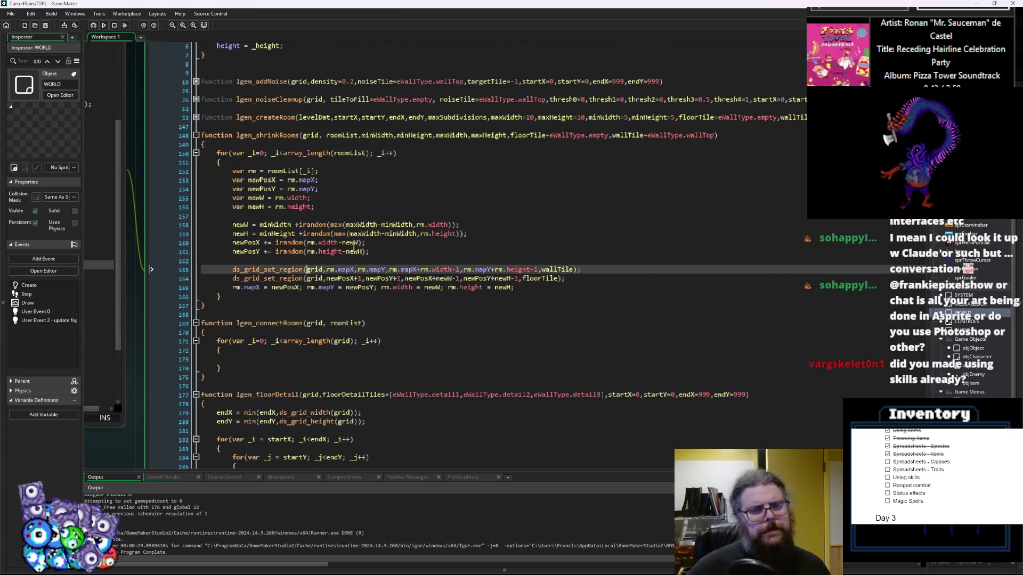
{"action": "left_click", "coordinate": [238, 226]}
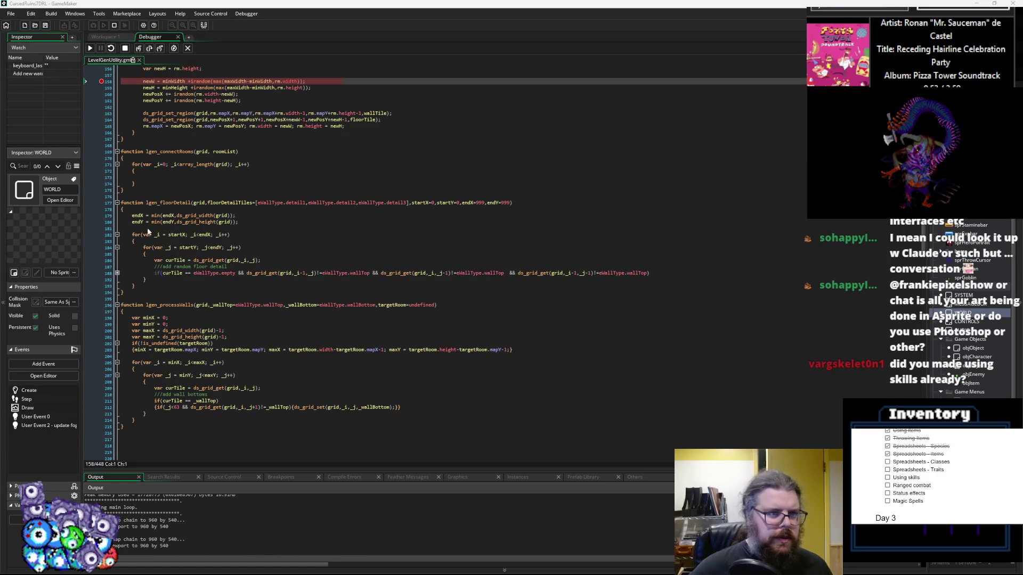
{"action": "scroll", "coordinate": [195, 235], "scroll_direction": "up", "scroll_amount": 3}
{"action": "left_click", "coordinate": [195, 257]}
{"action": "mouse_move", "coordinate": [172, 224]}
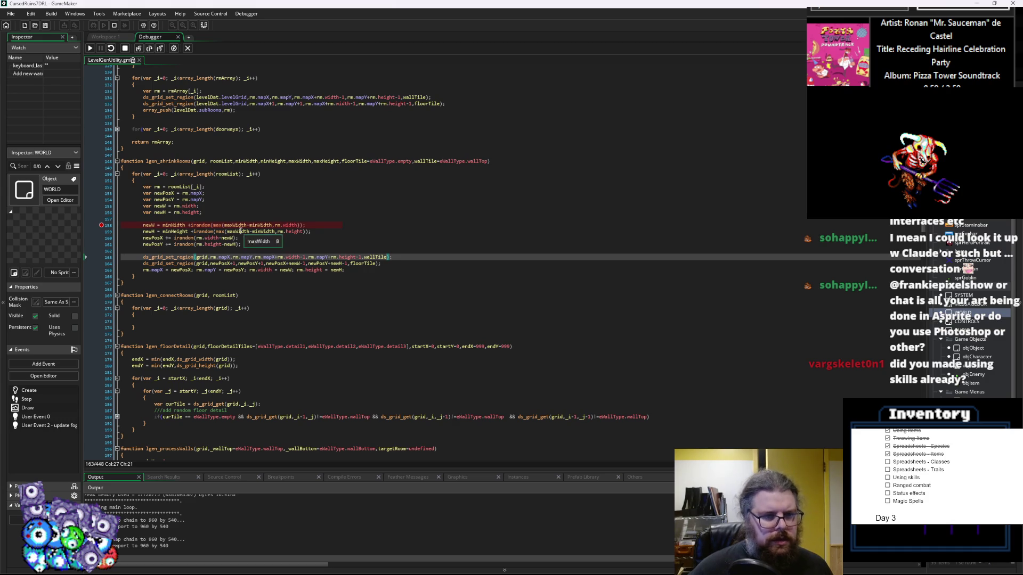
{"action": "mouse_move", "coordinate": [278, 229]}
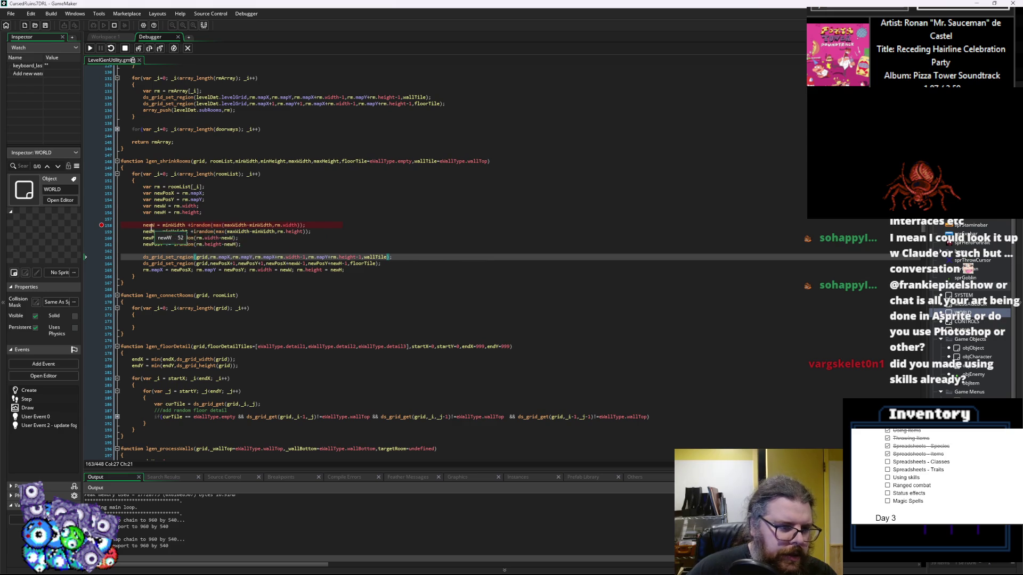
- Clear the breakpoint on line 158 and stop the running game
{"action": "left_click", "coordinate": [149, 48]}
{"action": "left_click", "coordinate": [150, 48]}
{"action": "mouse_move", "coordinate": [150, 225]}
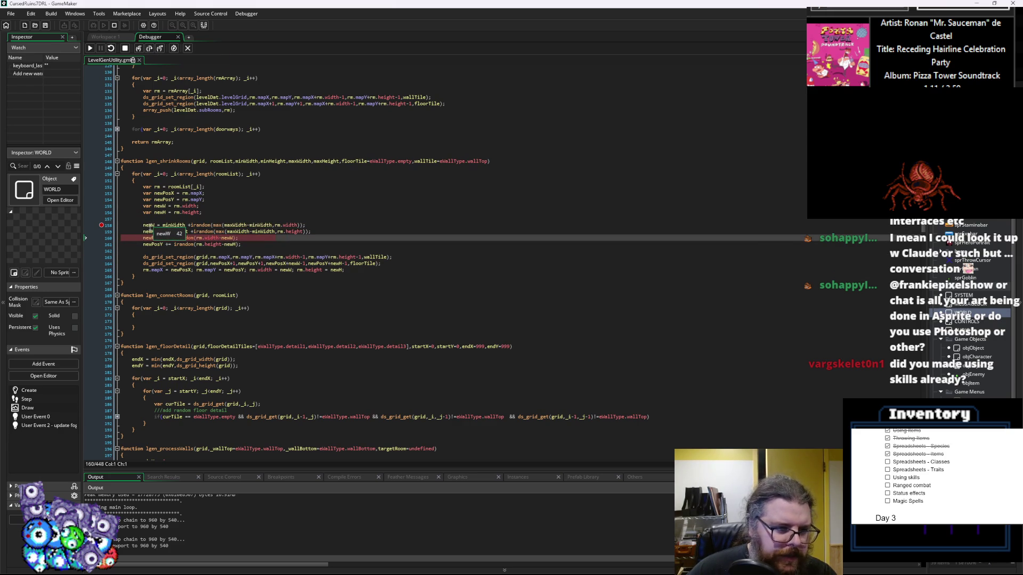
{"action": "mouse_move", "coordinate": [293, 225]}
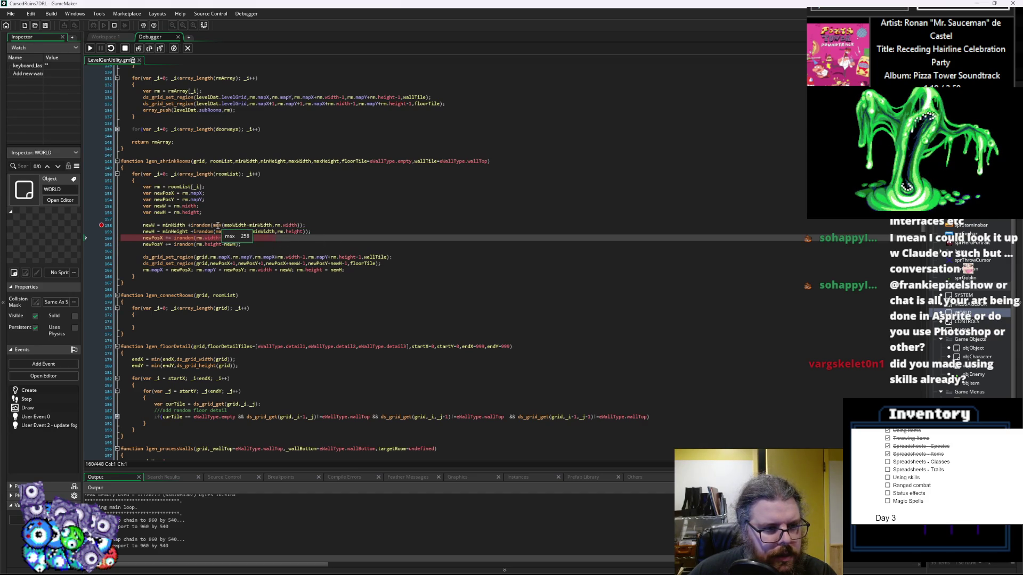
{"action": "mouse_move", "coordinate": [227, 225]}
{"action": "left_click", "coordinate": [101, 225]}
{"action": "left_click", "coordinate": [125, 48]}
- Change max( to min( in the newW and newH lines, then save and run with F5
{"action": "double_click", "coordinate": [221, 233]}
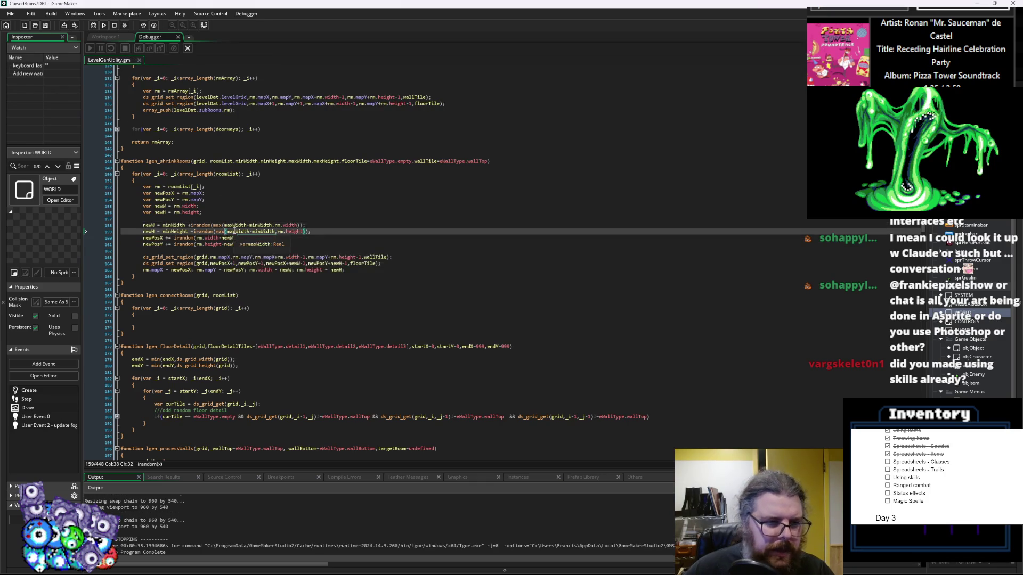
{"action": "type", "text": "min"}
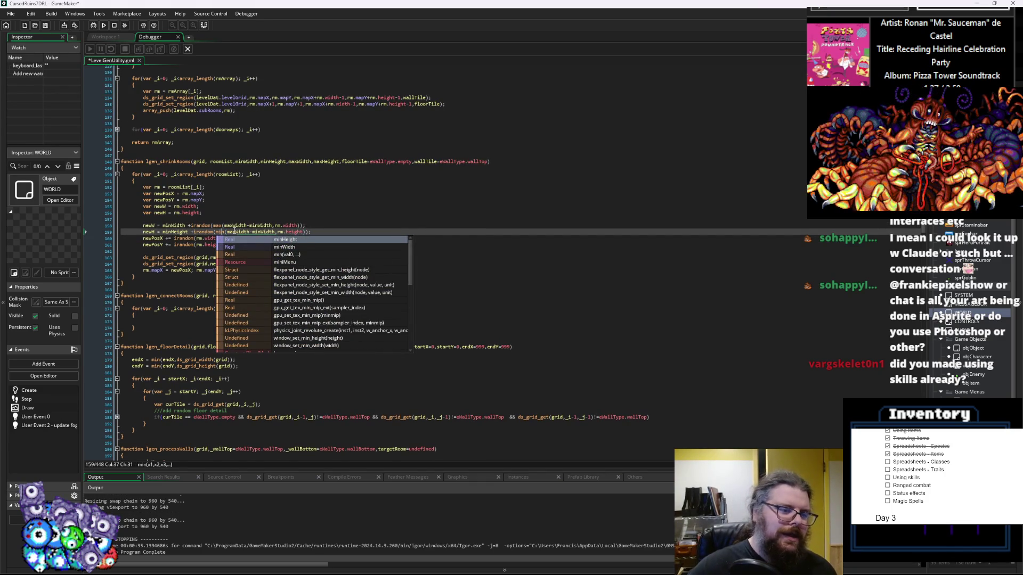
{"action": "key", "text": "Left"}
{"action": "key", "text": "Up"}
{"action": "key", "text": "BackSpace"}
{"action": "key", "text": "BackSpace"}
{"action": "type", "text": "in"}
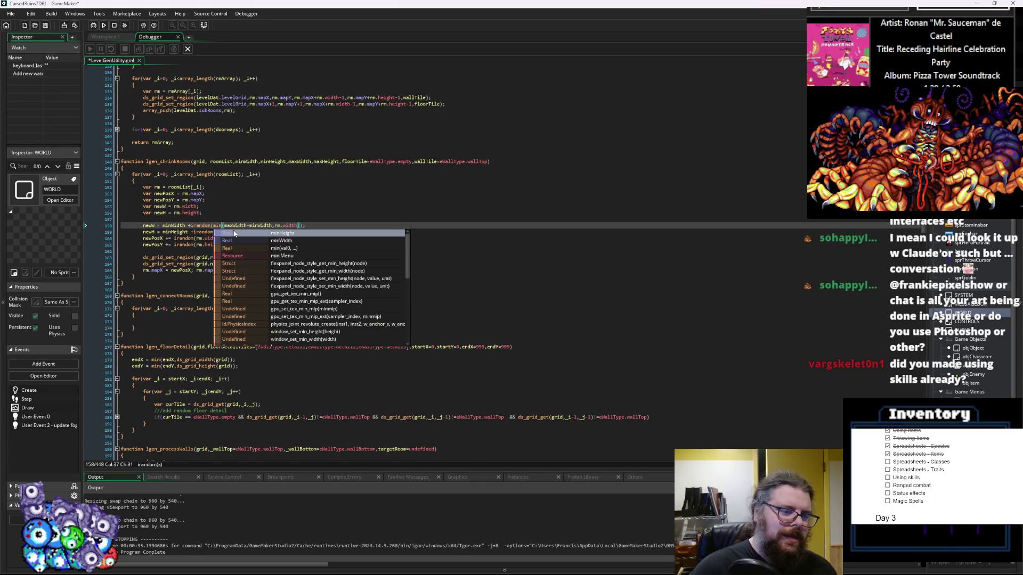
{"action": "key", "text": "Escape"}
{"action": "key", "text": "Down"}
{"action": "key", "text": "End"}
{"action": "key", "text": "F5"}
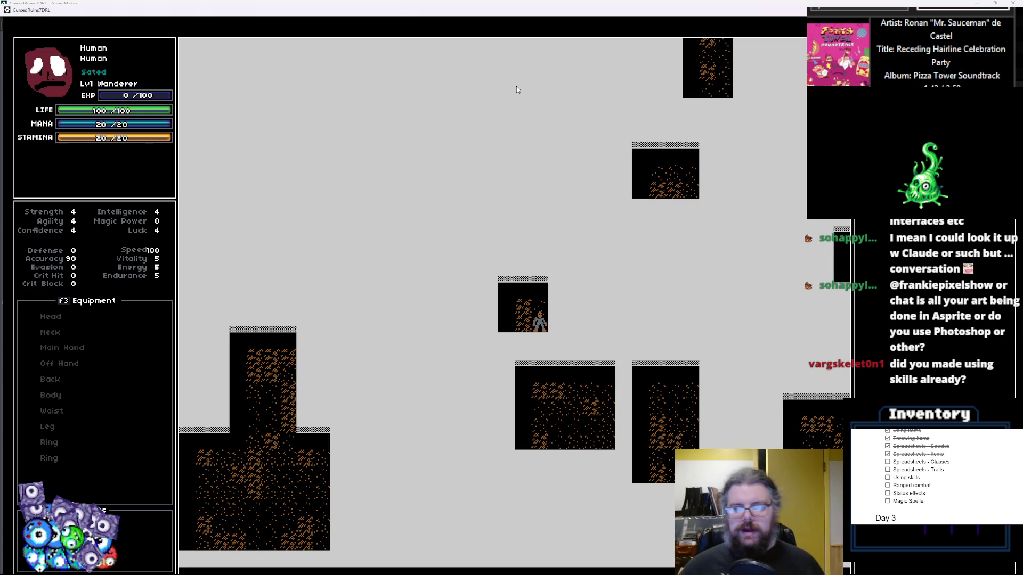
- Walk the player around its small room with the arrow keys, then restore and close the game window
{"action": "key", "text": "Right"}
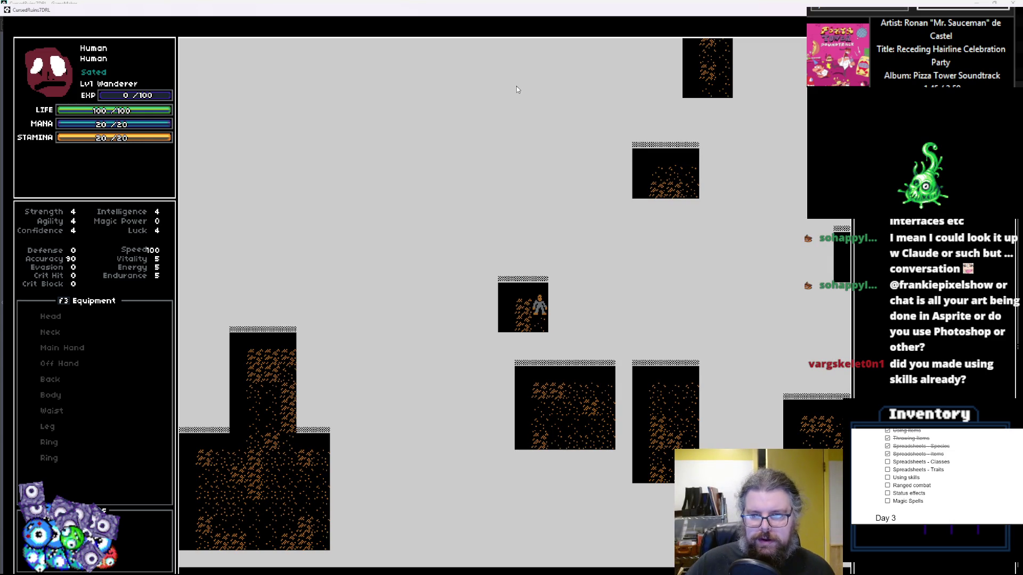
{"action": "key", "text": "Down"}
{"action": "key", "text": "Left"}
{"action": "key", "text": "Left"}
{"action": "key", "text": "Up"}
{"action": "key", "text": "Up"}
{"action": "key", "text": "Right"}
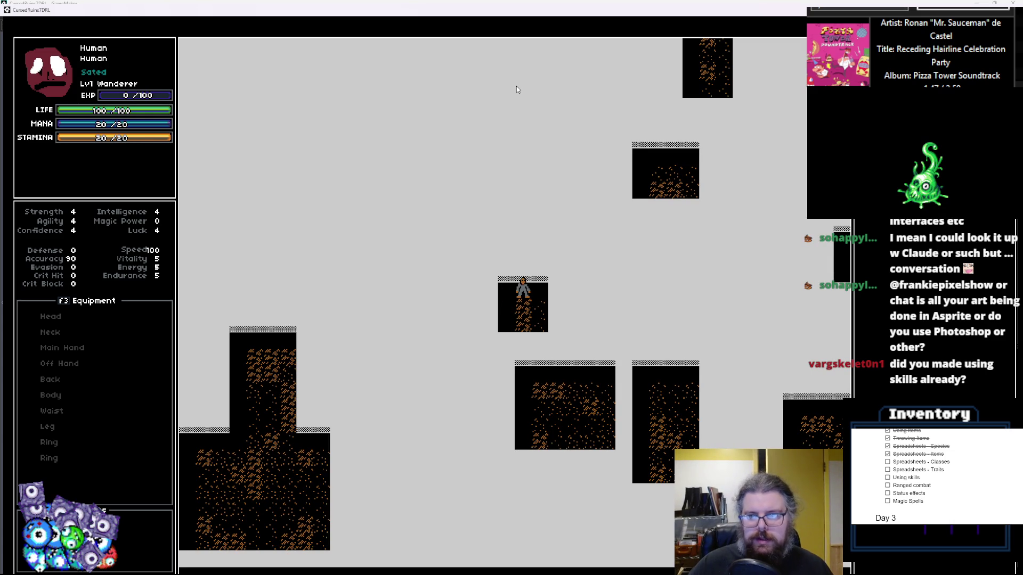
{"action": "double_click", "coordinate": [323, 14]}
{"action": "left_click", "coordinate": [570, 50]}
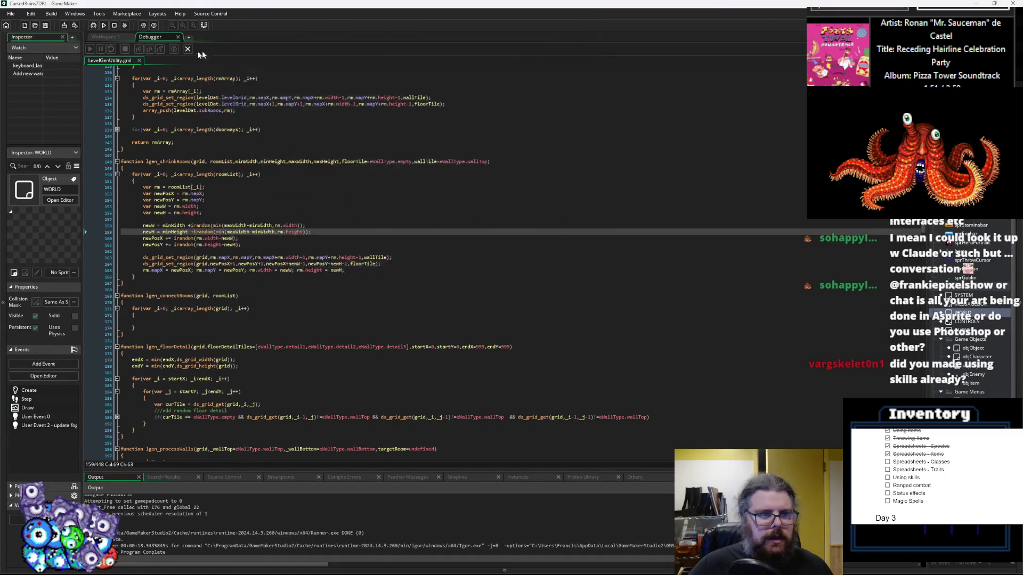
- Return to the code and change the lgen_shrinkRooms arguments to 6,6,10,10
{"action": "left_click", "coordinate": [187, 50]}
{"action": "left_click", "coordinate": [374, 289]}
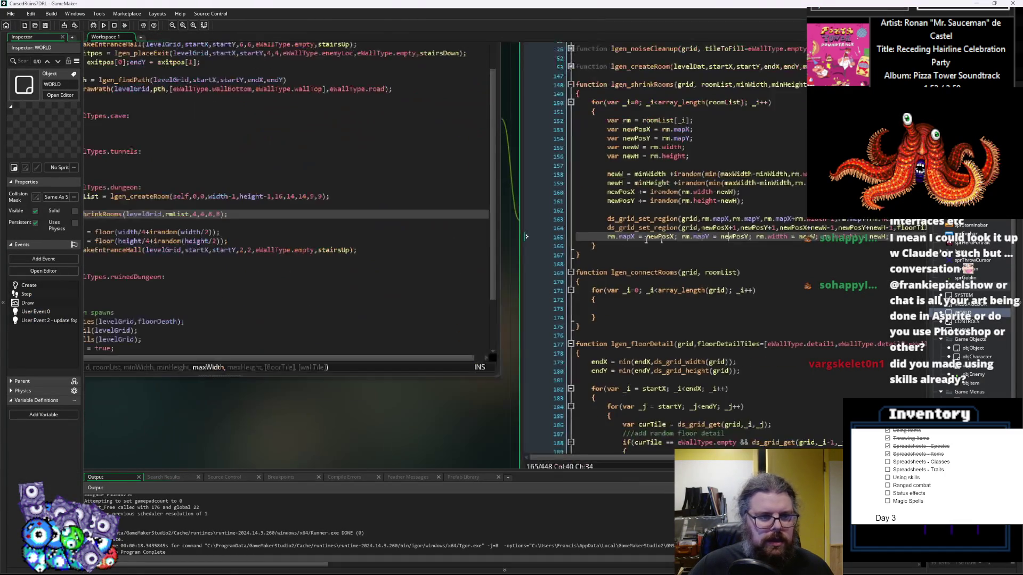
{"action": "double_click", "coordinate": [300, 257]}
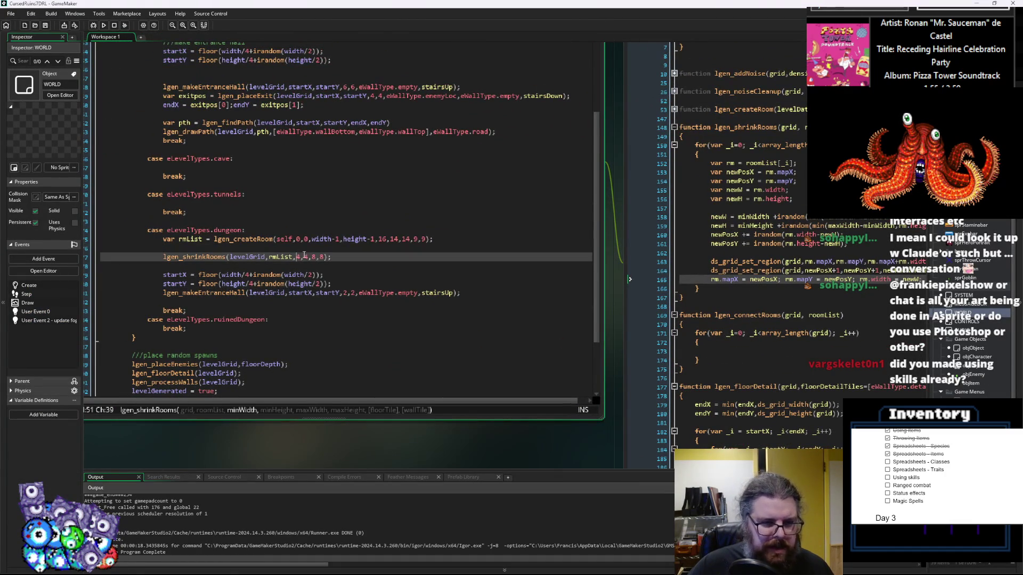
{"action": "type", "text": "6"}
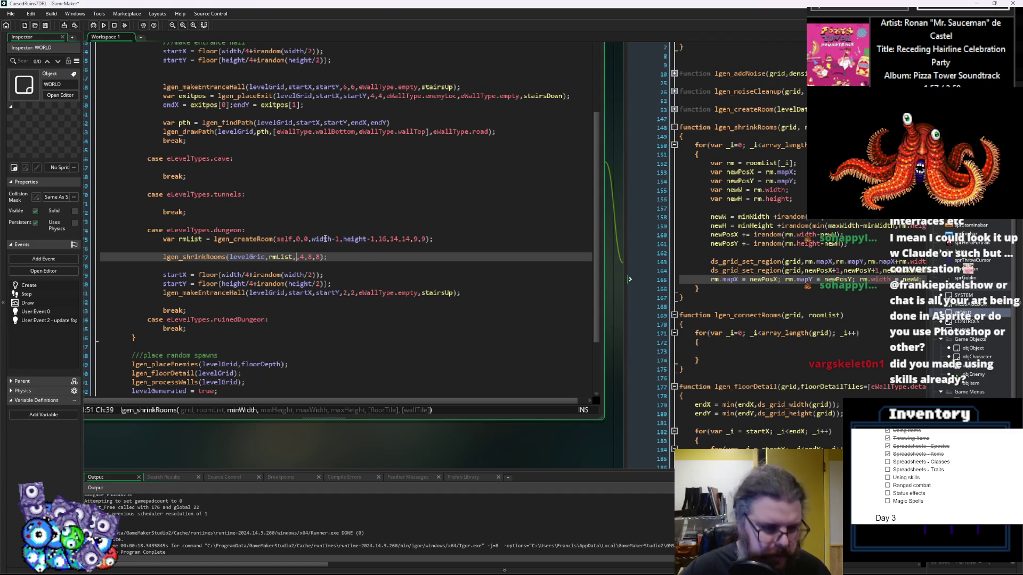
{"action": "key", "text": "Right"}
{"action": "key", "text": "Right"}
{"action": "key", "text": "Delete"}
{"action": "type", "text": "10"}
- Change the lgen_createRoom arguments to 16,15,15,11,11
{"action": "key", "text": "Right"}
{"action": "key", "text": "Right"}
{"action": "type", "text": "0"}
{"action": "key", "text": "Up"}
{"action": "key", "text": "Up"}
{"action": "key", "text": "ctrl+Right"}
{"action": "key", "text": "ctrl+Right"}
{"action": "key", "text": "ctrl+Right"}
{"action": "key", "text": "ctrl+Right"}
{"action": "key", "text": "ctrl+Right"}
{"action": "key", "text": "ctrl+Right"}
{"action": "key", "text": "Left"}
{"action": "key", "text": "Left"}
{"action": "key", "text": "BackSpace"}
{"action": "type", "text": "2"}
{"action": "key", "text": "Right"}
{"action": "key", "text": "Right"}
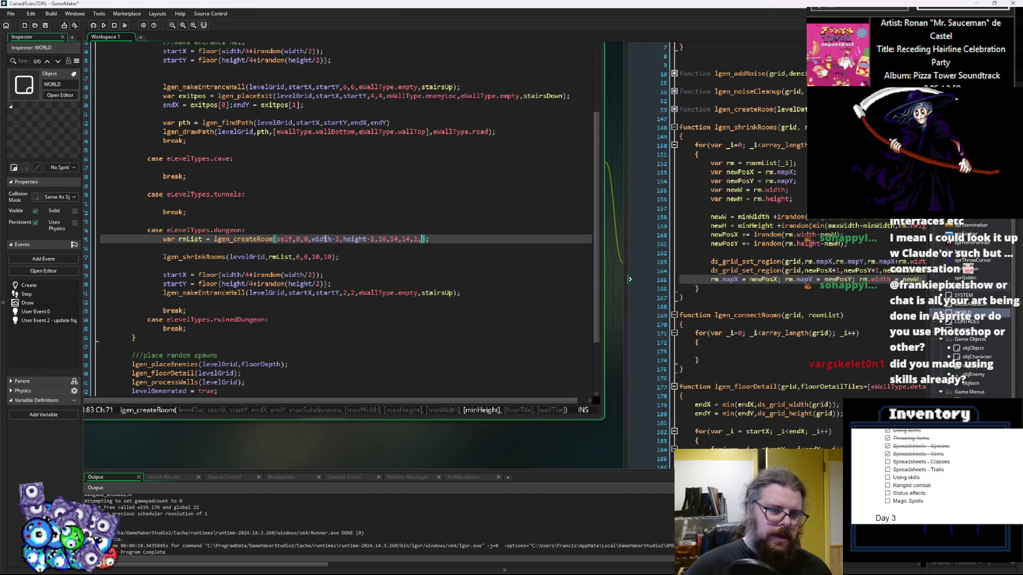
{"action": "key", "text": "BackSpace"}
{"action": "type", "text": "10"}
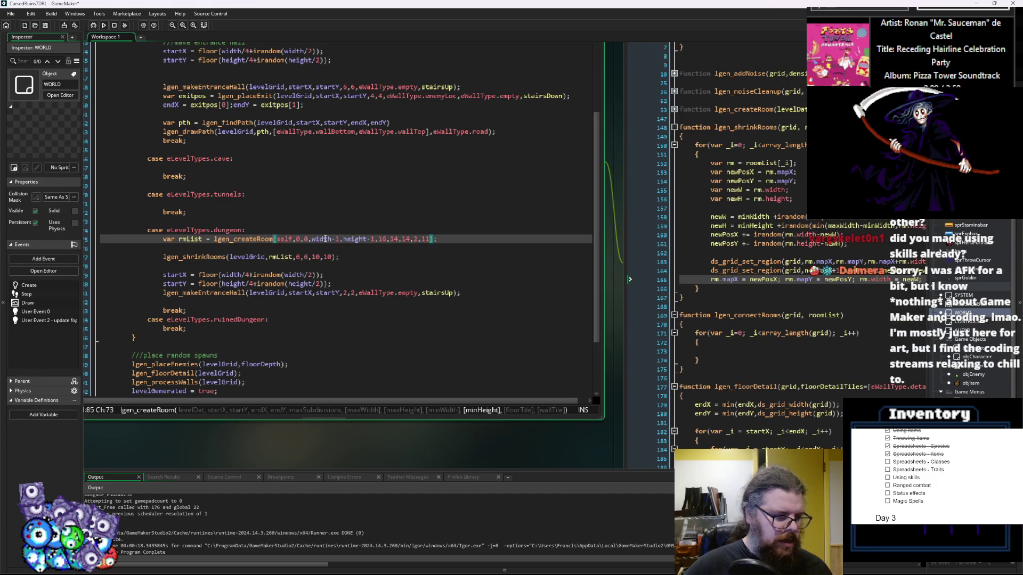
{"action": "key", "text": "Left"}
{"action": "key", "text": "Left"}
{"action": "key", "text": "Left"}
{"action": "key", "text": "BackSpace"}
{"action": "type", "text": "11"}
{"action": "key", "text": "Left"}
{"action": "key", "text": "Left"}
{"action": "key", "text": "Left"}
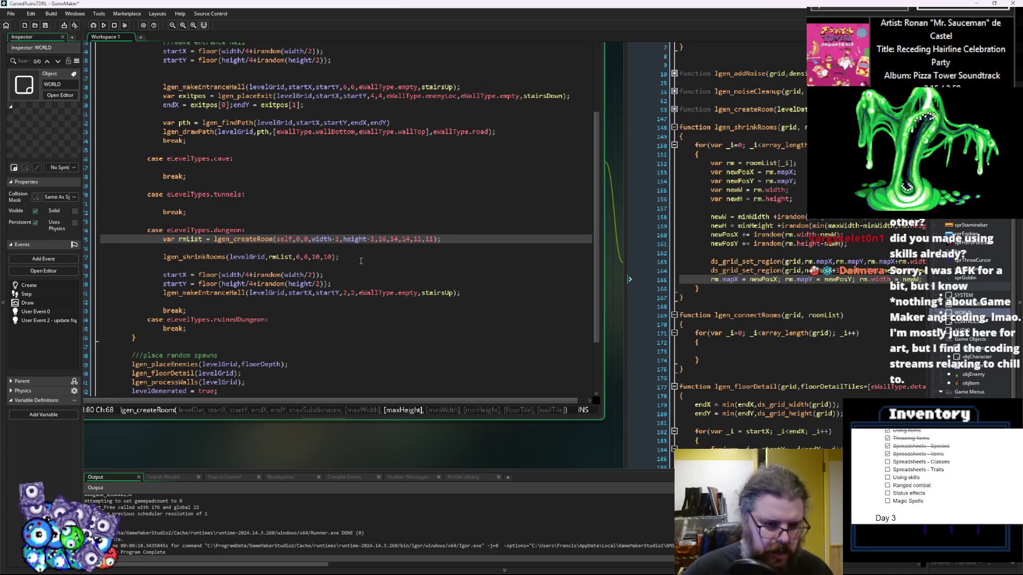
{"action": "key", "text": "Left"}
{"action": "key", "text": "Left"}
- Run the game, maximize it, walk the player around the room's edges, then close it
{"action": "key", "text": "F5"}
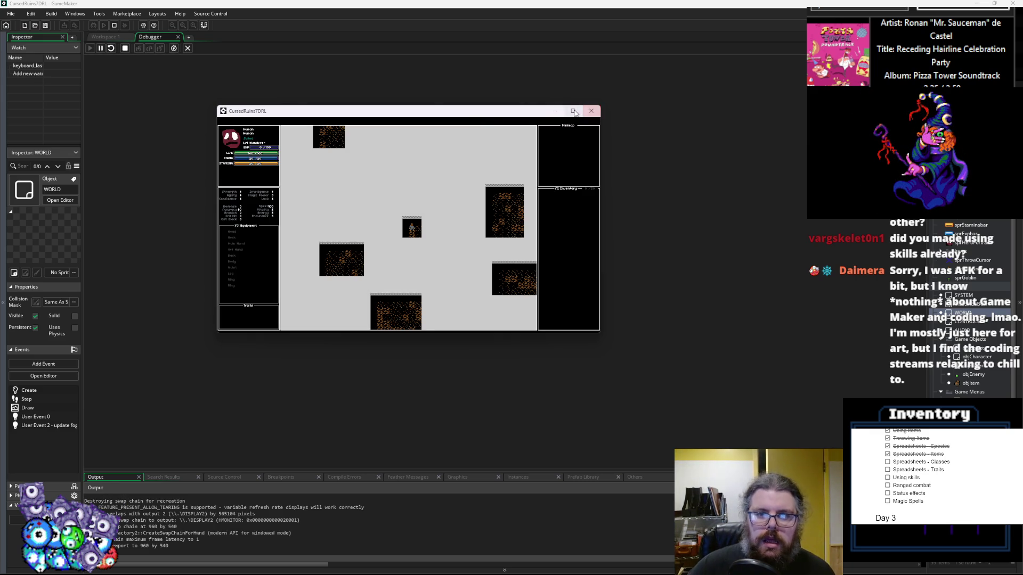
{"action": "left_click", "coordinate": [573, 112]}
{"action": "key", "text": "Left"}
{"action": "key", "text": "Down"}
{"action": "key", "text": "Right"}
{"action": "key", "text": "Right"}
{"action": "key", "text": "Up"}
{"action": "key", "text": "Up"}
{"action": "key", "text": "Left"}
{"action": "key", "text": "Left"}
{"action": "key", "text": "Down"}
{"action": "key", "text": "Down"}
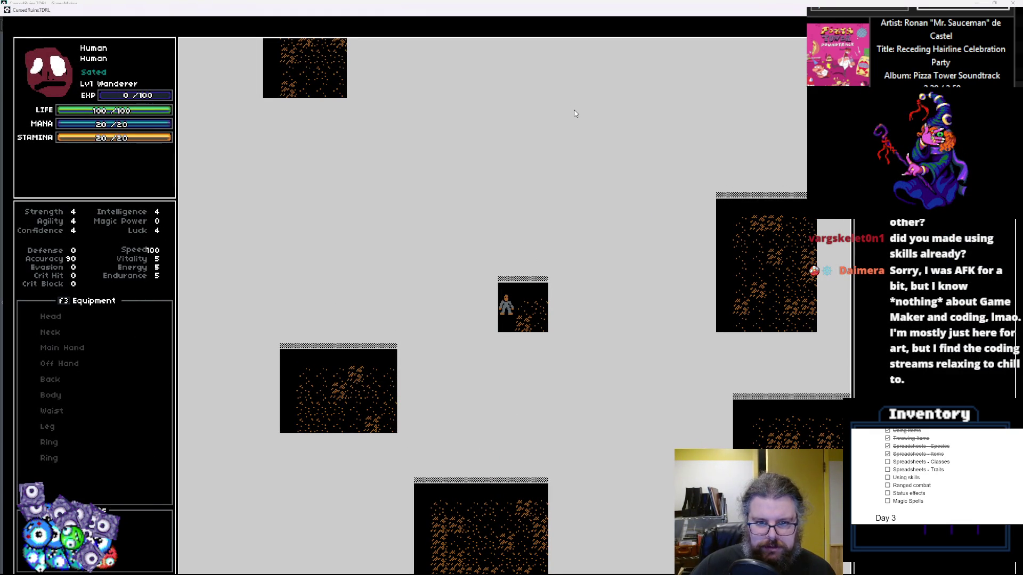
{"action": "key", "text": "Right"}
{"action": "key", "text": "Right"}
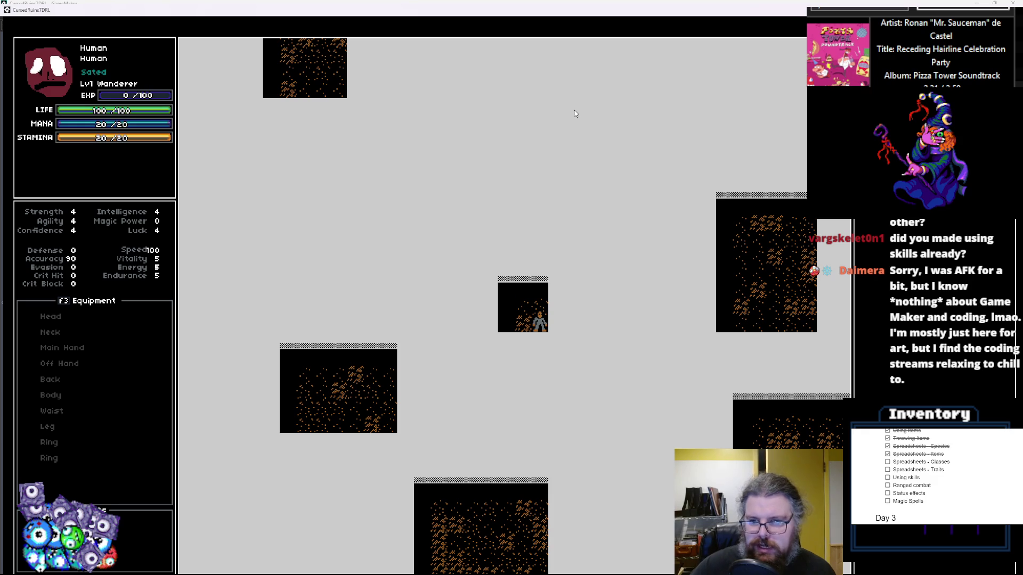
{"action": "double_click", "coordinate": [550, 8]}
{"action": "left_click", "coordinate": [716, 55]}
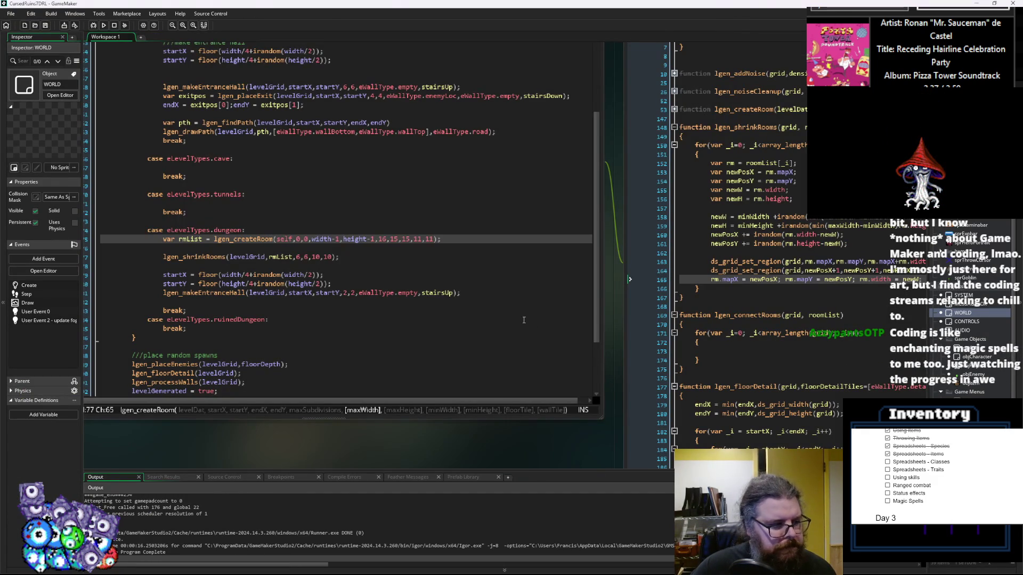
- Change the lgen_createRoom maximum room size values to 12,12
{"action": "left_click", "coordinate": [308, 258]}
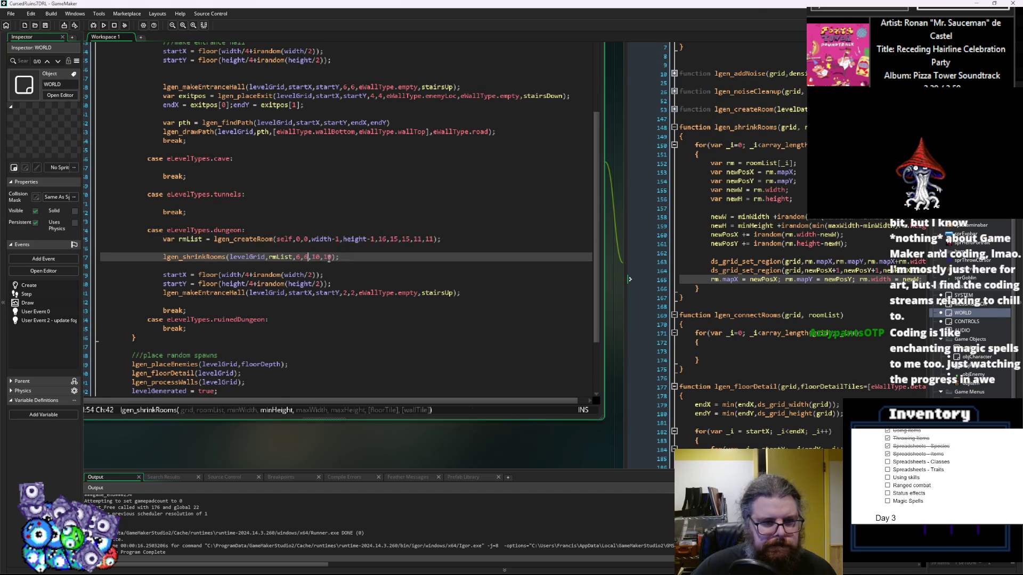
{"action": "key", "text": "Right"}
{"action": "key", "text": "Right"}
{"action": "key", "text": "Right"}
{"action": "key", "text": "Right"}
{"action": "key", "text": "Right"}
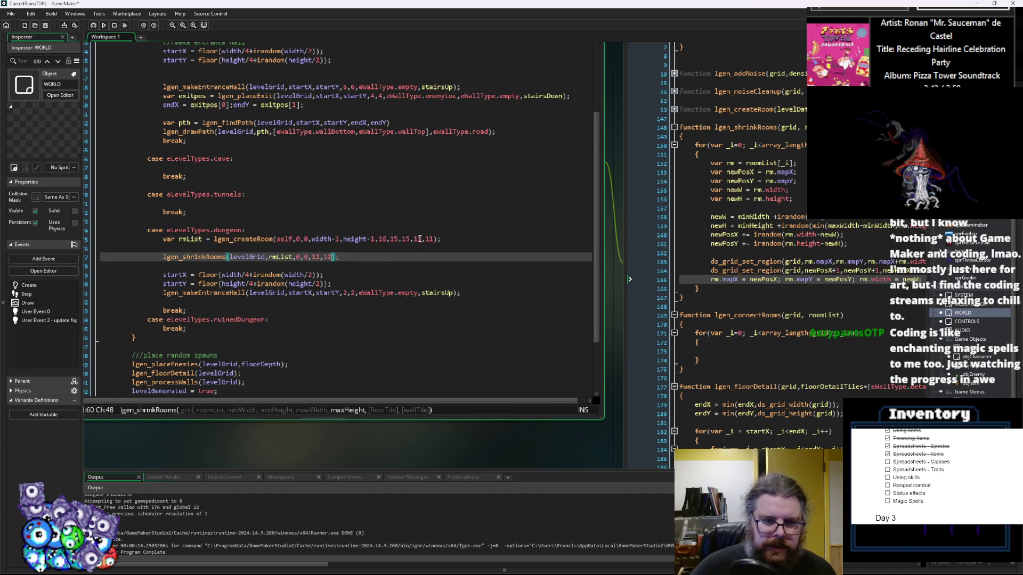
{"action": "left_click", "coordinate": [426, 239]}
{"action": "key", "text": "Left"}
{"action": "key", "text": "BackSpace"}
{"action": "type", "text": "2"}
{"action": "key", "text": "Right"}
{"action": "key", "text": "Right"}
{"action": "key", "text": "Right"}
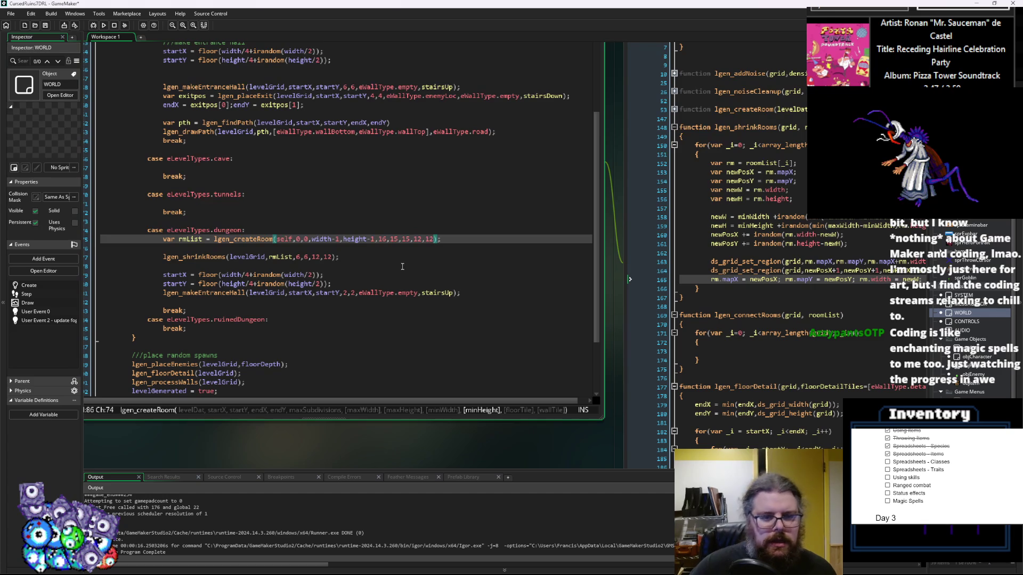
{"action": "left_click", "coordinate": [410, 239]}
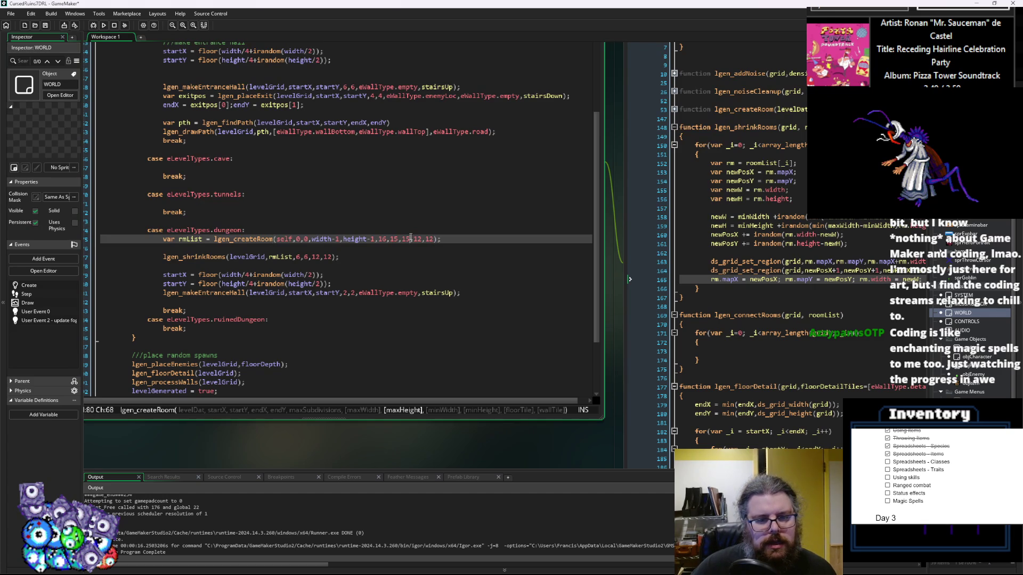
{"action": "key", "text": "Left"}
{"action": "key", "text": "Left"}
{"action": "key", "text": "Left"}
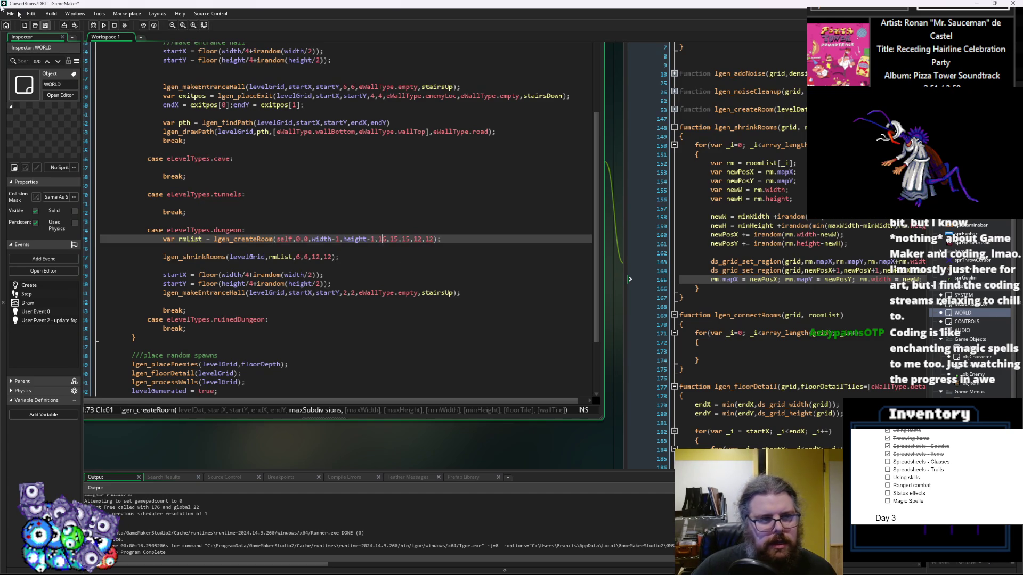
- Run a new game, walk the player around the starting room, then close the game and debugger
{"action": "left_click", "coordinate": [94, 25]}
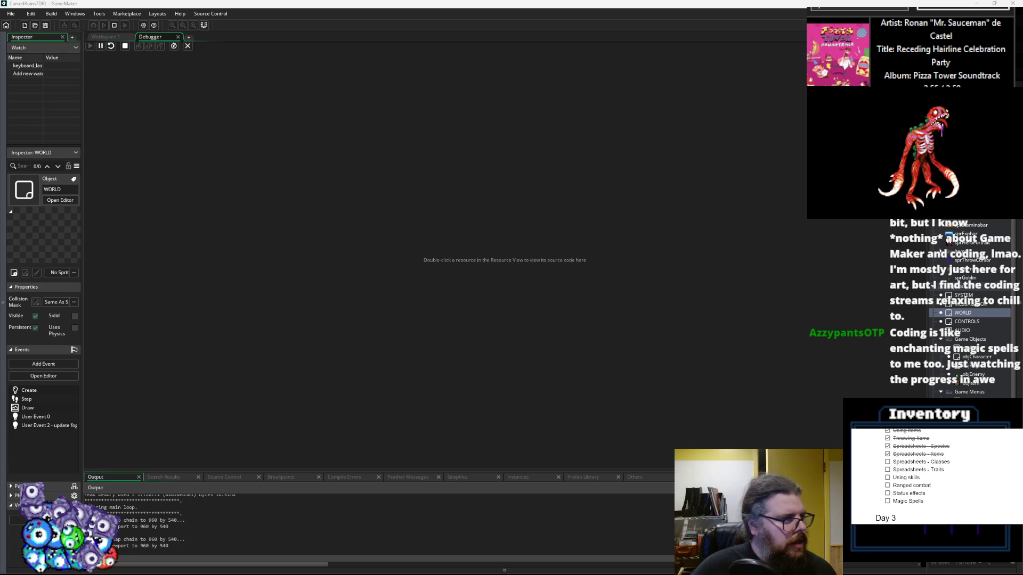
{"action": "key", "text": "Return"}
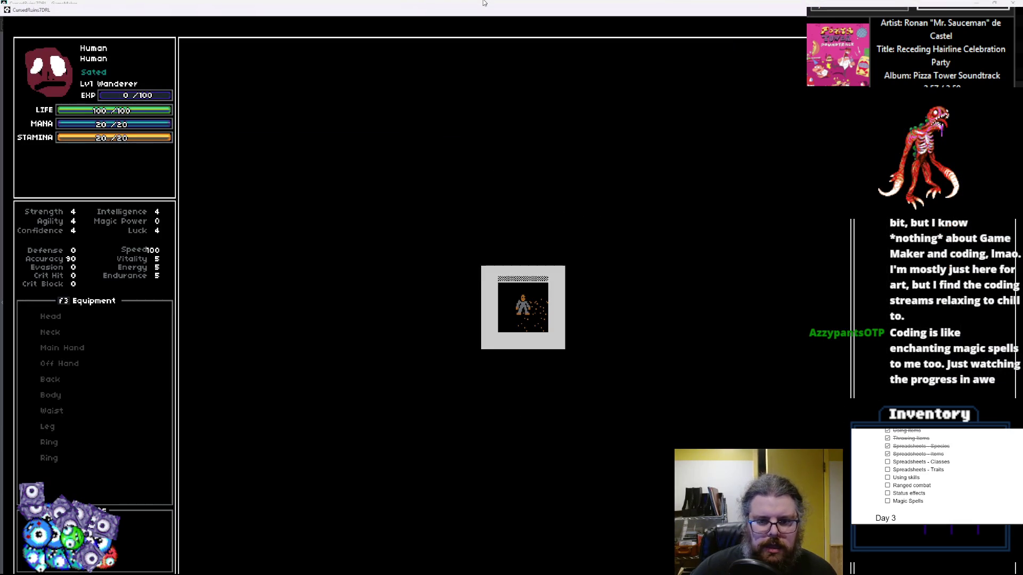
{"action": "key", "text": "Right"}
{"action": "key", "text": "Right"}
{"action": "key", "text": "Up"}
{"action": "key", "text": "Left"}
{"action": "key", "text": "Left"}
{"action": "key", "text": "Down"}
{"action": "key", "text": "Down"}
{"action": "key", "text": "Right"}
{"action": "key", "text": "Right"}
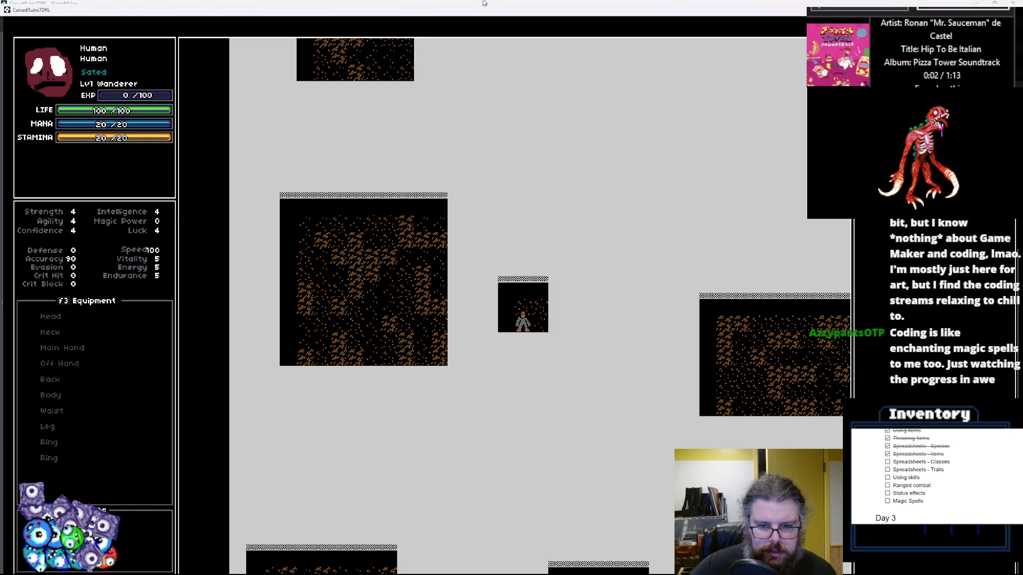
{"action": "double_click", "coordinate": [648, 8]}
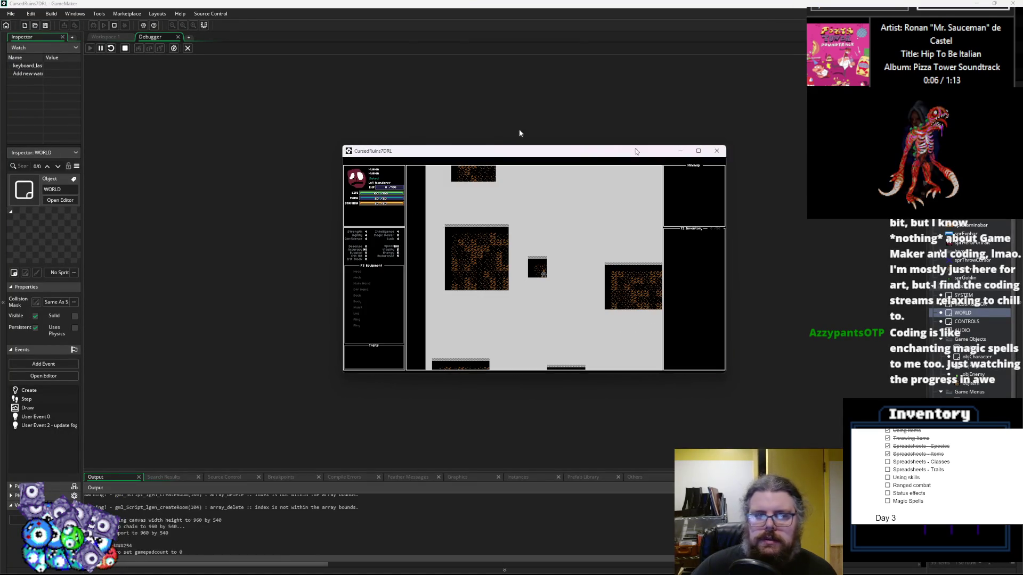
{"action": "left_click", "coordinate": [720, 150]}
{"action": "left_click", "coordinate": [188, 48]}
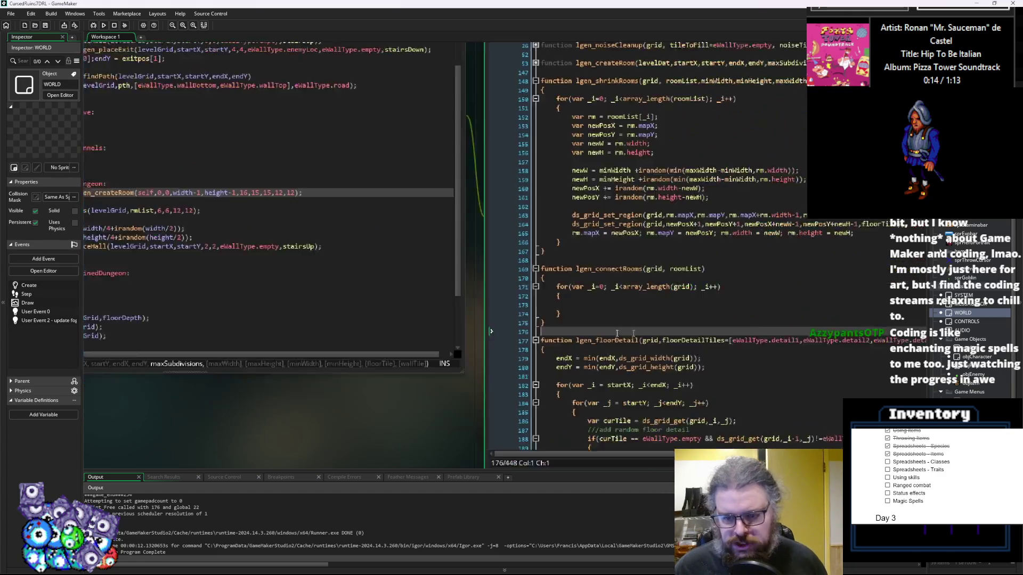
- Below lgen_connectRooms, declare function lgen_digCorridor(grid,startX,startY,endX,endY)
{"action": "left_click", "coordinate": [514, 342]}
{"action": "key", "text": "Return"}
{"action": "key", "text": "Return"}
{"action": "key", "text": "Return"}
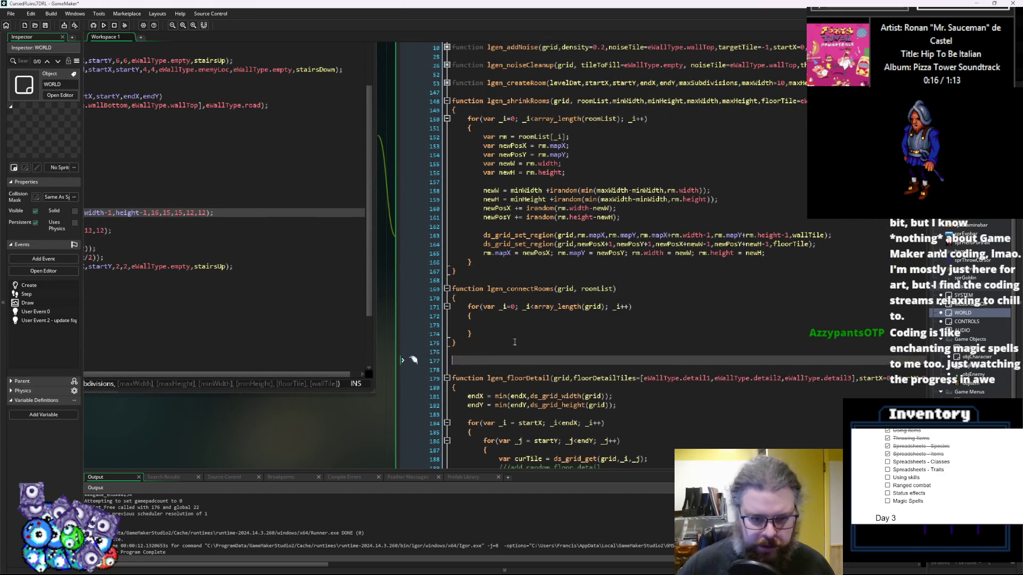
{"action": "key", "text": "Up"}
{"action": "type", "text": "function l"}
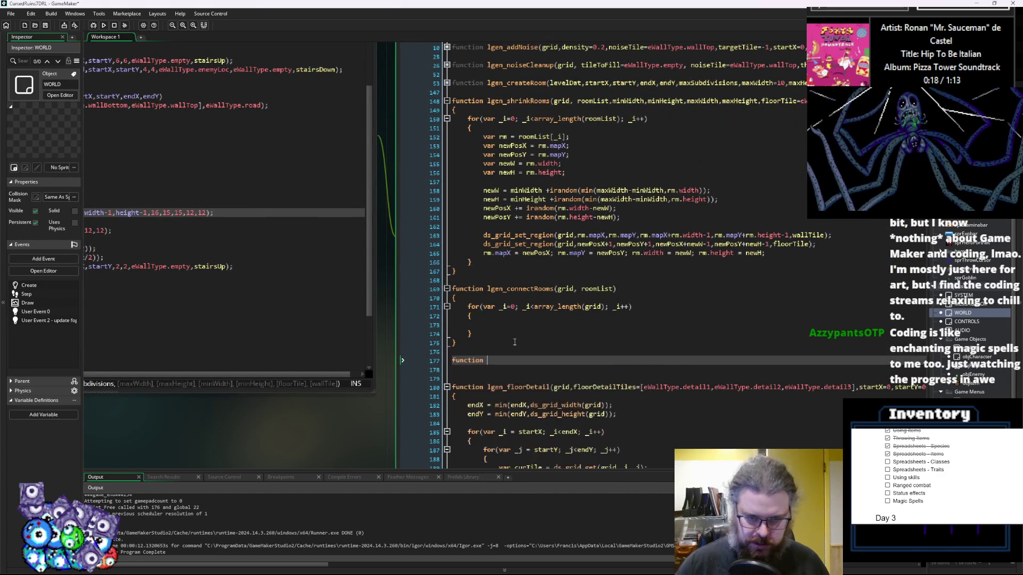
{"action": "type", "text": "gen_"}
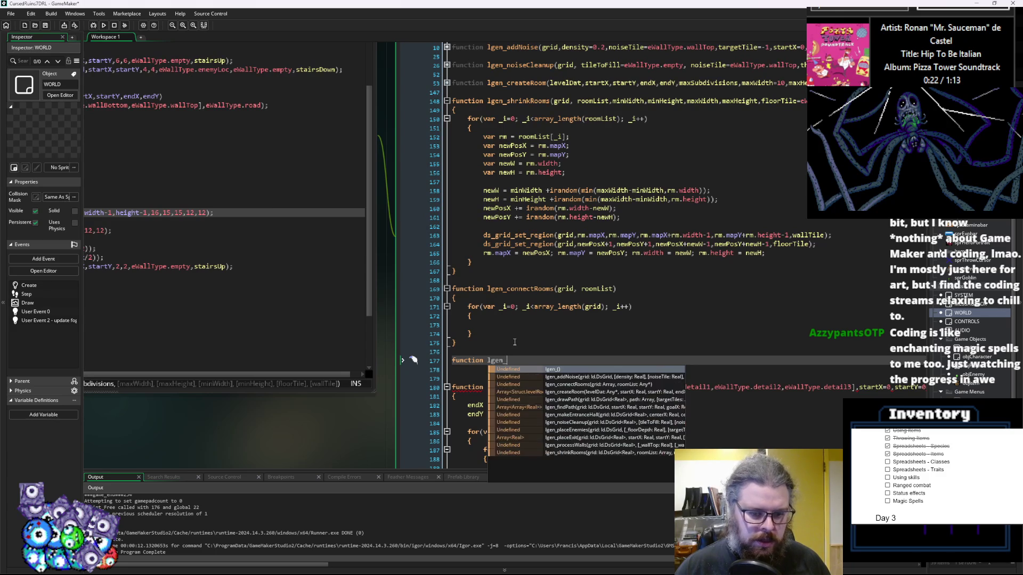
{"action": "type", "text": "digCorri"}
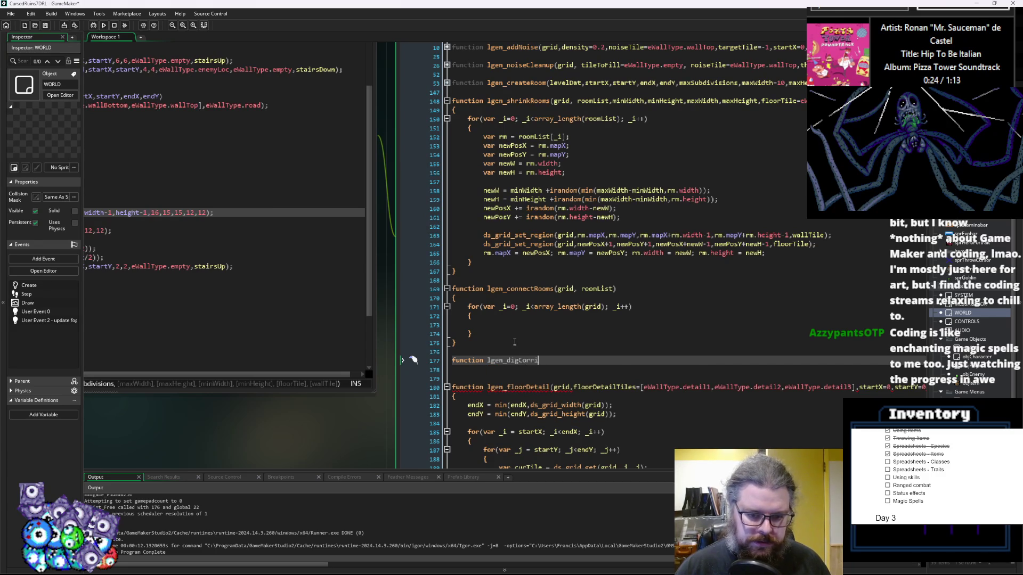
{"action": "type", "text": "dor(grid"}
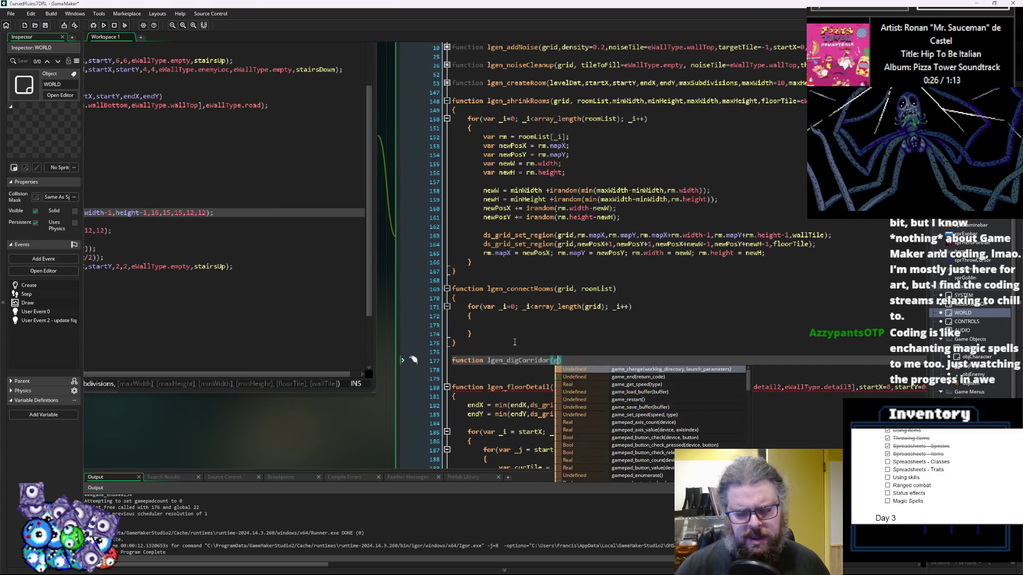
{"action": "type", "text": ","}
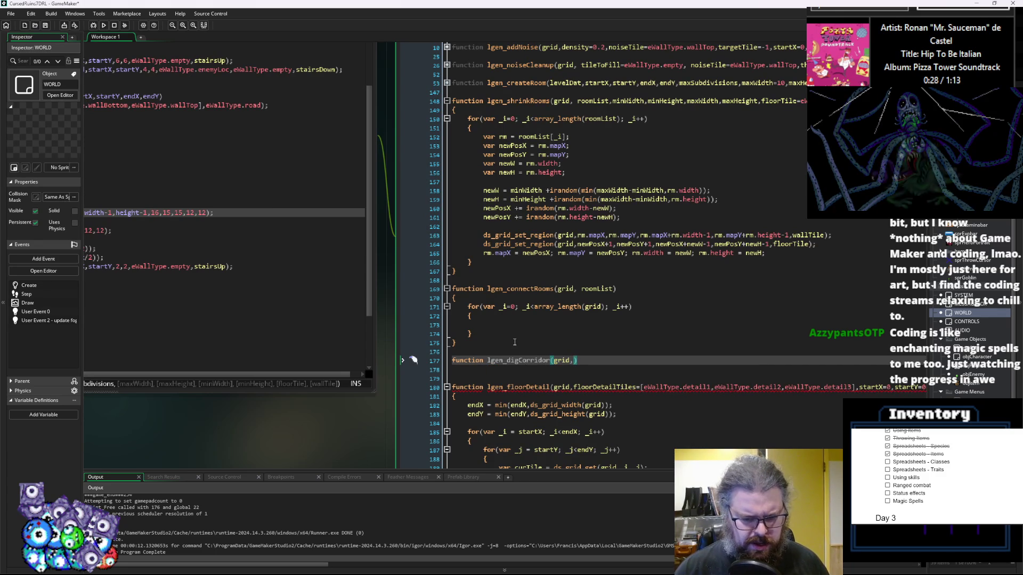
{"action": "type", "text": "startX,s"}
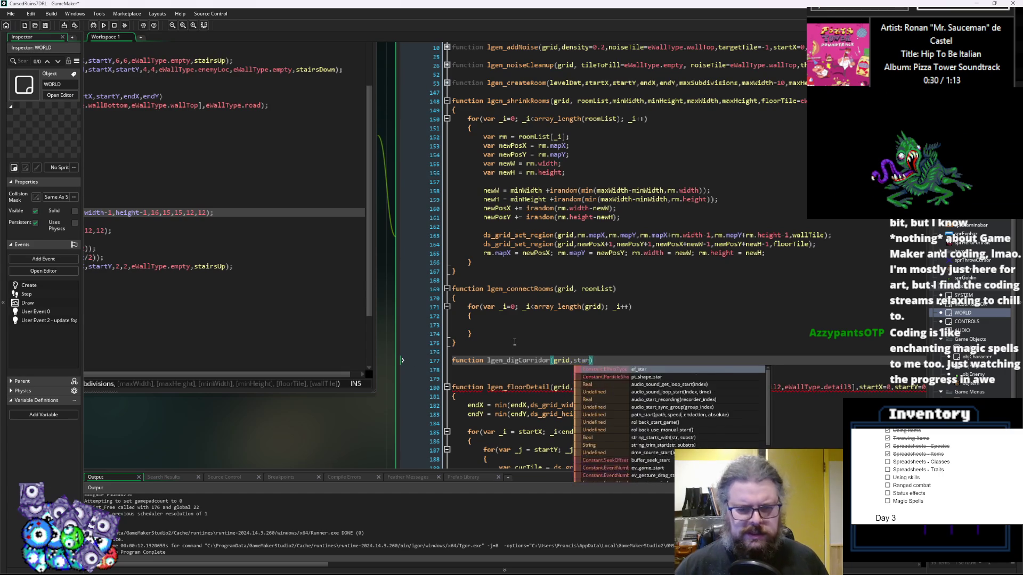
{"action": "type", "text": "tartY,en"}
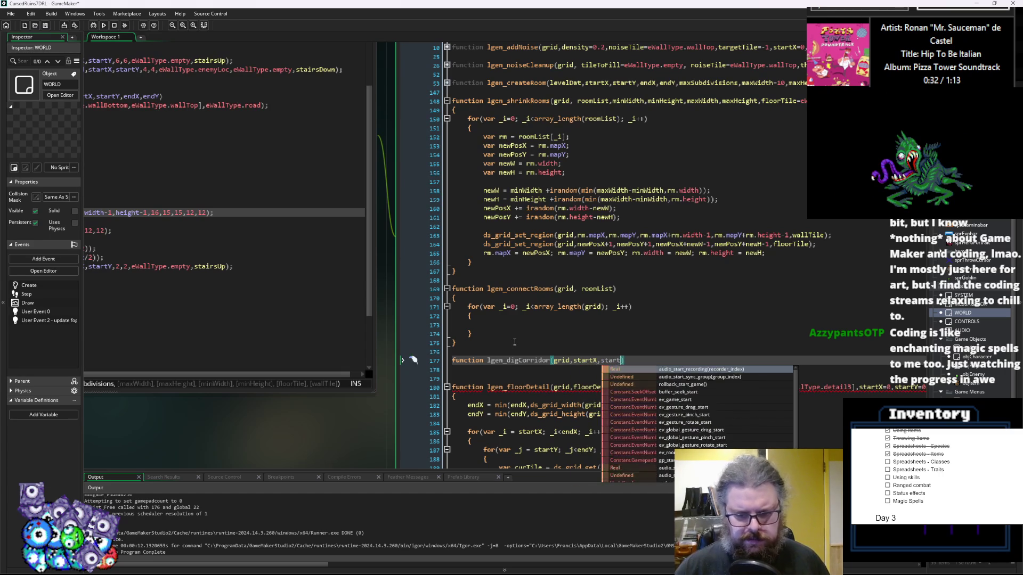
{"action": "type", "text": "dX,end"}
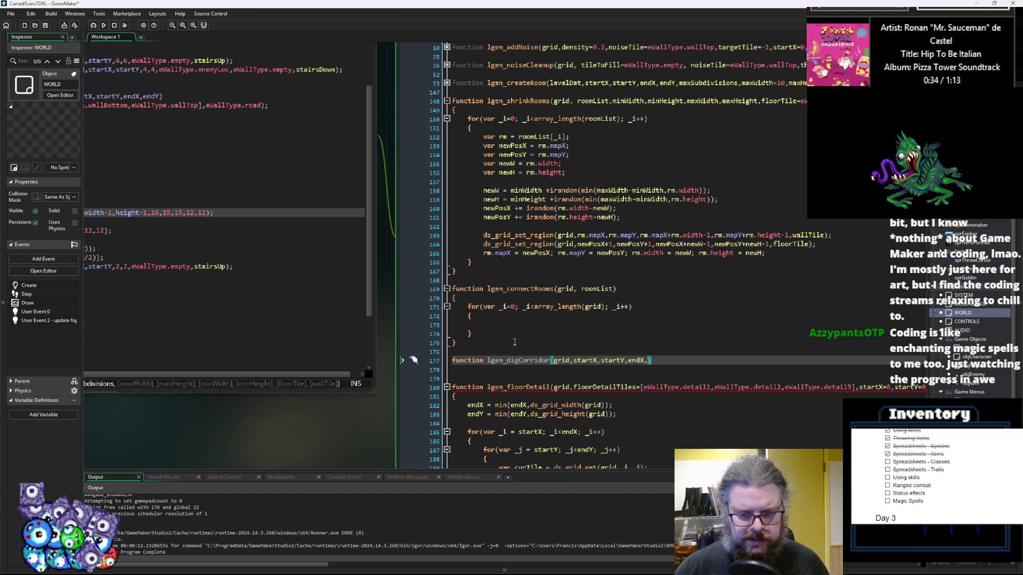
{"action": "type", "text": "Y"}
- Give lgen_digCorridor opening and closing braces with an indented empty body line
{"action": "key", "text": "End"}
{"action": "key", "text": "Return"}
{"action": "type", "text": "{"}
{"action": "key", "text": "Return"}
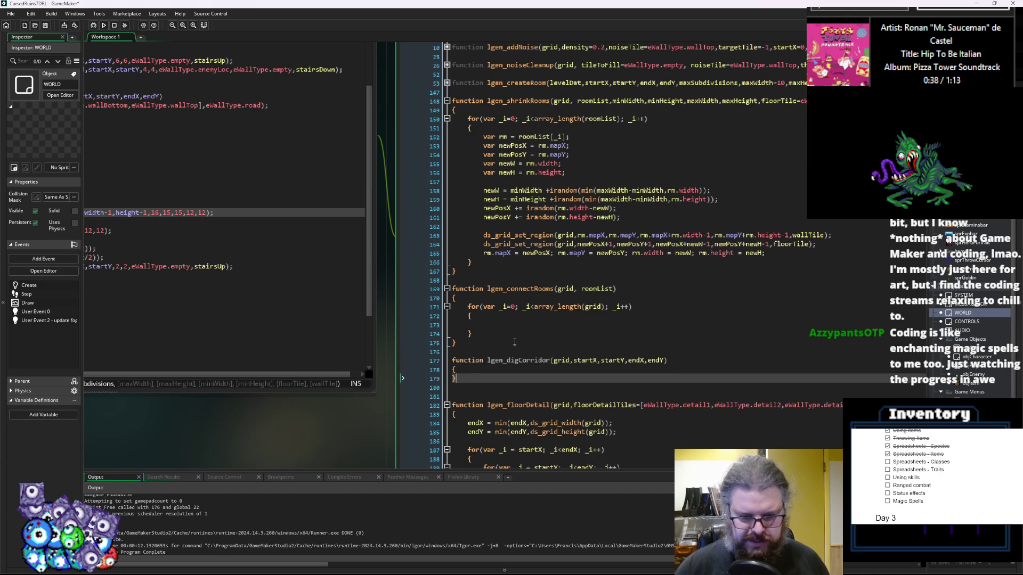
{"action": "key", "text": "Return"}
{"action": "left_click", "coordinate": [497, 347]}
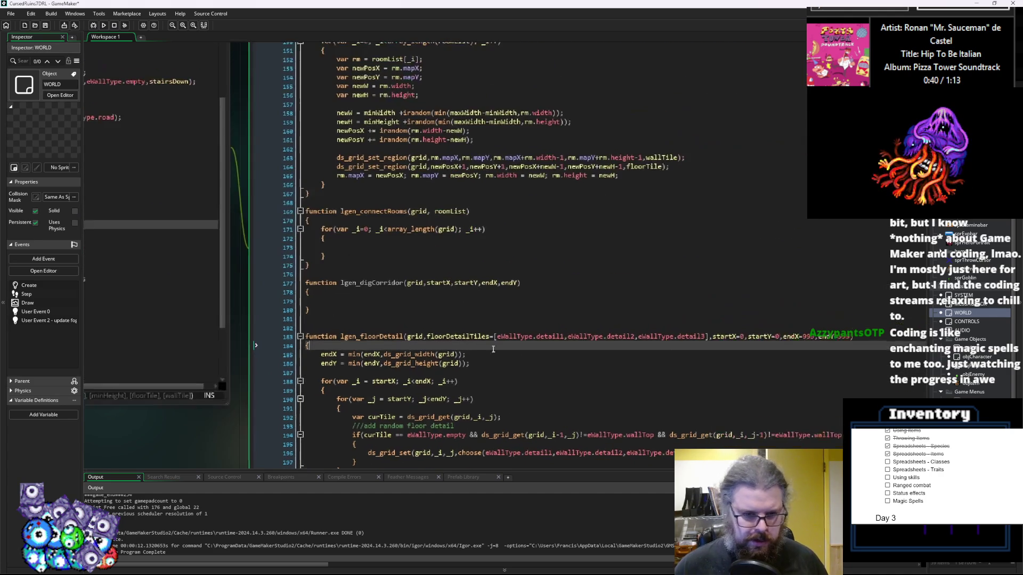
{"action": "left_click", "coordinate": [368, 293]}
{"action": "left_click", "coordinate": [368, 300]}
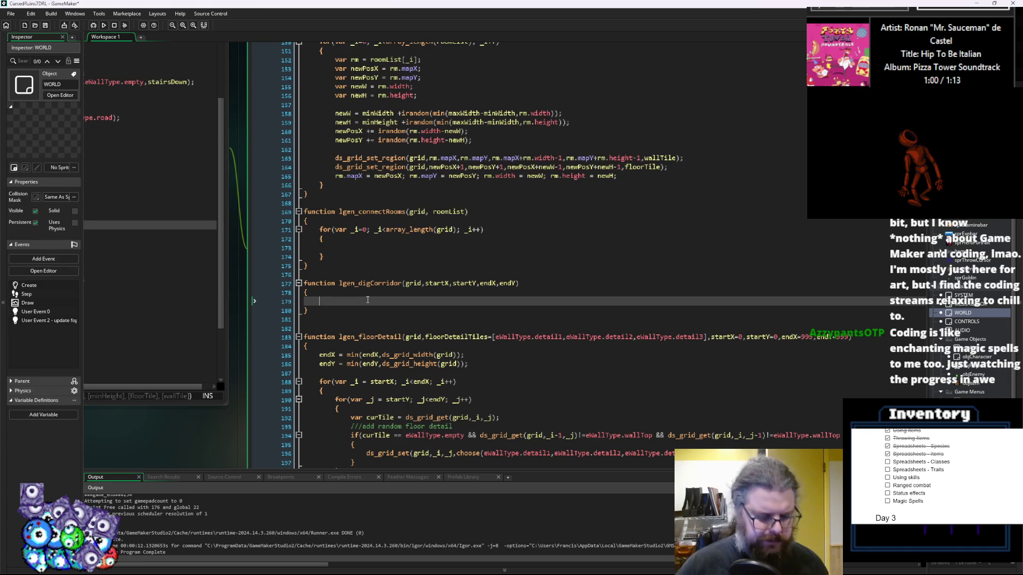
{"action": "key", "text": "Tab"}
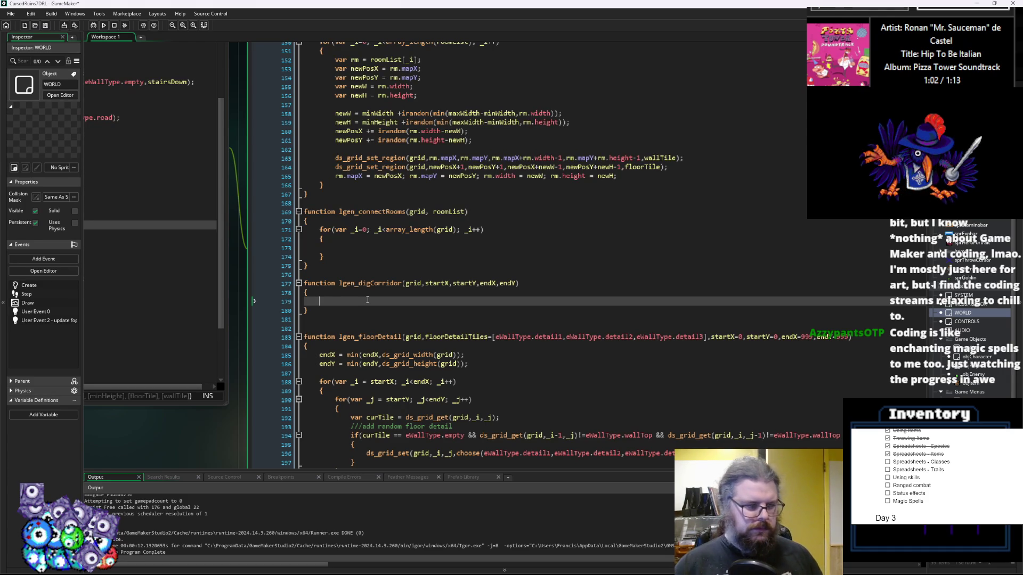
{"action": "key", "text": "BackSpace"}
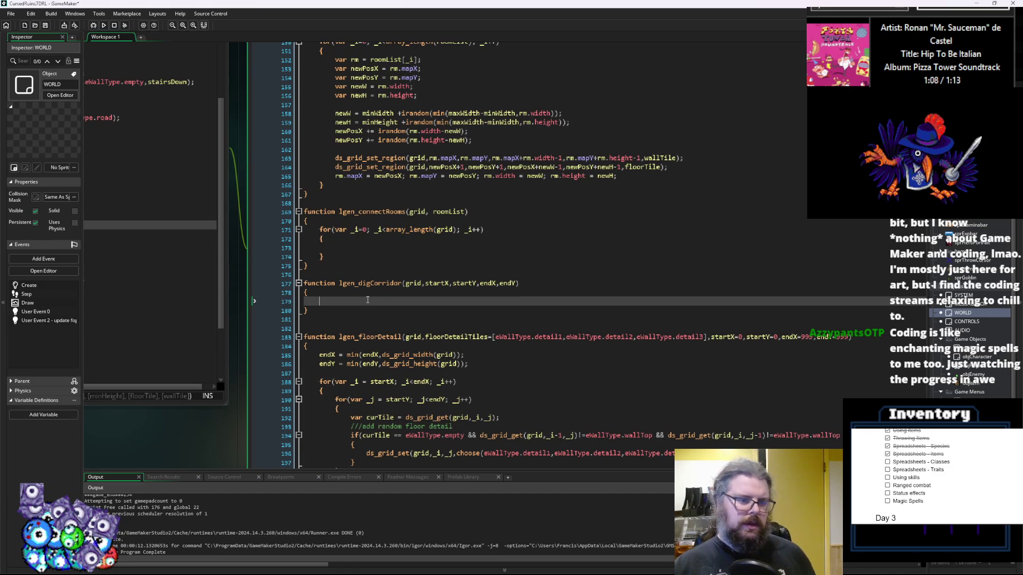
{"action": "type", "text": "f"}
- Declare var shiftX = startX - endX; as the first line of lgen_digCorridor
{"action": "key", "text": "BackSpace"}
{"action": "type", "text": "p"}
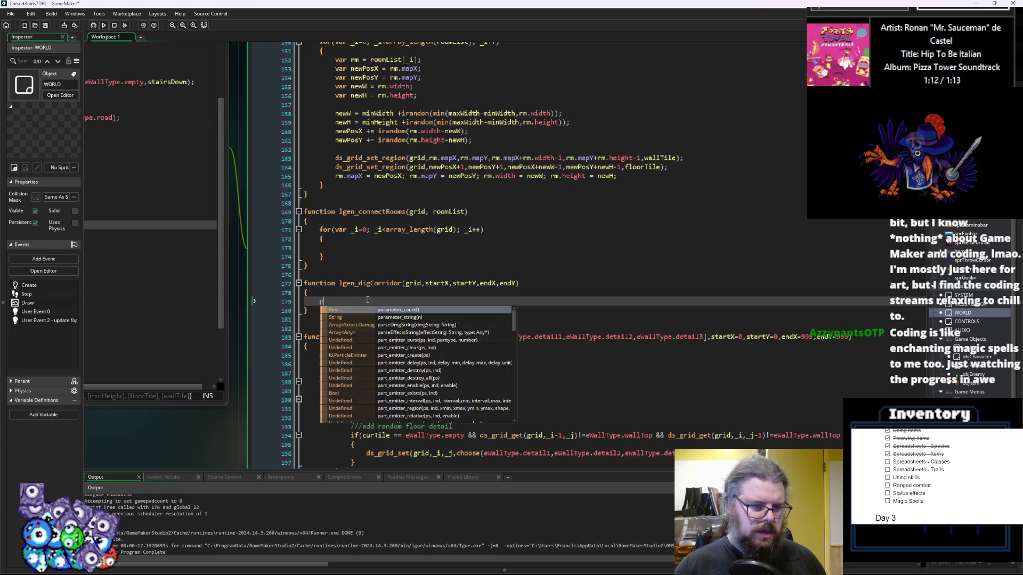
{"action": "key", "text": "BackSpace"}
{"action": "type", "text": "var d"}
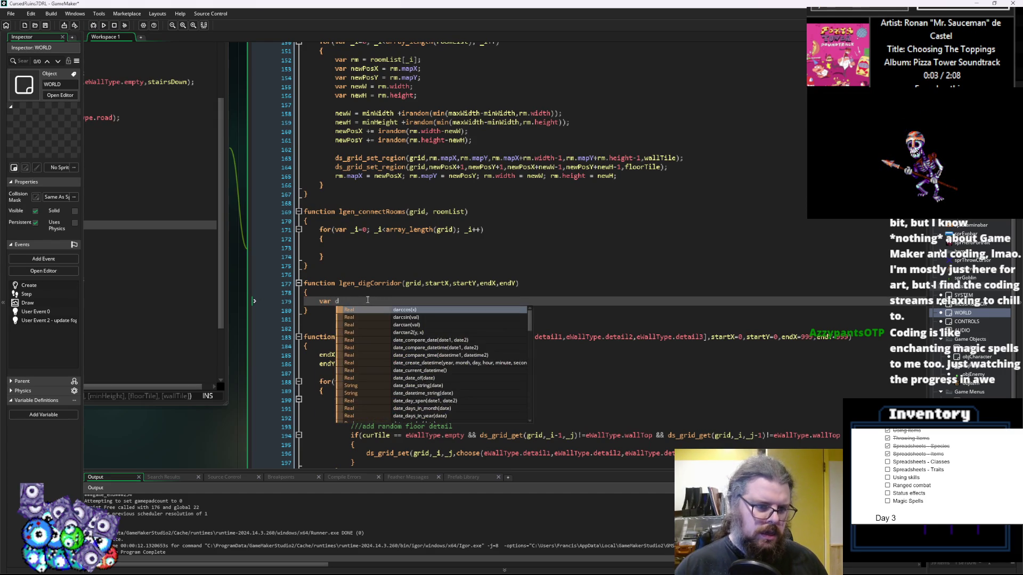
{"action": "key", "text": "BackSpace"}
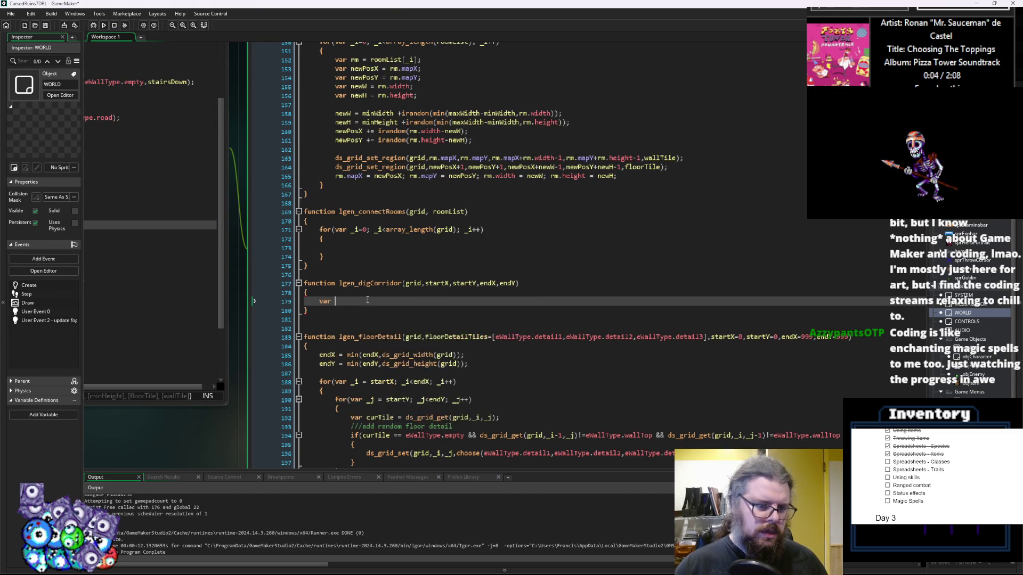
{"action": "type", "text": "shift"}
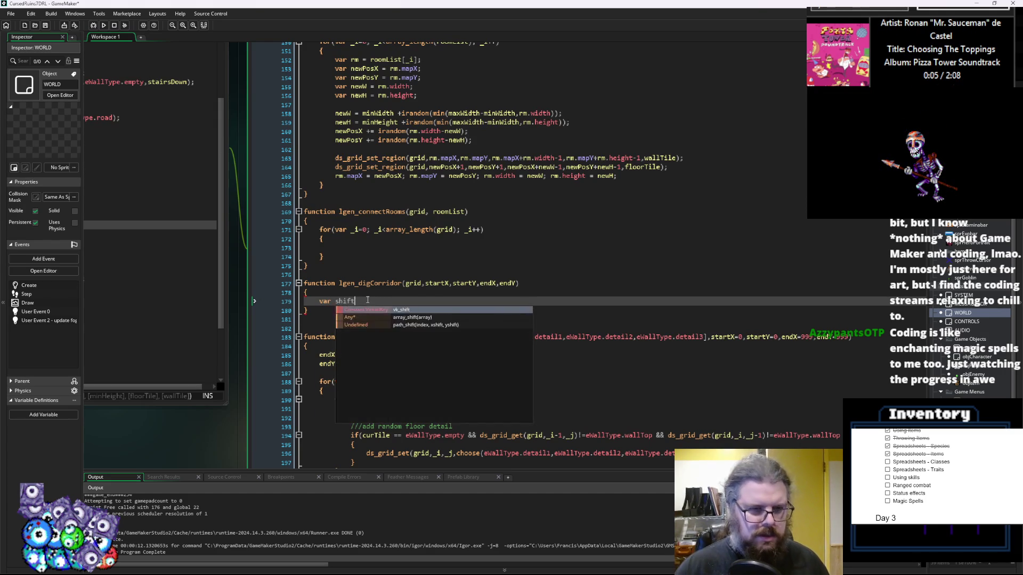
{"action": "type", "text": "X = star"}
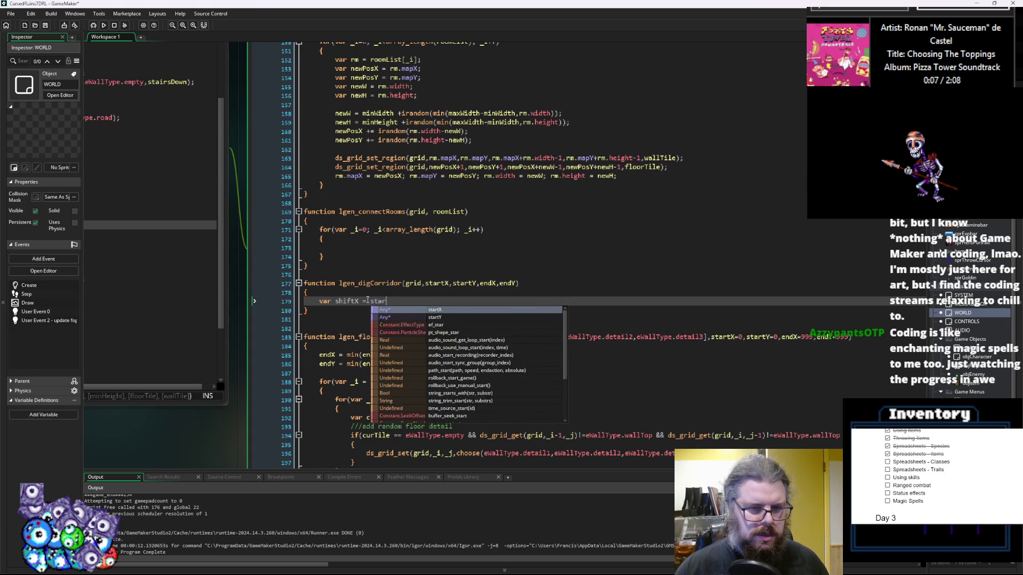
{"action": "type", "text": "tX - "}
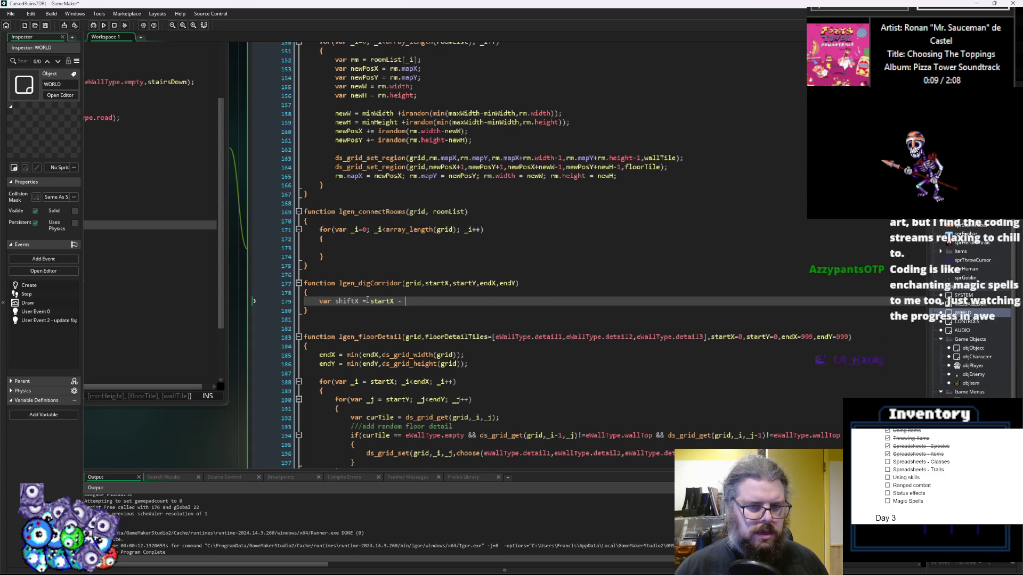
{"action": "type", "text": "endX;"}
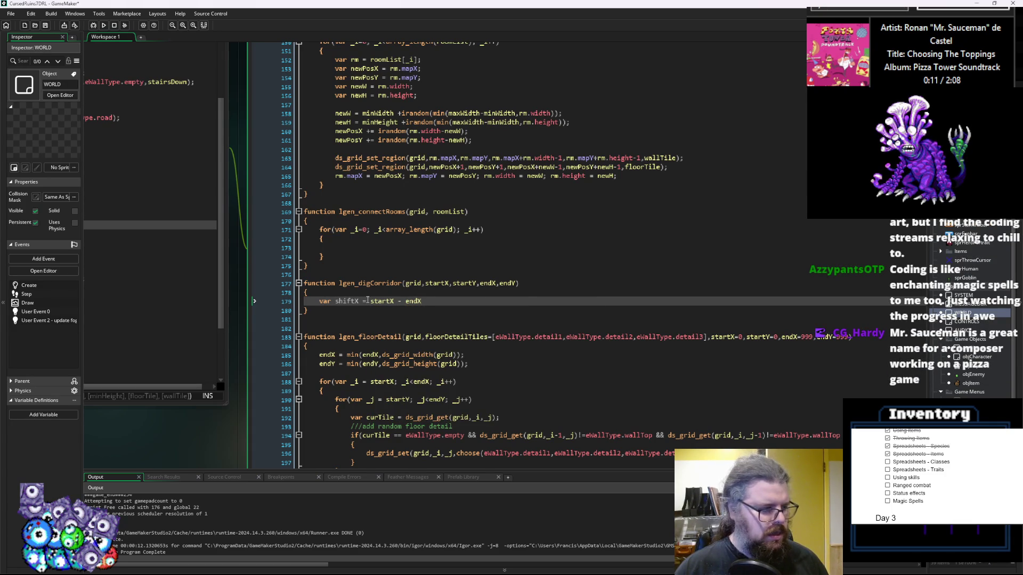
{"action": "key", "text": "Return"}
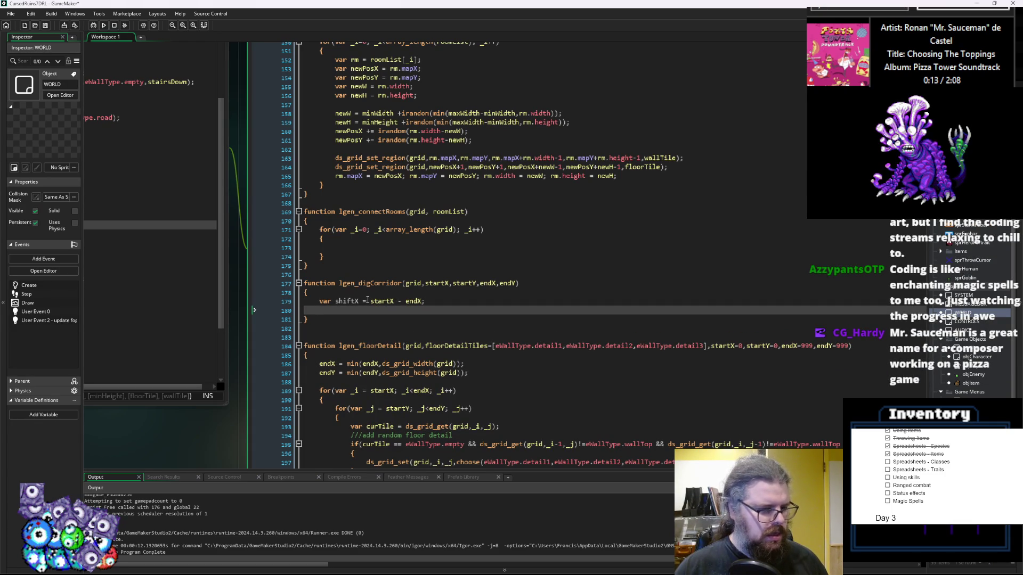
- Declare var shiftY = startY - endY; and leave blank lines below it
{"action": "type", "text": "var shif"}
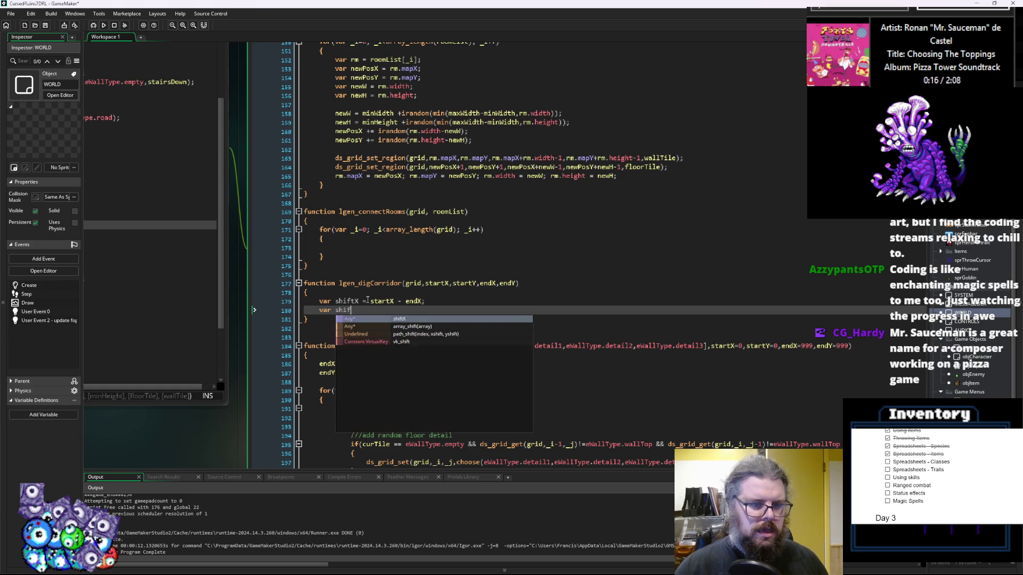
{"action": "type", "text": "tY ="}
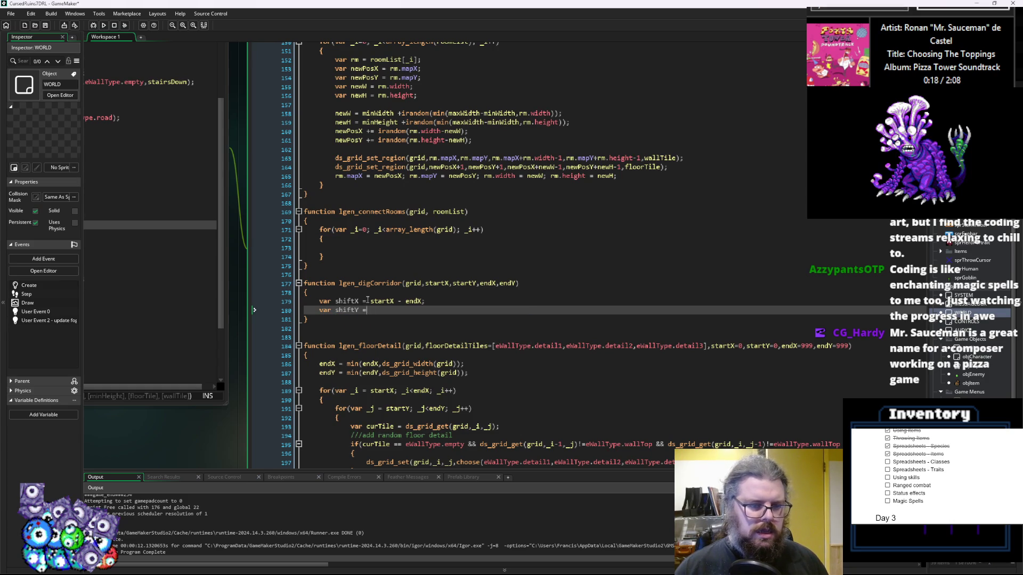
{"action": "type", "text": " startY -"}
{"action": "type", "text": " endY;"}
{"action": "key", "text": "Return"}
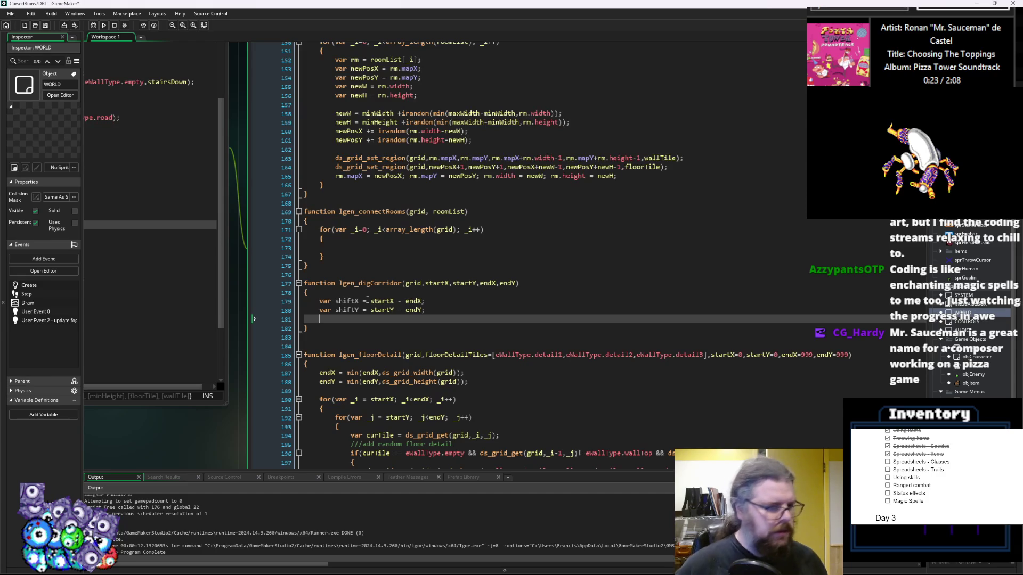
{"action": "key", "text": "Return"}
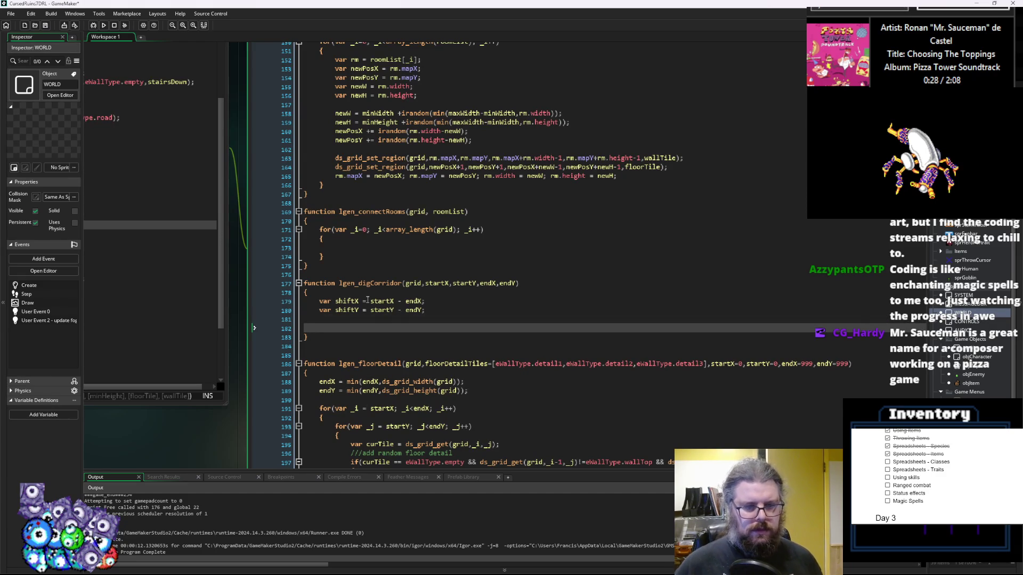
{"action": "scroll", "coordinate": [368, 300], "scroll_direction": "down", "scroll_amount": 2}
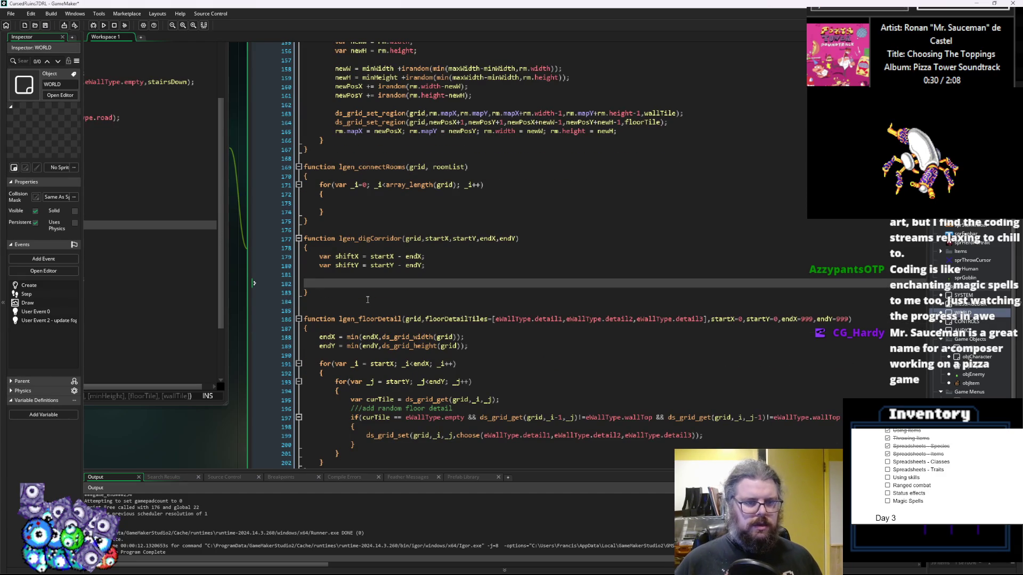
- Add an if(choose(true,false)) condition with an empty brace block
{"action": "type", "text": "if(choose(tru"}
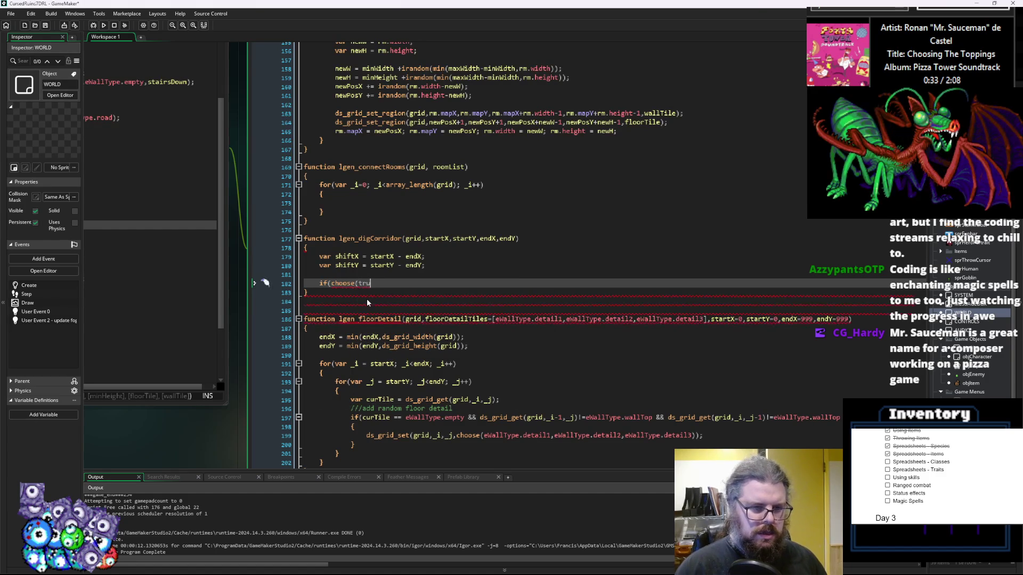
{"action": "type", "text": "e,false))"}
{"action": "key", "text": "Return"}
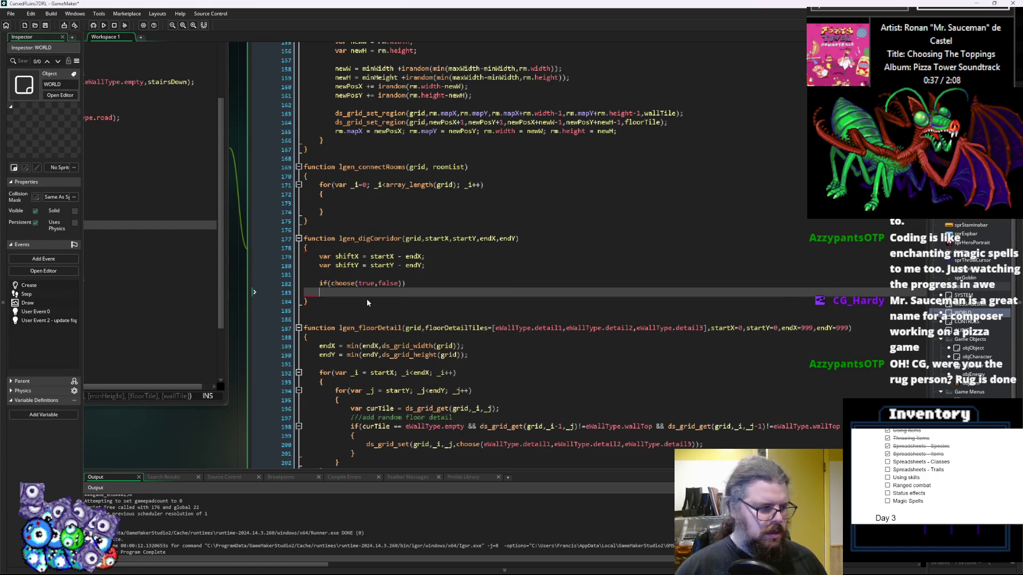
{"action": "type", "text": "{"}
{"action": "key", "text": "Return"}
{"action": "type", "text": "}"}
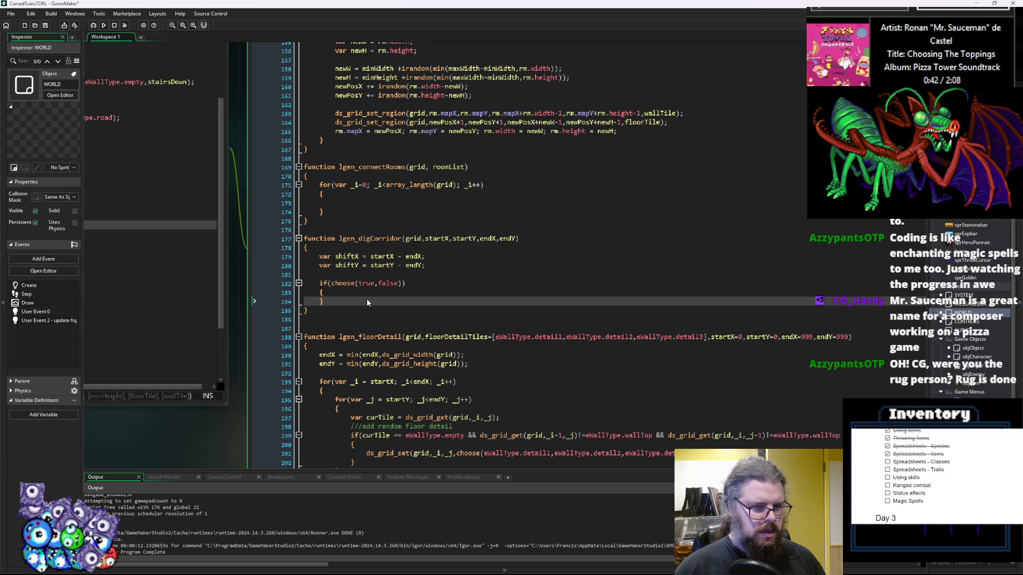
- Add an else block with braces and blank lines inside both branches
{"action": "key", "text": "Return"}
{"action": "type", "text": "else"}
{"action": "key", "text": "Return"}
{"action": "type", "text": "{"}
{"action": "key", "text": "Return"}
{"action": "type", "text": "}"}
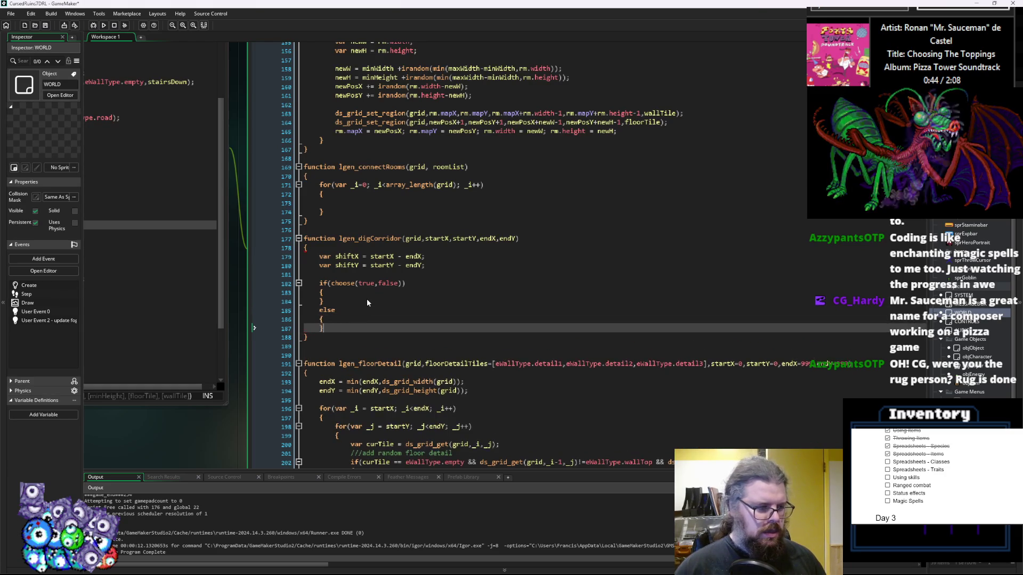
{"action": "key", "text": "Up"}
{"action": "key", "text": "Up"}
{"action": "key", "text": "Up"}
{"action": "key", "text": "Return"}
{"action": "key", "text": "Down"}
{"action": "key", "text": "Down"}
{"action": "key", "text": "Down"}
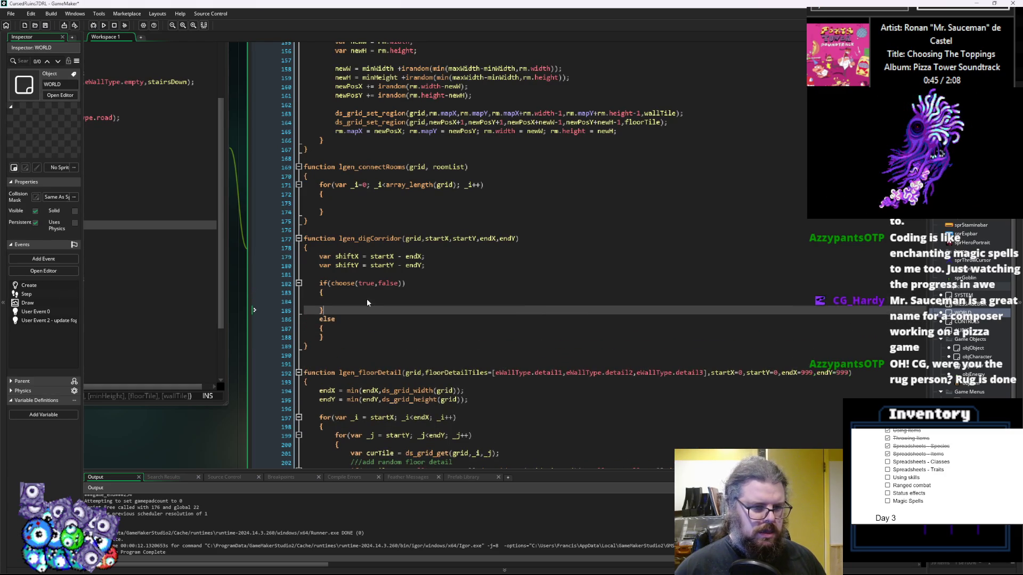
{"action": "key", "text": "Return"}
- Put the caret on the blank line below the shiftX and shiftY declarations
{"action": "scroll", "coordinate": [353, 307], "scroll_direction": "down", "scroll_amount": 3}
{"action": "scroll", "coordinate": [353, 307], "scroll_direction": "right", "scroll_amount": 3}
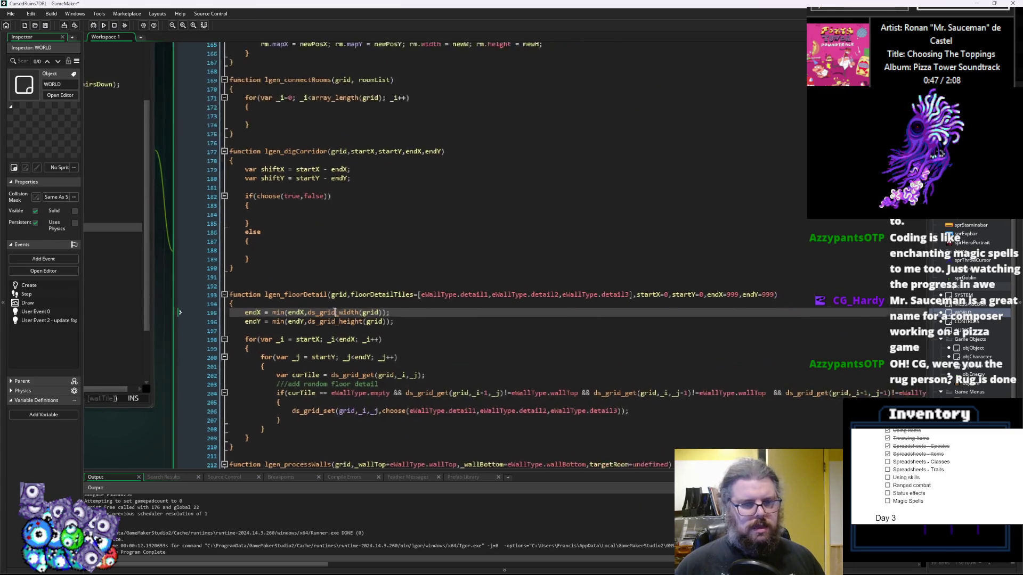
{"action": "left_click", "coordinate": [353, 308]}
{"action": "left_click", "coordinate": [234, 191]}
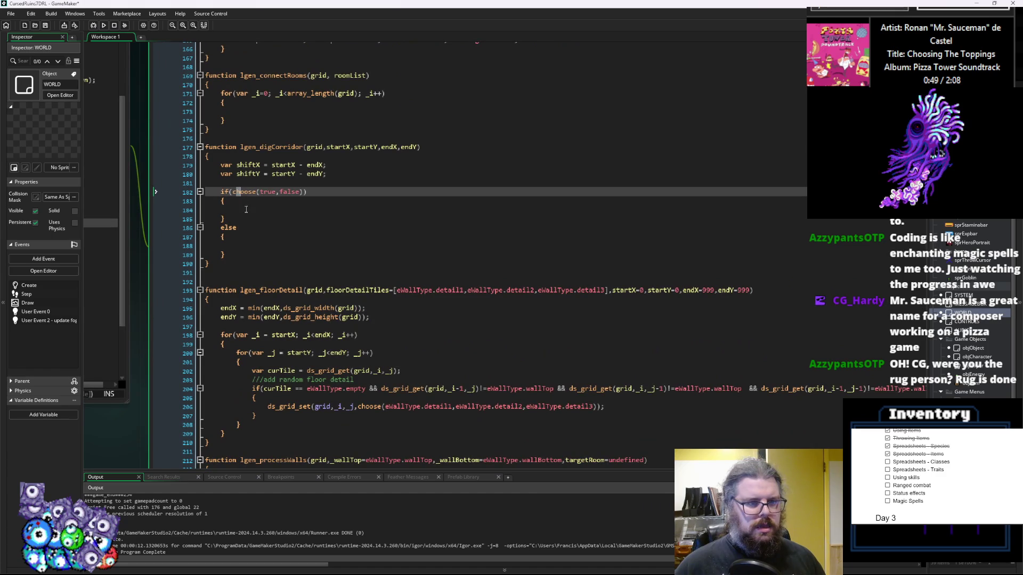
{"action": "left_click", "coordinate": [272, 174]}
{"action": "left_click", "coordinate": [275, 183]}
- Declare var fromX = startX; and var fromY = startY; at the start of lgen_digCorridor
{"action": "type", "text": "var fromX ="}
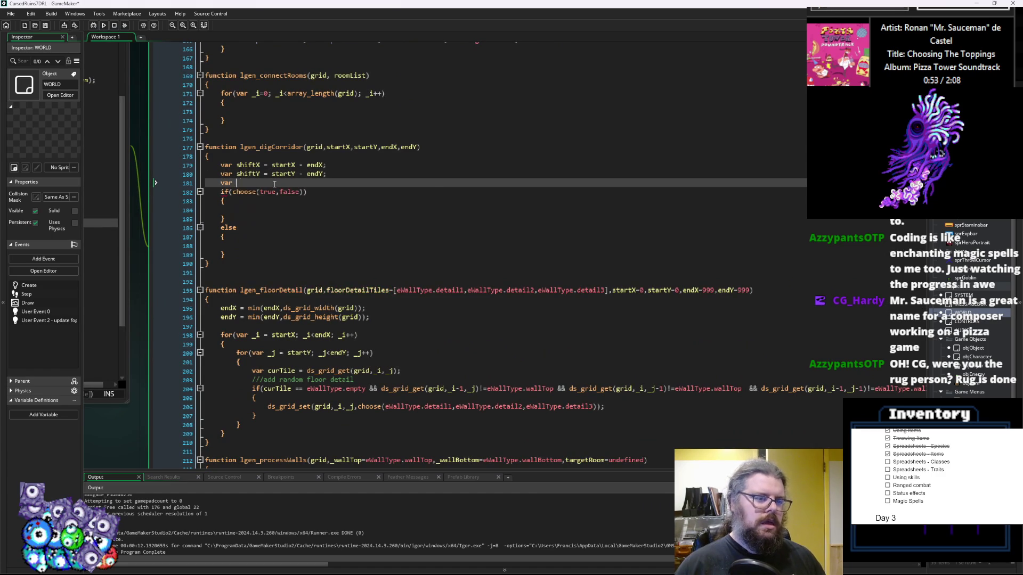
{"action": "type", "text": " startX;"}
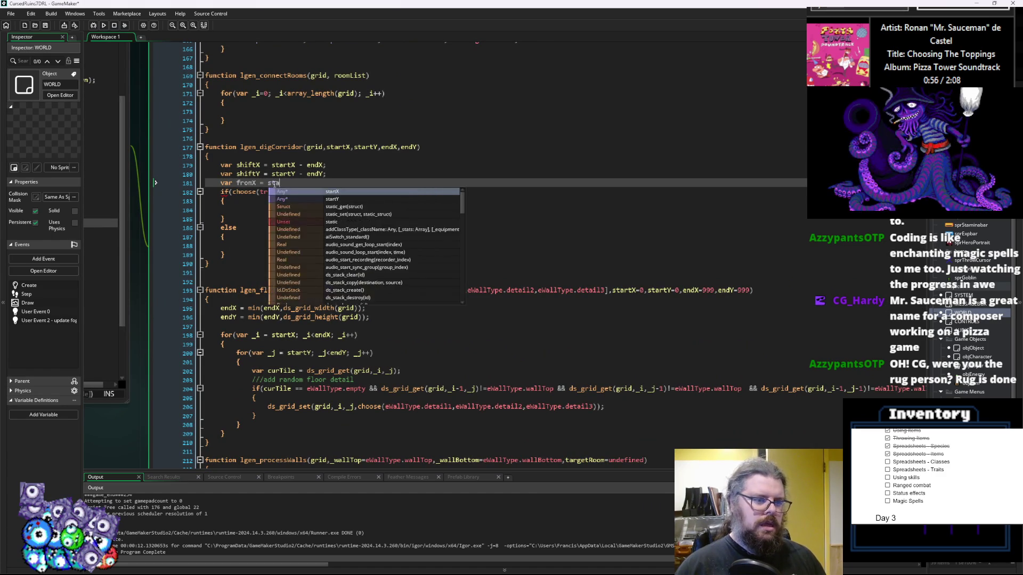
{"action": "key", "text": "Return"}
{"action": "type", "text": "sr"}
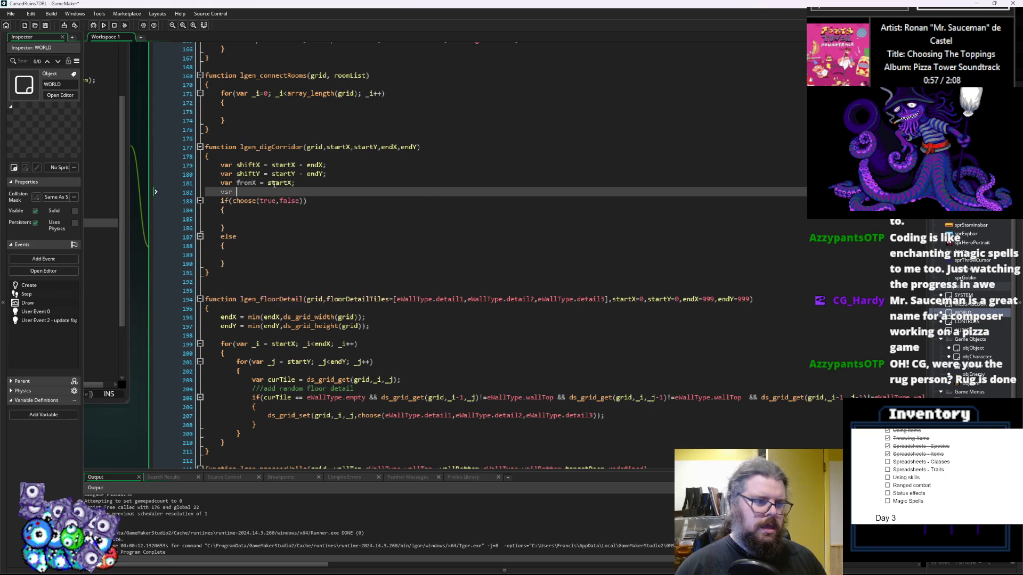
{"action": "key", "text": "BackSpace"}
{"action": "key", "text": "BackSpace"}
{"action": "key", "text": "BackSpace"}
{"action": "type", "text": "ar"}
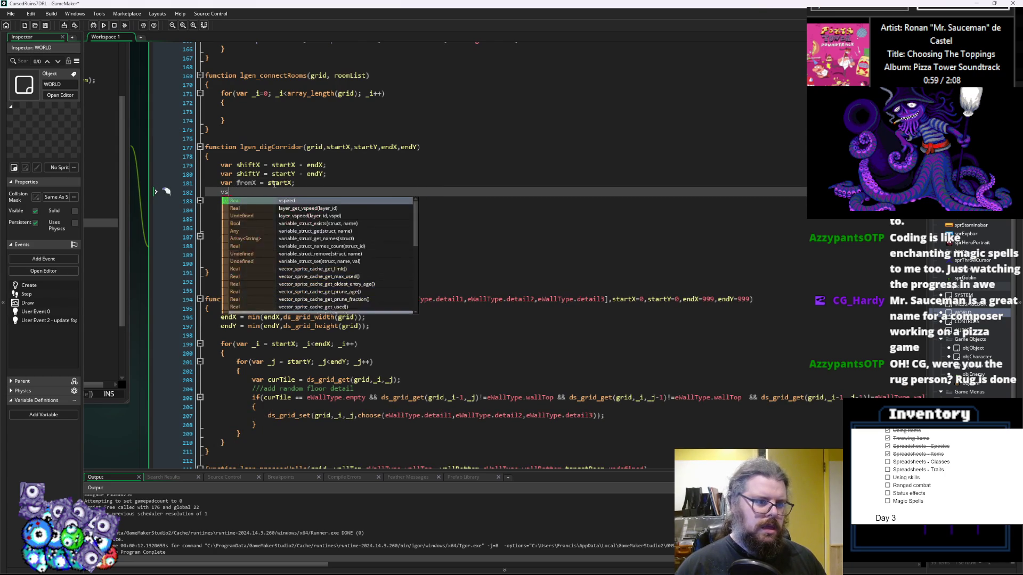
{"action": "type", "text": " fromY = "}
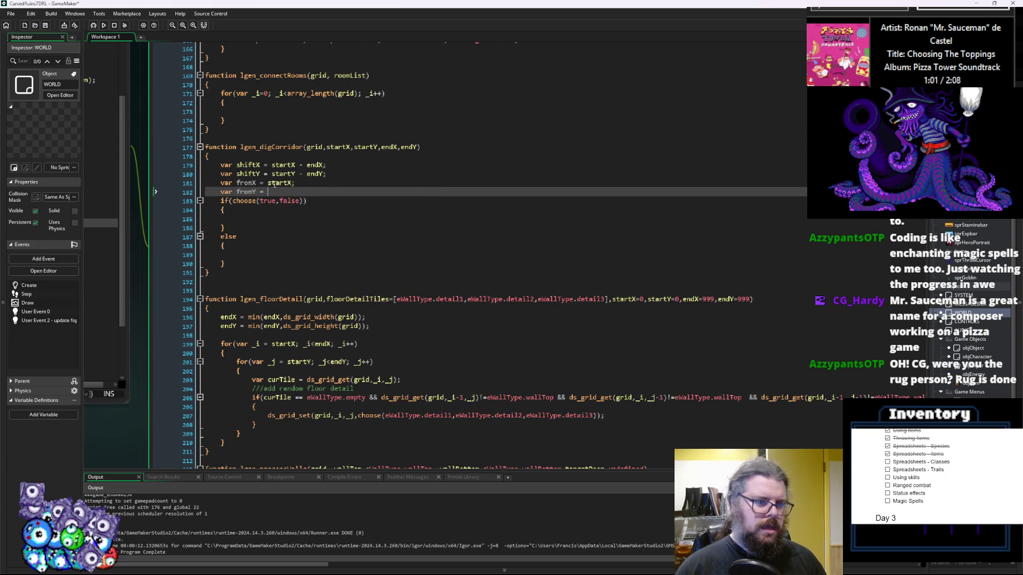
{"action": "type", "text": "startY;"}
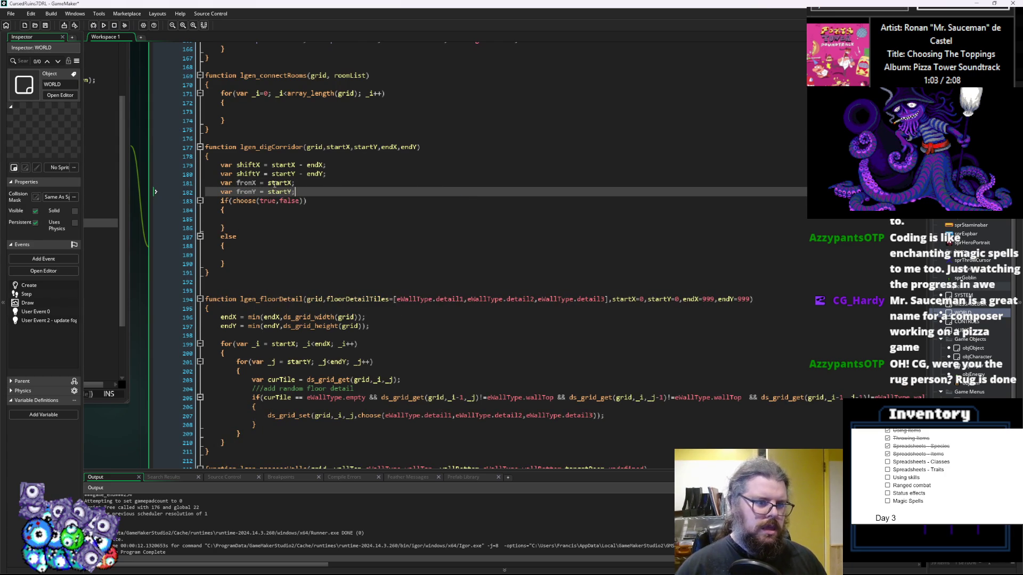
{"action": "key", "text": "Down"}
{"action": "key", "text": "Down"}
{"action": "key", "text": "Down"}
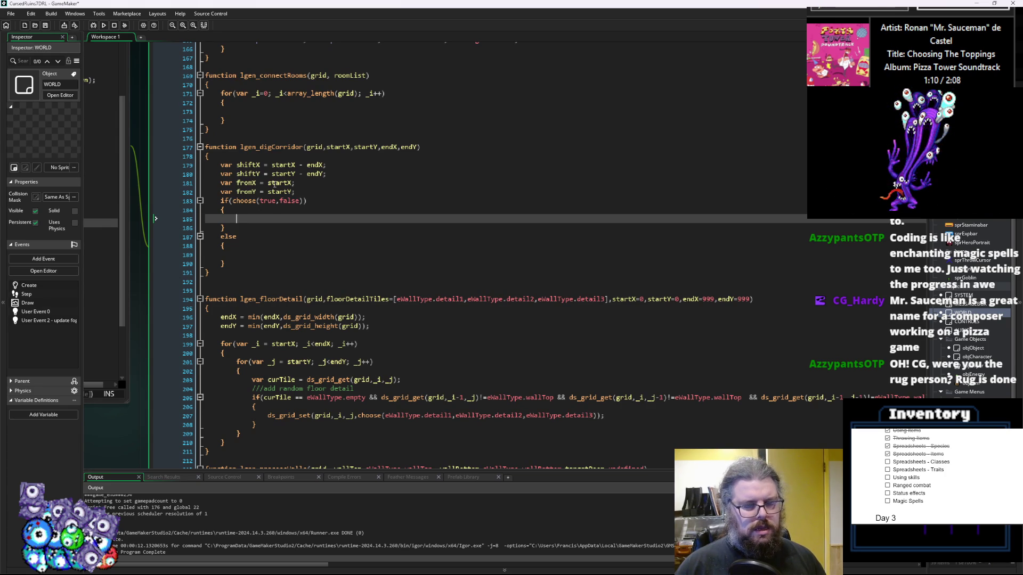
- In the if branch, write ds_grid_set_region(grid,fromX,fromY,fromX+shiftX,fromY);
{"action": "type", "text": "dra"}
{"action": "key", "text": "BackSpace"}
{"action": "key", "text": "BackSpace"}
{"action": "type", "text": "s_gris"}
{"action": "key", "text": "BackSpace"}
{"action": "type", "text": "d_"}
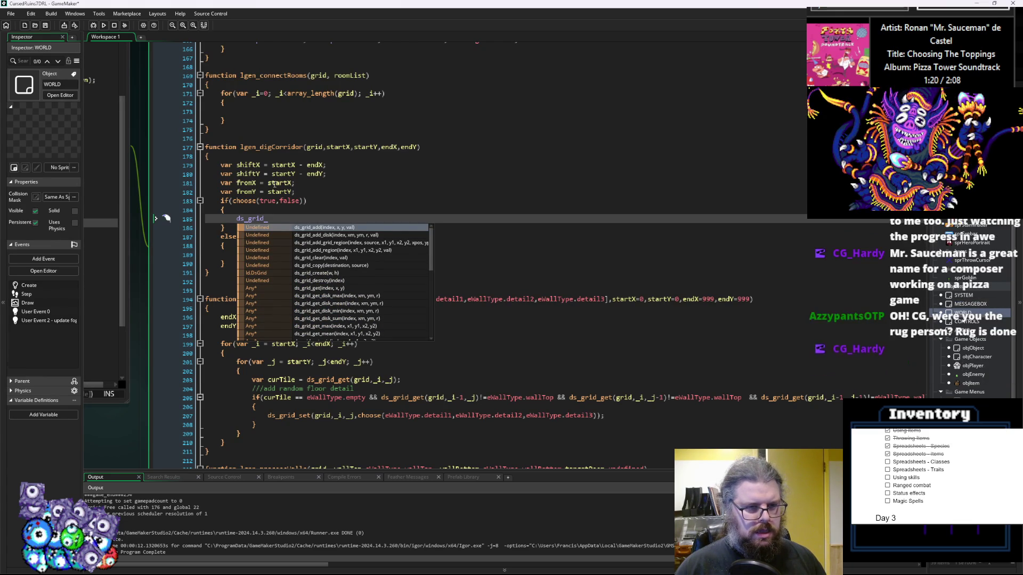
{"action": "type", "text": "set_r"}
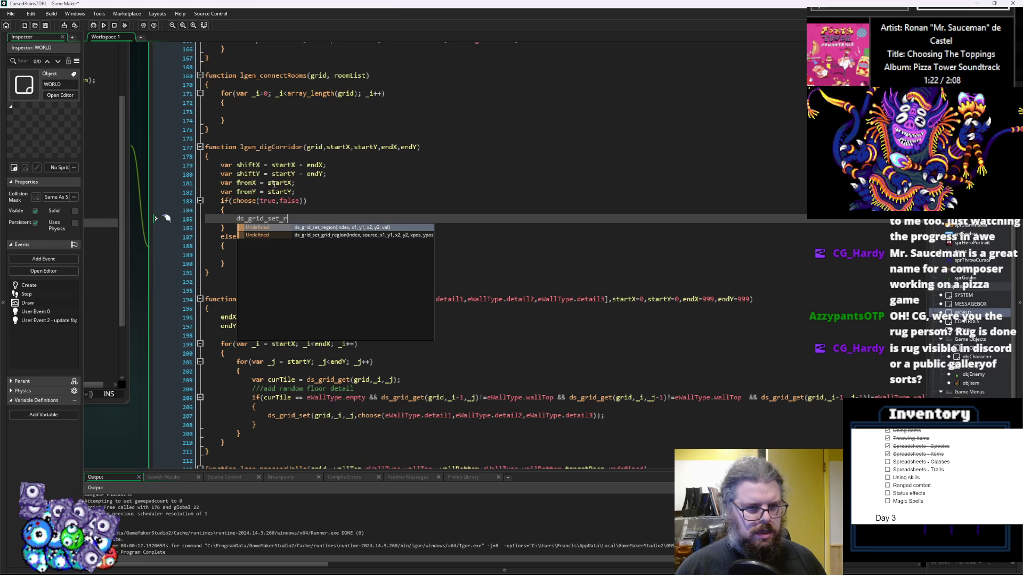
{"action": "key", "text": "Return"}
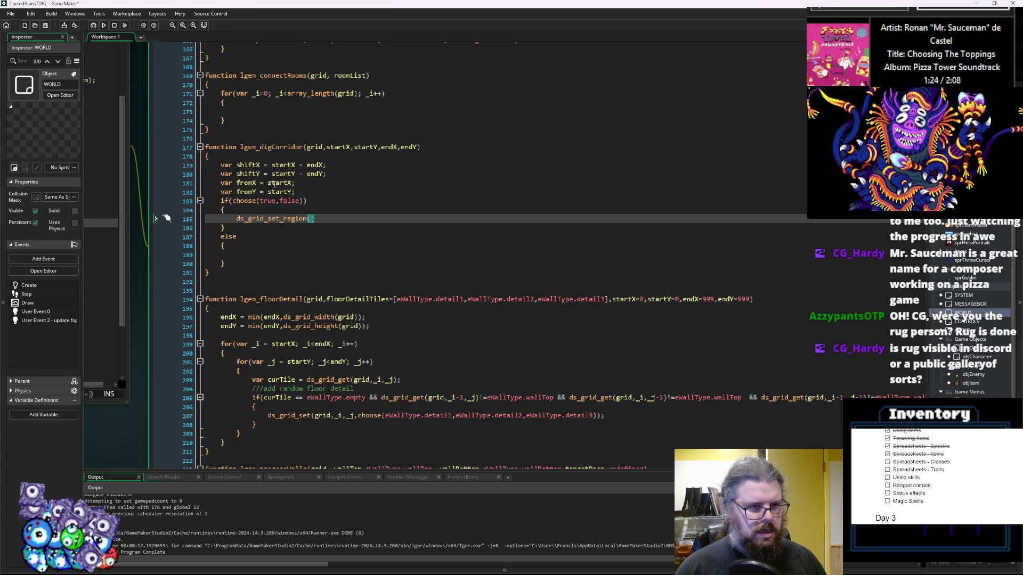
{"action": "type", "text": "grid"}
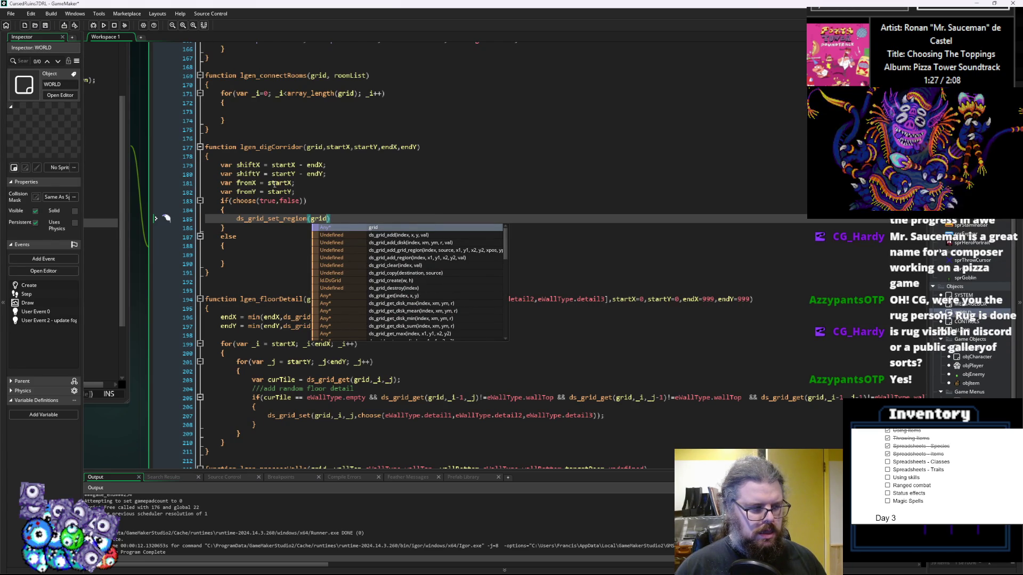
{"action": "type", "text": ","}
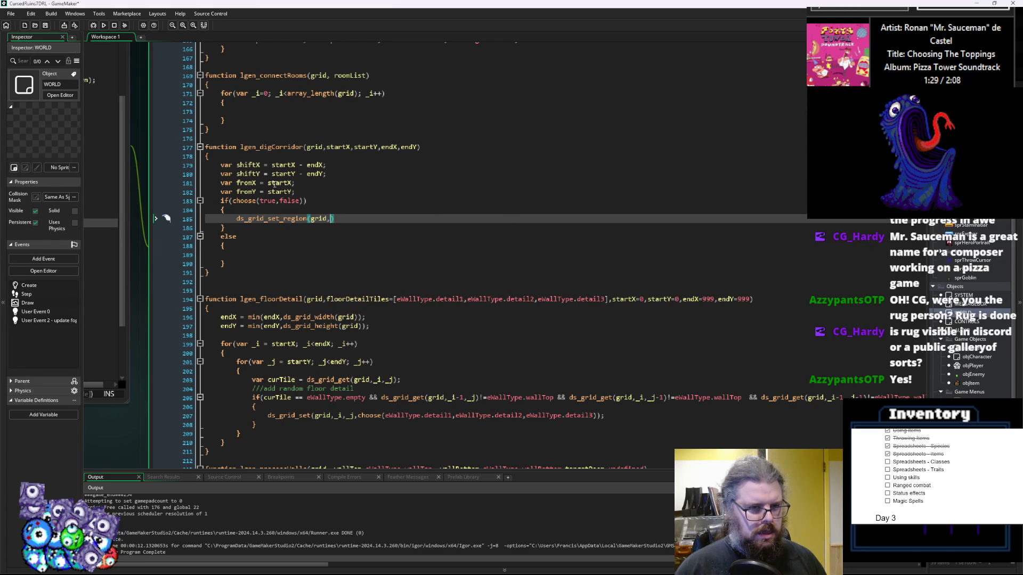
{"action": "left_click_drag", "start_coordinate": [439, 281], "coordinate": [318, 189]}
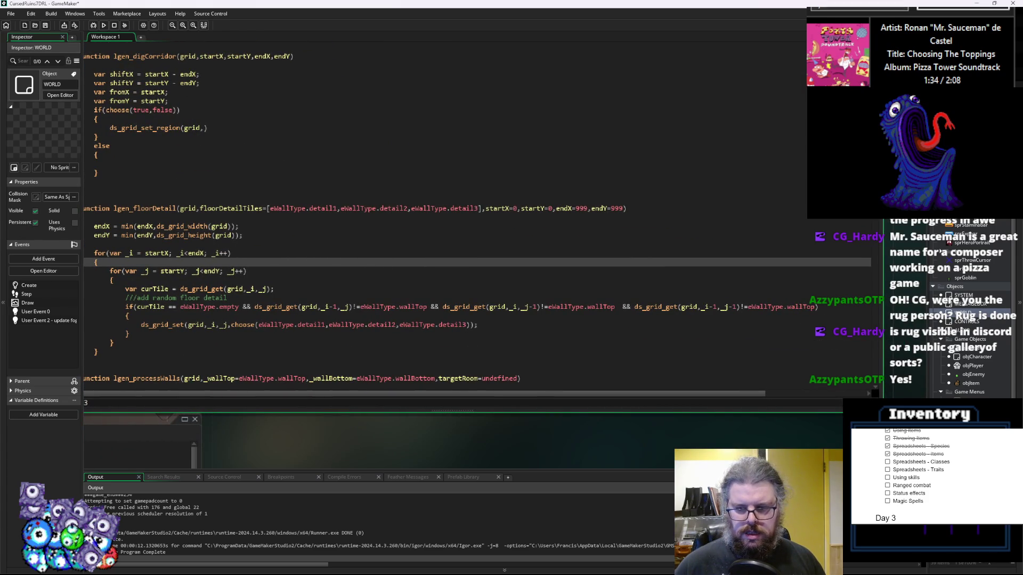
{"action": "left_click_drag", "start_coordinate": [426, 233], "coordinate": [532, 286]}
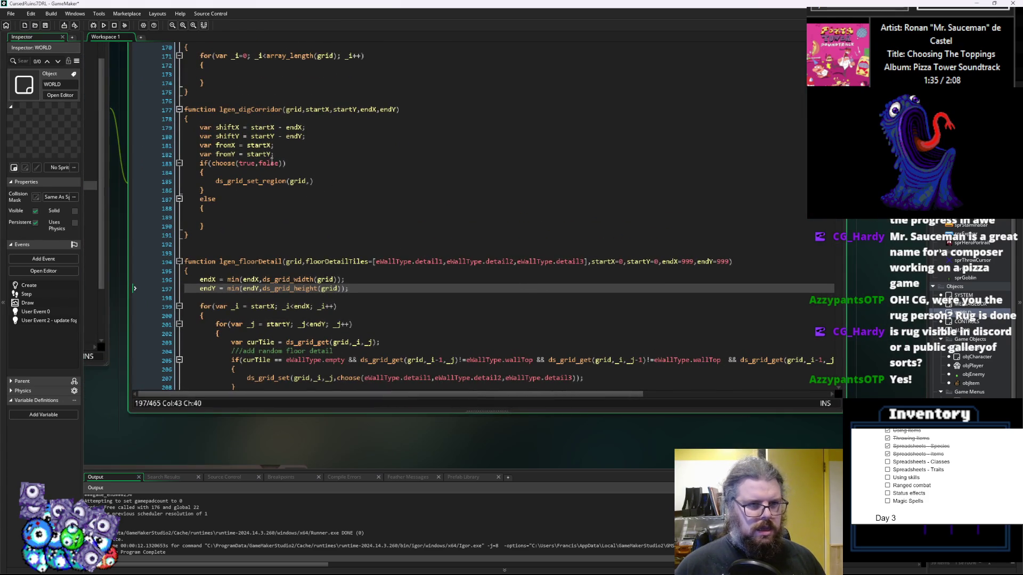
{"action": "left_click", "coordinate": [310, 181]}
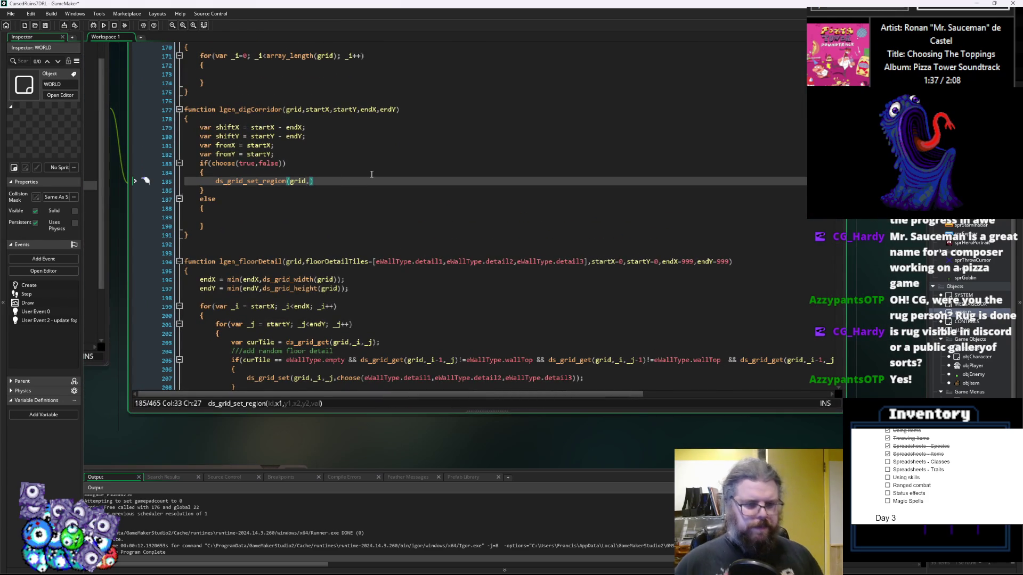
{"action": "type", "text": "x"}
{"action": "key", "text": "Escape"}
{"action": "key", "text": "BackSpace"}
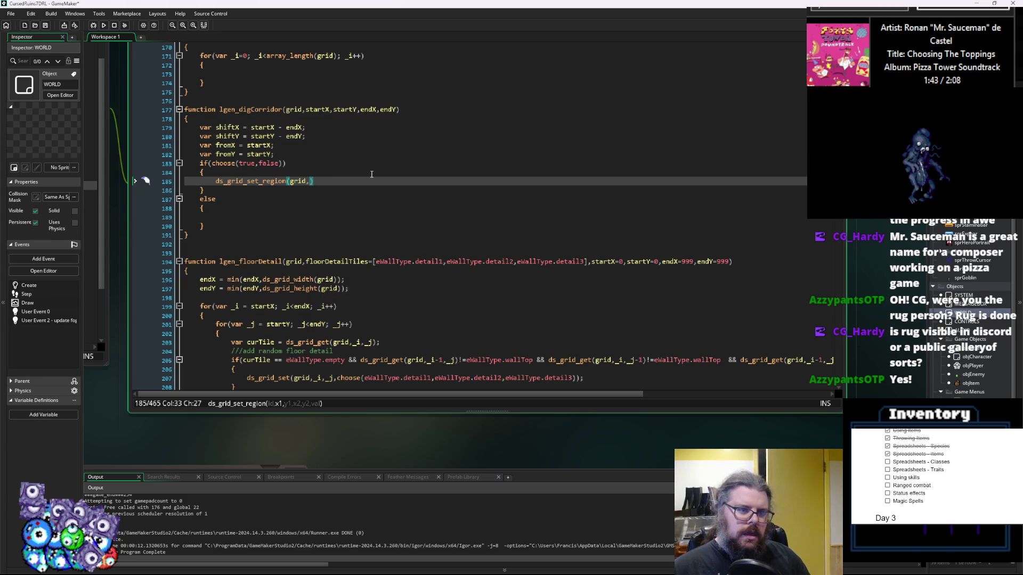
{"action": "type", "text": "fromX,fromY"}
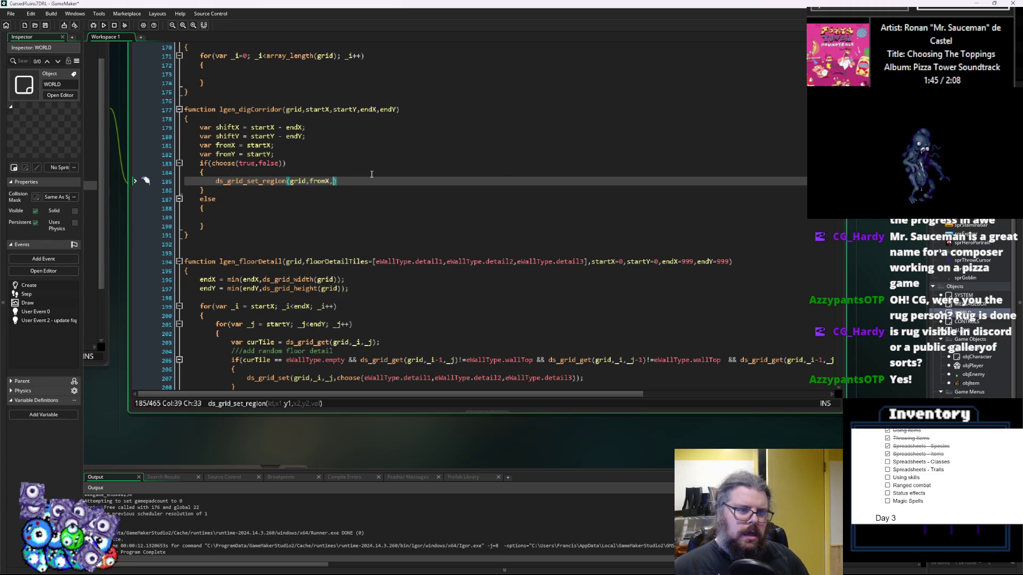
{"action": "type", "text": ","}
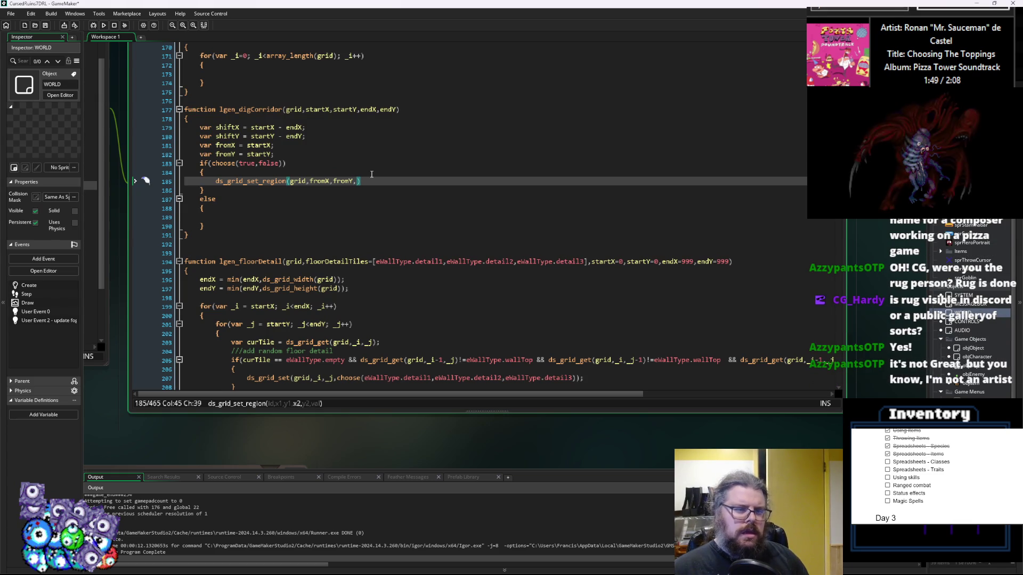
{"action": "type", "text": "fromX"}
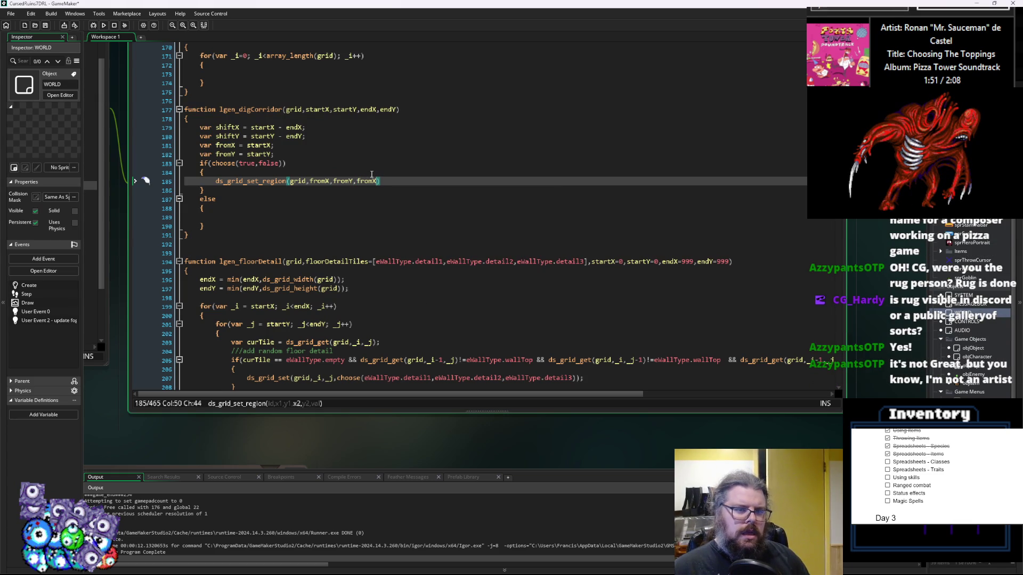
{"action": "type", "text": "+shift"}
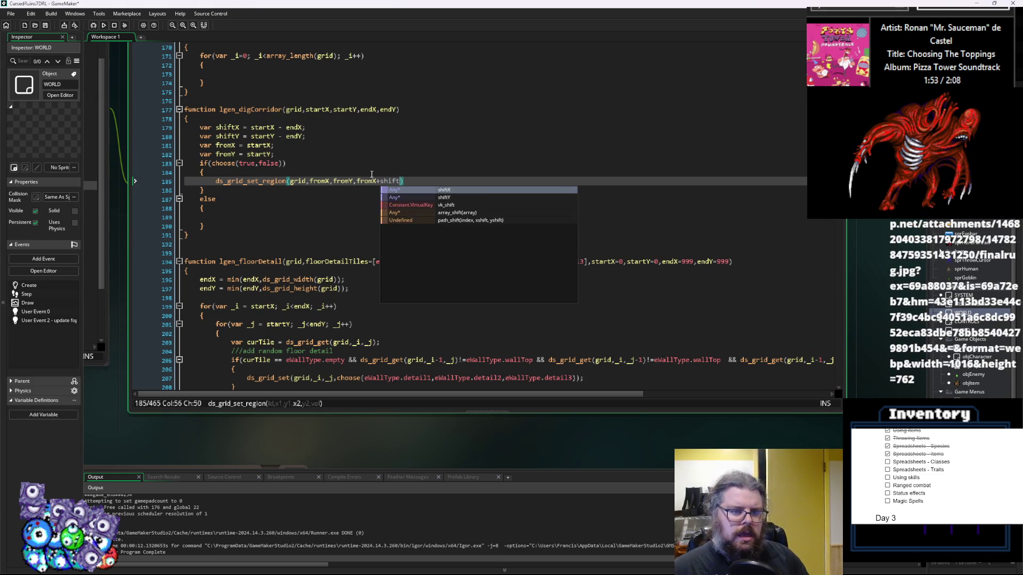
{"action": "type", "text": "X,fromY"}
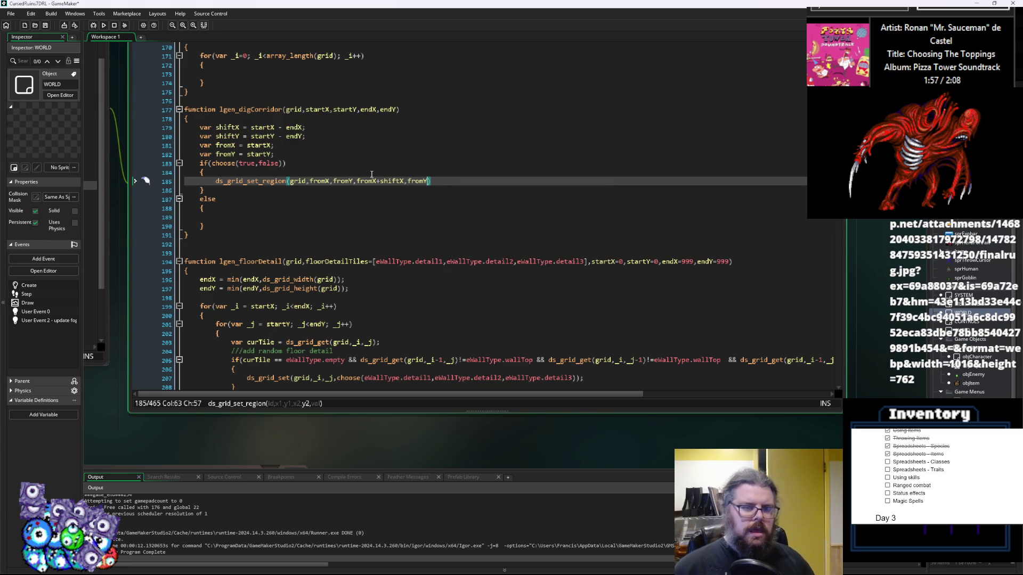
{"action": "type", "text": ");"}
- Add fromX+=shiftX; below it and paste a copy of the region call on line 187
{"action": "key", "text": "Return"}
{"action": "type", "text": "from"}
{"action": "key", "text": "Return"}
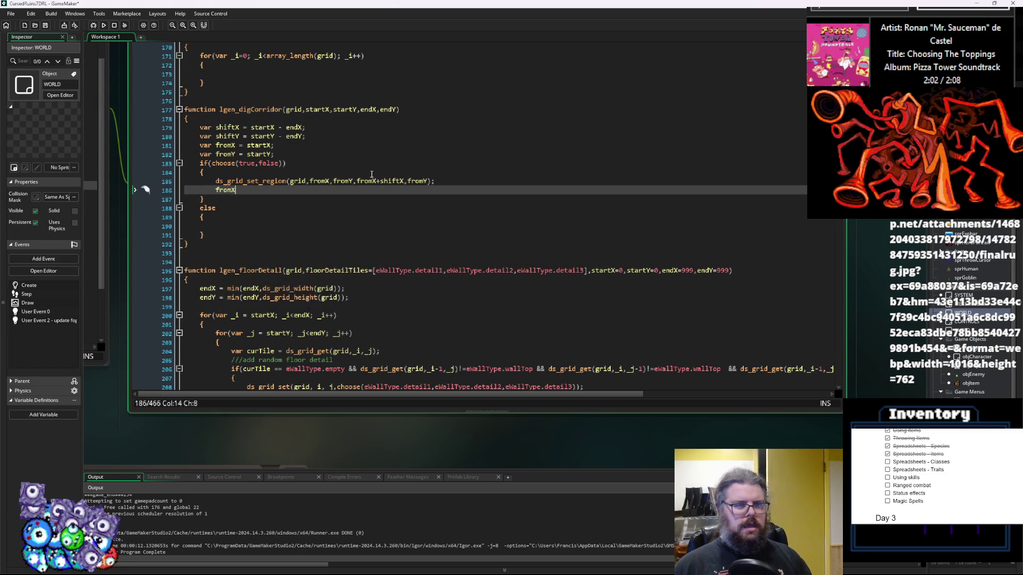
{"action": "type", "text": "+=shiftX;"}
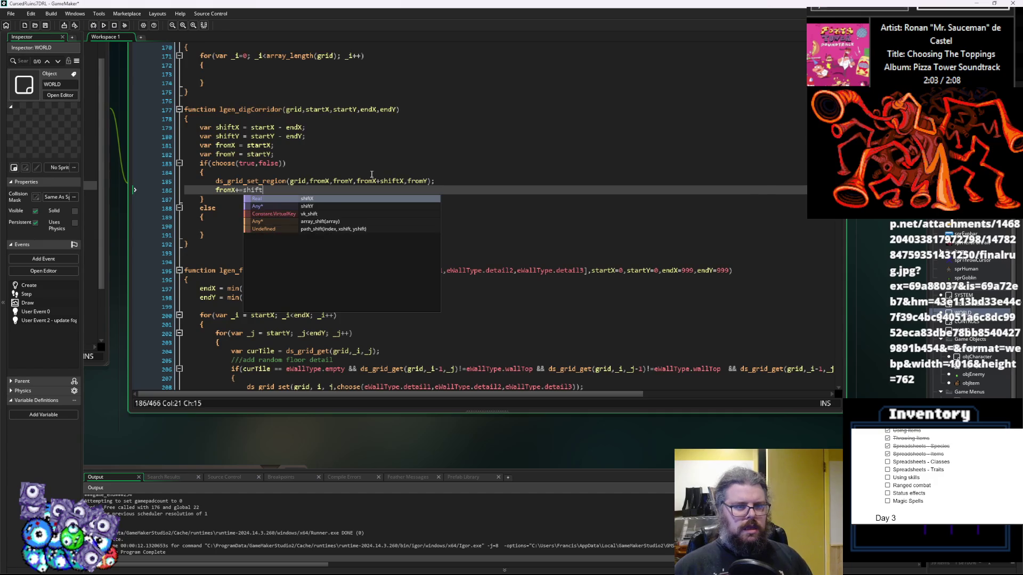
{"action": "key", "text": "Return"}
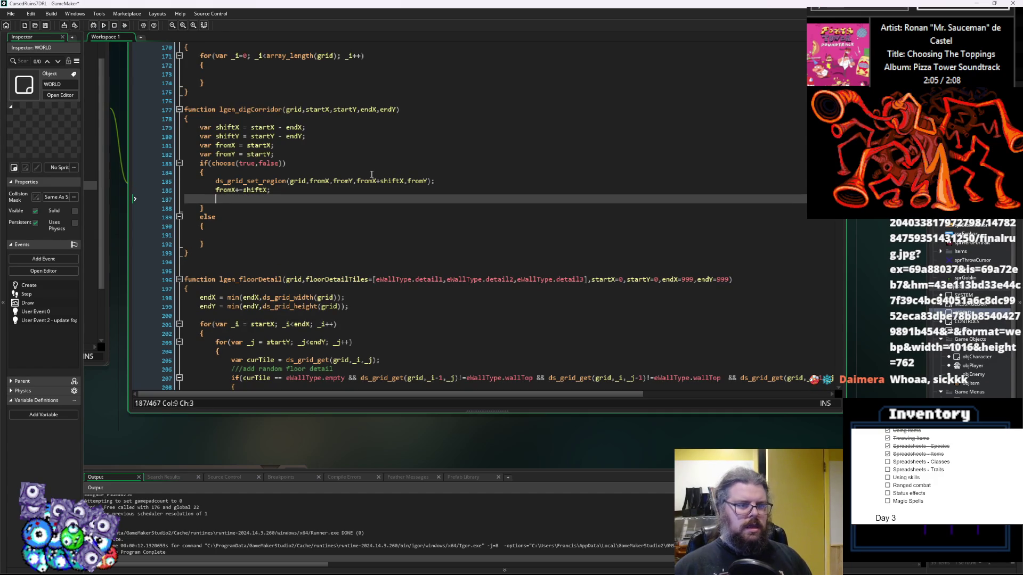
{"action": "left_click_drag", "start_coordinate": [438, 185], "coordinate": [216, 183]}
{"action": "key", "text": "ctrl+c"}
{"action": "left_click", "coordinate": [220, 199]}
{"action": "key", "text": "ctrl+v"}
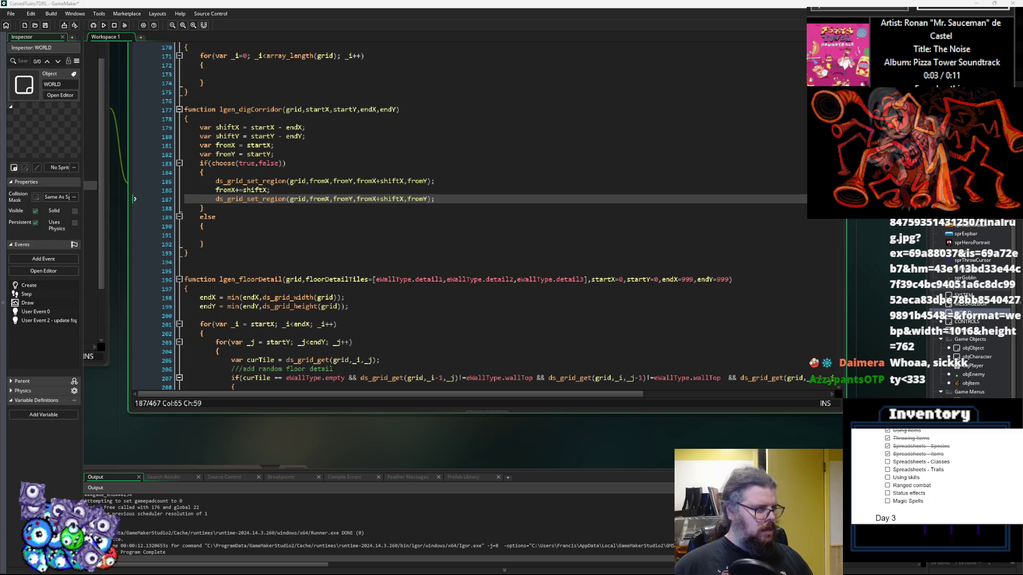
{"action": "left_click_drag", "start_coordinate": [107, 150], "coordinate": [431, 160]}
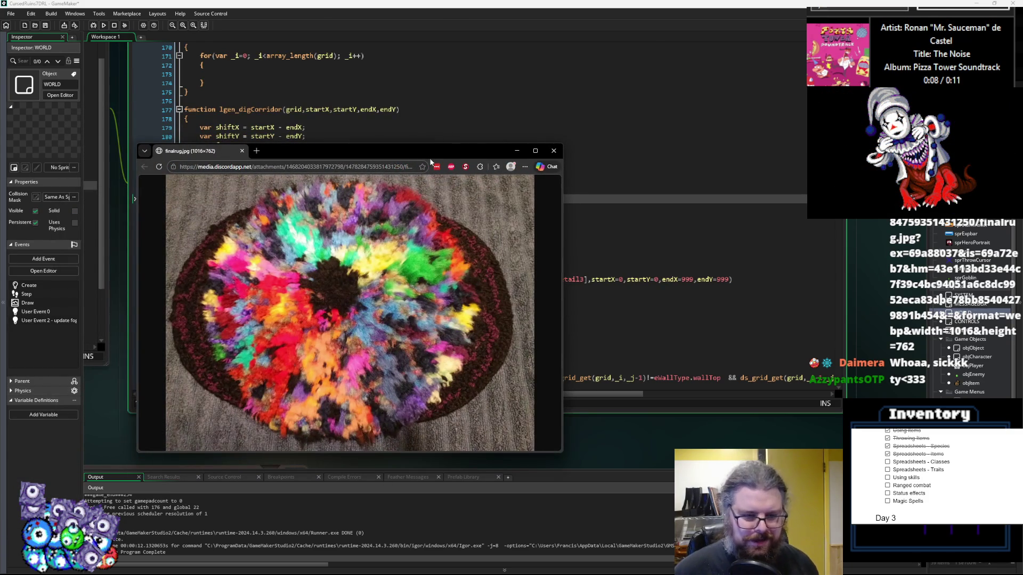
- Close the finalrug.jpg image window to uncover the GameMaker code editor
{"action": "left_click", "coordinate": [242, 151]}
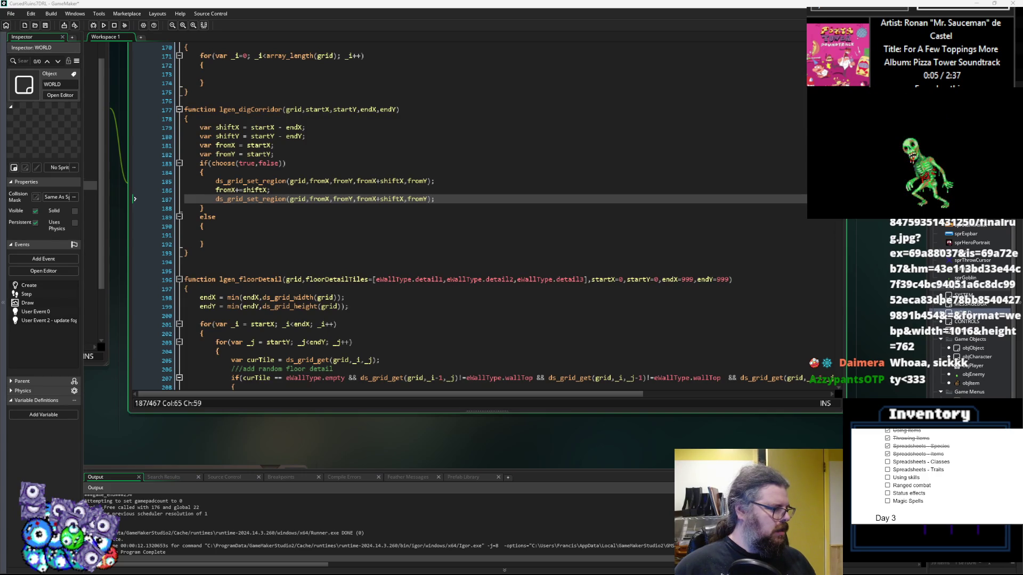
- Make line 187's call vertical (x2 fromX, y2 fromY+shiftY) and paste it into the else branch
{"action": "left_click", "coordinate": [360, 217]}
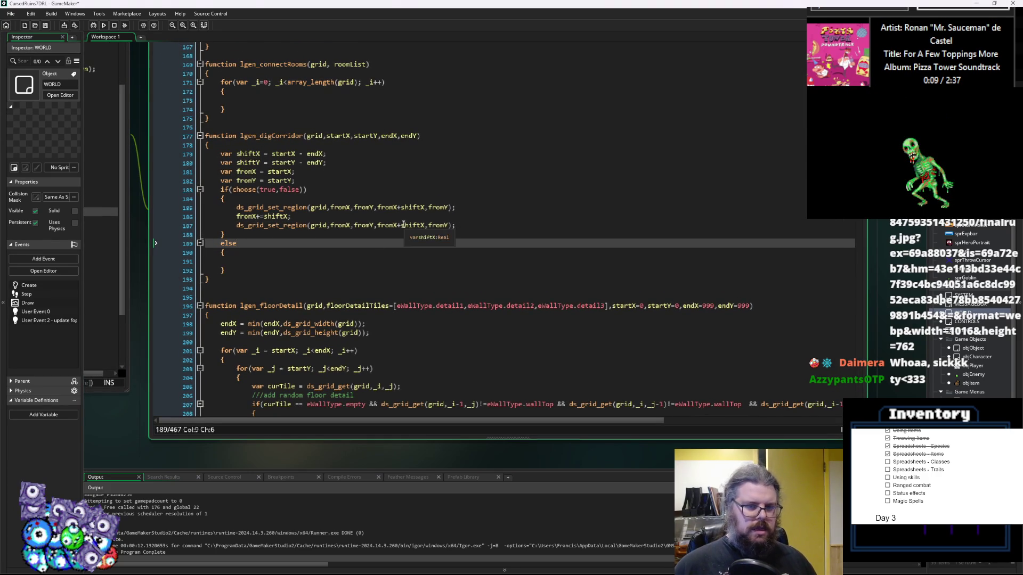
{"action": "double_click", "coordinate": [415, 224]}
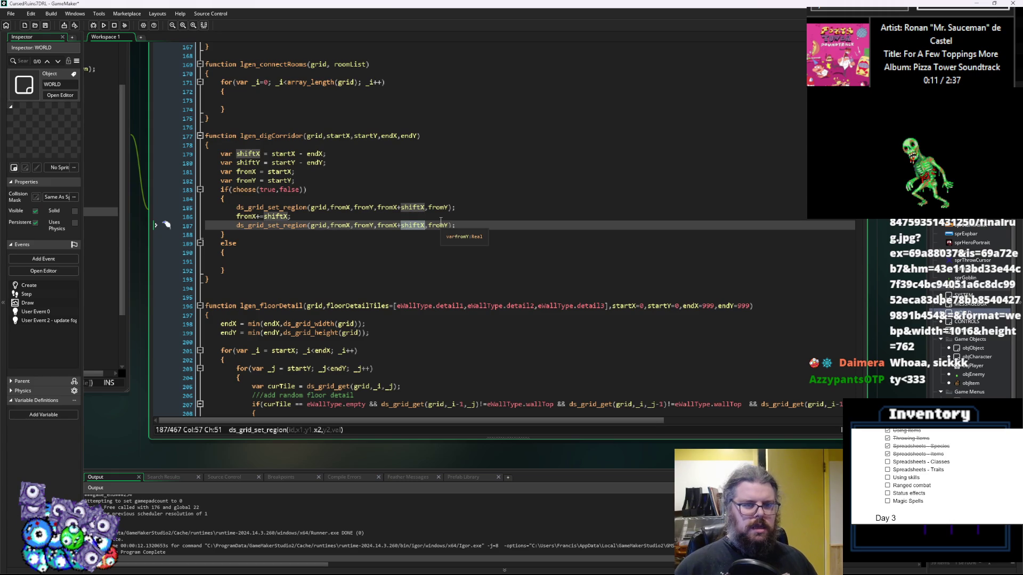
{"action": "key", "text": "BackSpace"}
{"action": "key", "text": "BackSpace"}
{"action": "key", "text": "Right"}
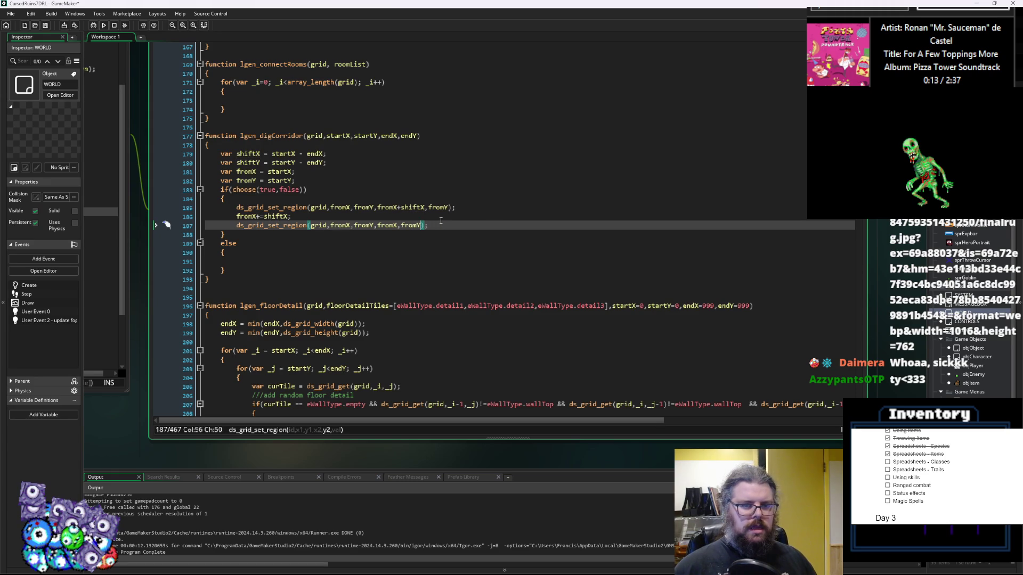
{"action": "type", "text": "+shiftY"}
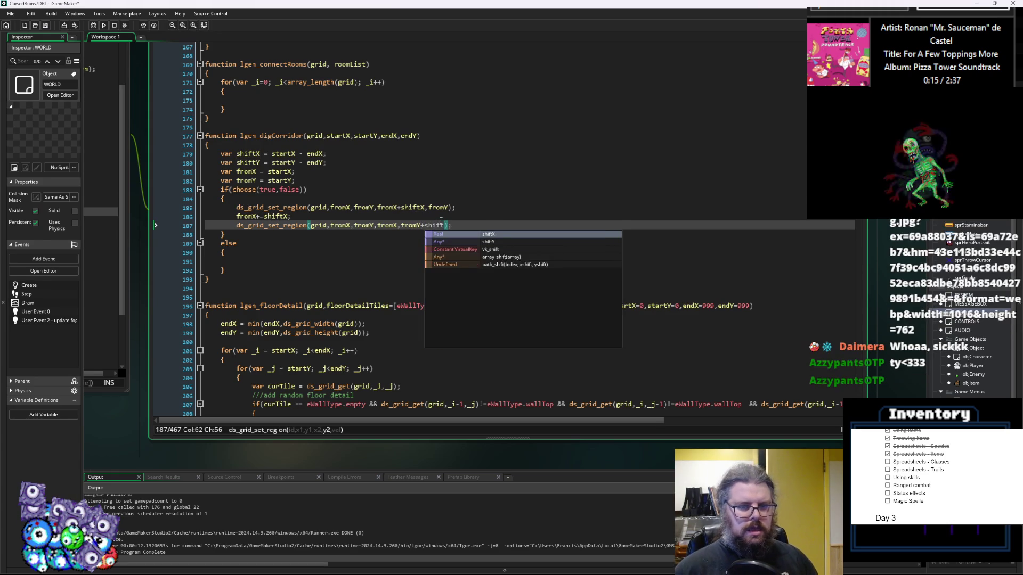
{"action": "left_click_drag", "start_coordinate": [490, 224], "coordinate": [236, 225]}
{"action": "key", "text": "ctrl+c"}
{"action": "left_click", "coordinate": [252, 261]}
{"action": "key", "text": "ctrl+v"}
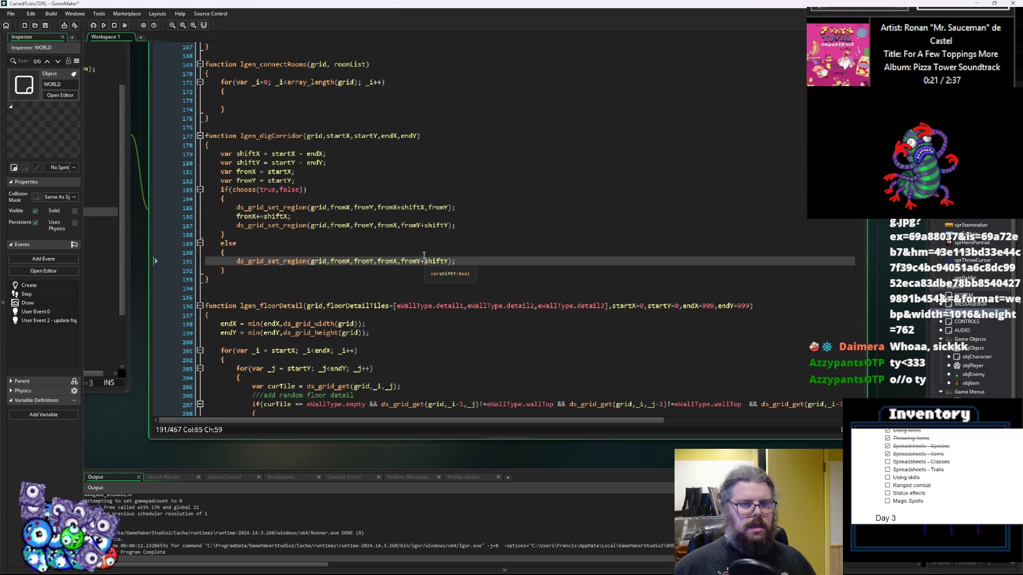
- In the else branch, add fromY+=shiftY; followed by a copy of the horizontal region call
{"action": "left_click", "coordinate": [257, 216]}
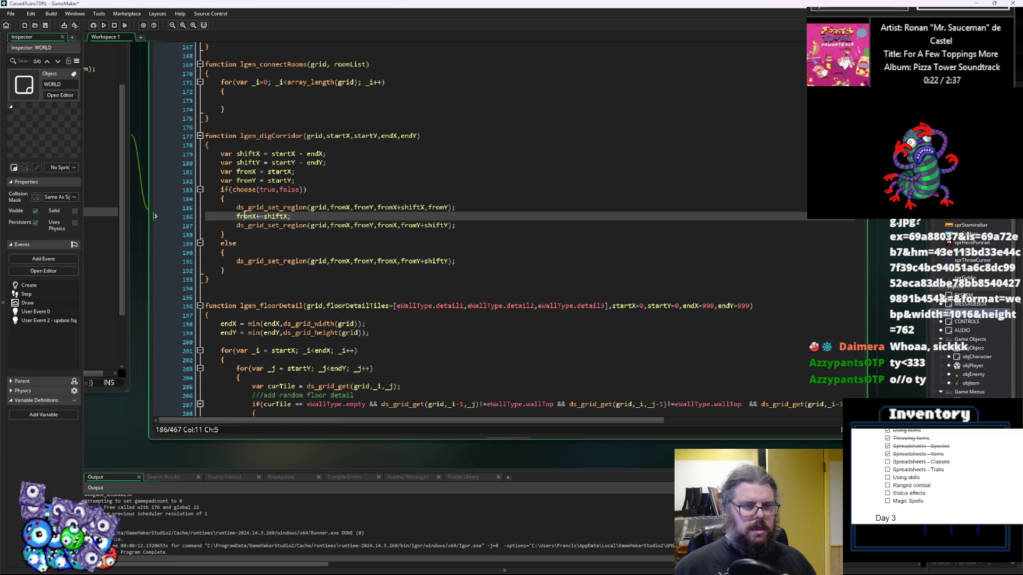
{"action": "left_click", "coordinate": [453, 261]}
{"action": "key", "text": "Return"}
{"action": "type", "text": "fromY"}
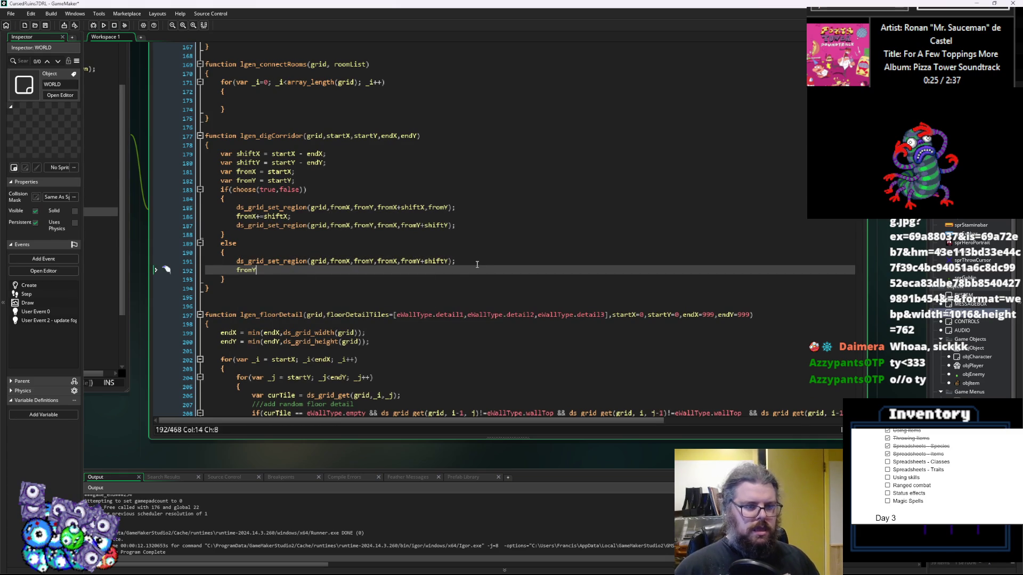
{"action": "type", "text": "+=shiftY;"}
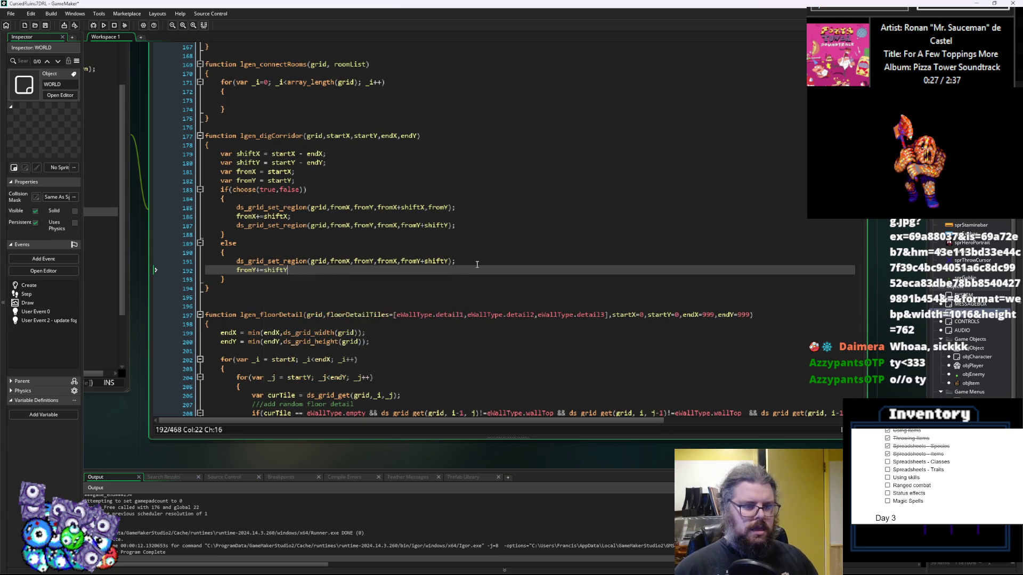
{"action": "left_click_drag", "start_coordinate": [456, 208], "coordinate": [237, 209]}
{"action": "key", "text": "ctrl+c"}
{"action": "left_click", "coordinate": [333, 266]}
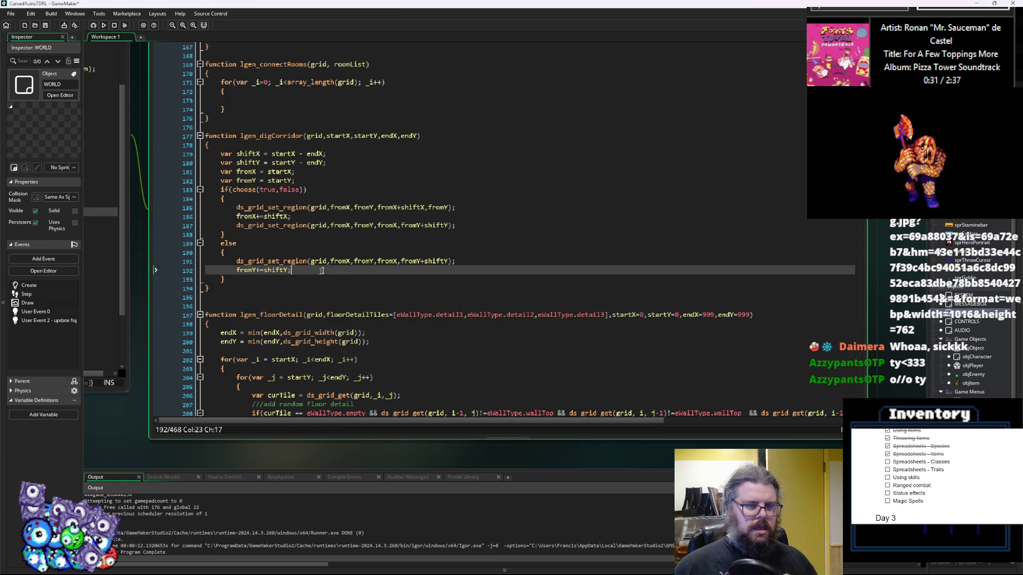
{"action": "key", "text": "Return"}
{"action": "key", "text": "ctrl+v"}
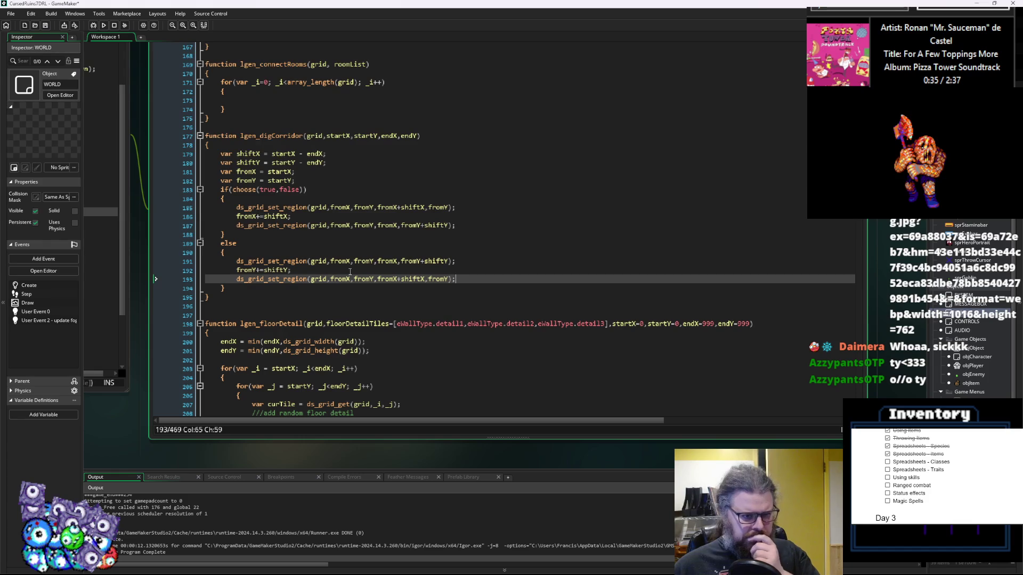
{"action": "scroll", "coordinate": [350, 272], "scroll_direction": "up", "scroll_amount": 1}
{"action": "left_click", "coordinate": [273, 158]}
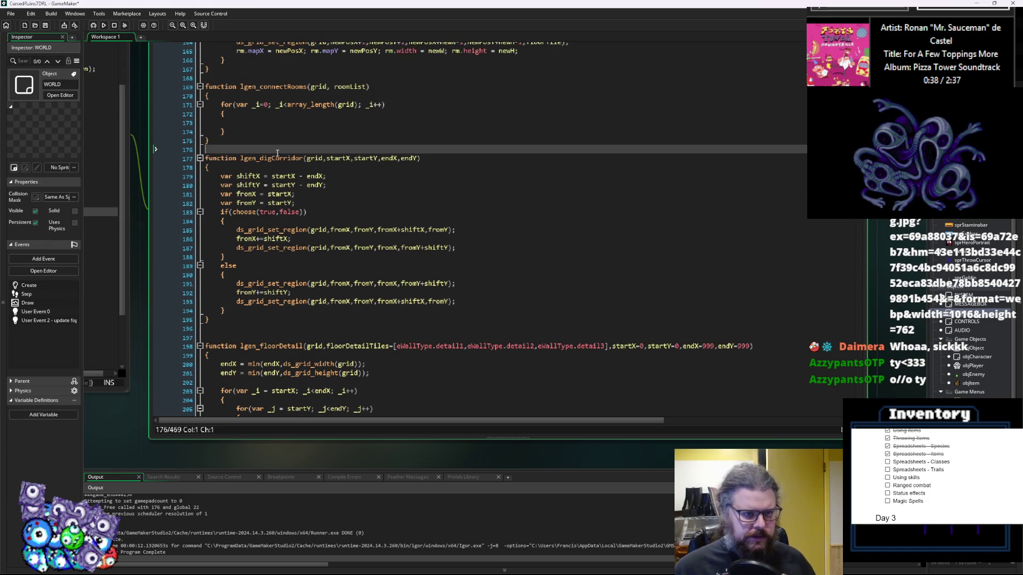
- Restore the maximised code editor to a floating window and go to the empty line in lgen_connectRooms' loop
{"action": "left_click", "coordinate": [314, 194]}
{"action": "key", "text": "alt+Return"}
{"action": "left_click", "coordinate": [457, 264]}
{"action": "scroll", "coordinate": [457, 264], "scroll_direction": "up", "scroll_amount": 3}
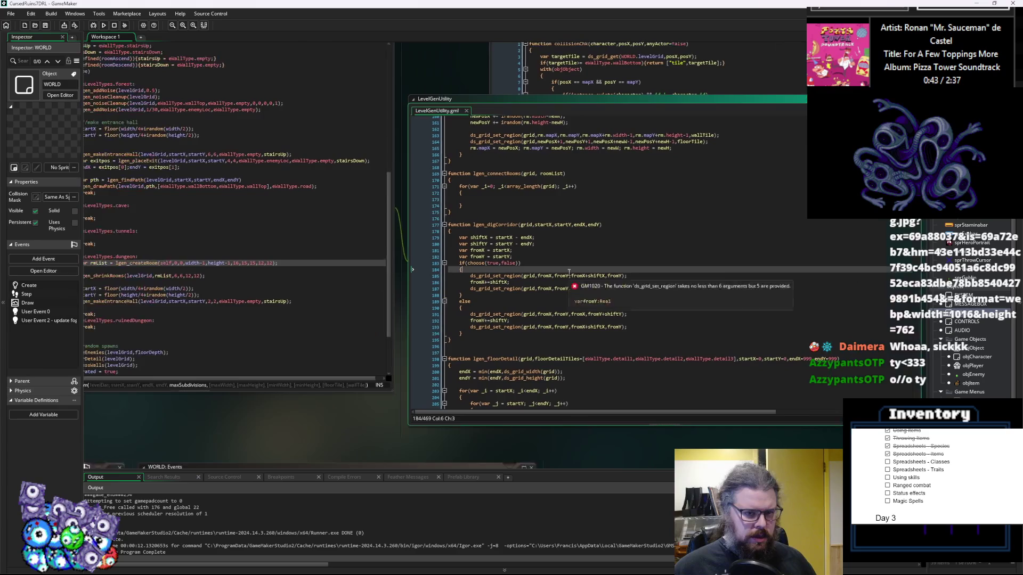
{"action": "left_click", "coordinate": [374, 209]}
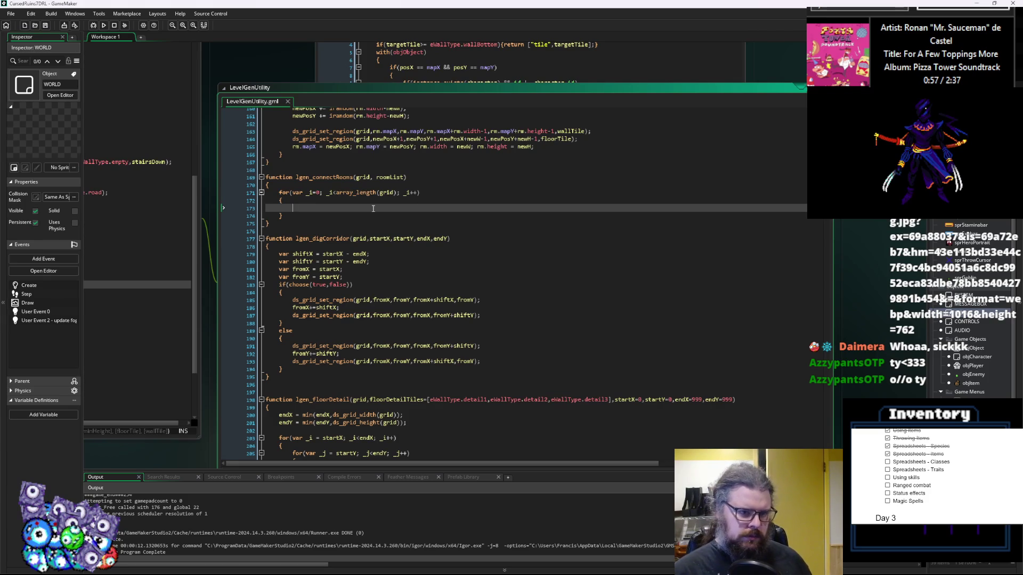
- Inside the loop, declare var rm = grid[_i]; and var prevRm = grid[_i-1]
{"action": "key", "text": "Up"}
{"action": "key", "text": "Up"}
{"action": "type", "text": "1"}
{"action": "key", "text": "Down"}
{"action": "left_click", "coordinate": [372, 208]}
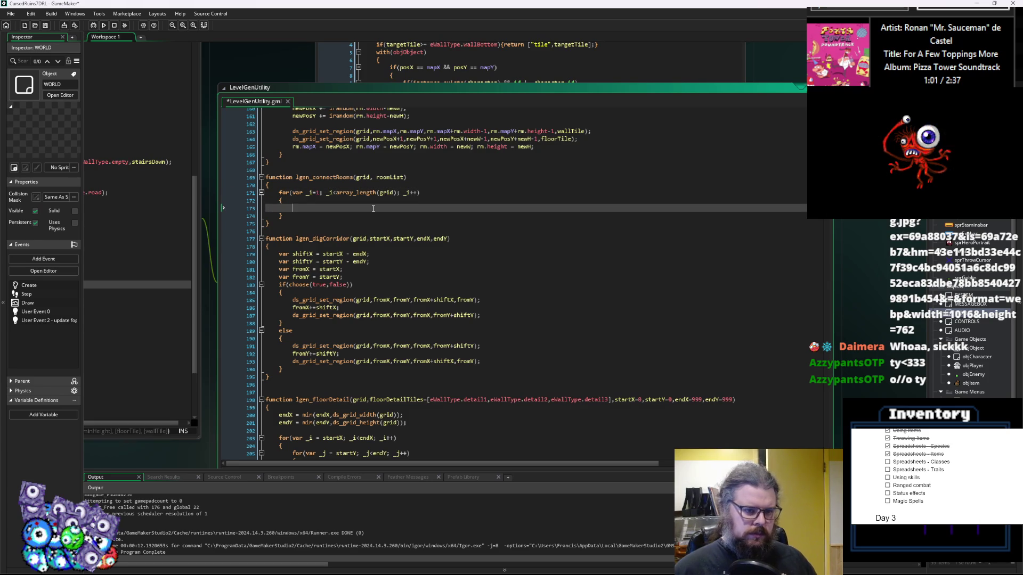
{"action": "type", "text": "if_i"}
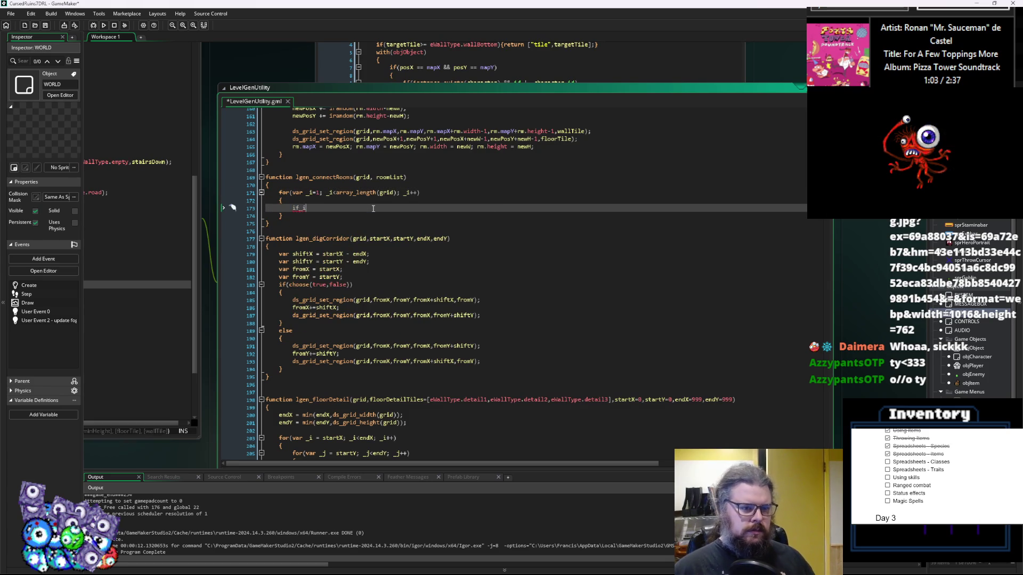
{"action": "type", "text": "_i"}
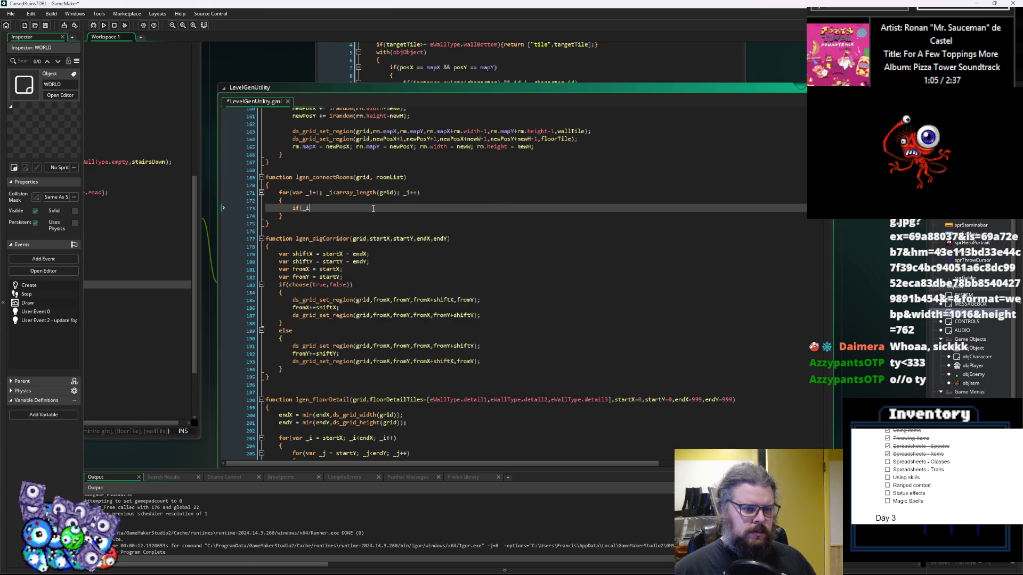
{"action": "type", "text": "<"}
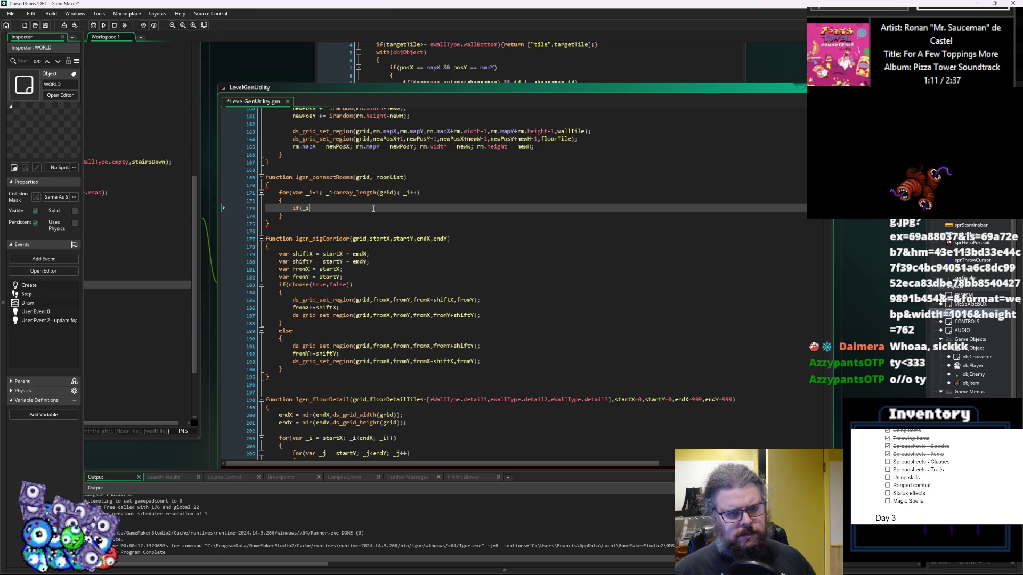
{"action": "key", "text": "BackSpace"}
{"action": "key", "text": "BackSpace"}
{"action": "key", "text": "BackSpace"}
{"action": "type", "text": "var"}
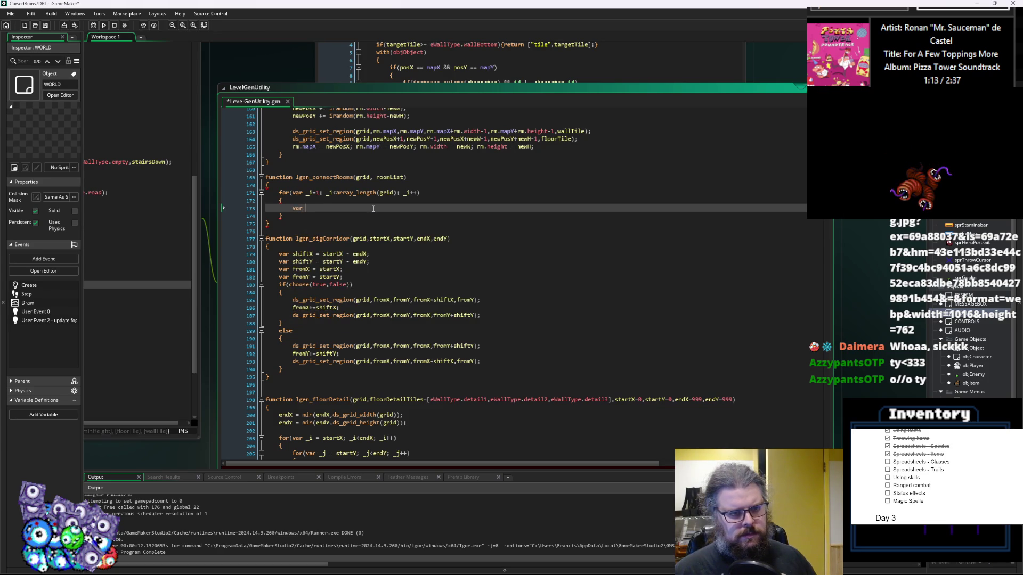
{"action": "type", "text": " rm1 = "}
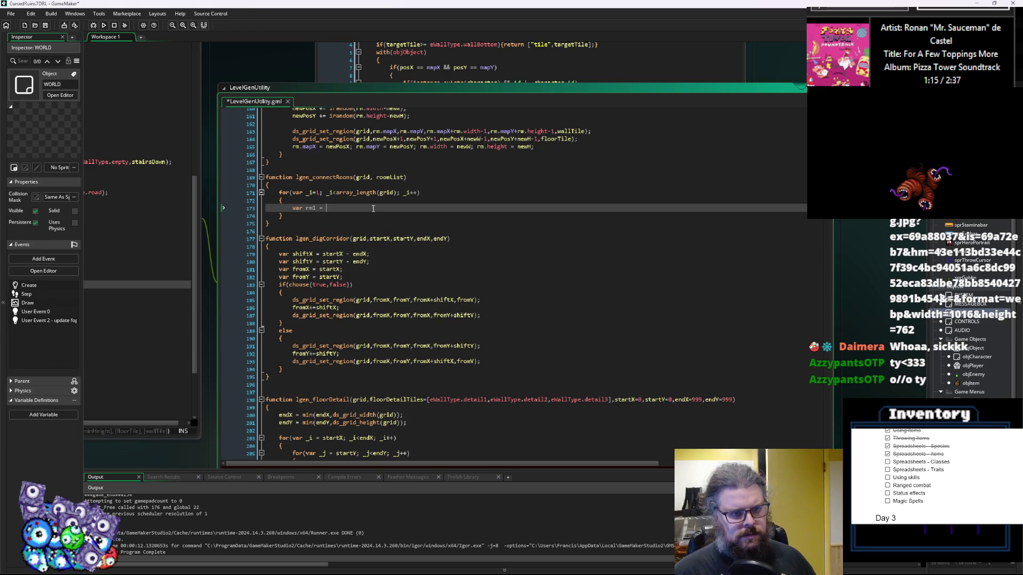
{"action": "key", "text": "BackSpace"}
{"action": "key", "text": "BackSpace"}
{"action": "key", "text": "BackSpace"}
{"action": "key", "text": "BackSpace"}
{"action": "type", "text": " =gr"}
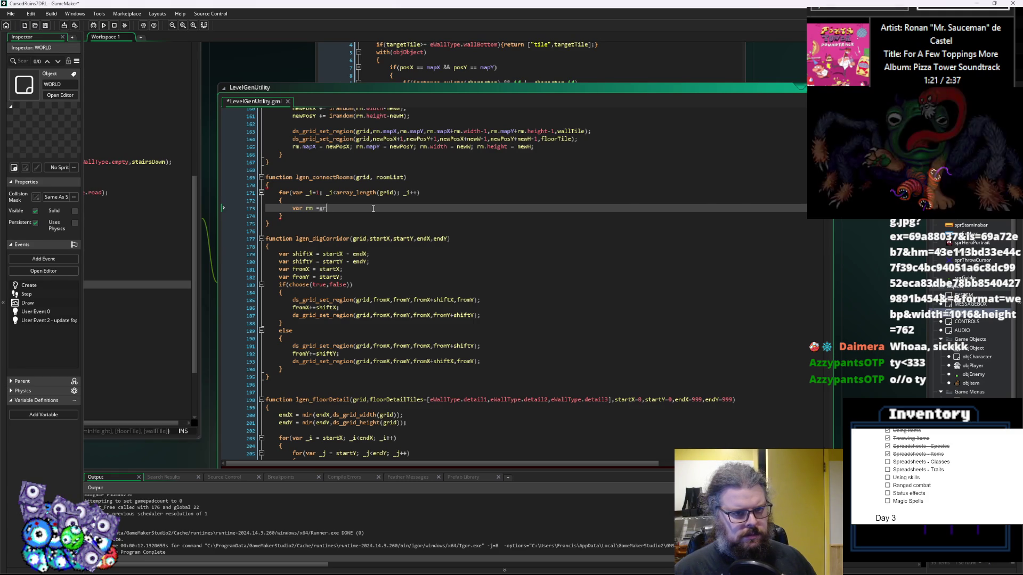
{"action": "type", "text": "id"}
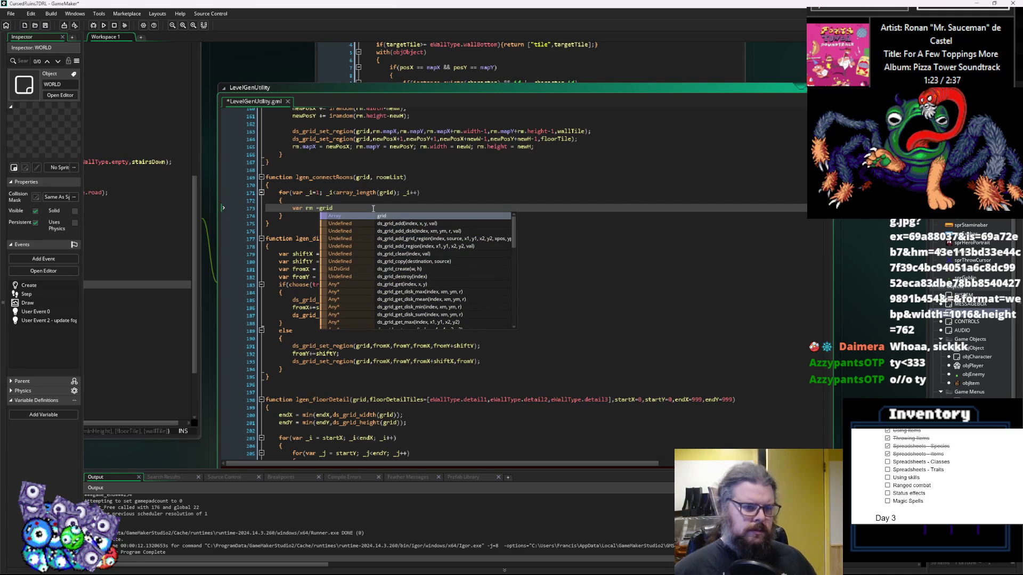
{"action": "key", "text": "Left"}
{"action": "key", "text": "Left"}
{"action": "key", "text": "Left"}
{"action": "type", "text": "]"}
{"action": "key", "text": "End"}
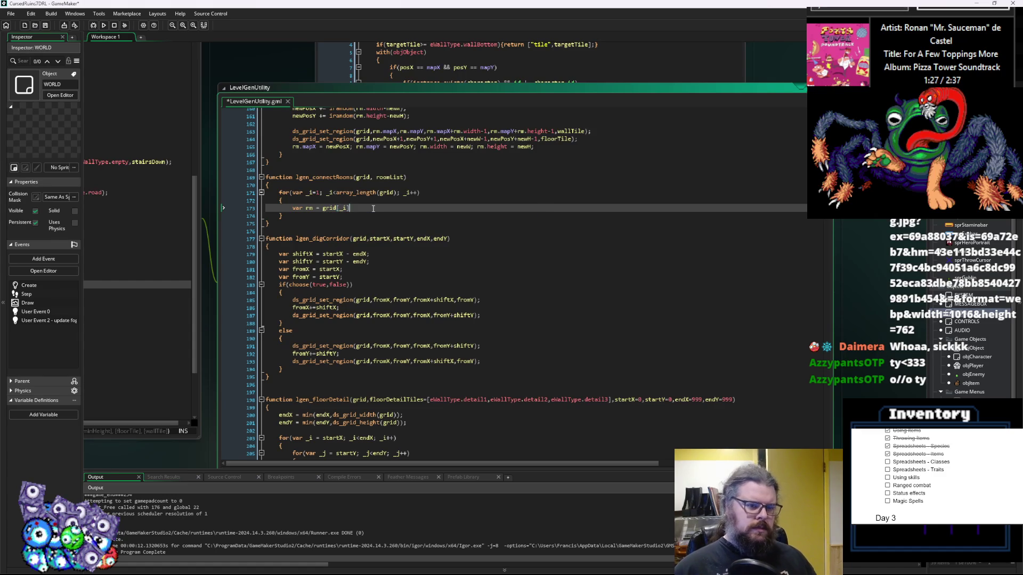
{"action": "type", "text": ";"}
{"action": "key", "text": "Return"}
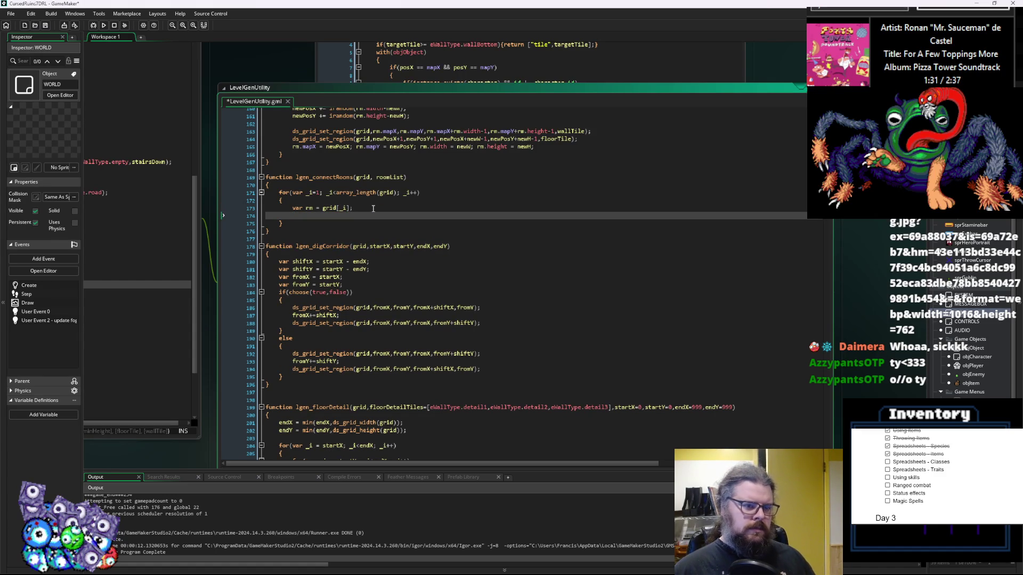
{"action": "type", "text": "var pr"}
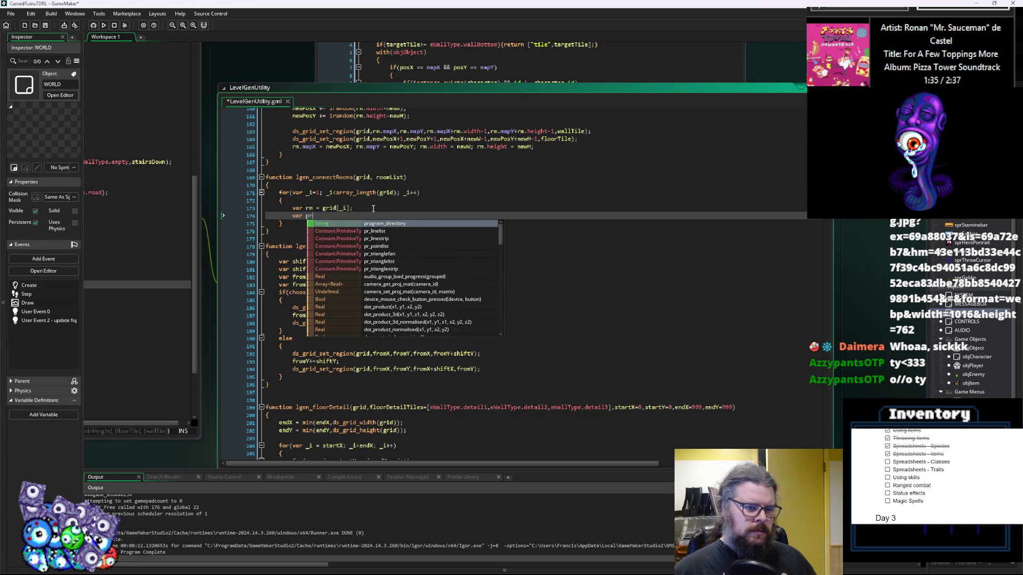
{"action": "type", "text": "evRm = grid[_i-1"}
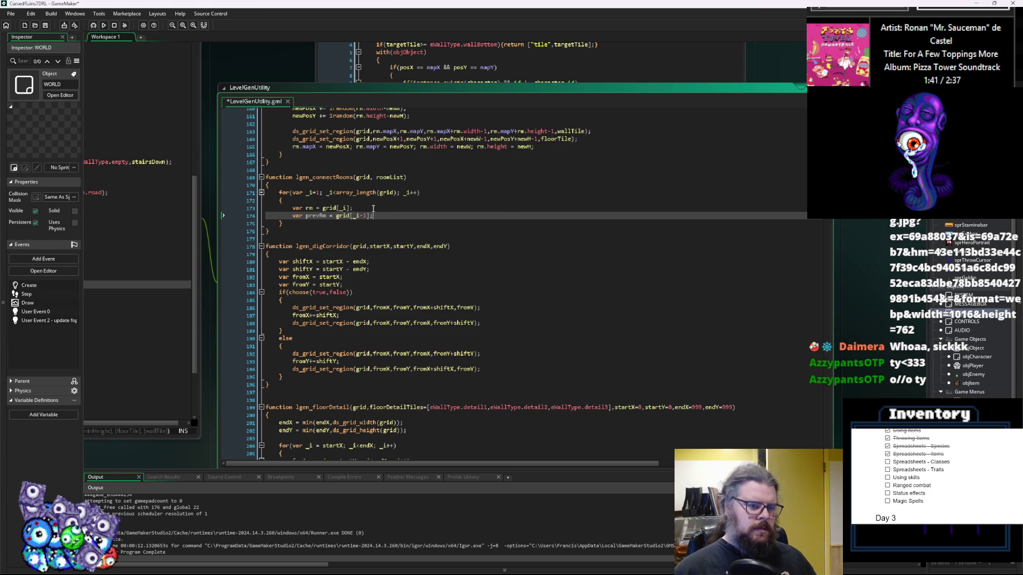
{"action": "key", "text": "Return"}
- Call lgen_digCorridor(grid,rm.mapX,rm.mapY,prevRm.mapX,prevRm.mapY)
{"action": "type", "text": "lgen_digCorridor()"}
{"action": "key", "text": "Left"}
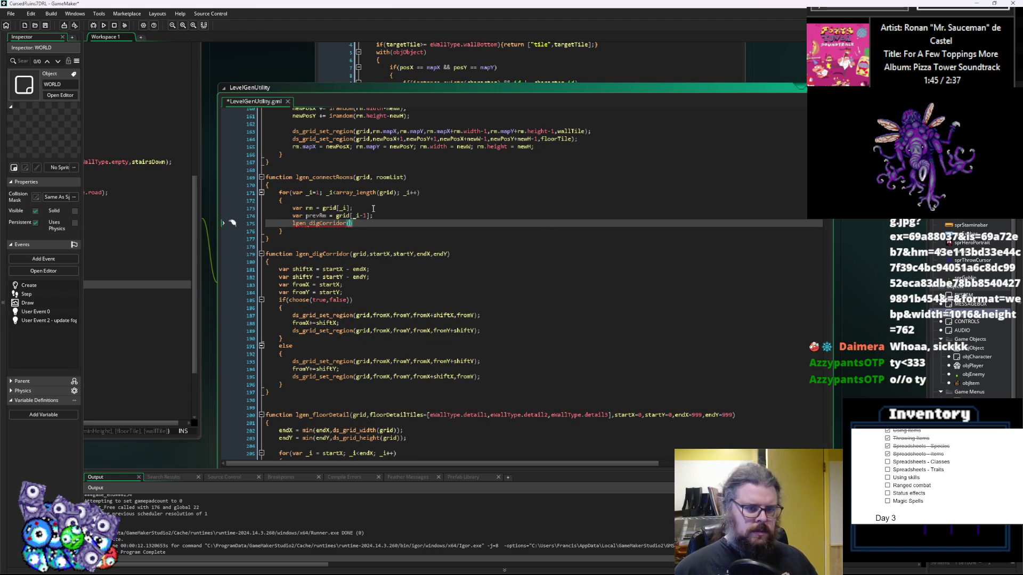
{"action": "type", "text": "rid,r"}
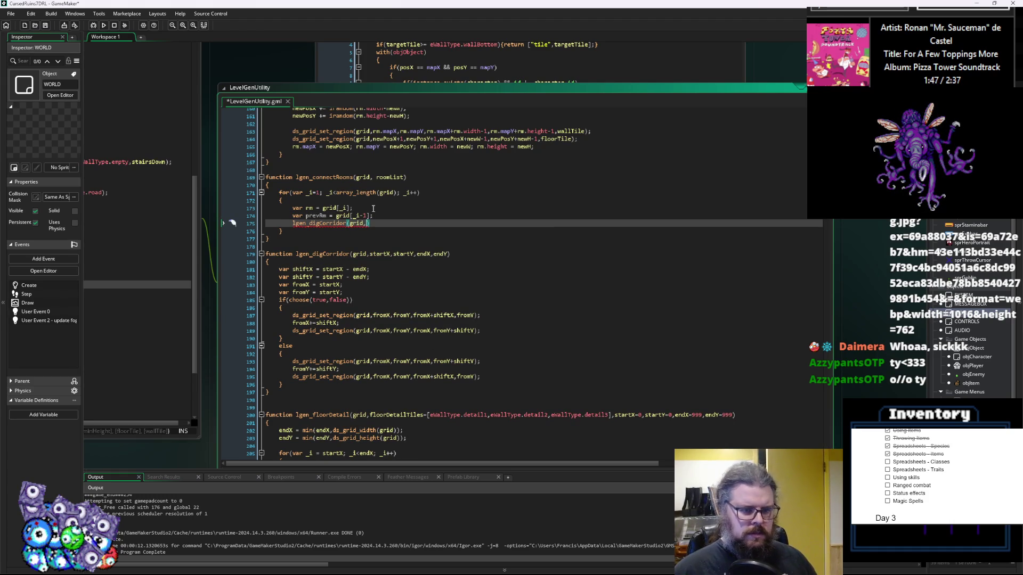
{"action": "type", "text": "m."}
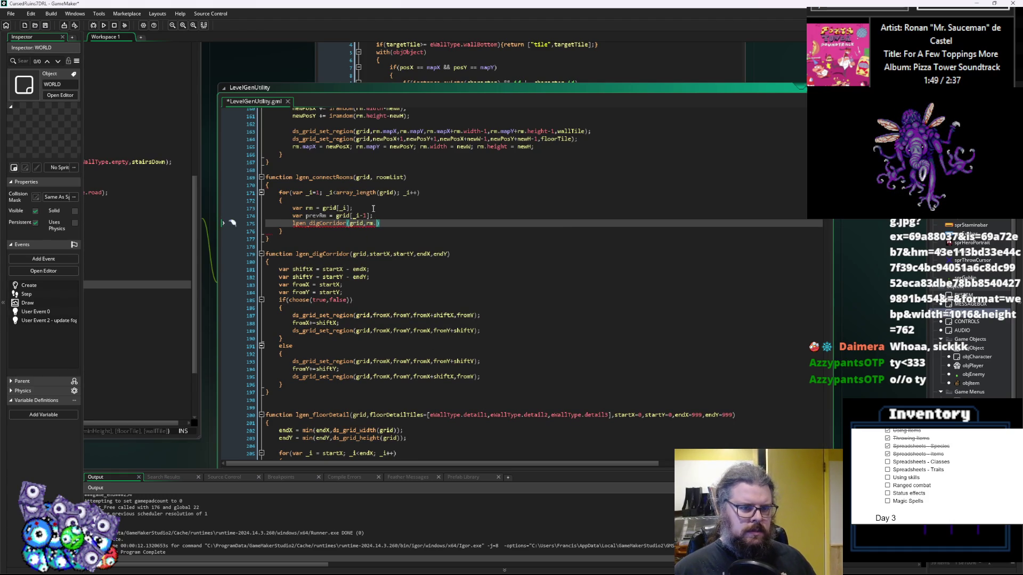
{"action": "type", "text": "mapX,"}
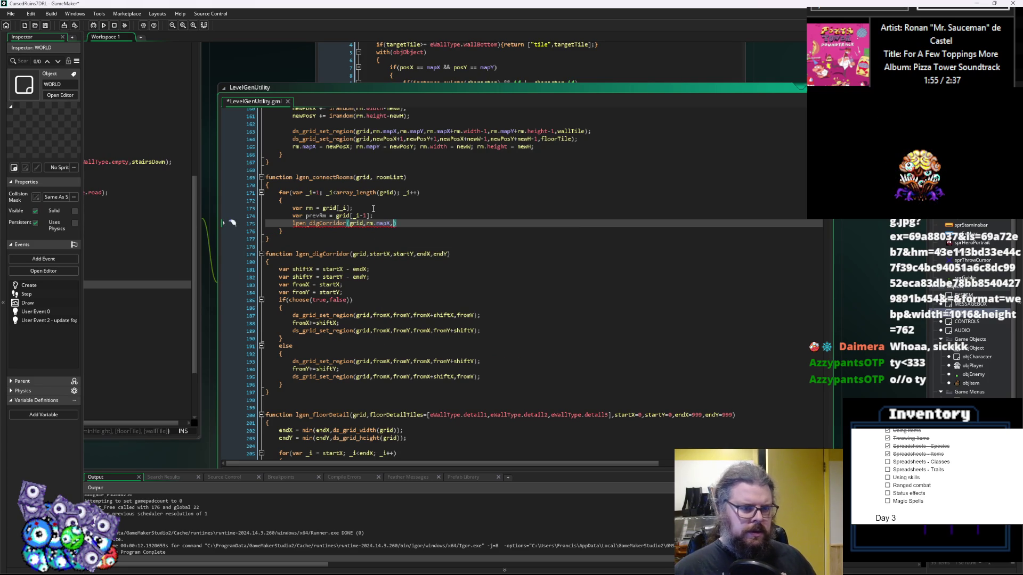
{"action": "type", "text": "rm.mapY,"}
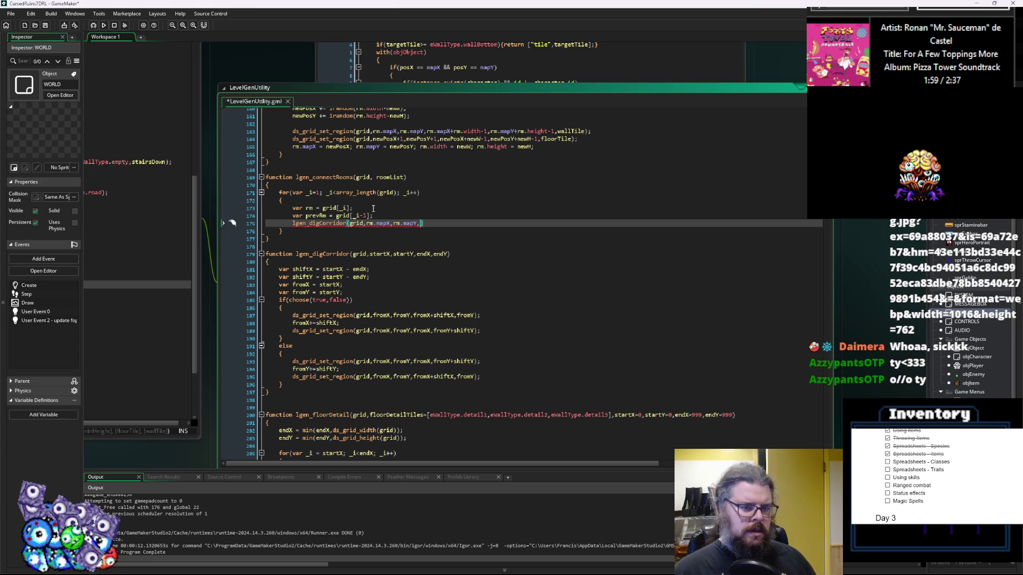
{"action": "type", "text": "prevRm"}
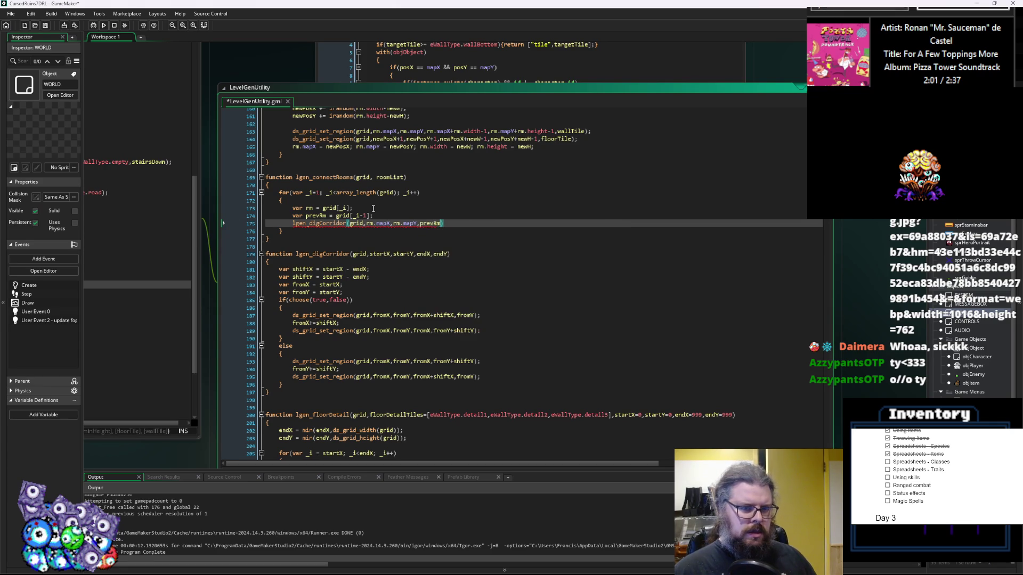
{"action": "type", "text": ".mapX,"}
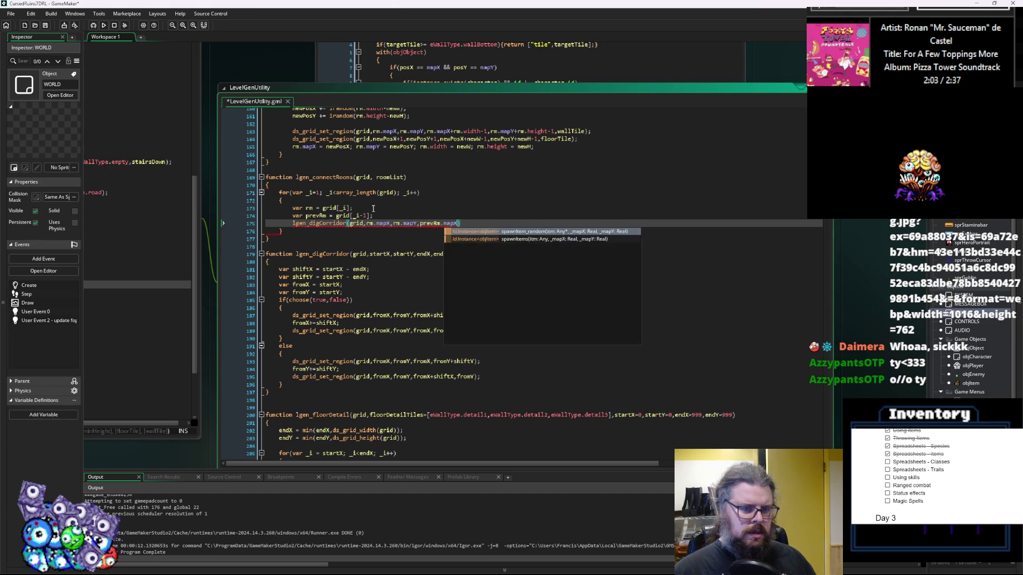
{"action": "type", "text": "prevYm"}
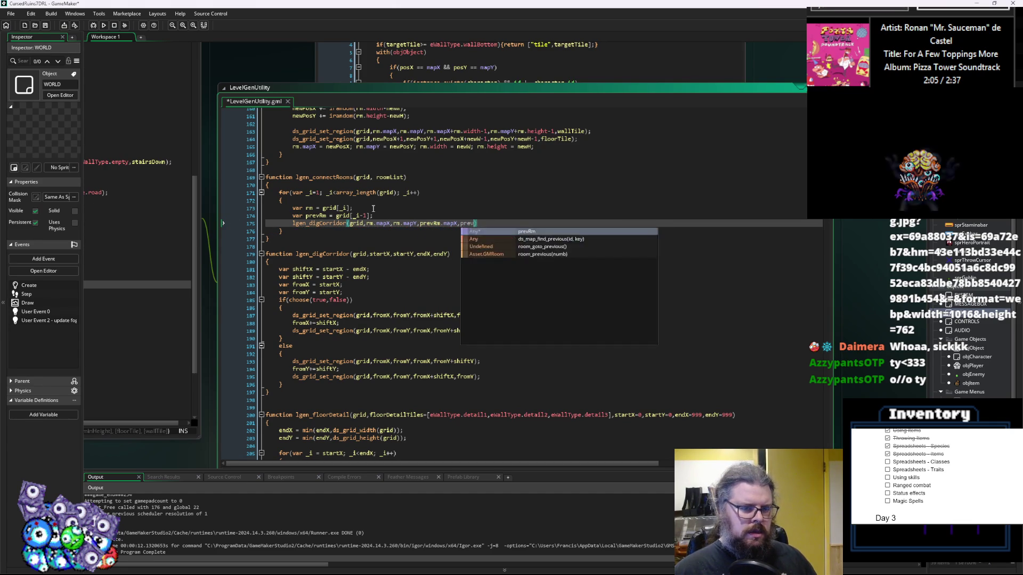
{"action": "key", "text": "BackSpace"}
{"action": "key", "text": "BackSpace"}
{"action": "type", "text": "Rm."}
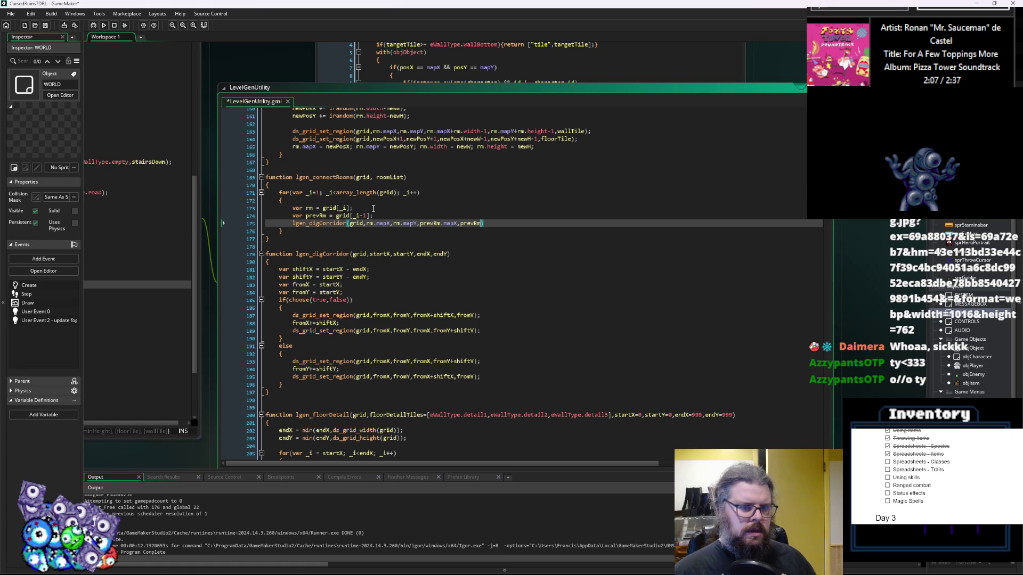
{"action": "type", "text": "mapY"}
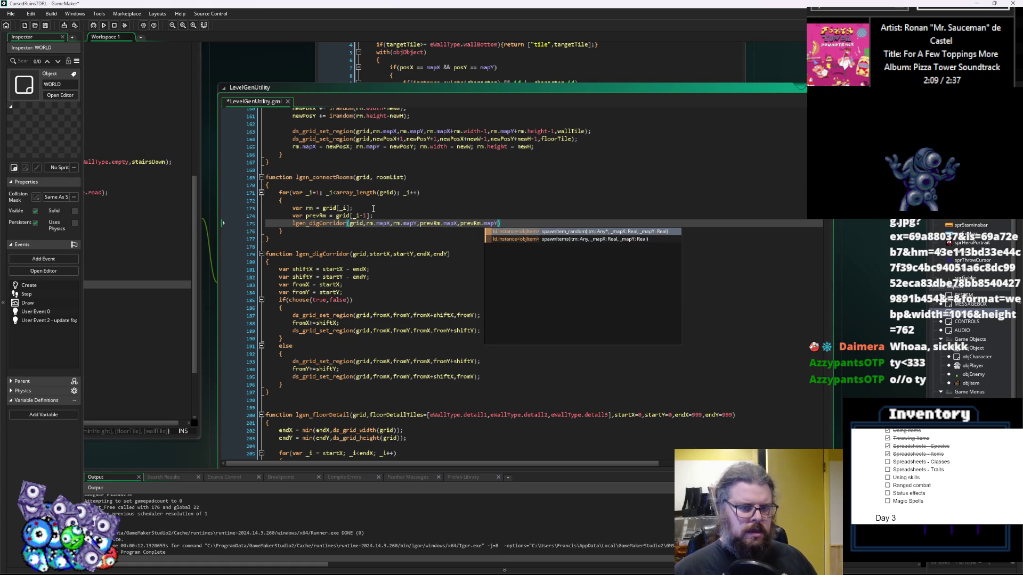
{"action": "type", "text": ")'"}
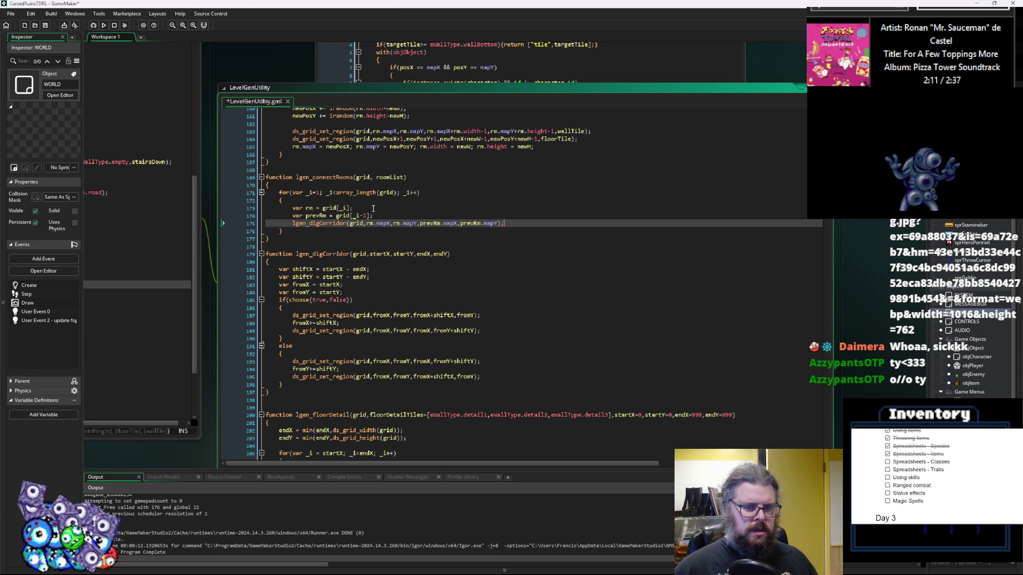
- Offset the start point to rm.mapX+1+irandom(rm.width-2) and rm.mapY+1+irandom(rm.height-2)
{"action": "key", "text": "Left"}
{"action": "key", "text": "Left"}
{"action": "key", "text": "Left"}
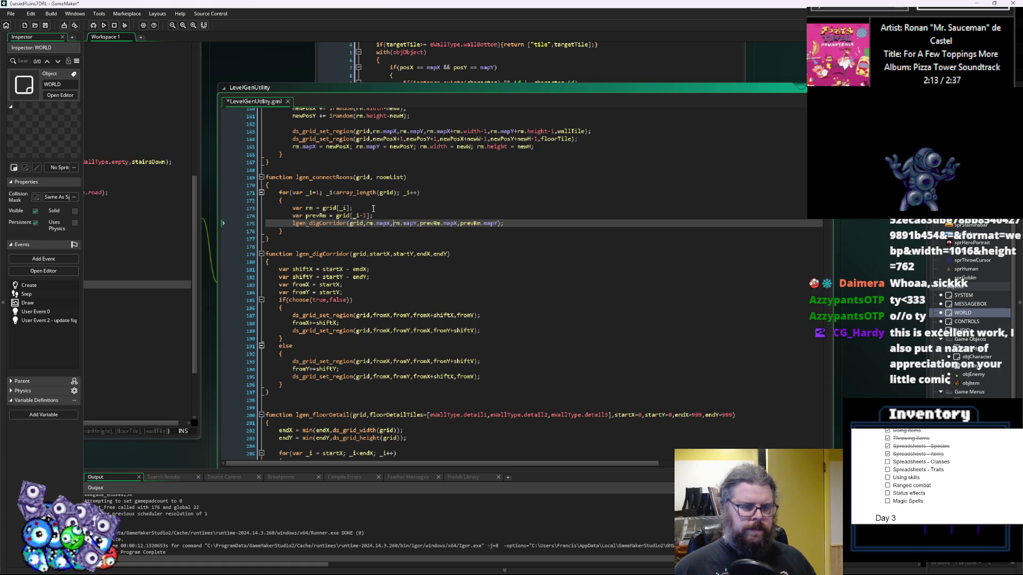
{"action": "type", "text": "+irandom()"}
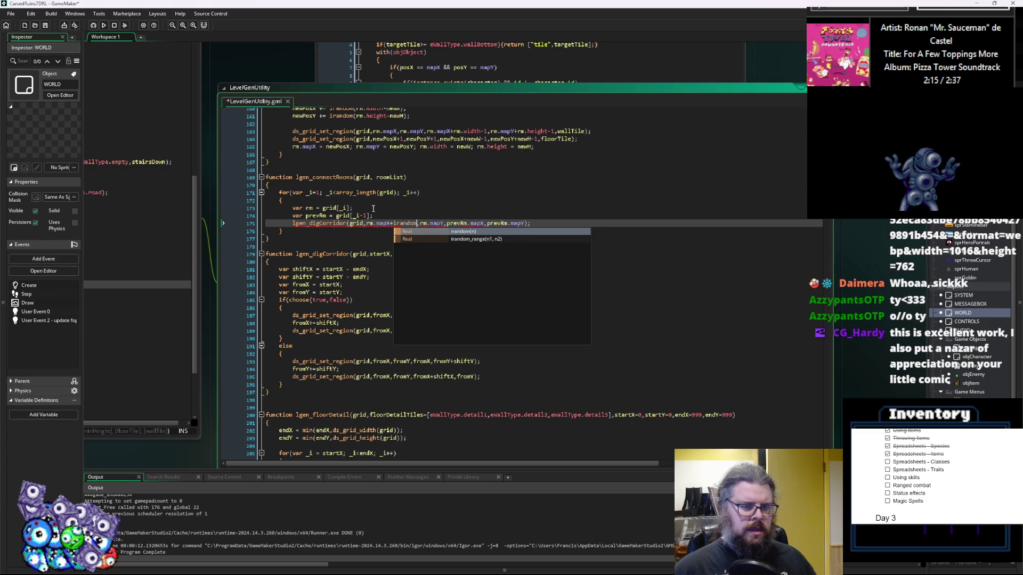
{"action": "key", "text": "Left"}
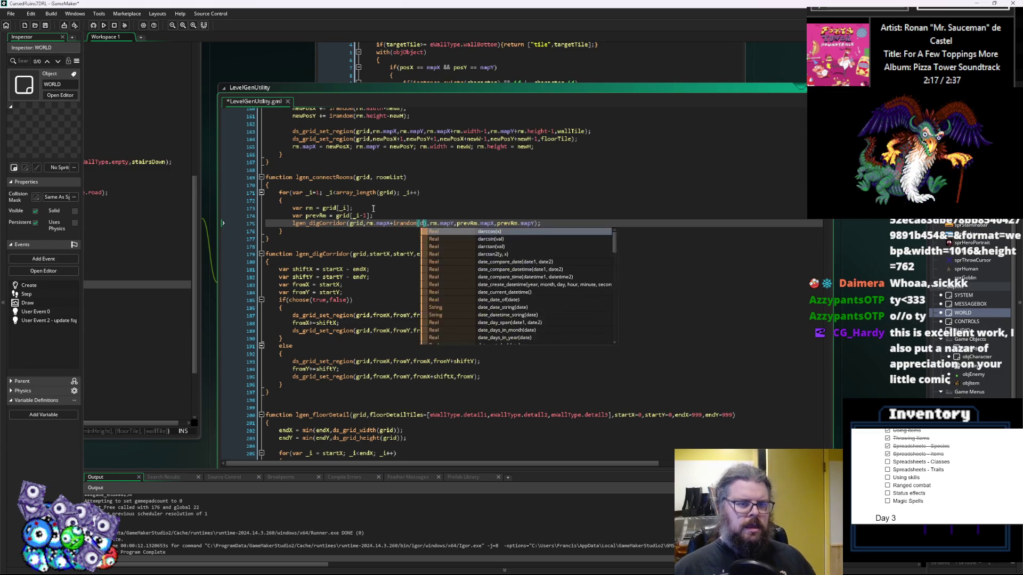
{"action": "type", "text": "rm.width"}
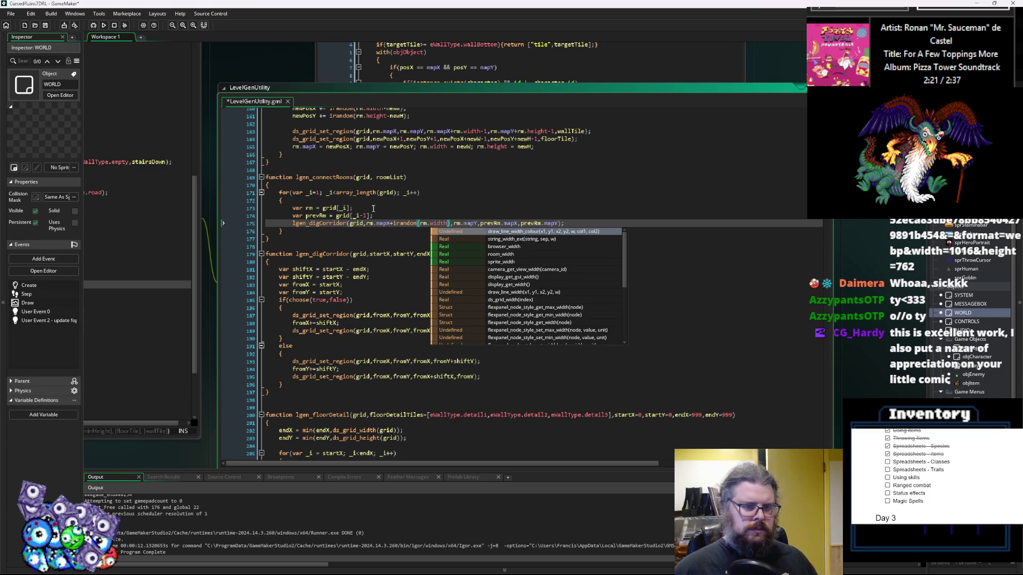
{"action": "type", "text": "-1"}
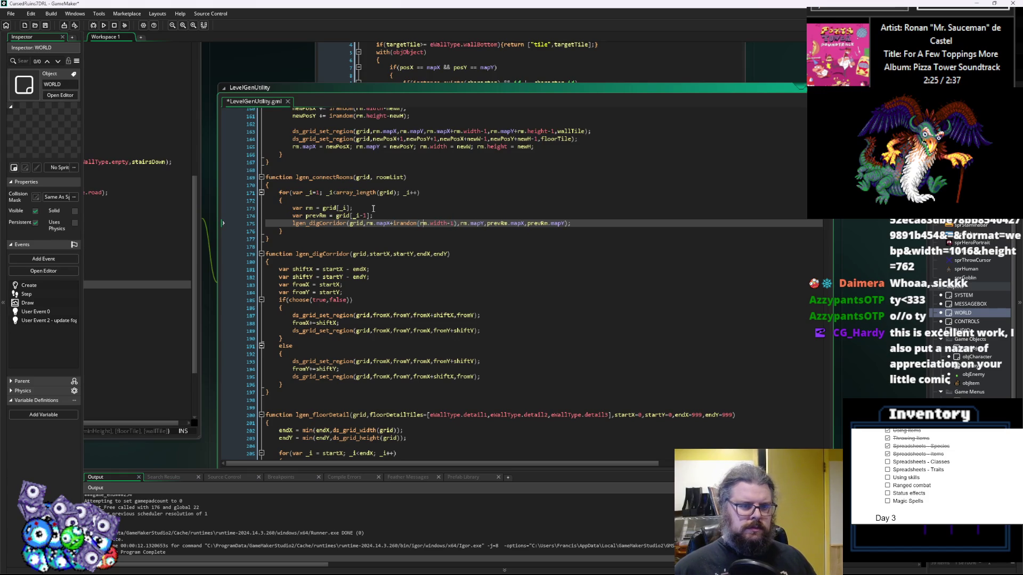
{"action": "type", "text": "+1"}
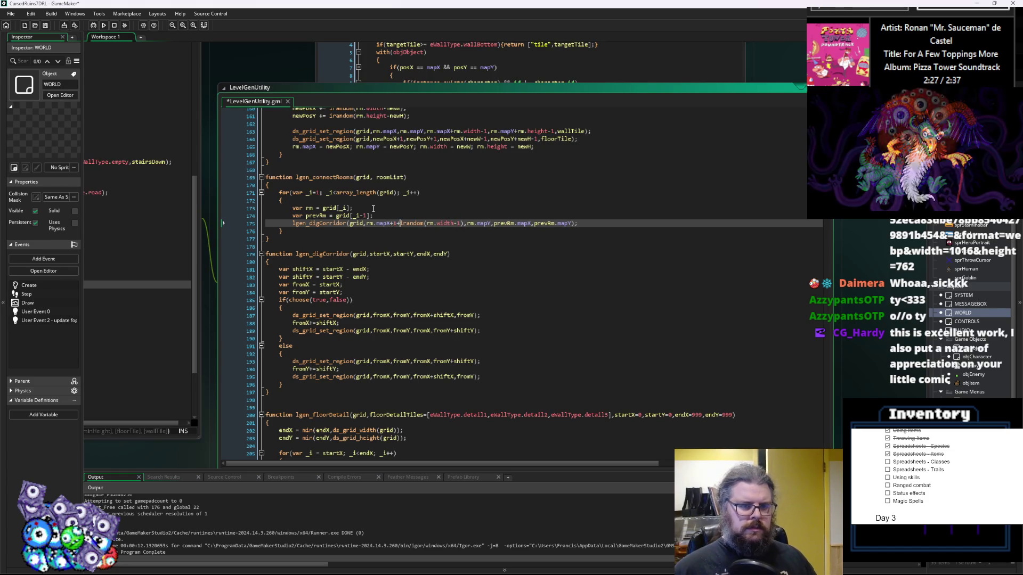
{"action": "type", "text": "+1+irandom(rm.height-2"}
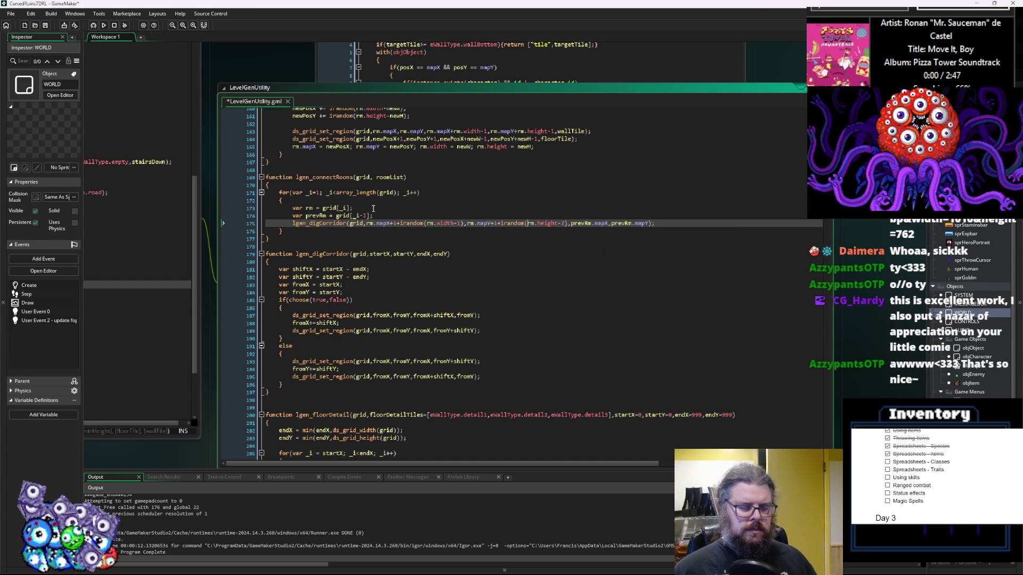
{"action": "key", "text": "Left"}
{"action": "key", "text": "Left"}
{"action": "key", "text": "Left"}
{"action": "key", "text": "BackSpace"}
{"action": "type", "text": "2"}
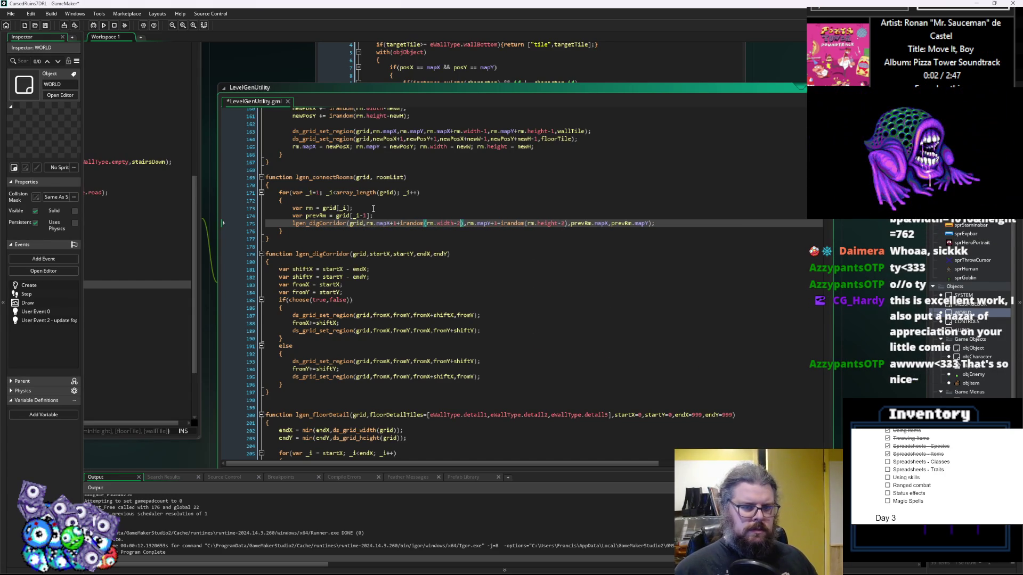
{"action": "left_click", "coordinate": [498, 248]}
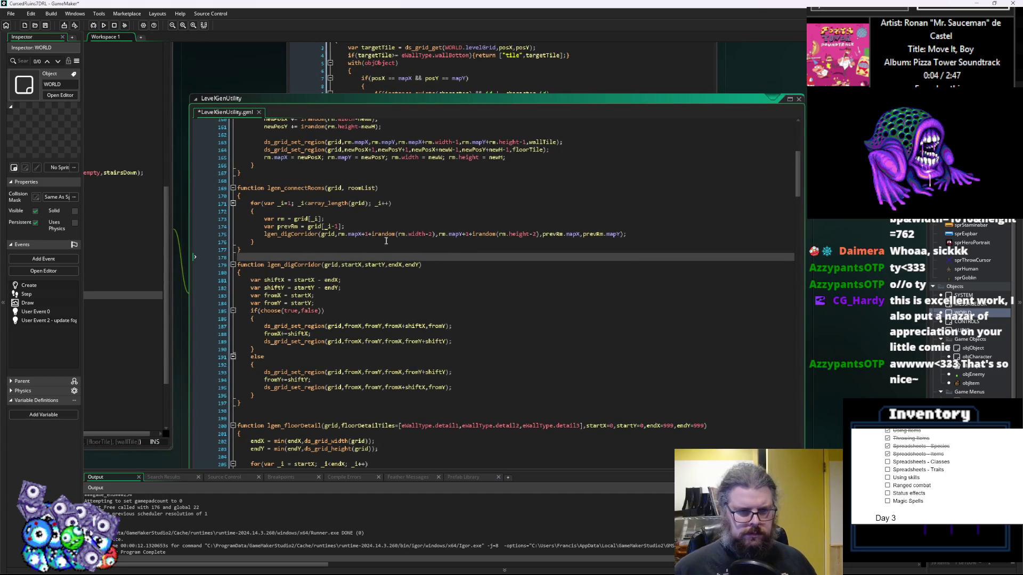
- Append +1 and the copied irandom offsets to the prevRm.mapX and prevRm.mapY end arguments
{"action": "left_click", "coordinate": [581, 234]}
{"action": "type", "text": "+1"}
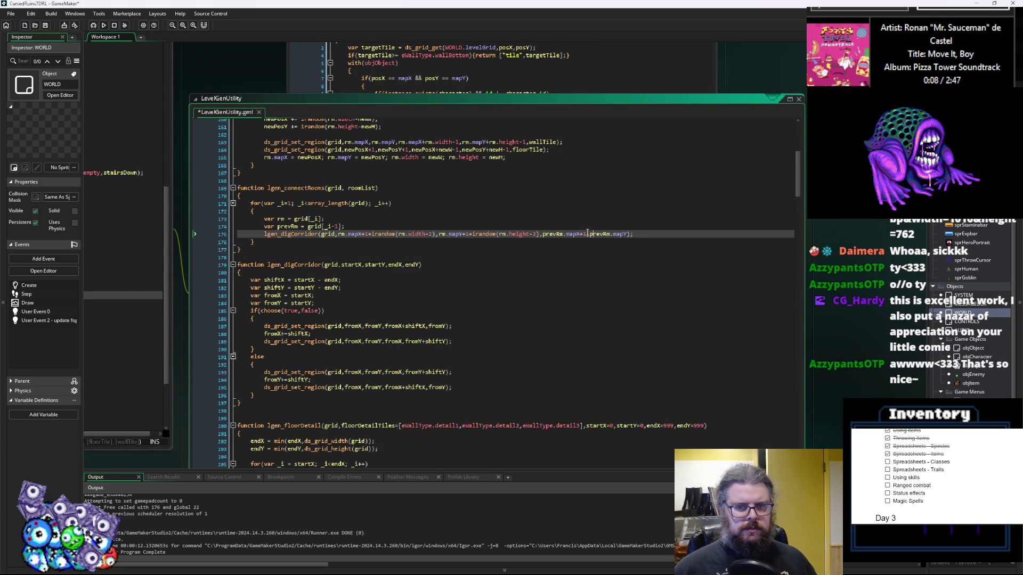
{"action": "type", "text": "+1"}
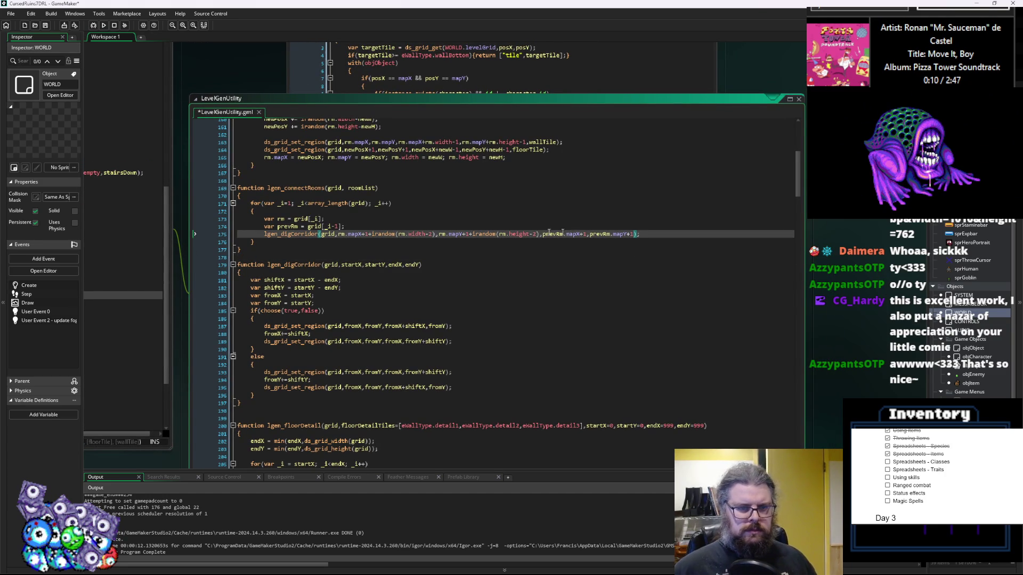
{"action": "left_click_drag", "start_coordinate": [435, 234], "coordinate": [368, 234]}
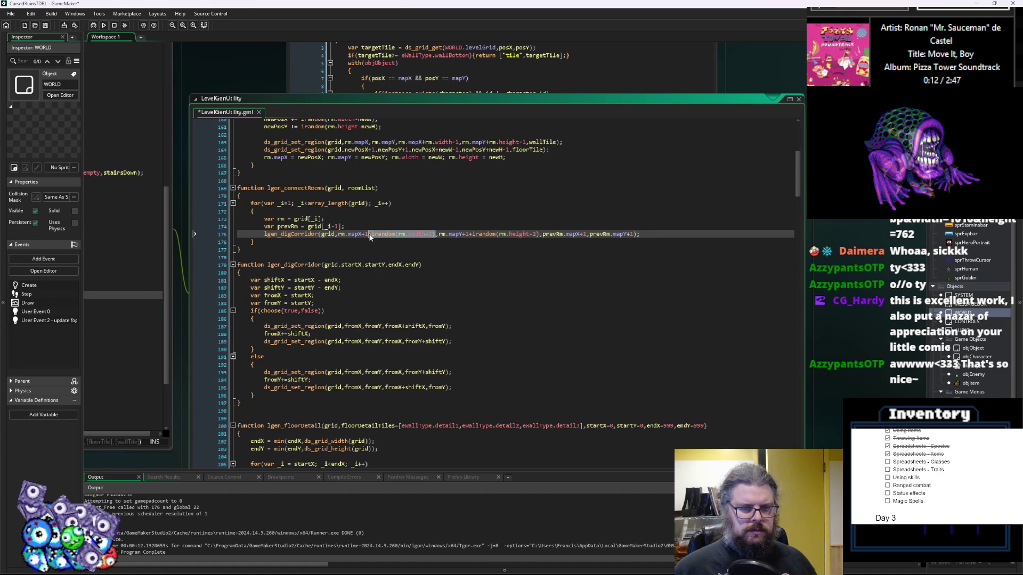
{"action": "key", "text": "ctrl+c"}
{"action": "left_click", "coordinate": [587, 234]}
{"action": "key", "text": "ctrl+v"}
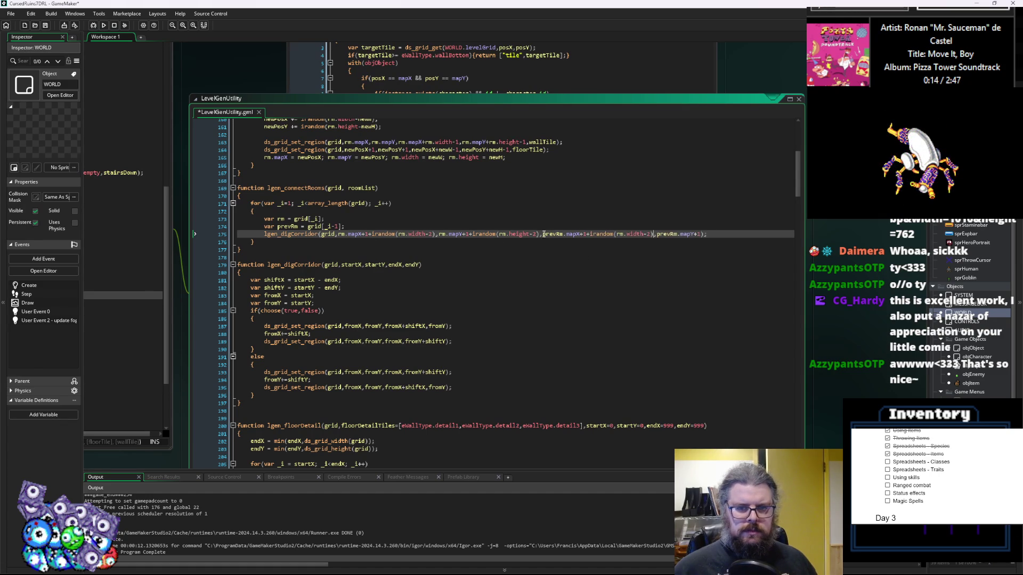
{"action": "mouse_move", "coordinate": [540, 234]}
{"action": "left_mouse_down"}
{"action": "mouse_move", "coordinate": [462, 234]}
{"action": "mouse_move", "coordinate": [469, 237]}
{"action": "left_mouse_up"}
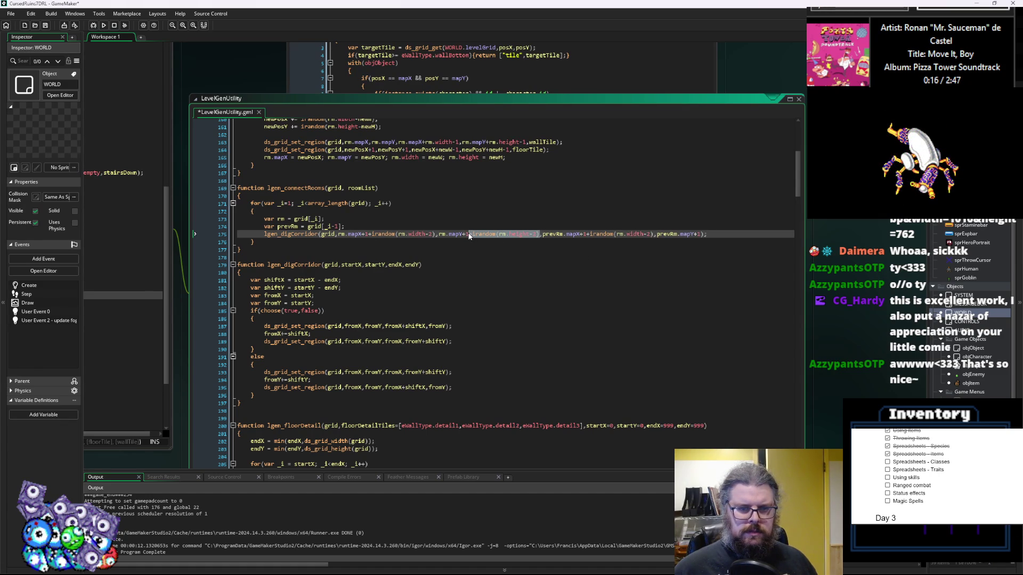
{"action": "key", "text": "ctrl+c"}
{"action": "left_click", "coordinate": [702, 234]}
{"action": "key", "text": "ctrl+v"}
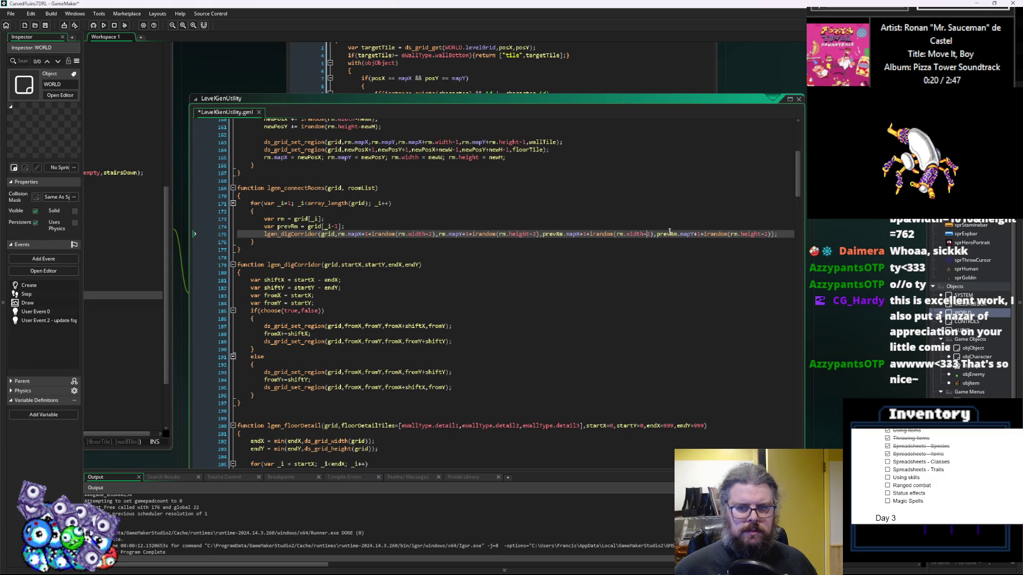
- Replace rm with prevRm inside both end-point irandom width and height offsets
{"action": "double_click", "coordinate": [556, 234]}
{"action": "key", "text": "ctrl+c"}
{"action": "double_click", "coordinate": [621, 234]}
{"action": "key", "text": "ctrl+v"}
{"action": "double_click", "coordinate": [677, 234]}
{"action": "double_click", "coordinate": [747, 234]}
{"action": "key", "text": "ctrl+v"}
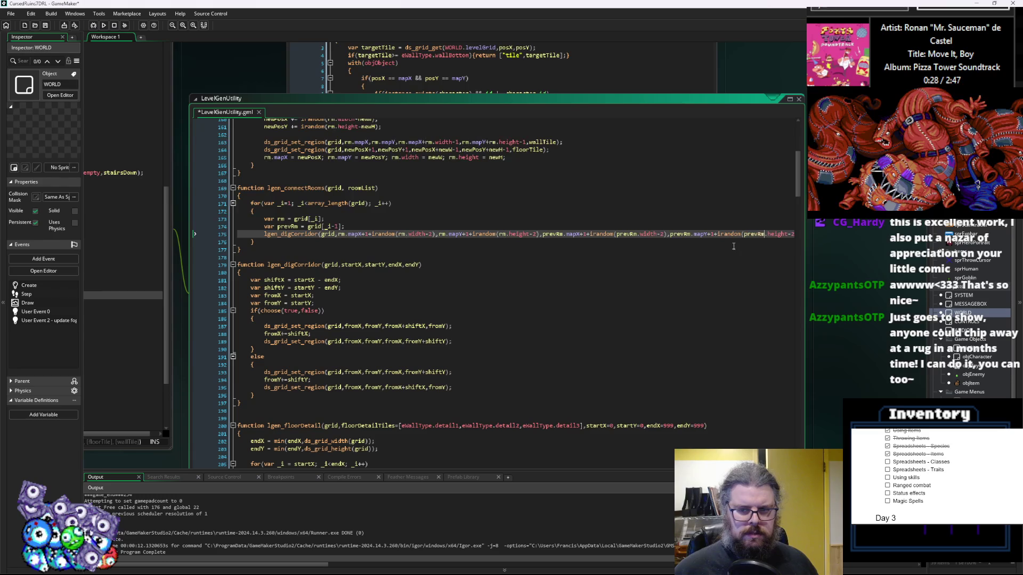
- Widen the code window to review the full call and save LevelGenUtility
{"action": "left_click_drag", "start_coordinate": [803, 248], "coordinate": [847, 248]}
{"action": "left_click", "coordinate": [345, 241]}
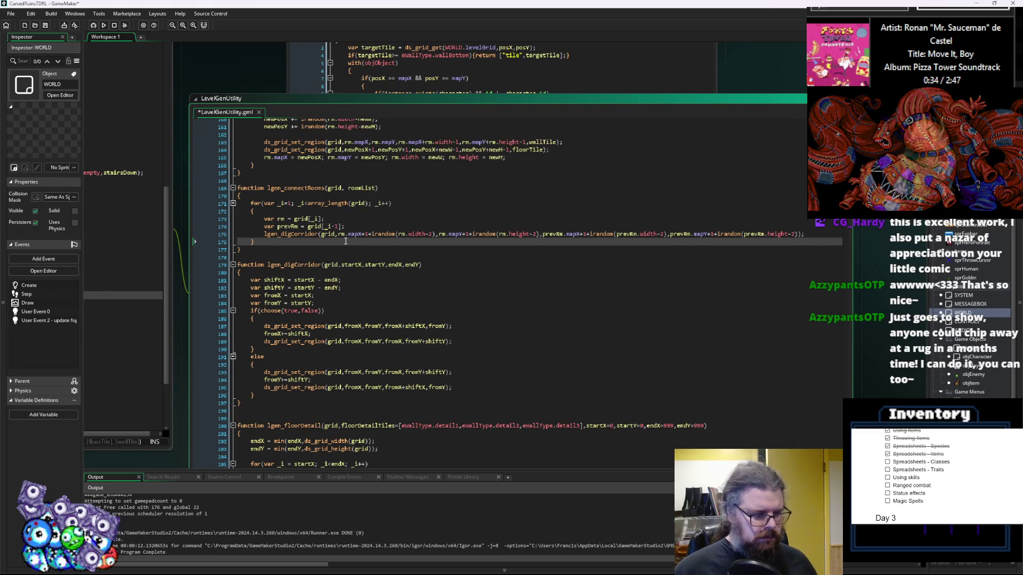
{"action": "left_click", "coordinate": [351, 256]}
{"action": "left_click", "coordinate": [366, 234]}
{"action": "left_click", "coordinate": [370, 221]}
{"action": "left_click", "coordinate": [376, 228]}
{"action": "left_click", "coordinate": [397, 242]}
{"action": "key", "text": "ctrl+s"}
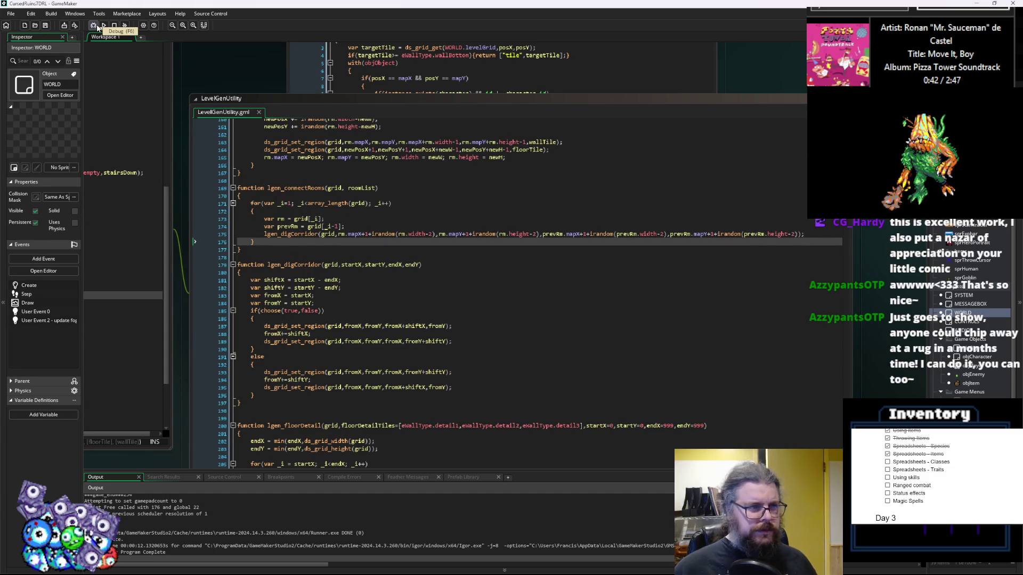
- Run the debug build and jump to the ds_grid_set_region argument-count error on line 187
{"action": "left_click", "coordinate": [93, 26]}
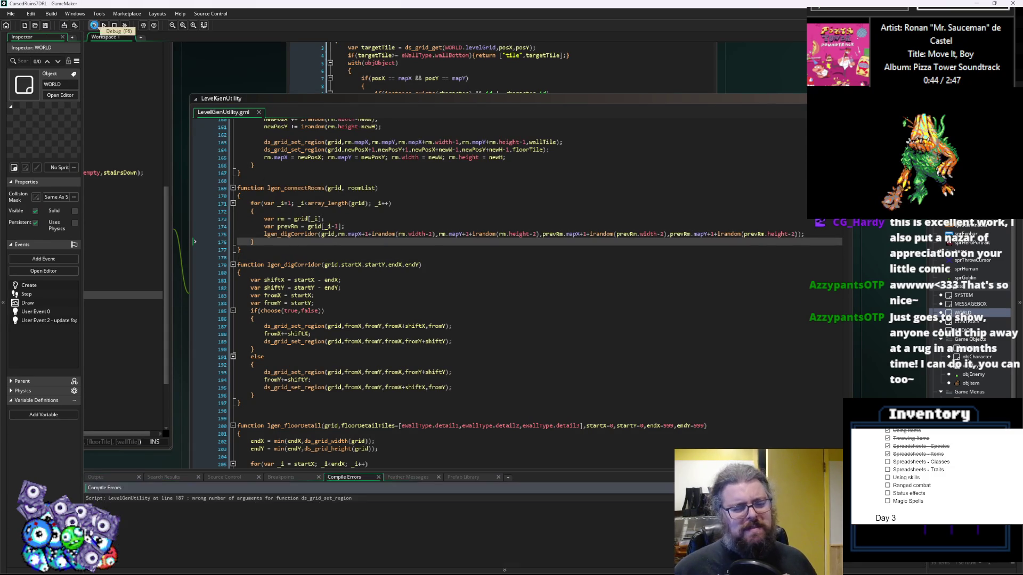
{"action": "double_click", "coordinate": [213, 500]}
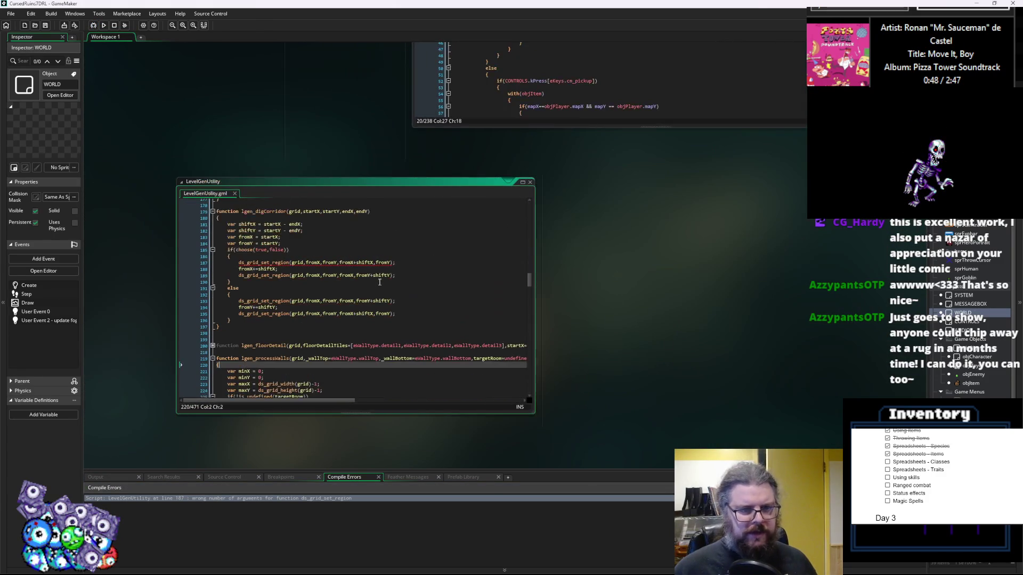
{"action": "left_click", "coordinate": [399, 278]}
{"action": "key", "text": "Down"}
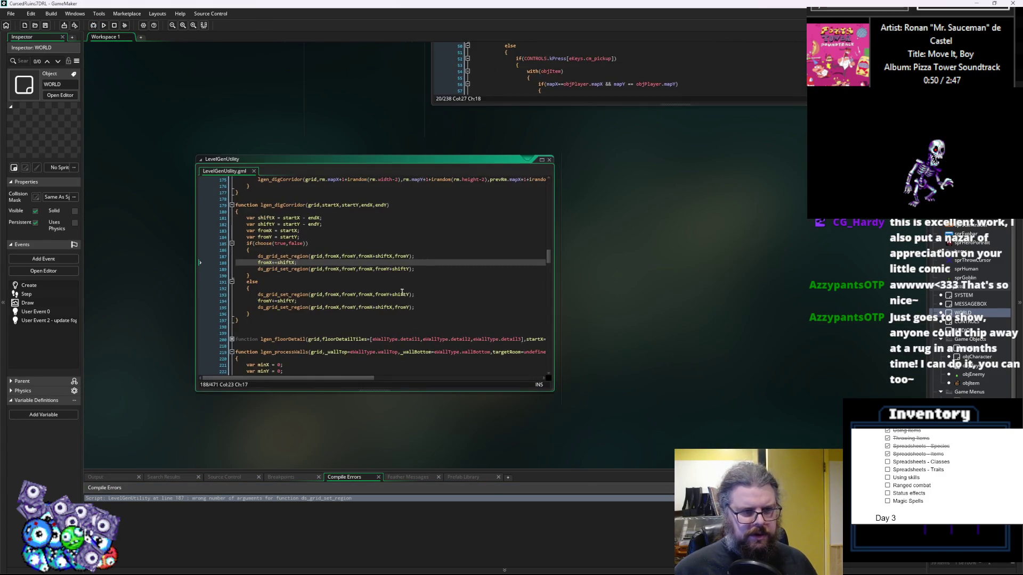
- Rearrange the workspace, moving LevelGenUtility left and bringing the collisionChk script forward
{"action": "mouse_move", "coordinate": [604, 300]}
{"action": "left_mouse_down"}
{"action": "mouse_move", "coordinate": [475, 352]}
{"action": "mouse_move", "coordinate": [390, 407]}
{"action": "mouse_move", "coordinate": [349, 393]}
{"action": "mouse_move", "coordinate": [559, 157]}
{"action": "left_mouse_up"}
{"action": "scroll", "coordinate": [447, 318], "scroll_direction": "down", "scroll_amount": 5}
{"action": "scroll", "coordinate": [558, 157], "scroll_direction": "up", "scroll_amount": 5}
{"action": "left_click", "coordinate": [320, 238]}
{"action": "left_click_drag", "start_coordinate": [320, 237], "coordinate": [482, 245]}
{"action": "scroll", "coordinate": [482, 246], "scroll_direction": "up", "scroll_amount": 2}
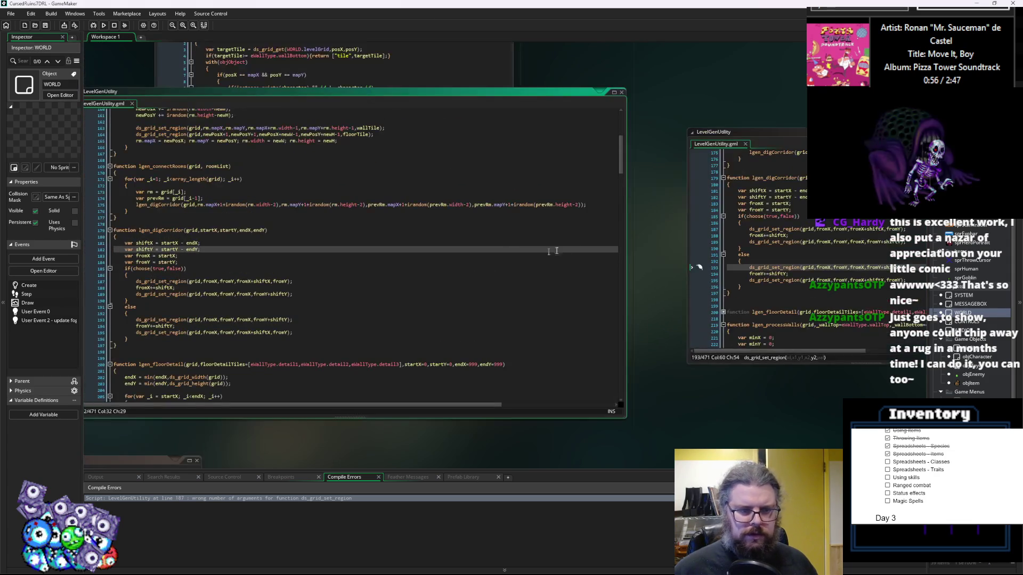
{"action": "left_click", "coordinate": [620, 92]}
{"action": "scroll", "coordinate": [765, 131], "scroll_direction": "up", "scroll_amount": 2}
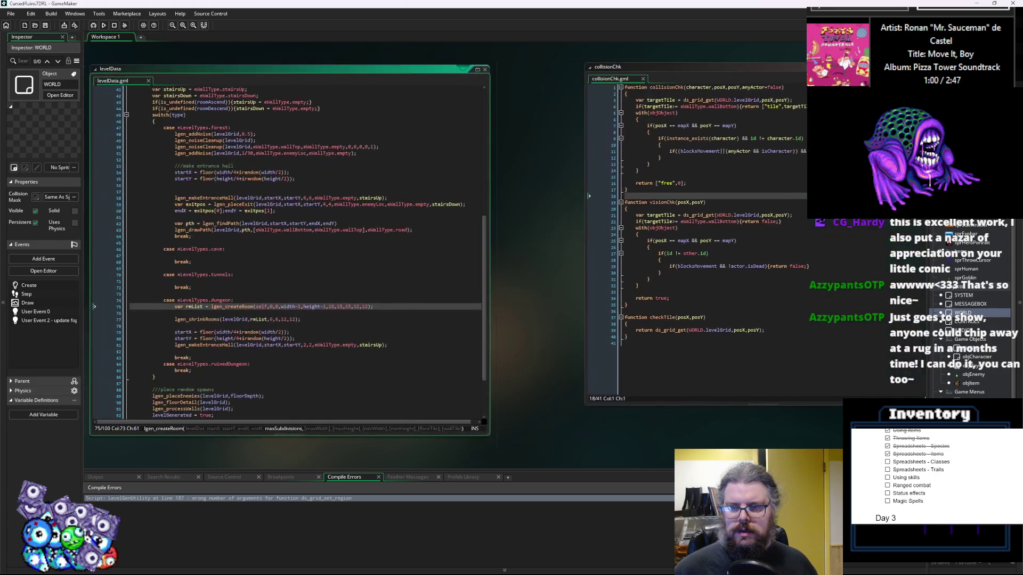
{"action": "scroll", "coordinate": [766, 132], "scroll_direction": "down", "scroll_amount": 2}
{"action": "double_click", "coordinate": [228, 498]}
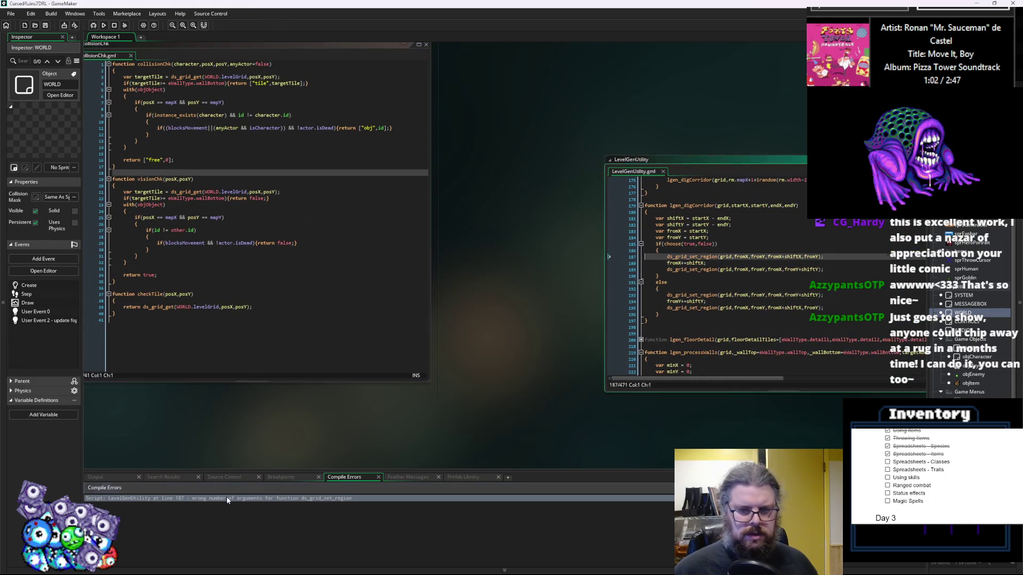
{"action": "left_click", "coordinate": [373, 255]}
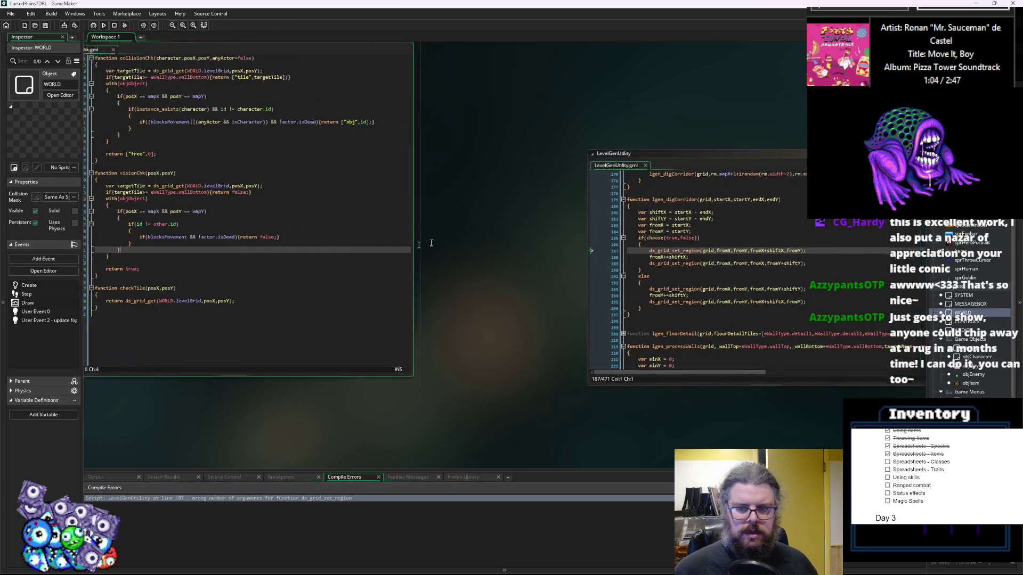
{"action": "mouse_move", "coordinate": [767, 146]}
{"action": "left_mouse_down"}
{"action": "mouse_move", "coordinate": [187, 175]}
{"action": "mouse_move", "coordinate": [161, 141]}
{"action": "left_mouse_up"}
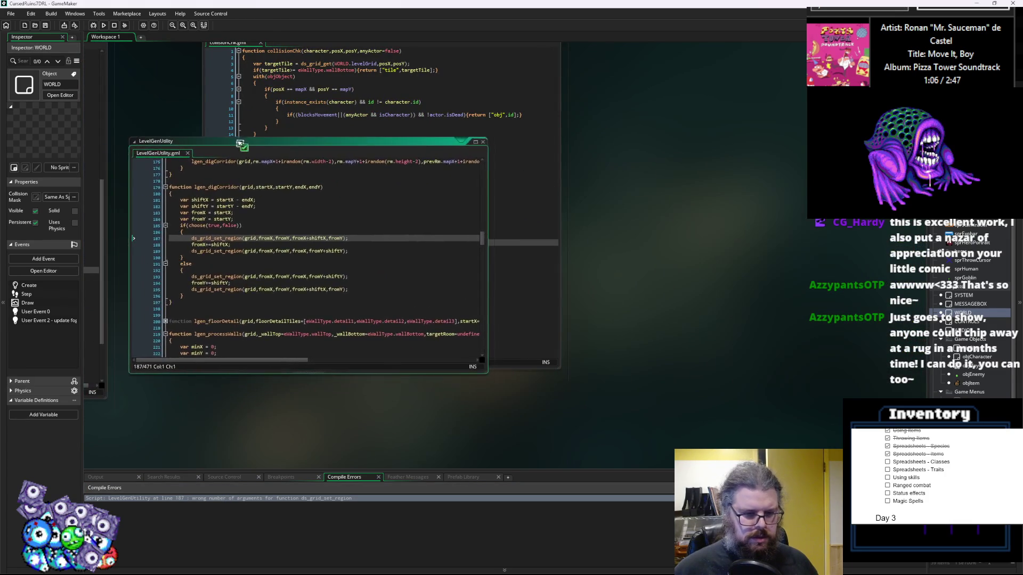
{"action": "left_click", "coordinate": [261, 134]}
- Add a _corridorTile = eWallType.road parameter to the lgen_digCorridor signature
{"action": "left_click", "coordinate": [229, 205]}
{"action": "left_click", "coordinate": [295, 213]}
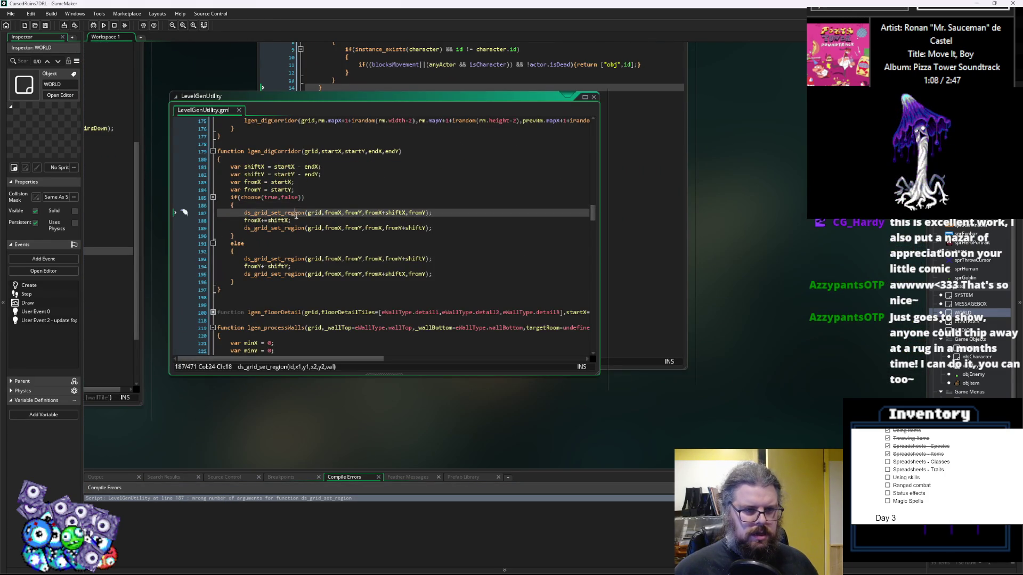
{"action": "left_click", "coordinate": [429, 213]}
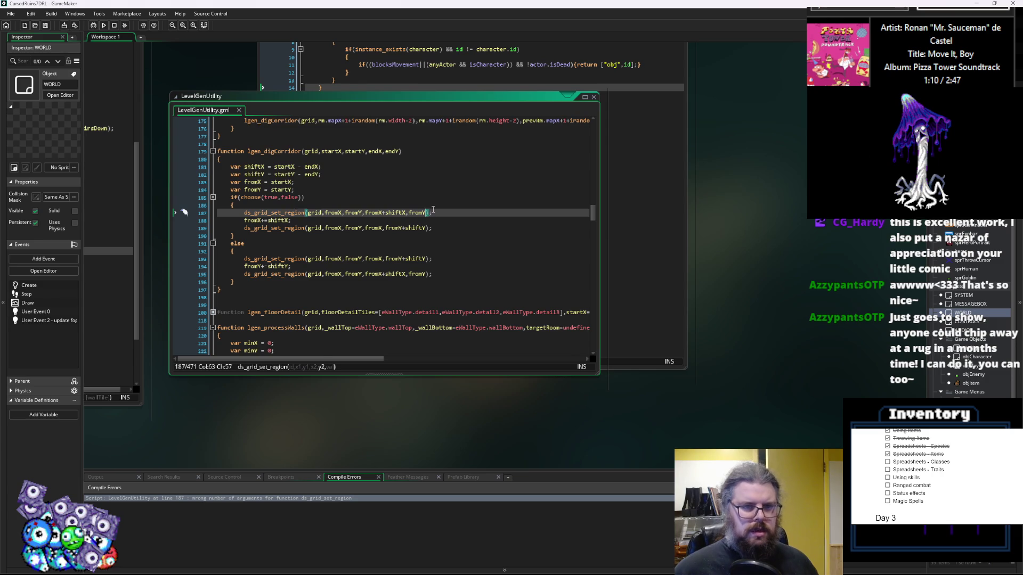
{"action": "type", "text": ","}
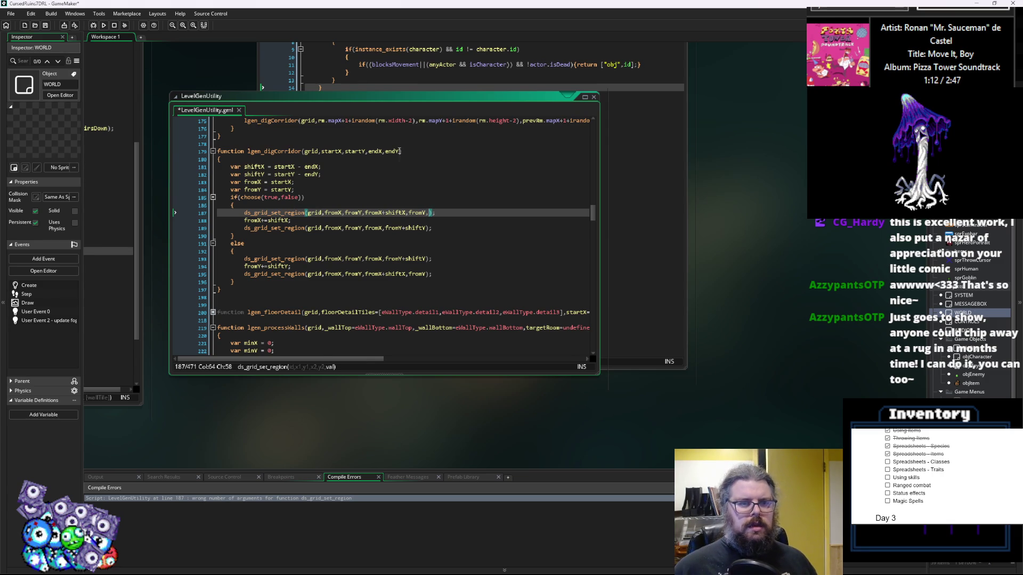
{"action": "left_click", "coordinate": [400, 152]}
{"action": "type", "text": ",co"}
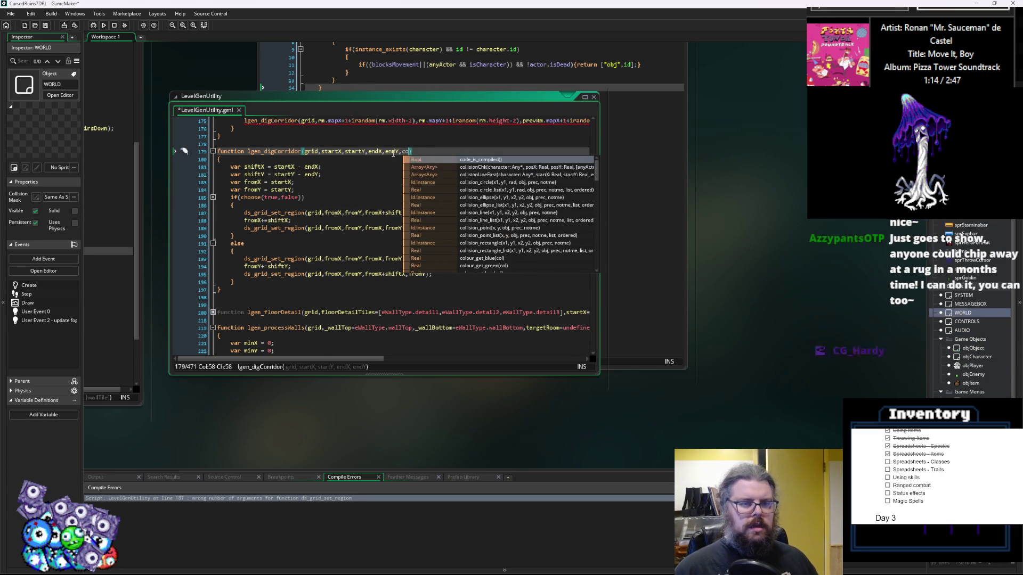
{"action": "key", "text": "BackSpace"}
{"action": "key", "text": "BackSpace"}
{"action": "type", "text": "_corridorTile = "}
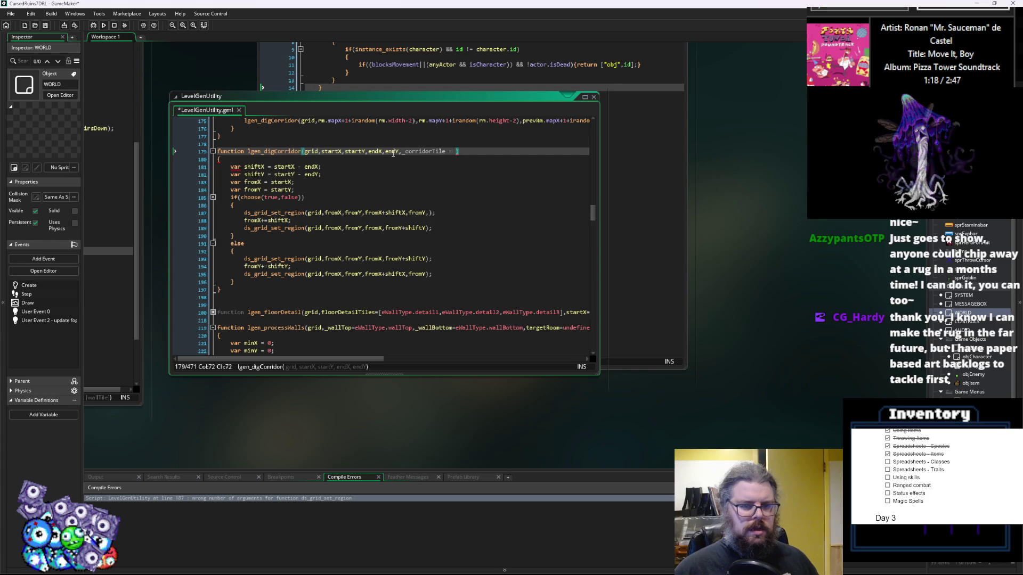
{"action": "type", "text": "eWallType."}
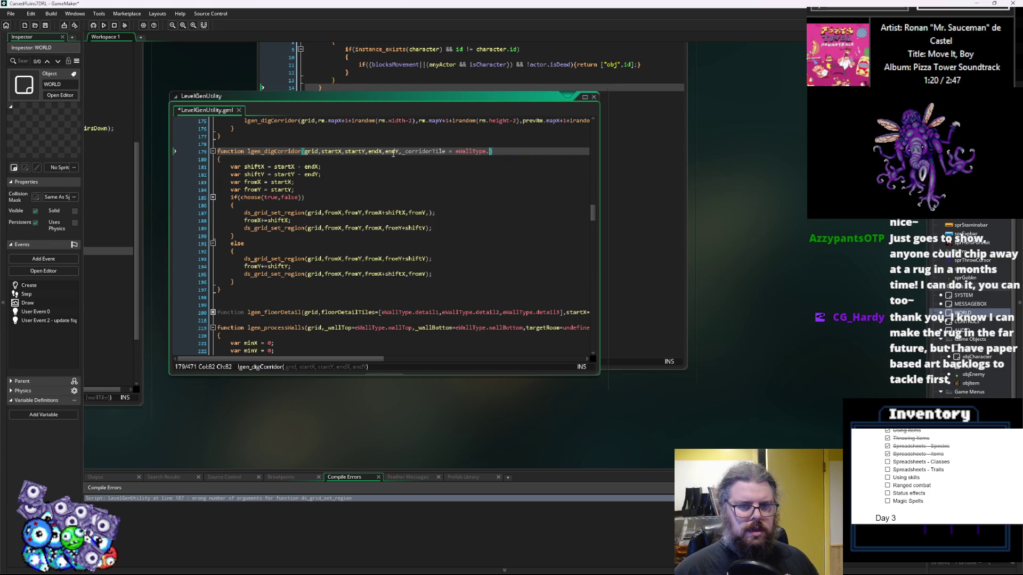
{"action": "type", "text": "road"}
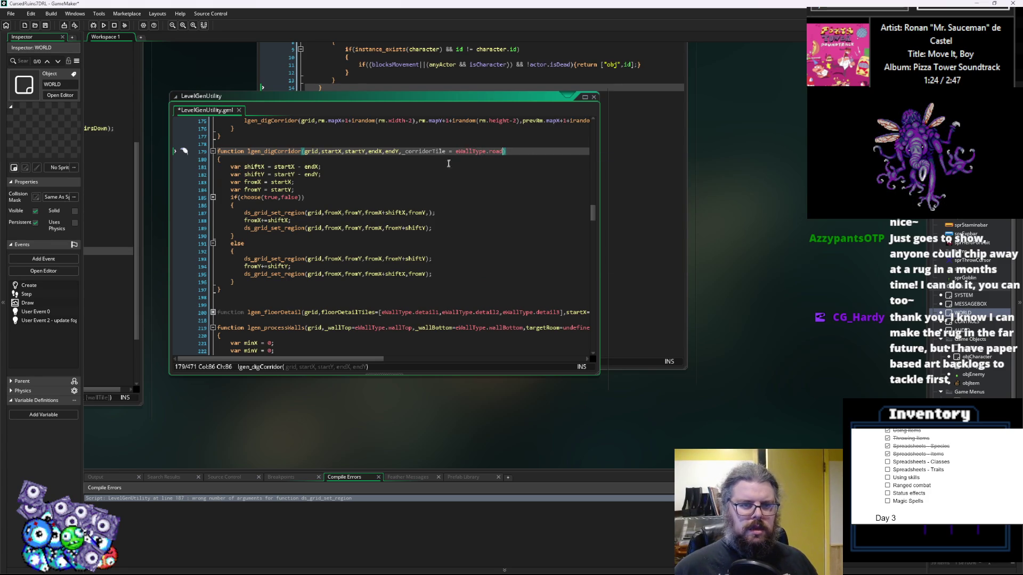
- Pass _corridorTile as the last argument of the ds_grid_set_region calls on lines 187, 189 and 193
{"action": "double_click", "coordinate": [424, 152]}
{"action": "key", "text": "ctrl+c"}
{"action": "left_click", "coordinate": [428, 212]}
{"action": "key", "text": "ctrl+v"}
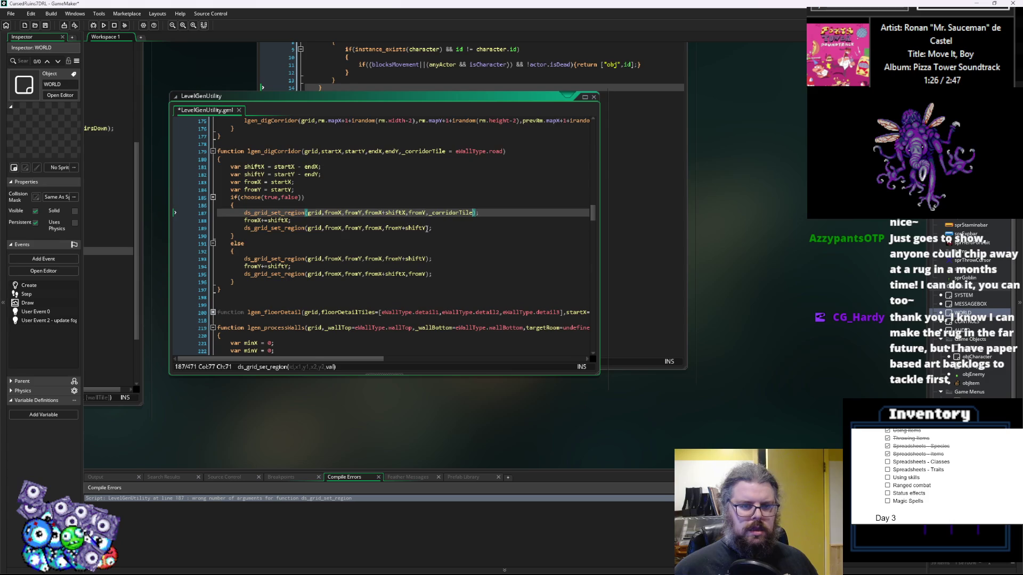
{"action": "left_click", "coordinate": [429, 227]}
{"action": "type", "text": ","}
{"action": "key", "text": "ctrl+v"}
{"action": "key", "text": "Down"}
{"action": "key", "text": "Down"}
{"action": "key", "text": "Down"}
{"action": "key", "text": "Down"}
{"action": "key", "text": "End"}
{"action": "key", "text": "Left"}
{"action": "key", "text": "Left"}
{"action": "type", "text": ","}
{"action": "key", "text": "ctrl+v"}
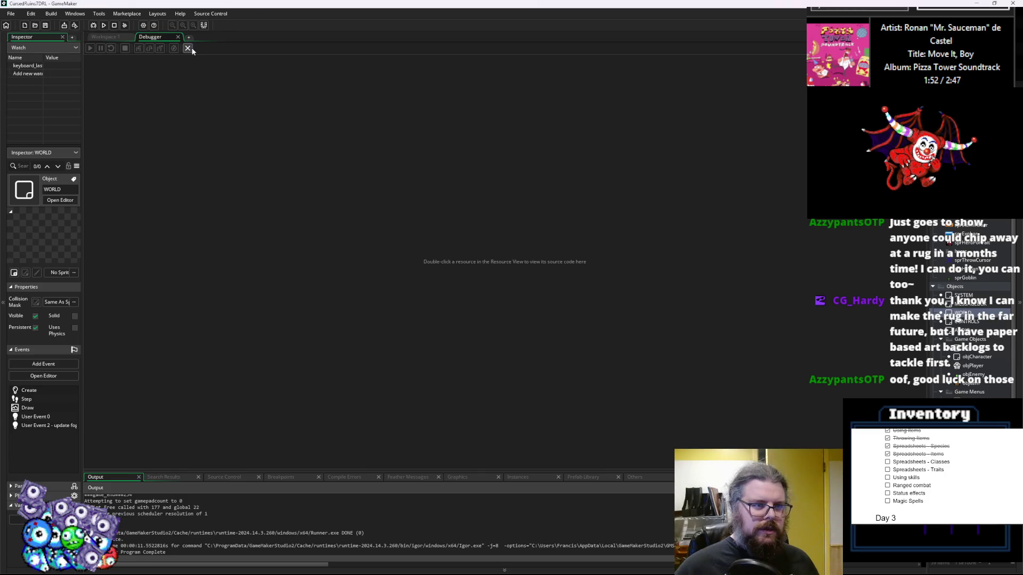
- Open a new line after lgen_shrinkRooms in the dungeon case and rearrange the script windows
{"action": "left_click", "coordinate": [291, 287]}
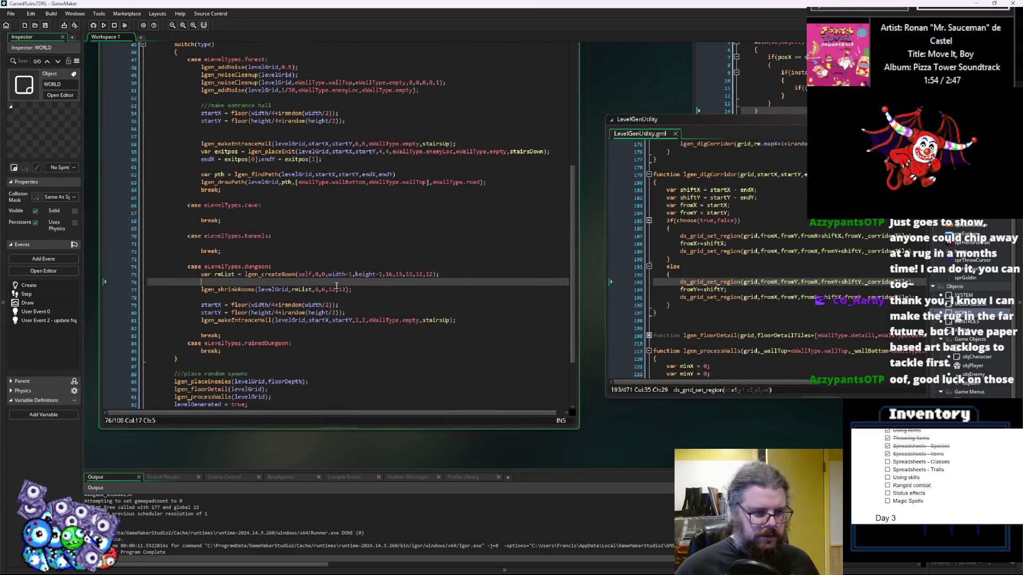
{"action": "left_click", "coordinate": [371, 299]}
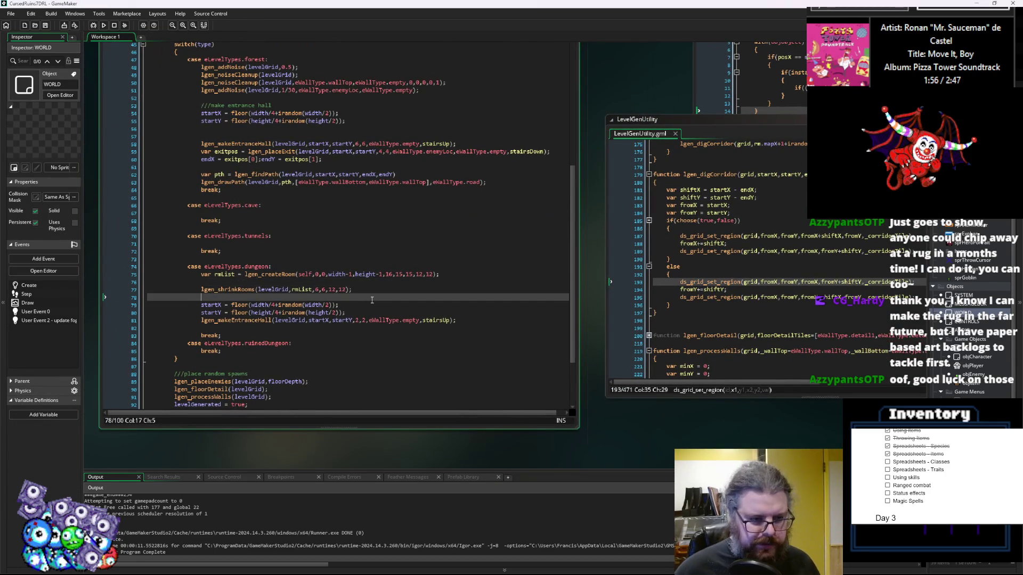
{"action": "key", "text": "Return"}
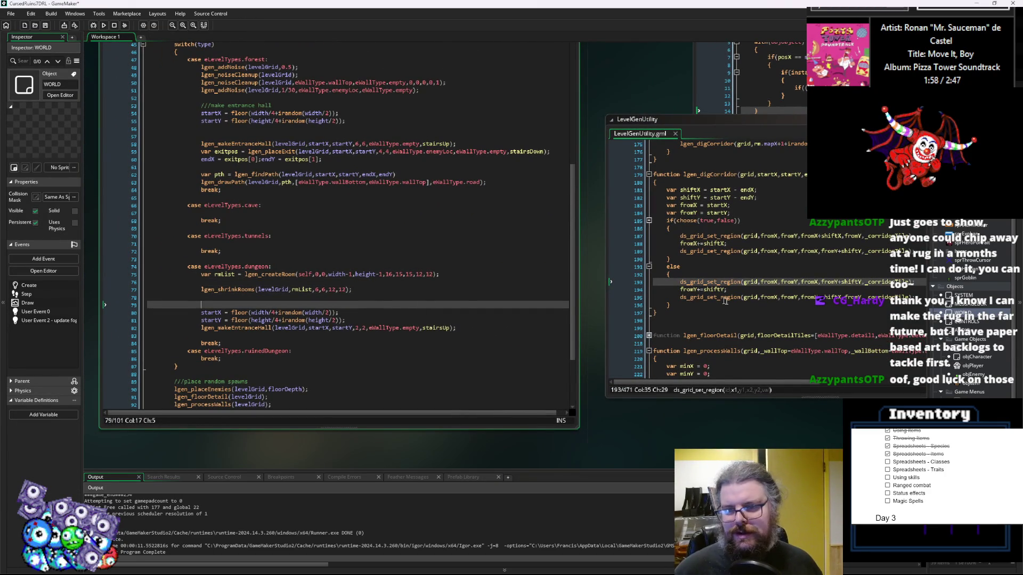
{"action": "left_click", "coordinate": [755, 298]}
{"action": "left_click", "coordinate": [271, 304]}
{"action": "left_click", "coordinate": [709, 336]}
{"action": "mouse_move", "coordinate": [487, 197]}
{"action": "left_mouse_down"}
{"action": "mouse_move", "coordinate": [474, 287]}
{"action": "mouse_move", "coordinate": [480, 273]}
{"action": "left_mouse_up"}
{"action": "left_click_drag", "start_coordinate": [494, 69], "coordinate": [476, 64]}
{"action": "left_click_drag", "start_coordinate": [299, 160], "coordinate": [563, 78]}
{"action": "left_click", "coordinate": [738, 158]}
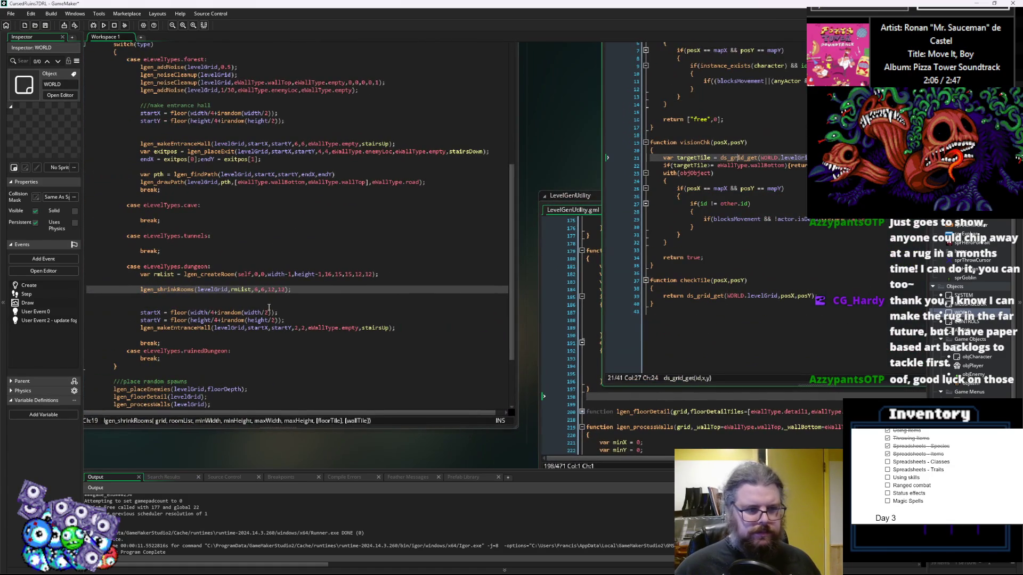
{"action": "left_click", "coordinate": [273, 294]}
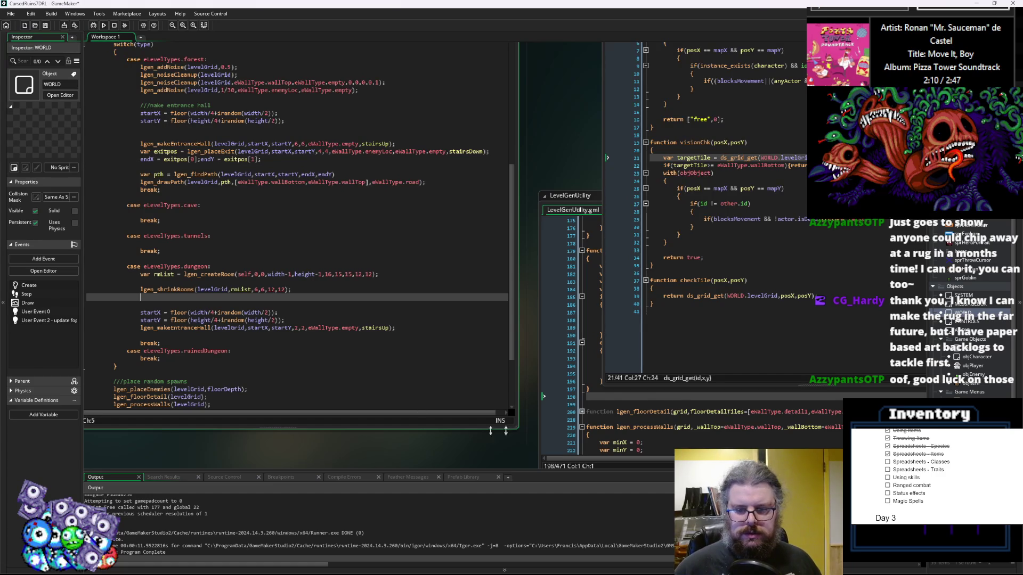
- Copy the lgen_connectRooms name, insert lgen_connectRooms(levelGrid,rmList); on that line, and run the game
{"action": "left_click", "coordinate": [643, 374]}
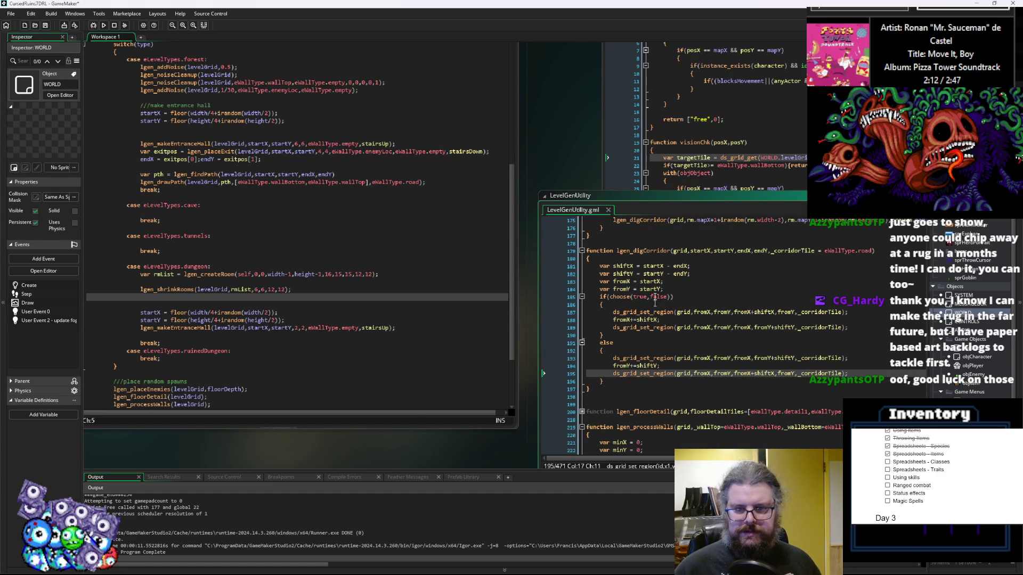
{"action": "left_click", "coordinate": [651, 250]}
{"action": "scroll", "coordinate": [651, 250], "scroll_direction": "up", "scroll_amount": 3}
{"action": "left_click", "coordinate": [650, 251]}
{"action": "double_click", "coordinate": [650, 251]}
{"action": "left_click", "coordinate": [300, 297]}
{"action": "key", "text": "ctrl+v"}
{"action": "type", "text": "("}
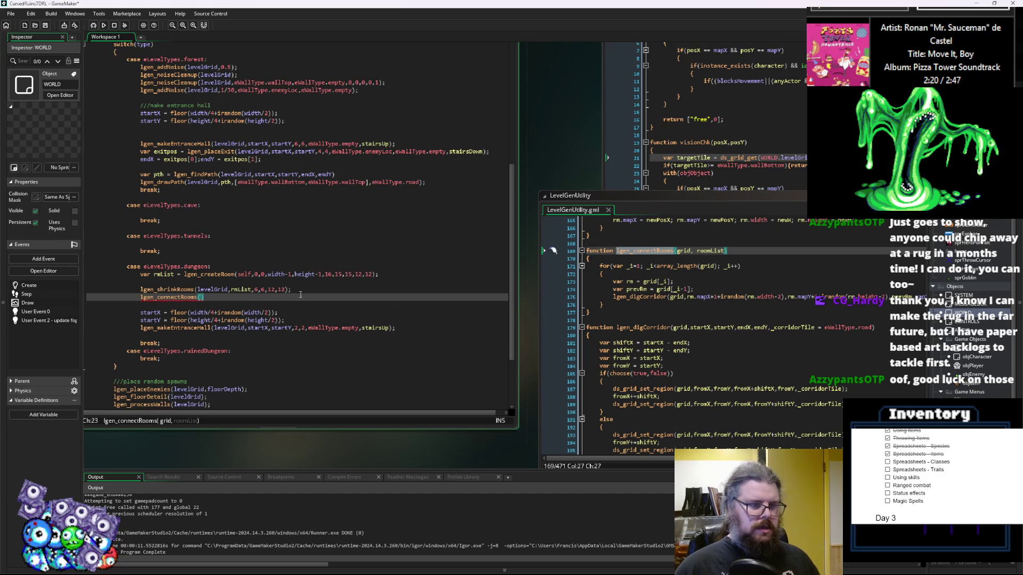
{"action": "type", "text": "levelGrid,"}
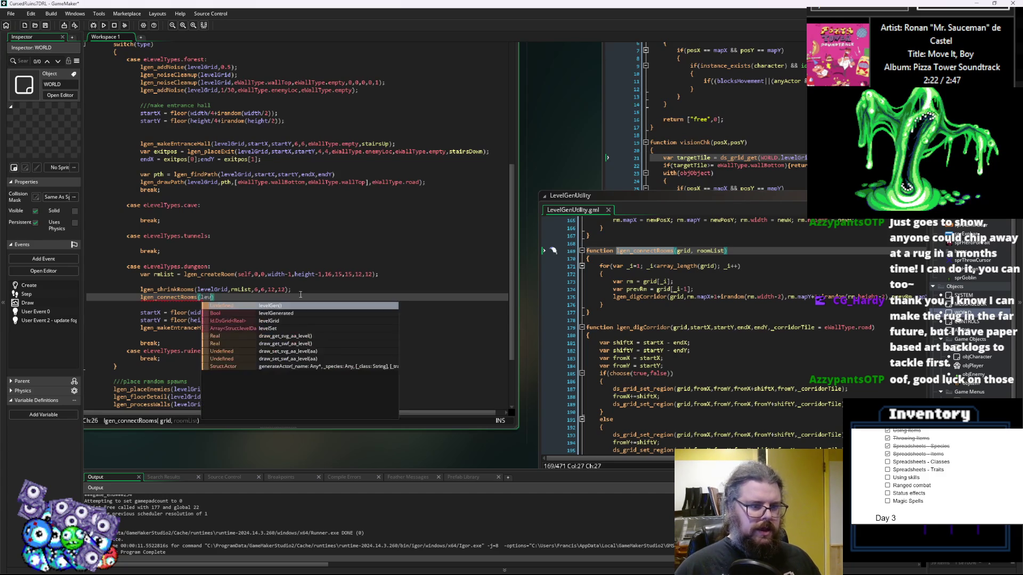
{"action": "type", "text": "rmList);"}
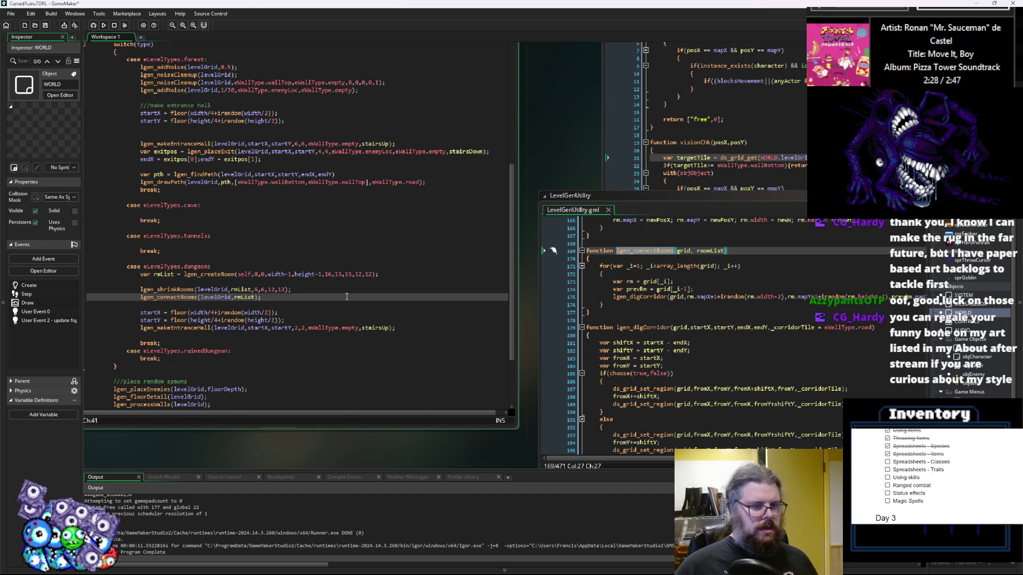
{"action": "left_click", "coordinate": [94, 25]}
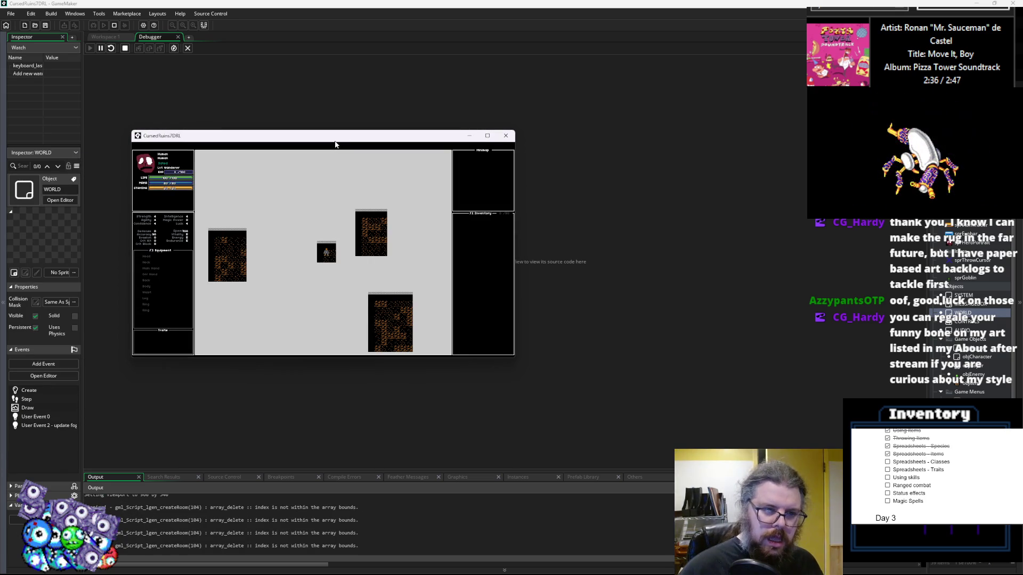
{"action": "key", "text": "Left"}
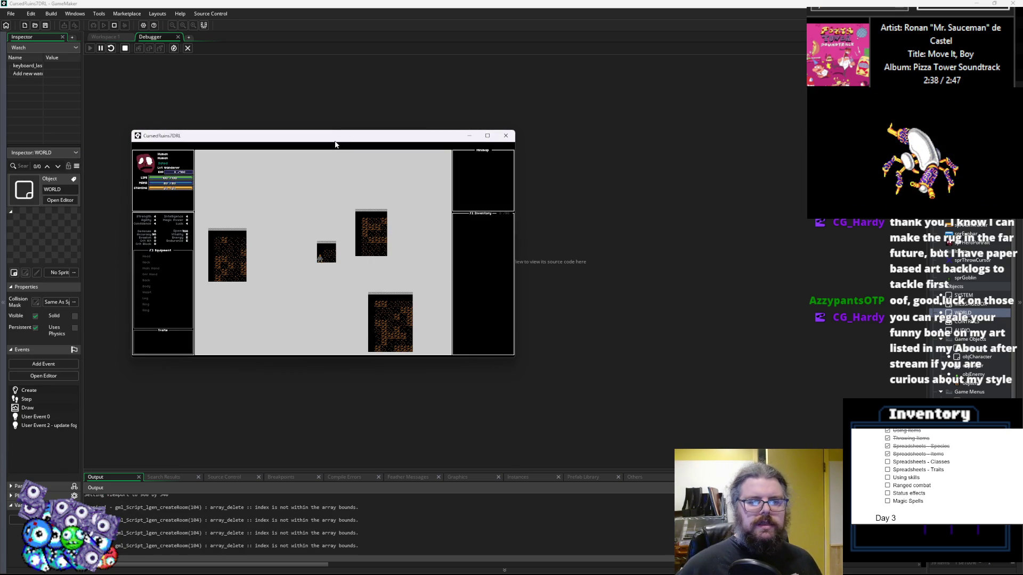
{"action": "left_click", "coordinate": [506, 136]}
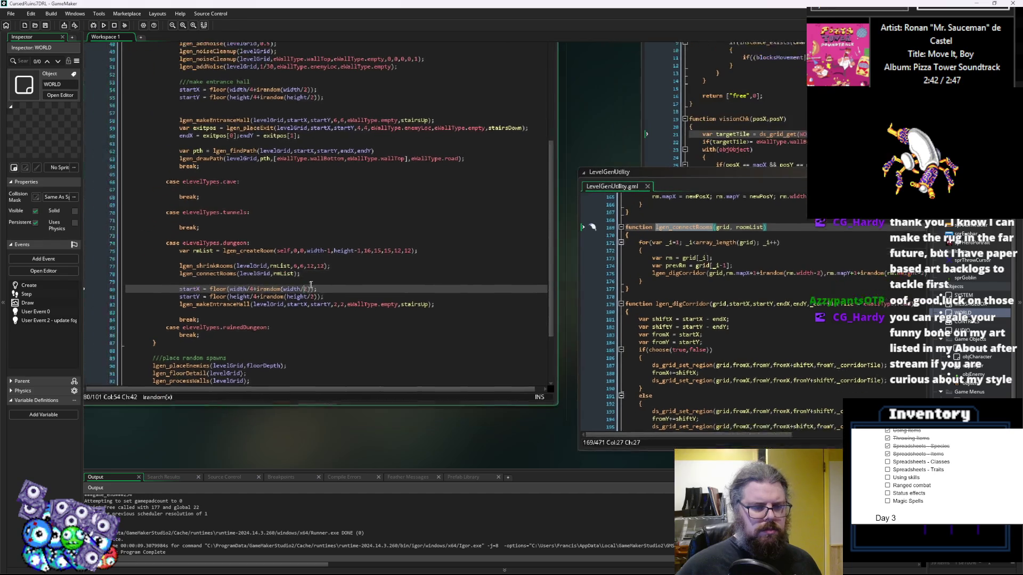
- Replace grid with roomList in lgen_connectRooms' loop count and rm/prevRm lookups, then run the game
{"action": "left_click", "coordinate": [292, 271]}
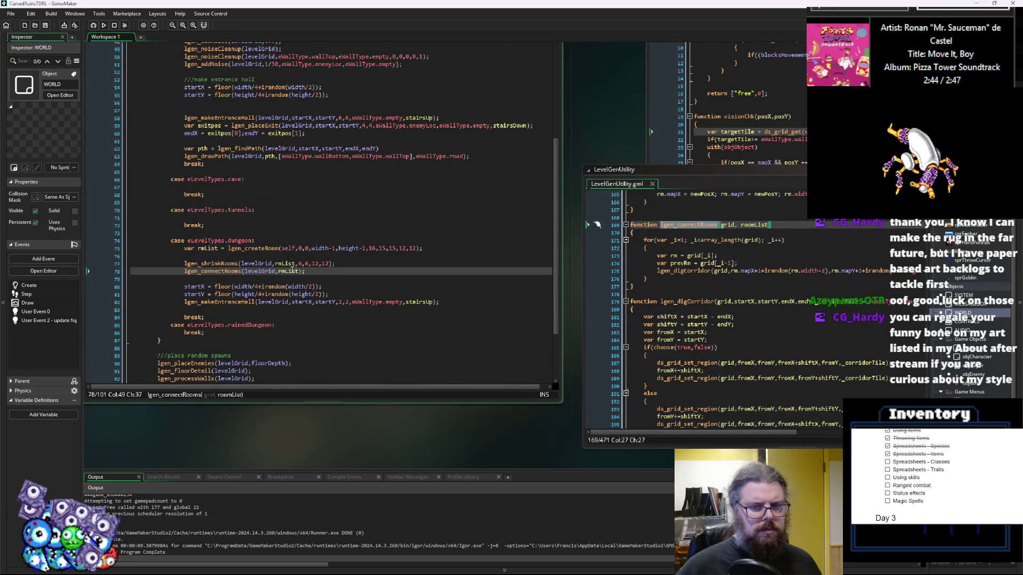
{"action": "left_click", "coordinate": [712, 288]}
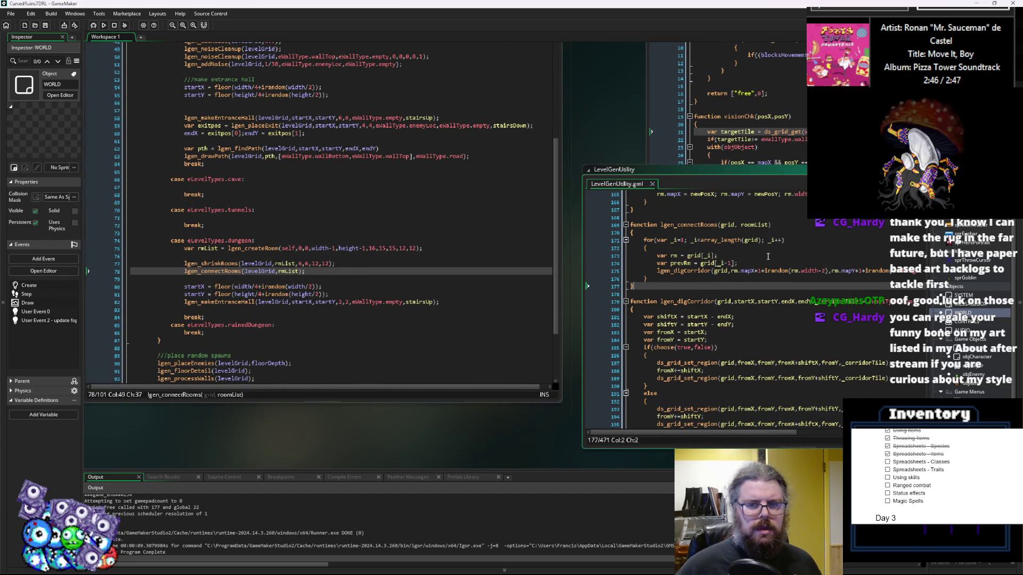
{"action": "left_click", "coordinate": [616, 259]}
{"action": "scroll", "coordinate": [616, 259], "scroll_direction": "up", "scroll_amount": 2}
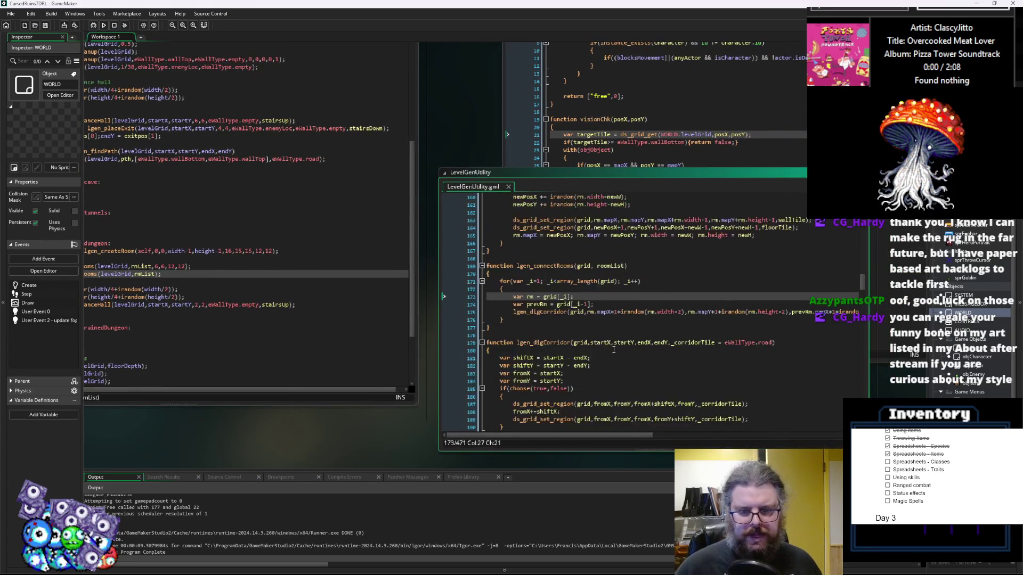
{"action": "double_click", "coordinate": [612, 266]}
{"action": "key", "text": "ctrl+c"}
{"action": "double_click", "coordinate": [609, 281]}
{"action": "key", "text": "ctrl+v"}
{"action": "double_click", "coordinate": [550, 297]}
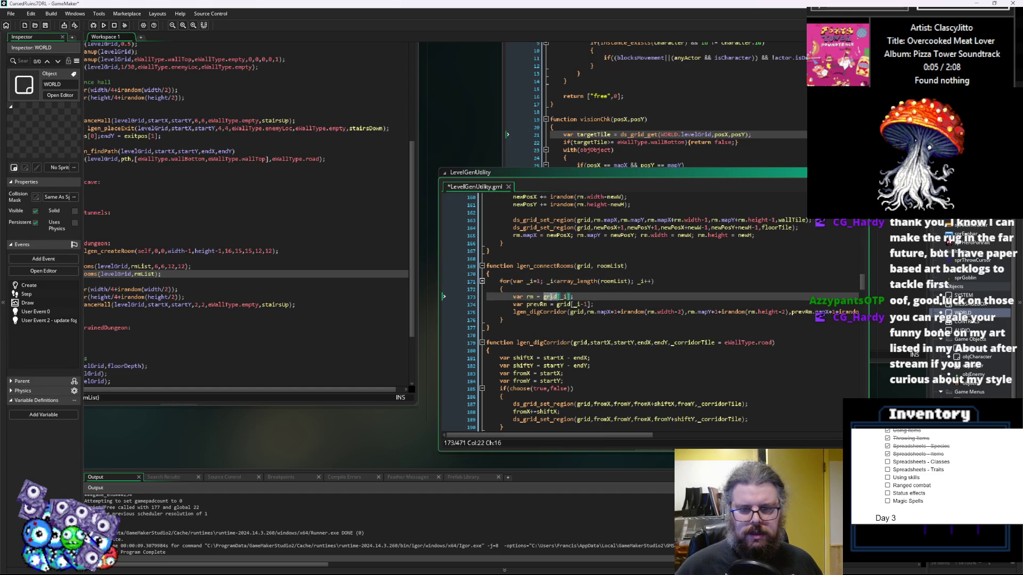
{"action": "key", "text": "ctrl+v"}
{"action": "double_click", "coordinate": [558, 304]}
{"action": "key", "text": "ctrl+v"}
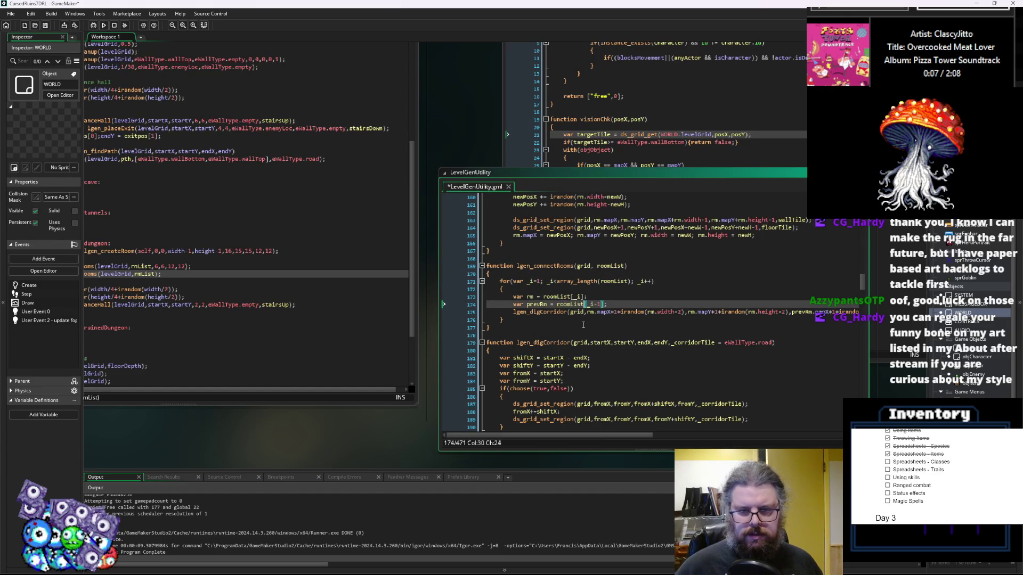
{"action": "left_click", "coordinate": [639, 304]}
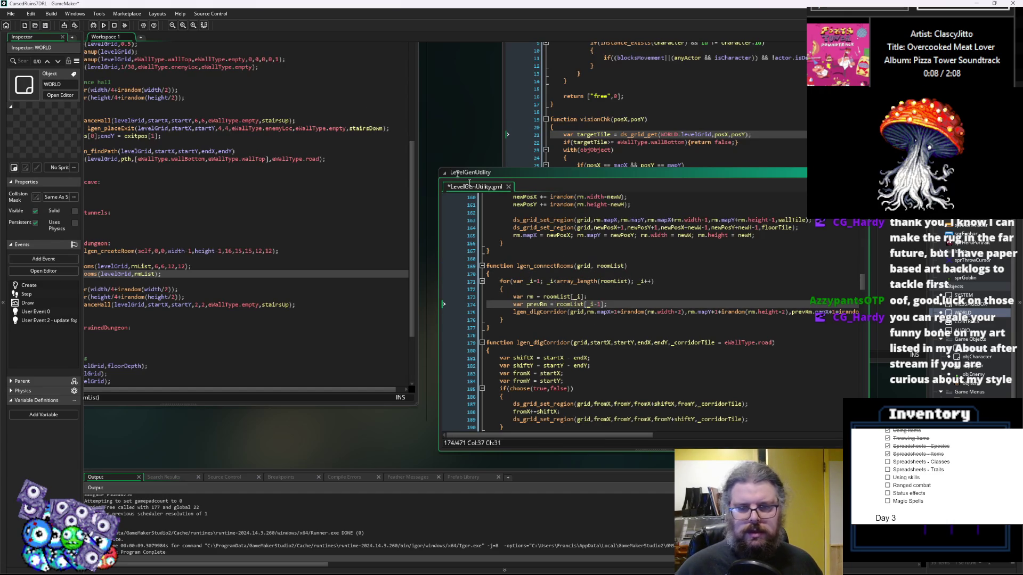
{"action": "left_click", "coordinate": [95, 25]}
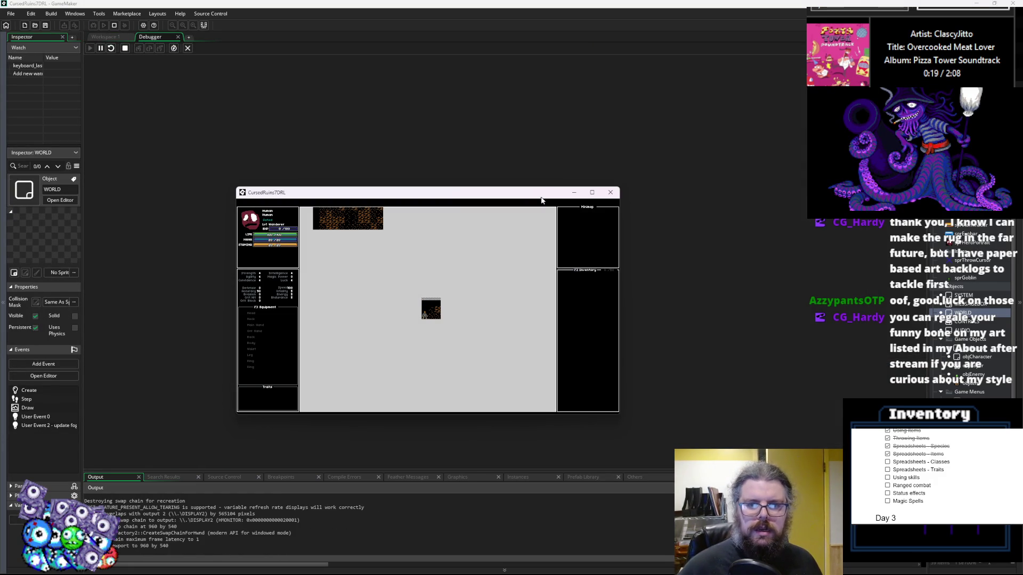
- Close the game, return to the code, and start a New Game in a debug run
{"action": "left_click", "coordinate": [610, 192]}
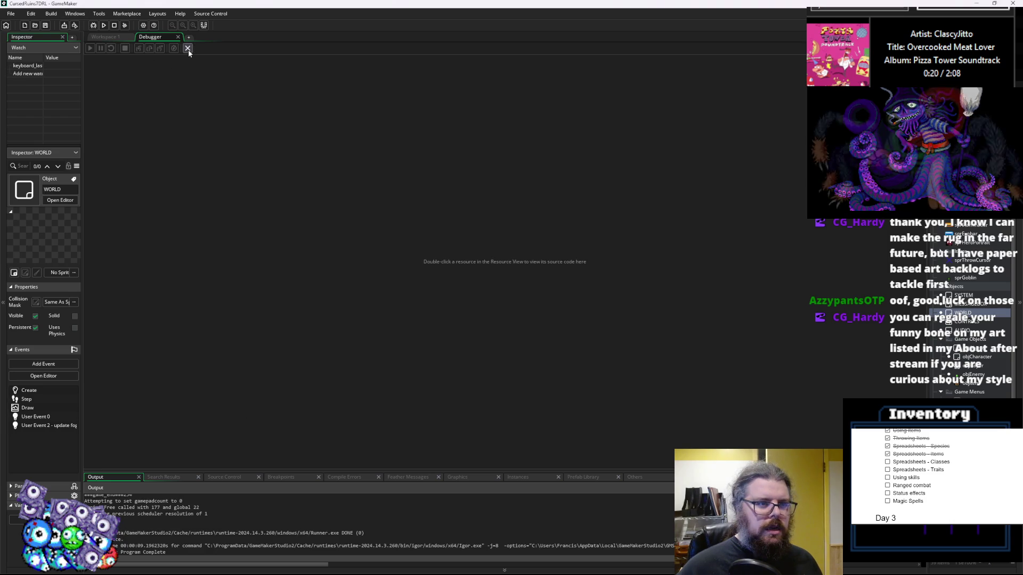
{"action": "left_click", "coordinate": [187, 49]}
{"action": "left_click", "coordinate": [94, 27]}
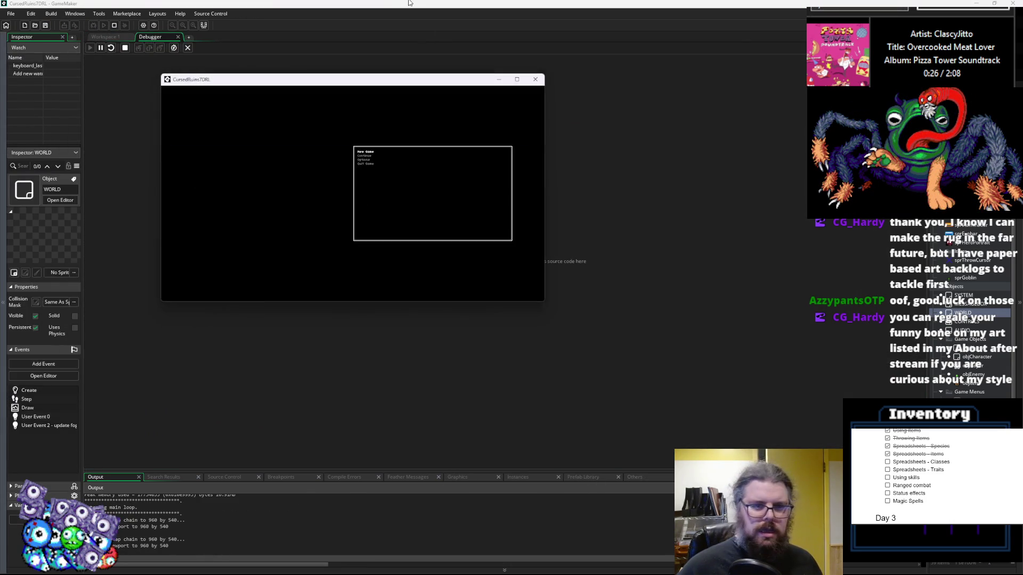
{"action": "key", "text": "Return"}
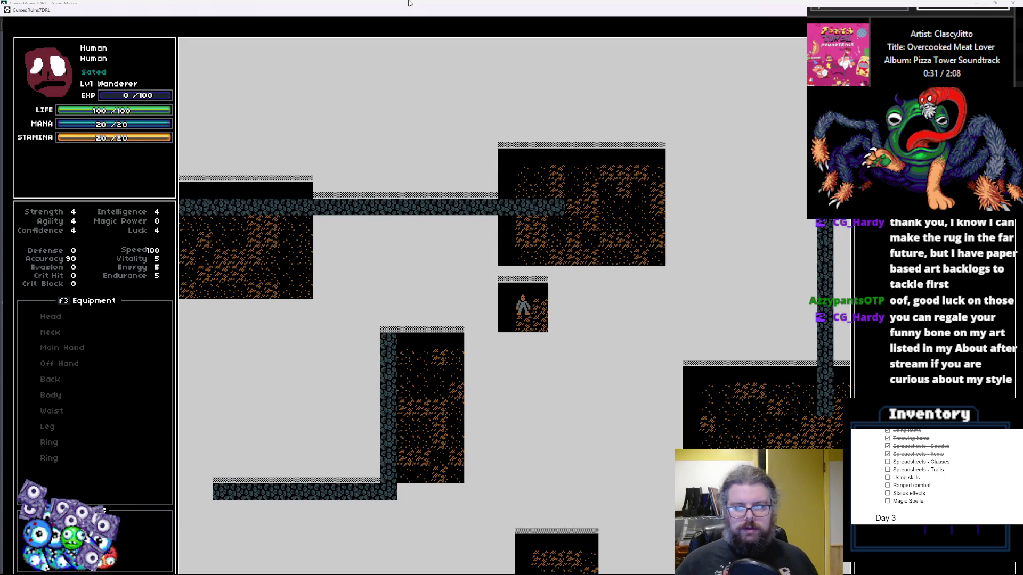
- Walk the player around the corridor-linked dungeon with the arrow keys, then quit back to the code
{"action": "key", "text": "Up"}
{"action": "key", "text": "Up"}
{"action": "key", "text": "Left"}
{"action": "key", "text": "Down"}
{"action": "key", "text": "Down"}
{"action": "key", "text": "Right"}
{"action": "key", "text": "Right"}
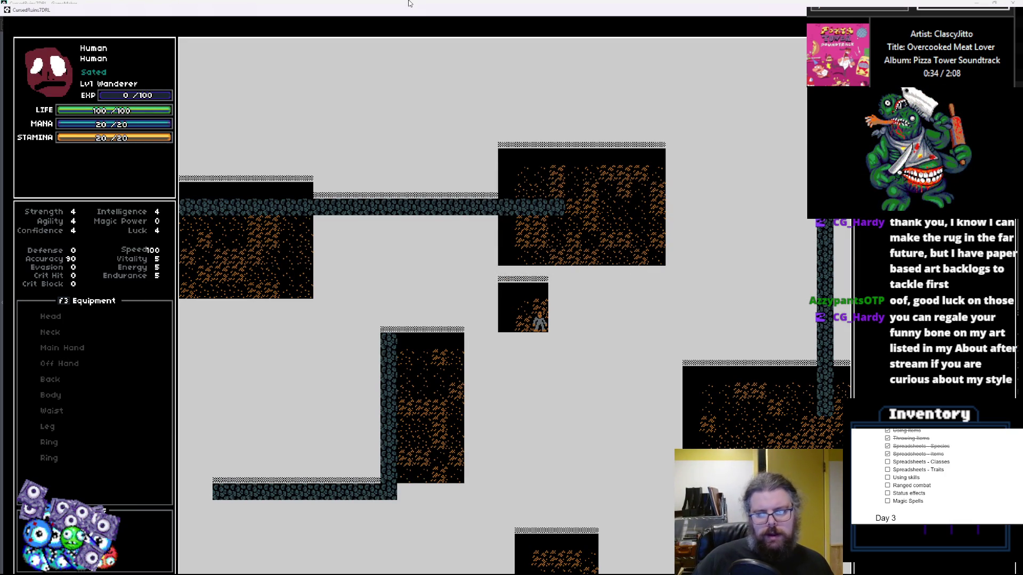
{"action": "key", "text": "Left"}
{"action": "key", "text": "Left"}
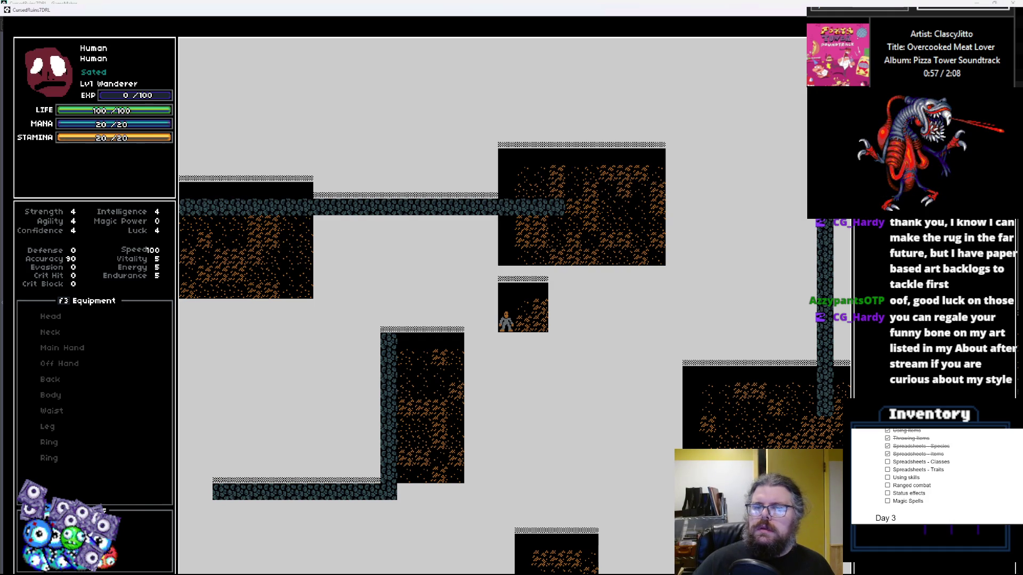
{"action": "key", "text": "Escape"}
{"action": "left_click", "coordinate": [187, 48]}
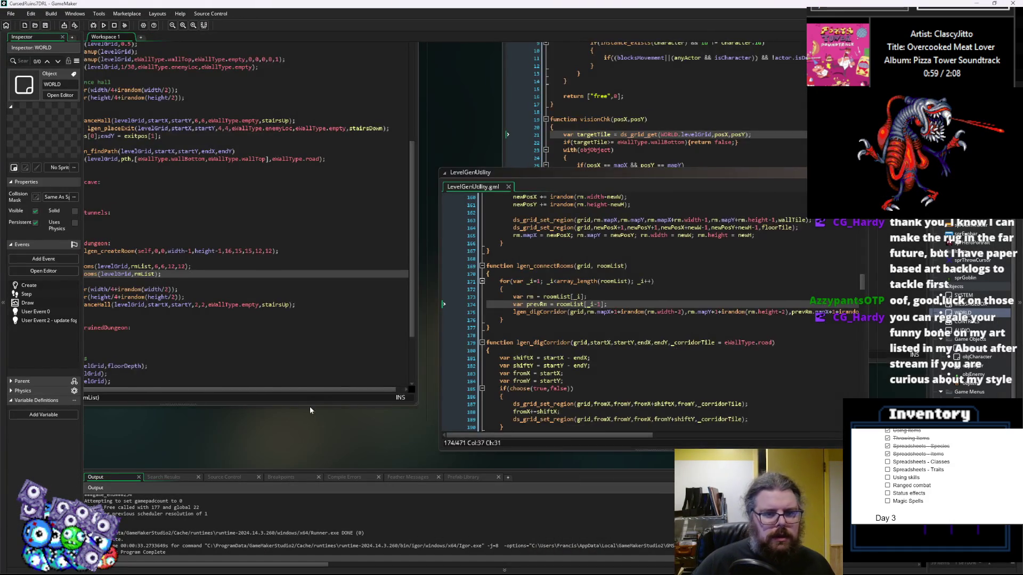
- Add cheat_collisions = false; below cheat_fog in SYSTEM's Create event and save
{"action": "scroll", "coordinate": [483, 333], "scroll_direction": "down", "scroll_amount": 8}
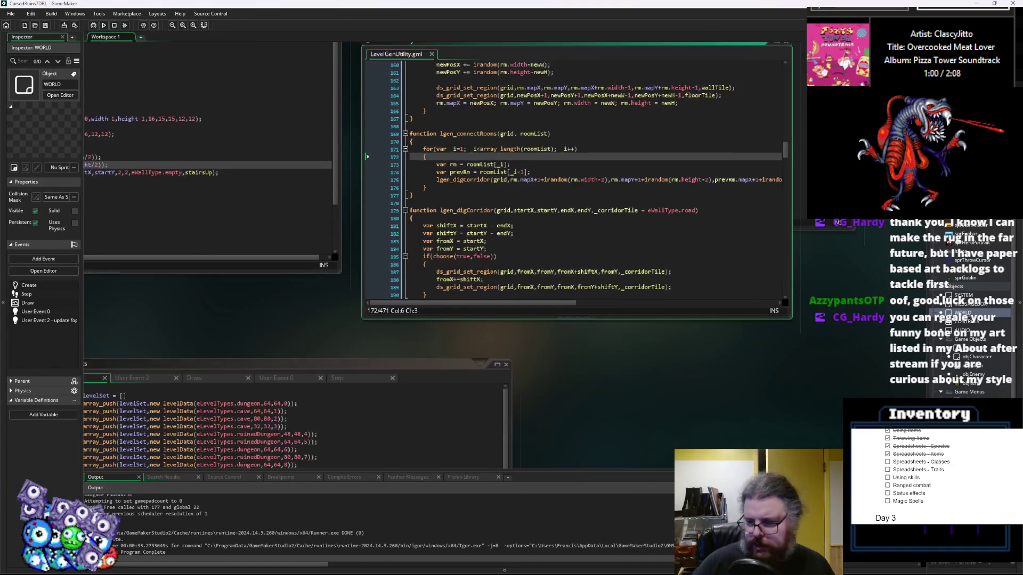
{"action": "scroll", "coordinate": [624, 372], "scroll_direction": "down", "scroll_amount": 4}
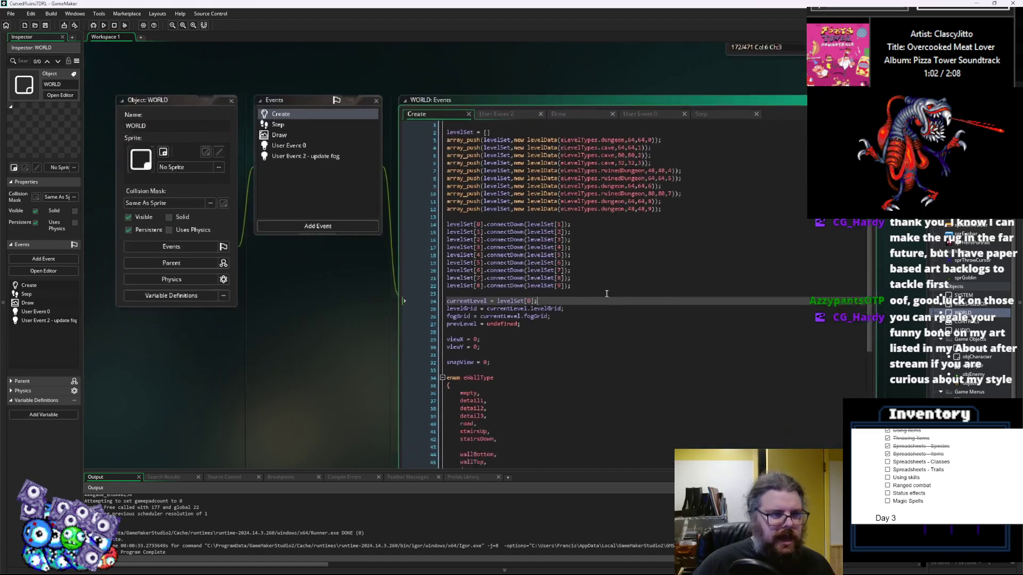
{"action": "left_click", "coordinate": [549, 326]}
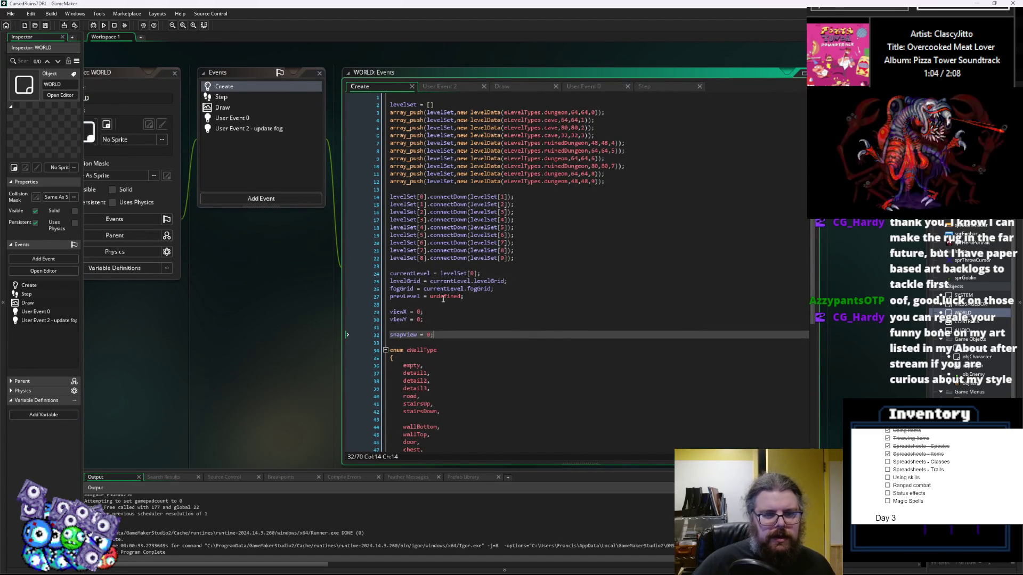
{"action": "left_click", "coordinate": [963, 296]}
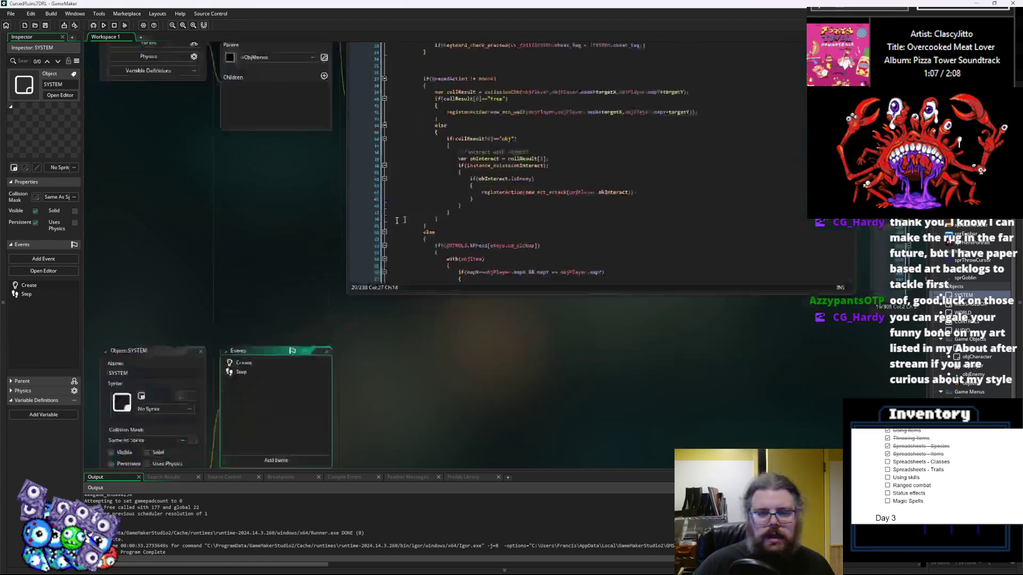
{"action": "left_click", "coordinate": [271, 177]}
{"action": "left_click", "coordinate": [441, 230]}
{"action": "key", "text": "Return"}
{"action": "type", "text": "chea"}
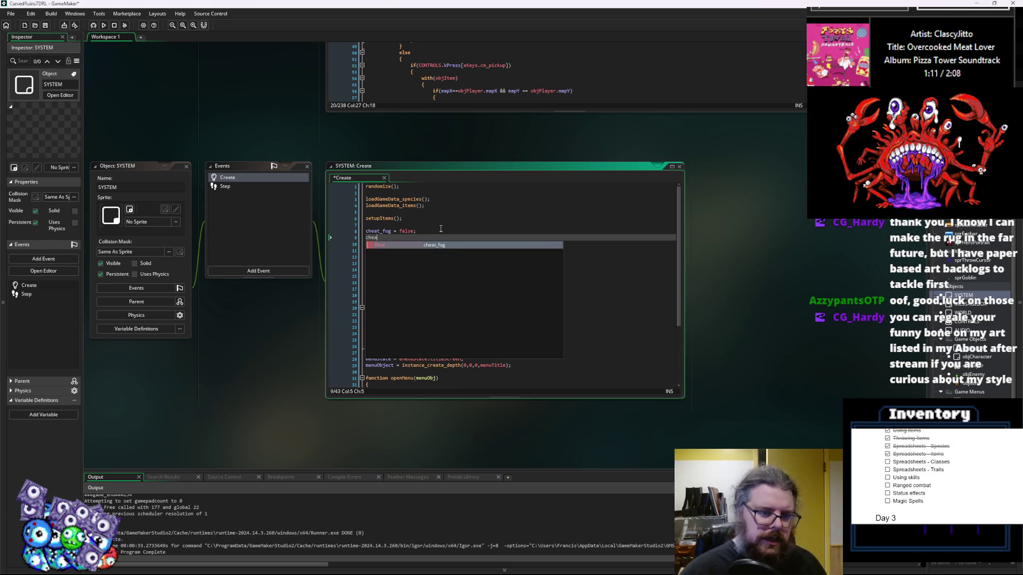
{"action": "type", "text": "t_coll"}
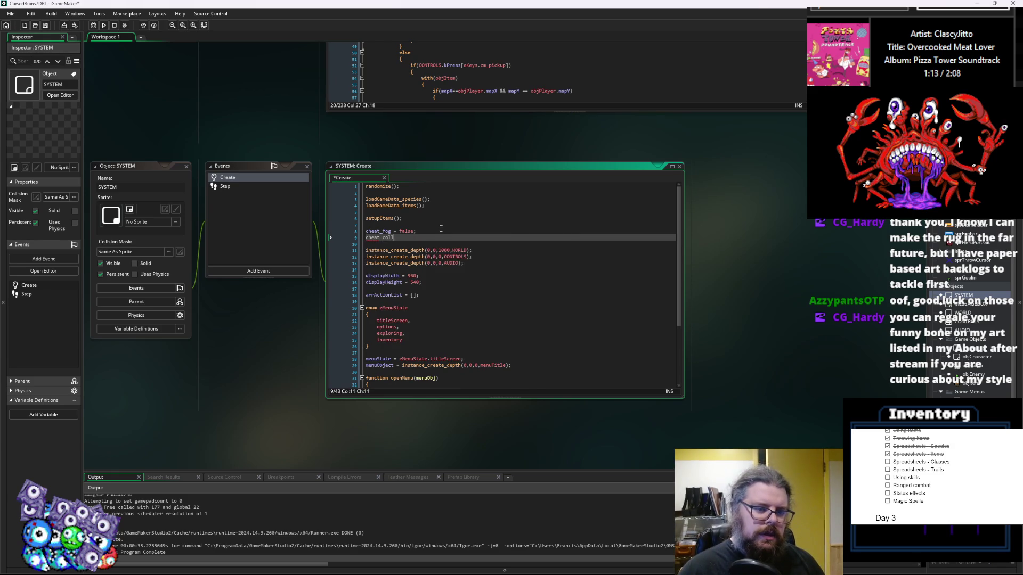
{"action": "type", "text": "isions= false;"}
{"action": "key", "text": "ctrl+Left"}
{"action": "key", "text": "ctrl+Left"}
{"action": "key", "text": "Left"}
{"action": "key", "text": "Left"}
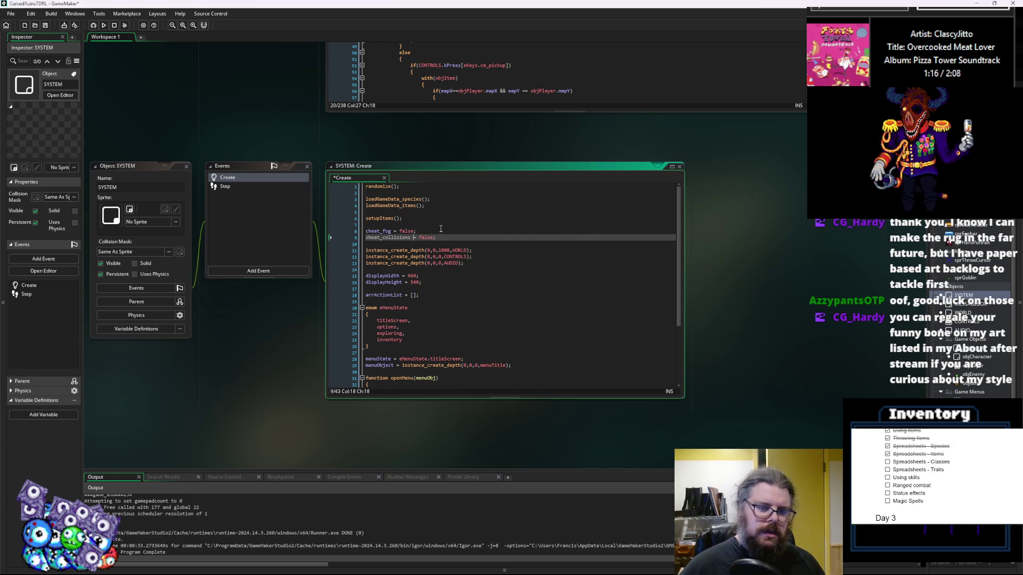
{"action": "double_click", "coordinate": [389, 237]}
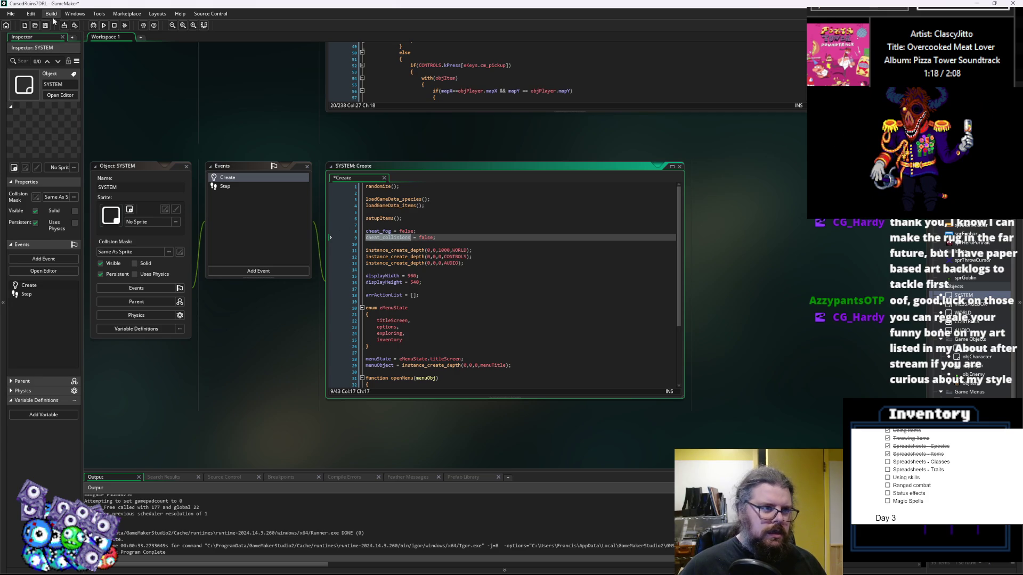
{"action": "left_click", "coordinate": [46, 26]}
- Inspect SYSTEM's Step event and the CONTROLS object's events, then close the CONTROLS editor
{"action": "left_click", "coordinate": [216, 188]}
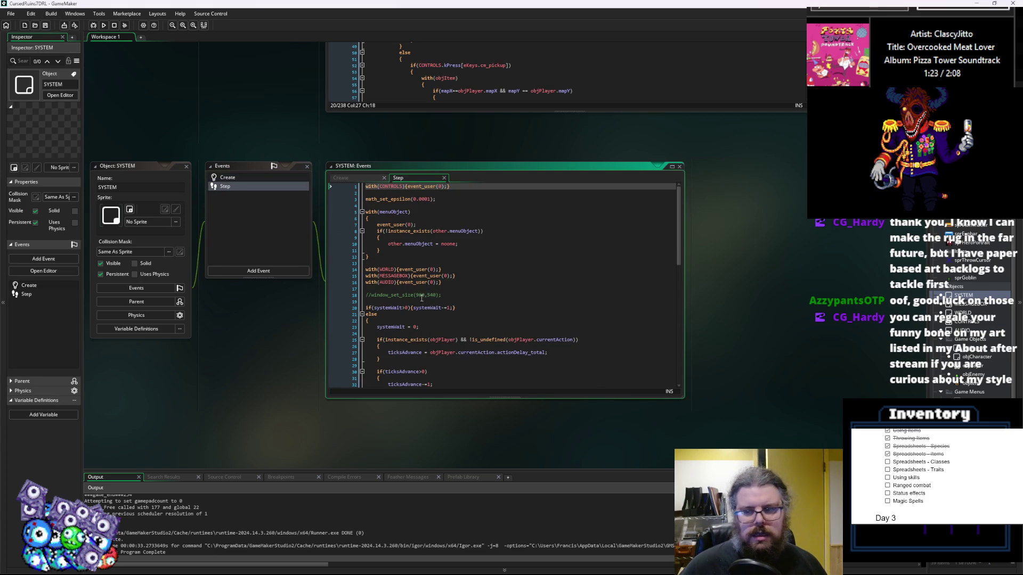
{"action": "left_click", "coordinate": [426, 256]}
{"action": "scroll", "coordinate": [471, 393], "scroll_direction": "up", "scroll_amount": 3}
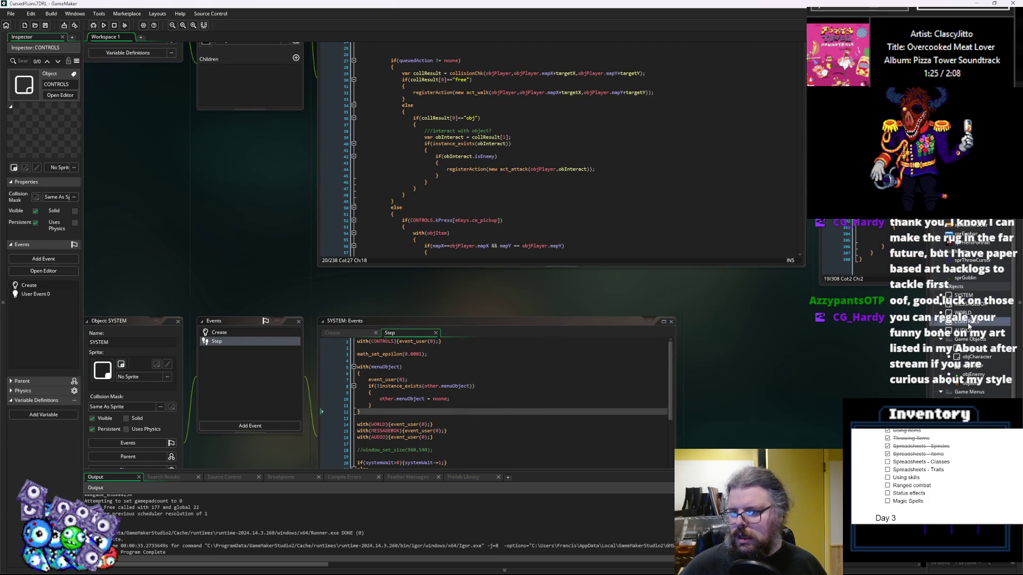
{"action": "double_click", "coordinate": [964, 322]}
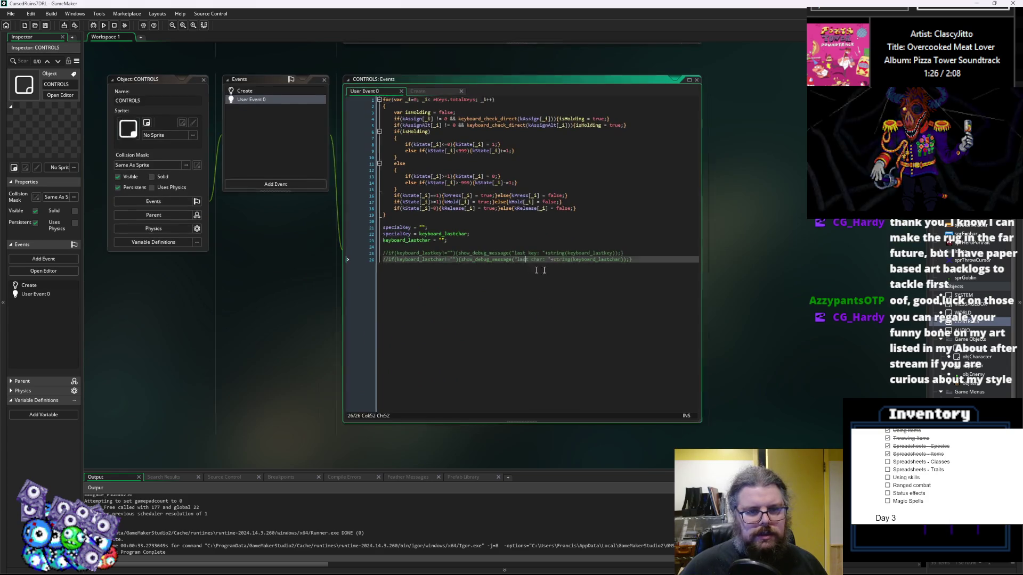
{"action": "left_click", "coordinate": [641, 196]}
{"action": "left_click", "coordinate": [625, 213]}
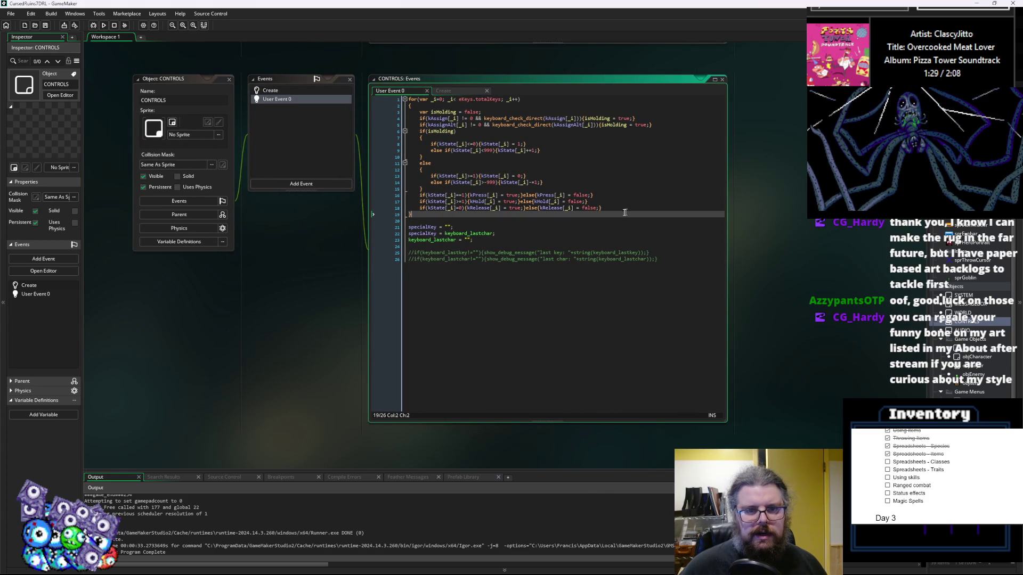
{"action": "left_click", "coordinate": [302, 90]}
{"action": "left_click_drag", "start_coordinate": [301, 90], "coordinate": [312, 356]}
{"action": "left_click", "coordinate": [240, 337]}
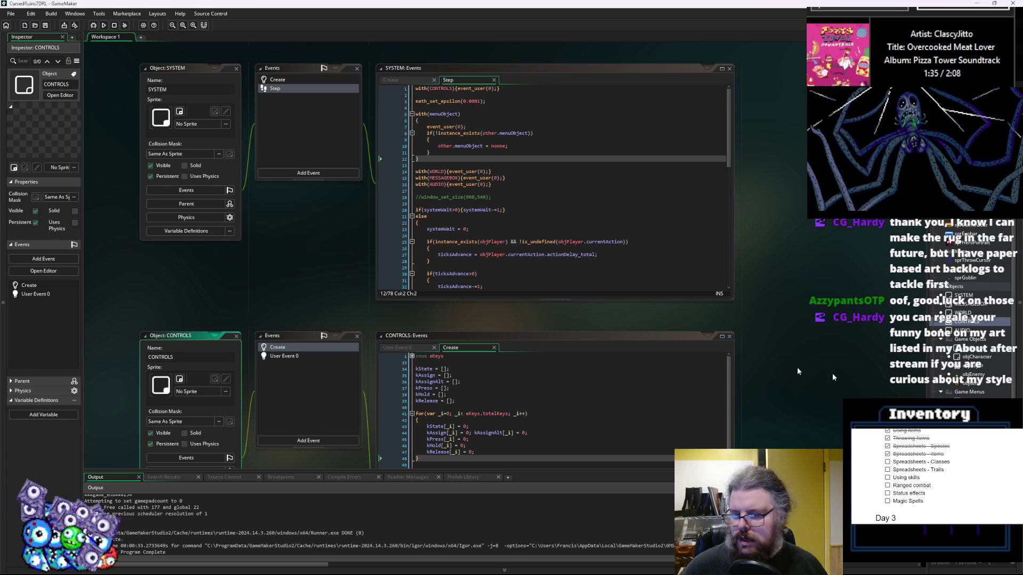
{"action": "left_click", "coordinate": [236, 336]}
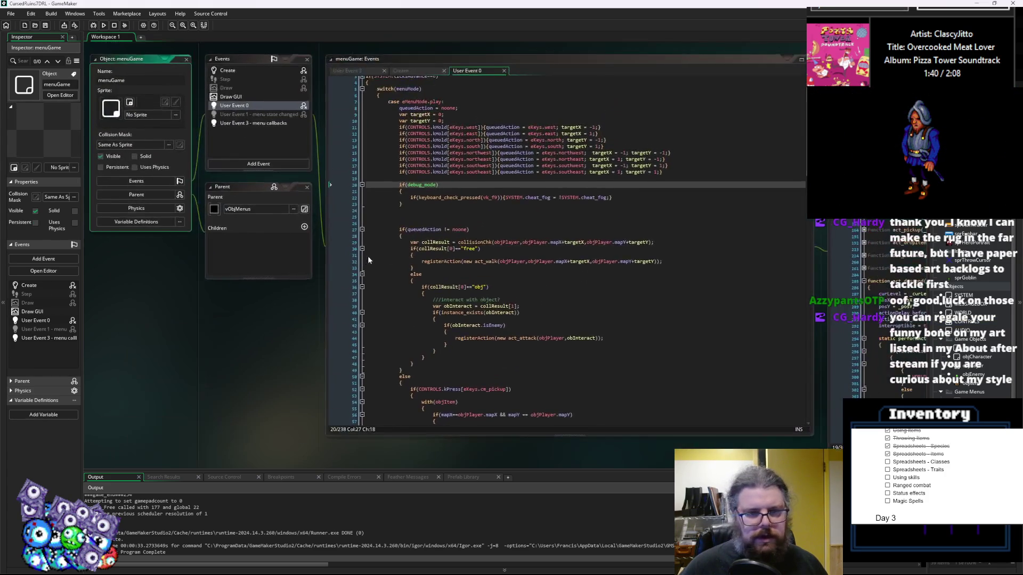
- Add if(keyboard_check_pressed(vk_f10)) toggling SYSTEM.cheat_collisions below the fog toggle in User Event 0, and save
{"action": "left_click", "coordinate": [449, 209]}
{"action": "left_click", "coordinate": [635, 200]}
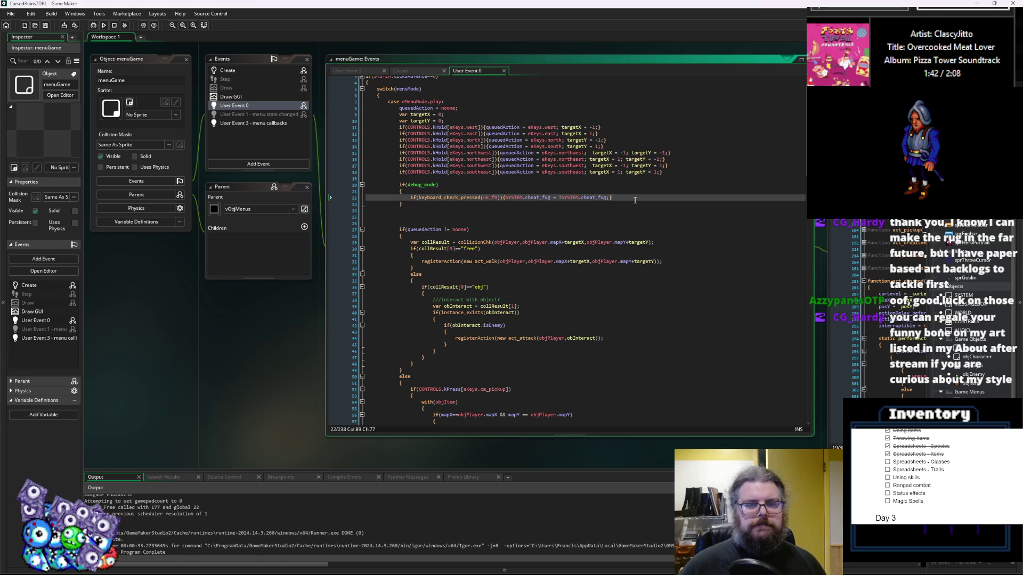
{"action": "key", "text": "Return"}
{"action": "type", "text": "if(key"}
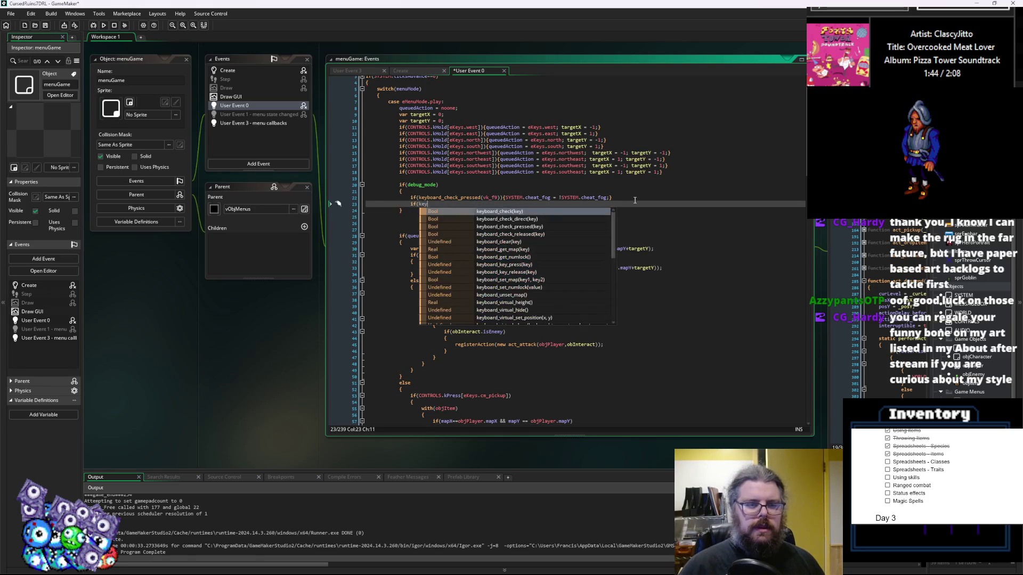
{"action": "type", "text": "board_che"}
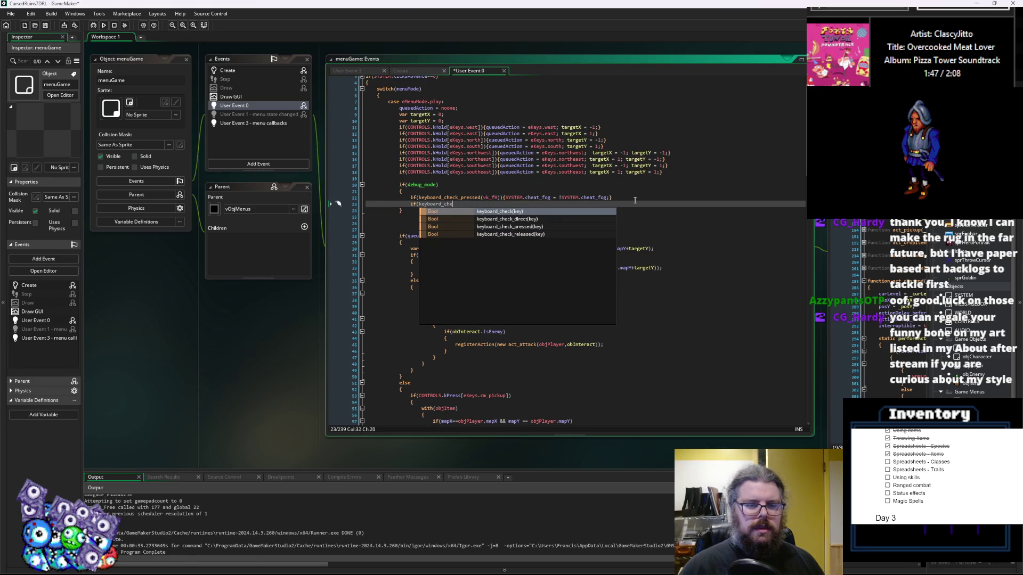
{"action": "type", "text": "ck_presse"}
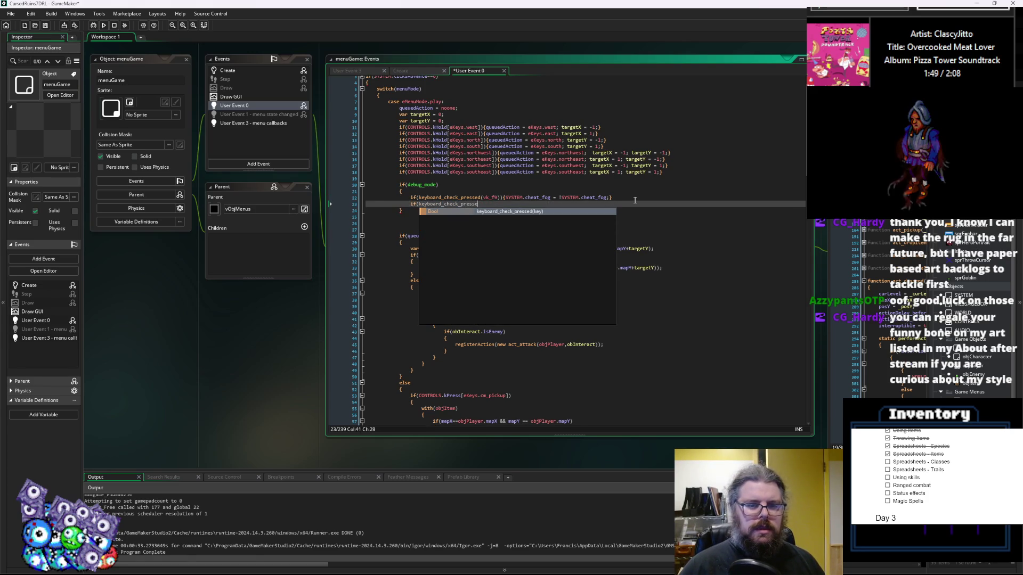
{"action": "key", "text": "Return"}
{"action": "type", "text": "vk_f1"}
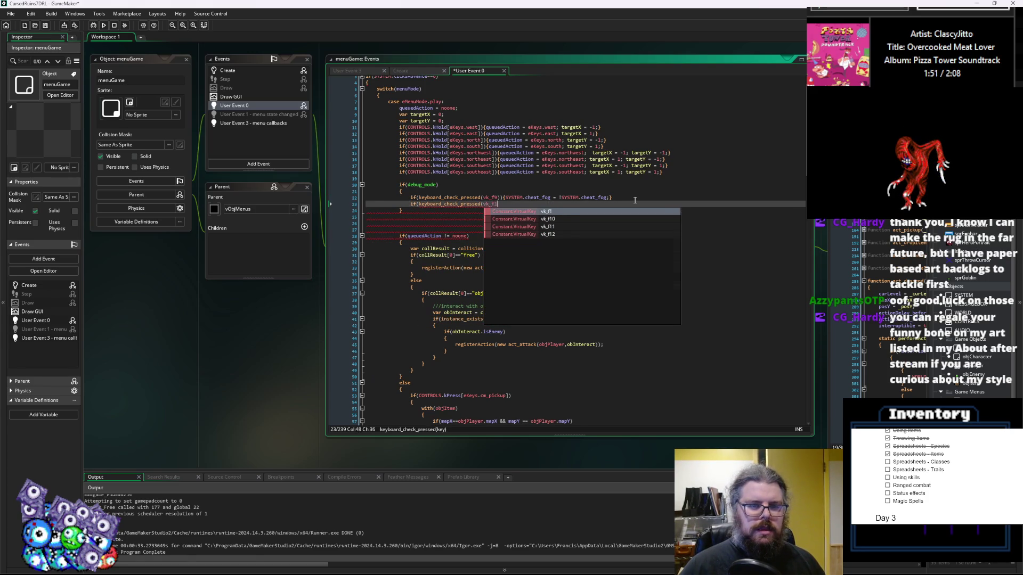
{"action": "type", "text": "0)){SYSTEM.cheat_"}
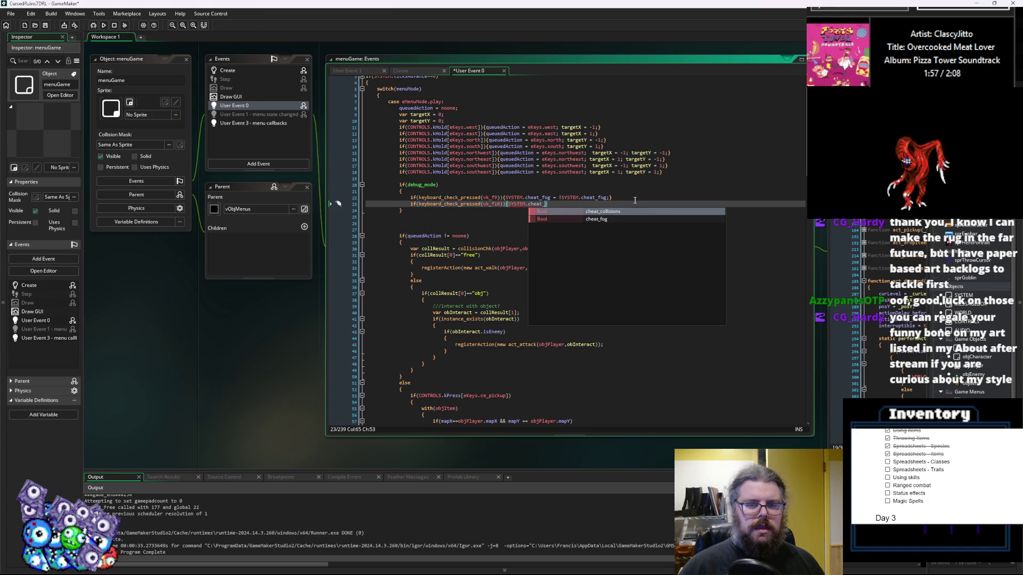
{"action": "key", "text": "Return"}
{"action": "type", "text": "!"}
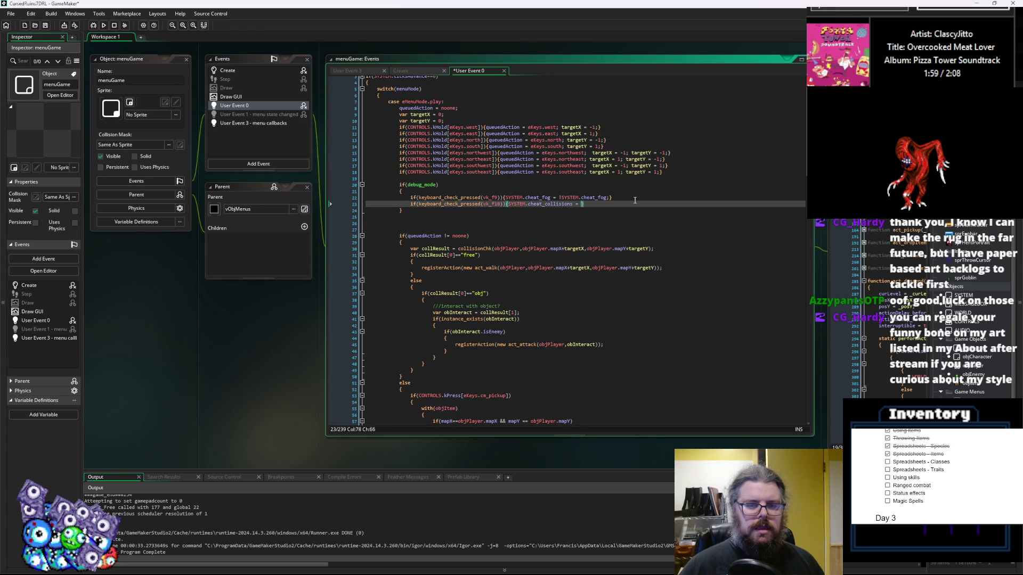
{"action": "type", "text": "SS"}
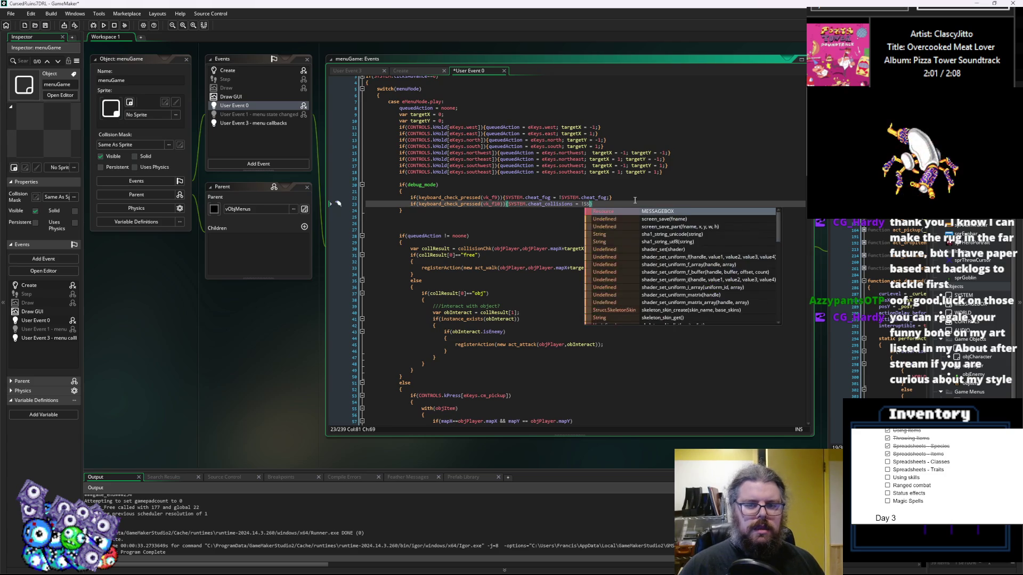
{"action": "key", "text": "BackSpace"}
{"action": "type", "text": "YSTE"}
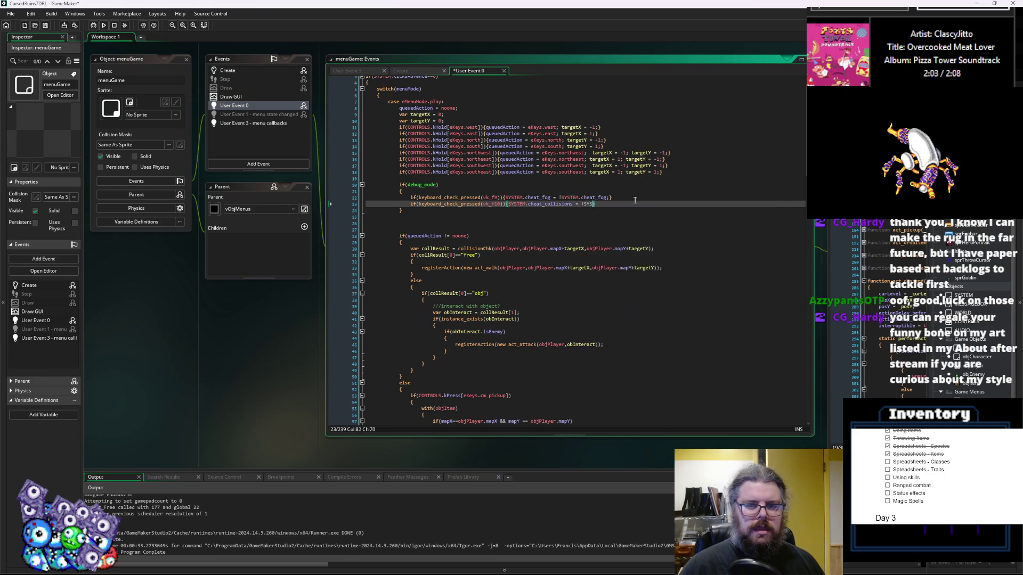
{"action": "type", "text": "M.cheat_collisions;"}
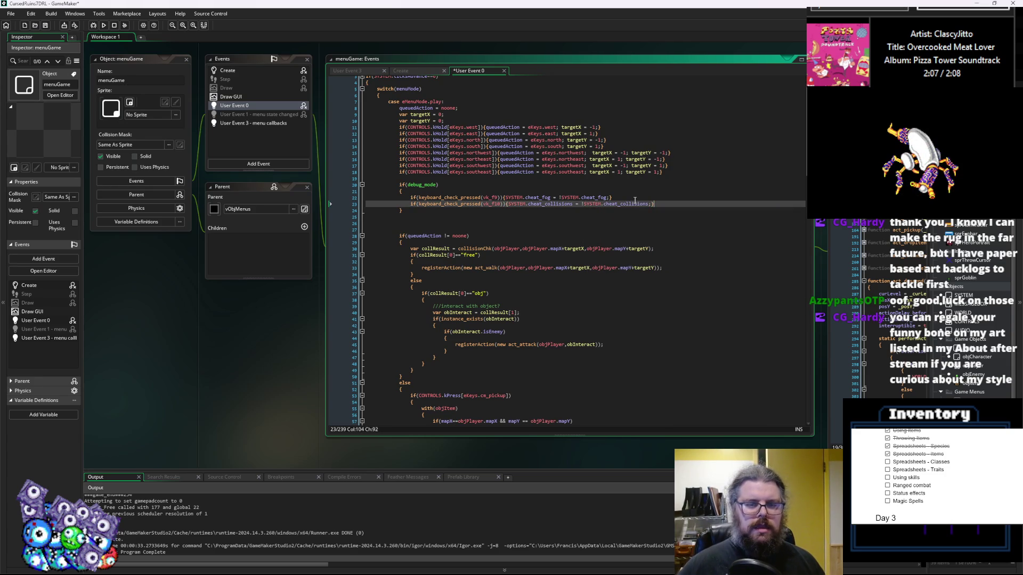
{"action": "left_click", "coordinate": [572, 205]}
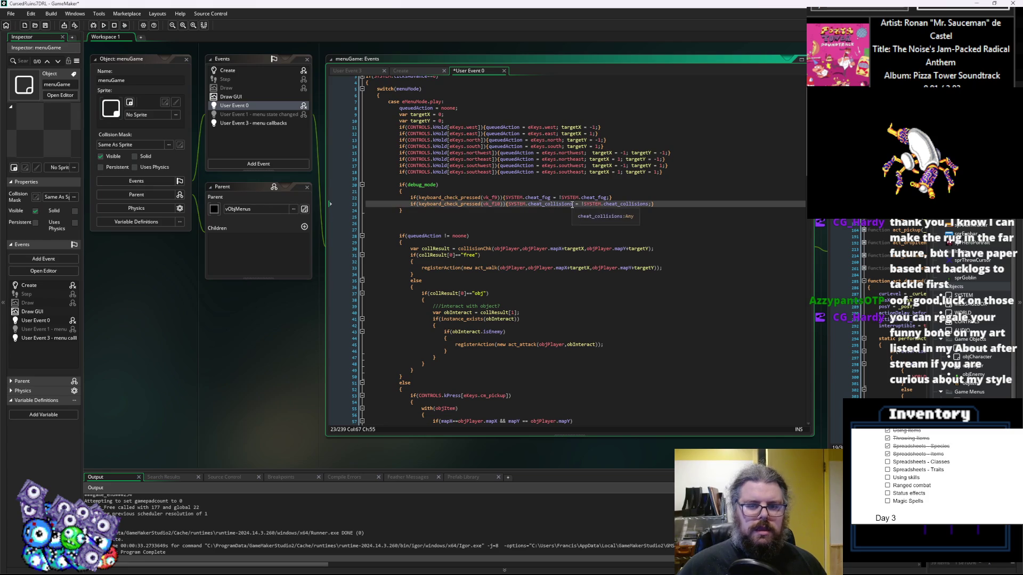
{"action": "key", "text": "Down"}
{"action": "key", "text": "Down"}
{"action": "key", "text": "Down"}
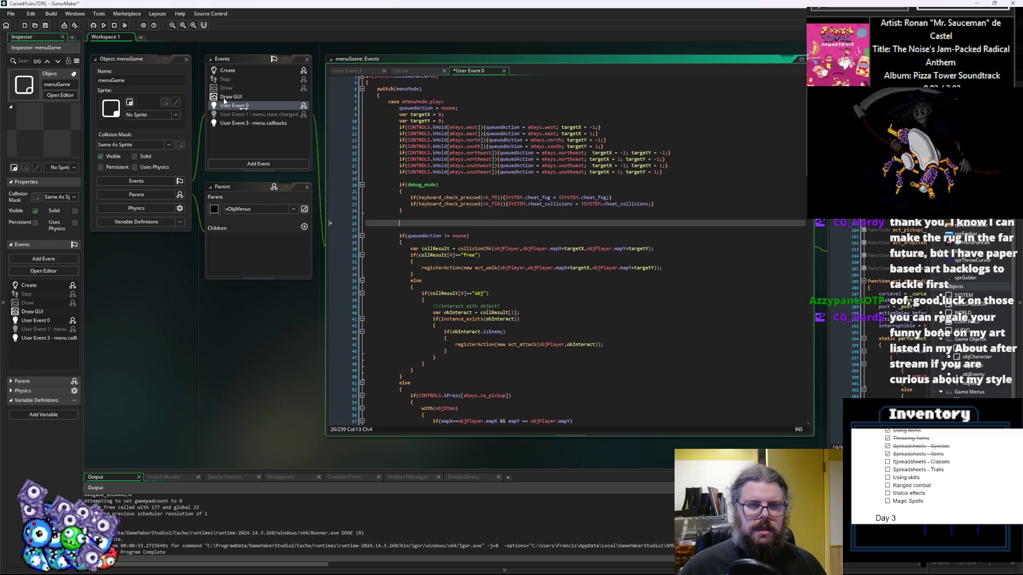
{"action": "key", "text": "ctrl+s"}
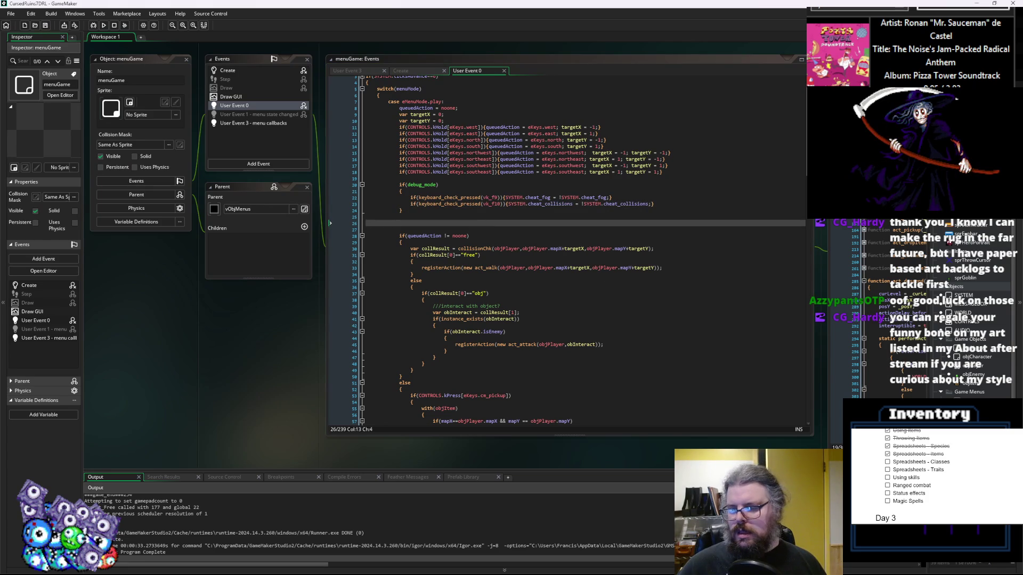
{"action": "scroll", "coordinate": [975, 320], "scroll_direction": "down", "scroll_amount": 3}
- Pan the workspace to the levelData and collisionChk scripts, centring collisionChk's code in front
{"action": "middle_click", "coordinate": [456, 249]}
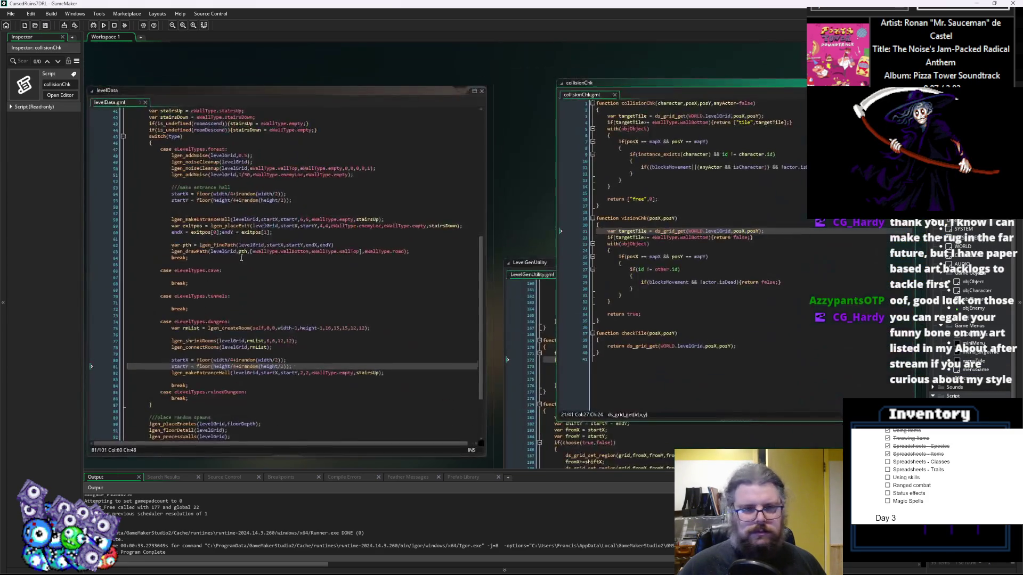
{"action": "scroll", "coordinate": [360, 258], "scroll_direction": "up", "scroll_amount": 8}
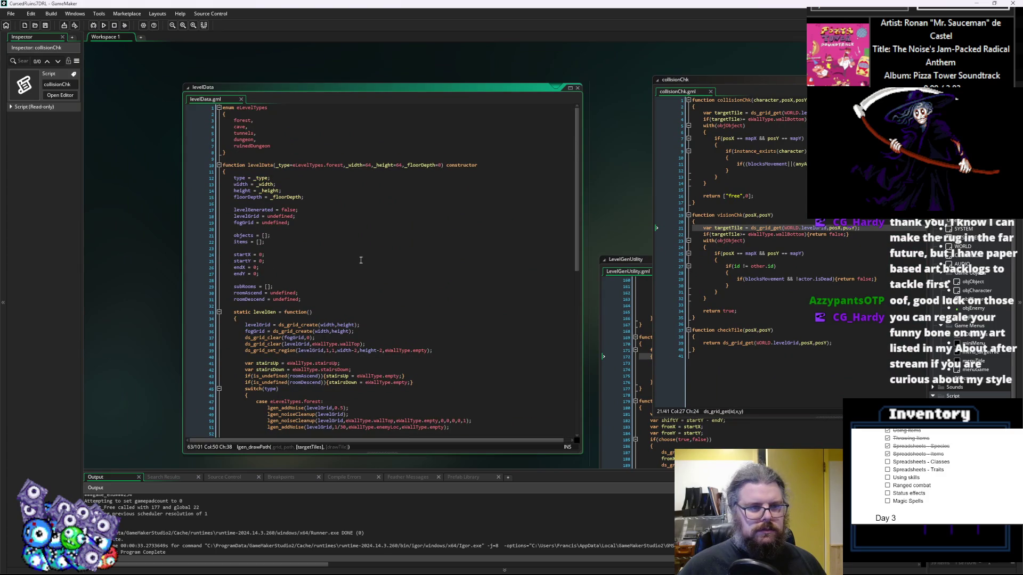
{"action": "scroll", "coordinate": [360, 260], "scroll_direction": "down", "scroll_amount": 8}
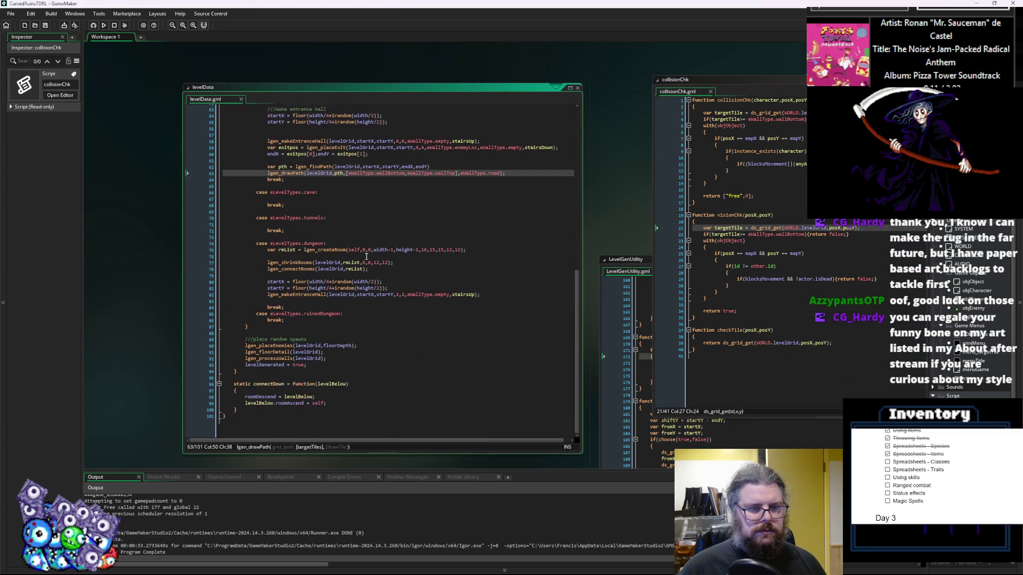
{"action": "left_click", "coordinate": [437, 333]}
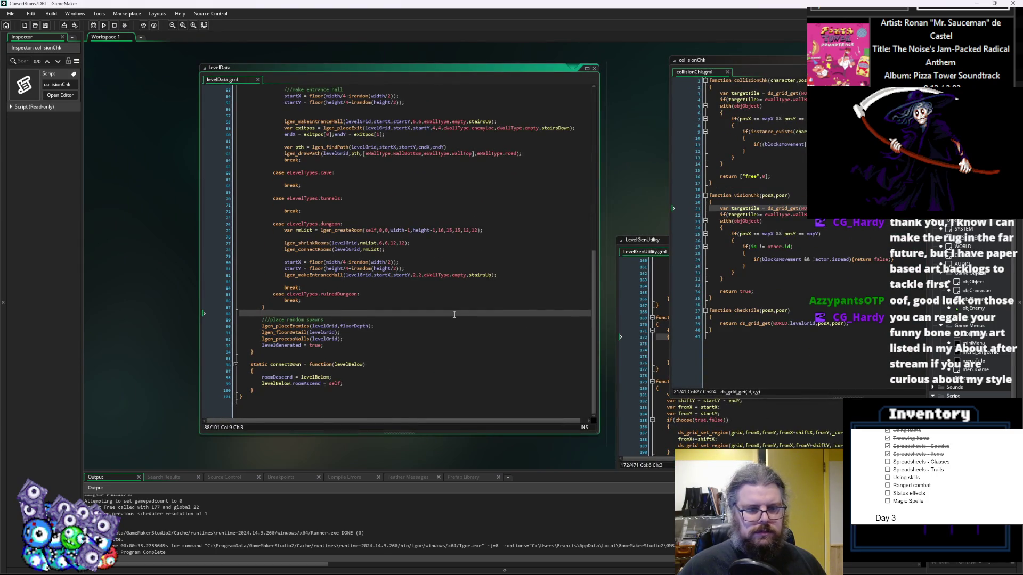
{"action": "left_click", "coordinate": [746, 324]}
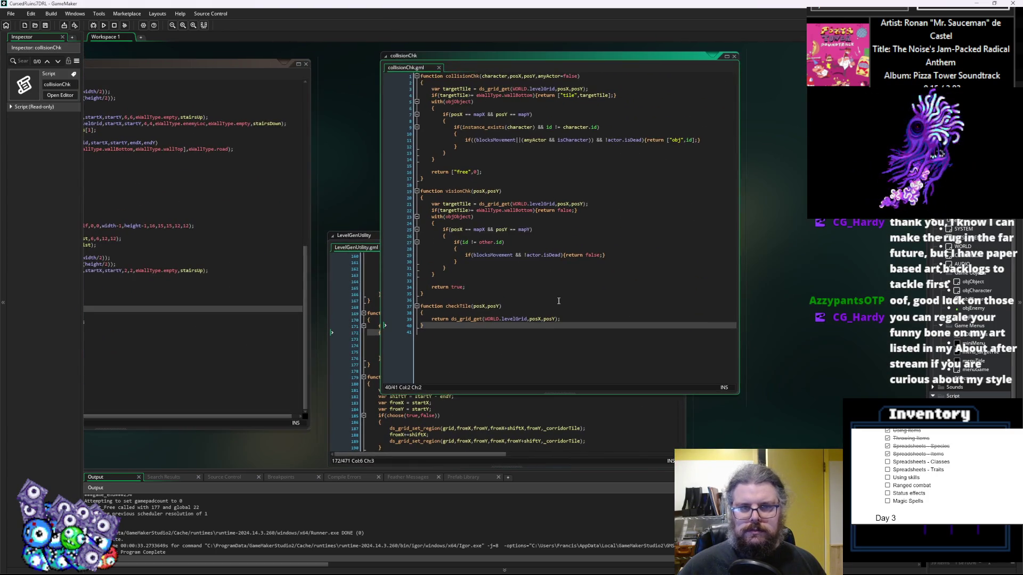
{"action": "left_click_drag", "start_coordinate": [928, 364], "coordinate": [879, 365]}
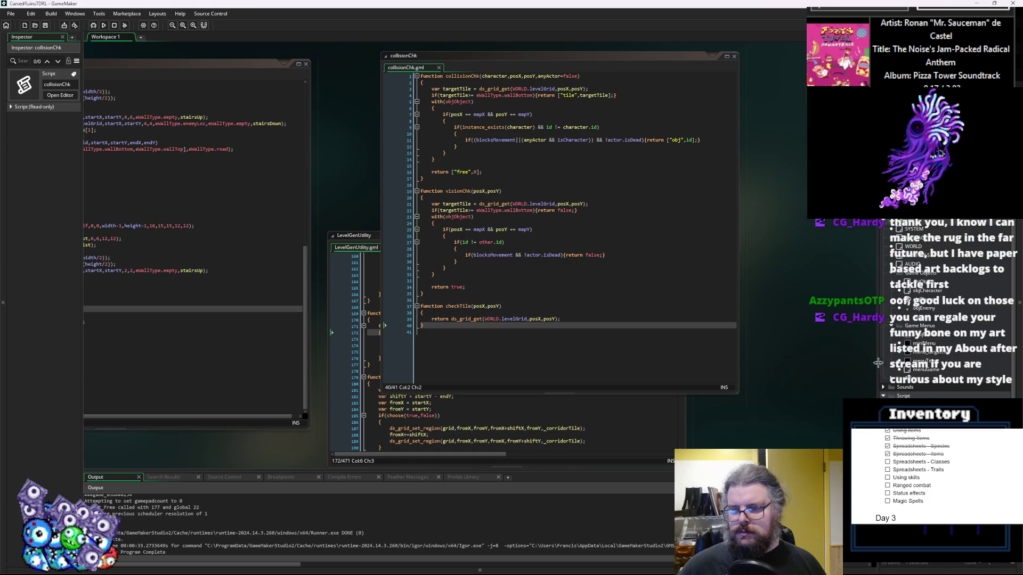
{"action": "mouse_move", "coordinate": [544, 265]}
{"action": "left_mouse_down"}
{"action": "mouse_move", "coordinate": [764, 295]}
{"action": "mouse_move", "coordinate": [706, 288]}
{"action": "left_mouse_up"}
{"action": "left_click_drag", "start_coordinate": [727, 248], "coordinate": [634, 270]}
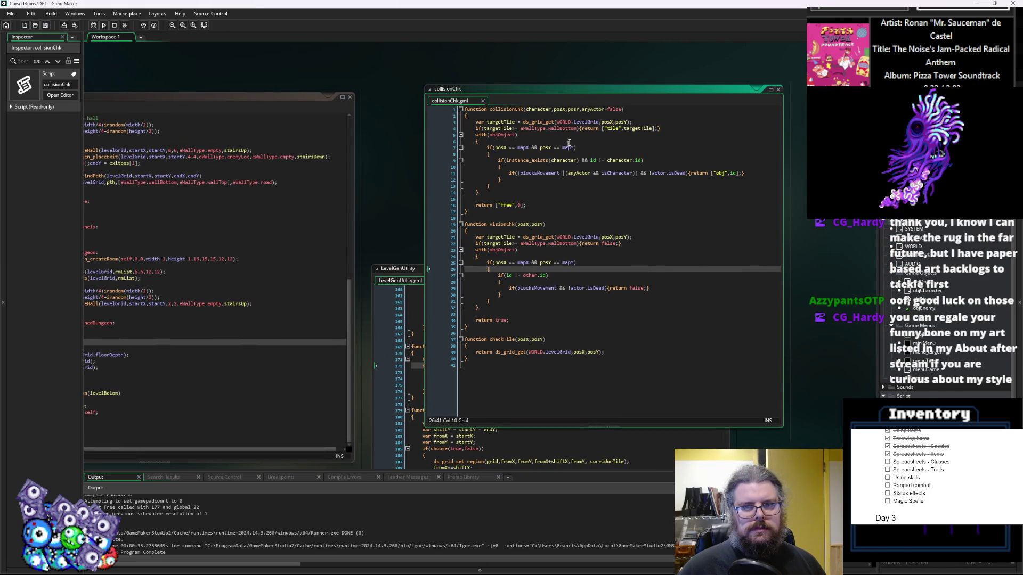
{"action": "left_click", "coordinate": [662, 117]}
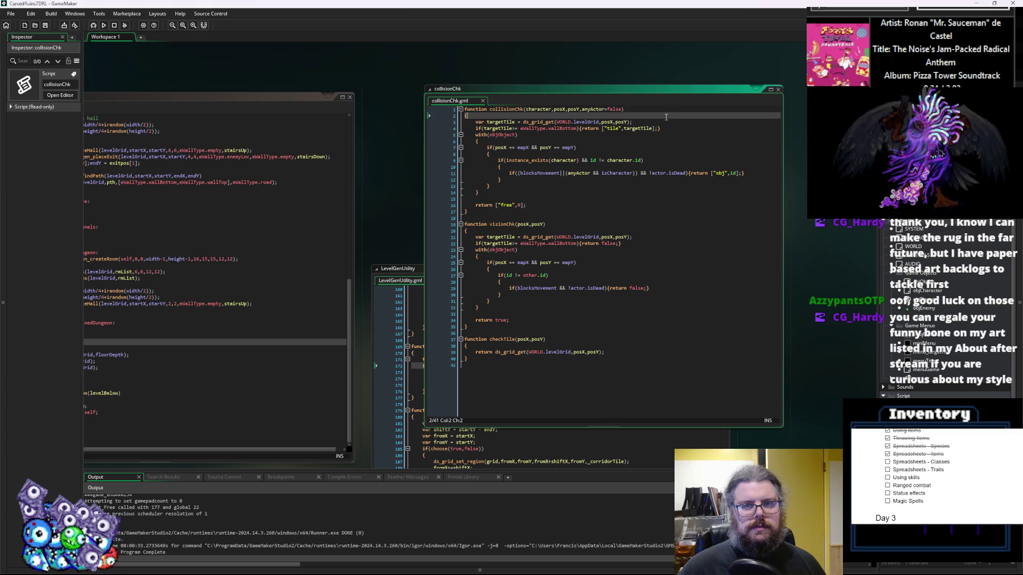
- Make collisionChk first return ["free",0] when SYSTEM.cheat_collisions is on, save, and start debugging
{"action": "key", "text": "Return"}
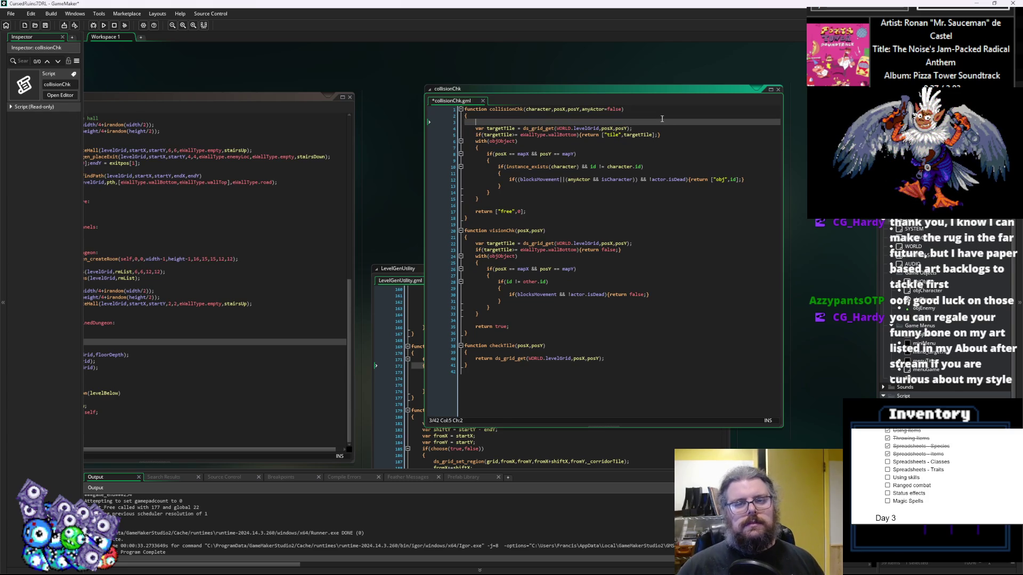
{"action": "key", "text": "Down"}
{"action": "key", "text": "Down"}
{"action": "key", "text": "Up"}
{"action": "key", "text": "Up"}
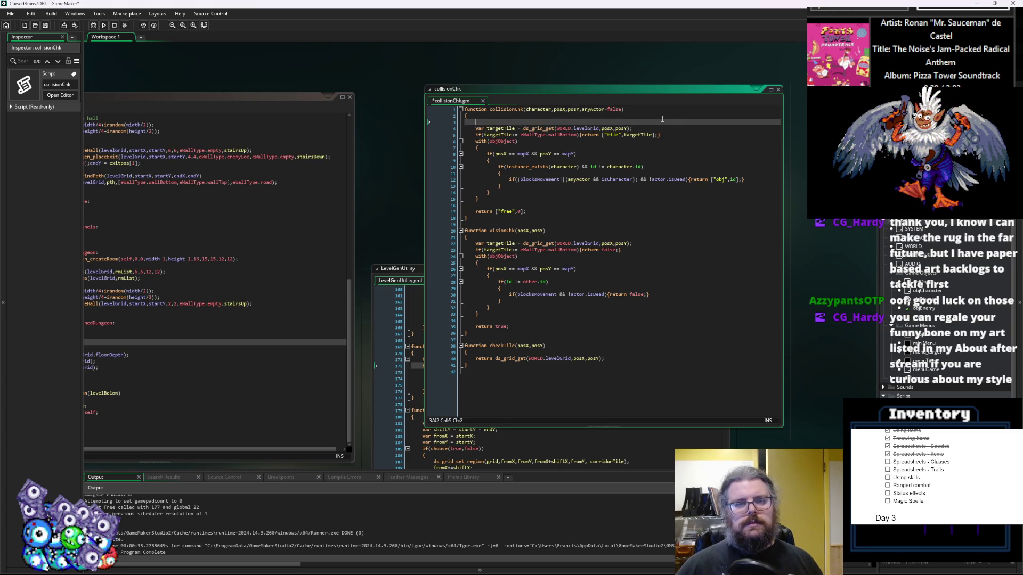
{"action": "type", "text": "if(SYSTEM.cheat_collisions){r"}
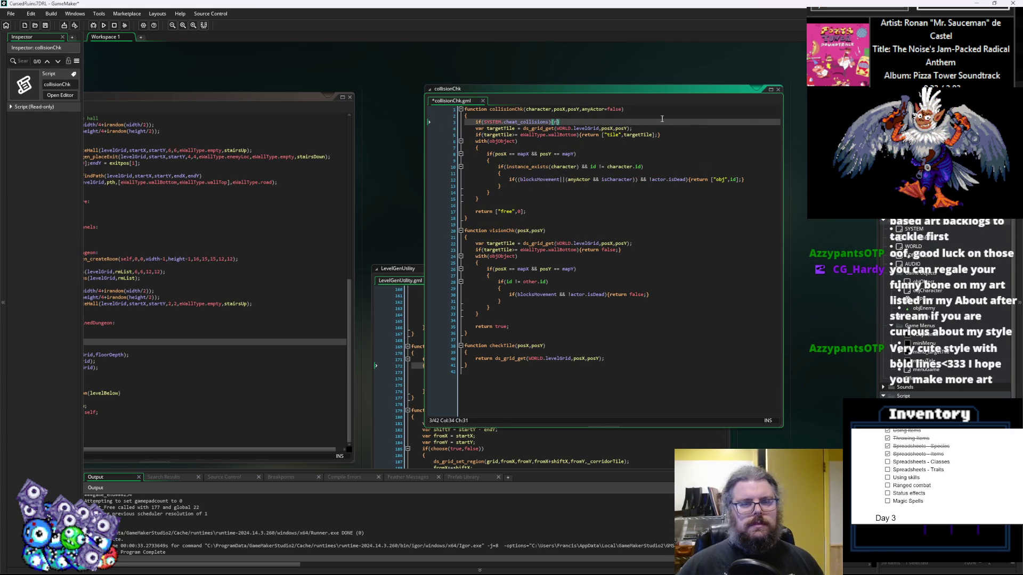
{"action": "type", "text": "eturn"}
{"action": "type", "text": " [\""}
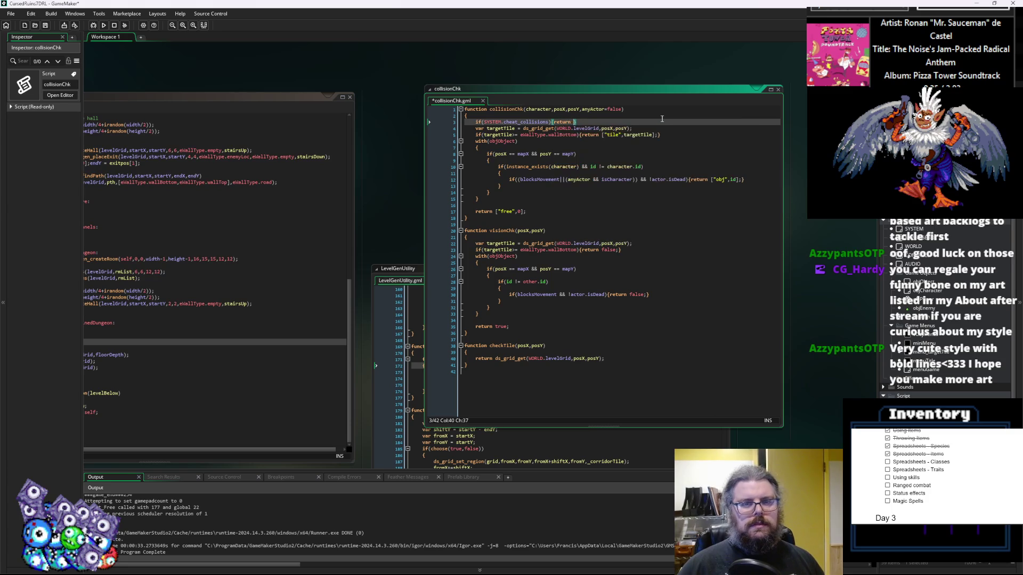
{"action": "type", "text": "free\",0];"}
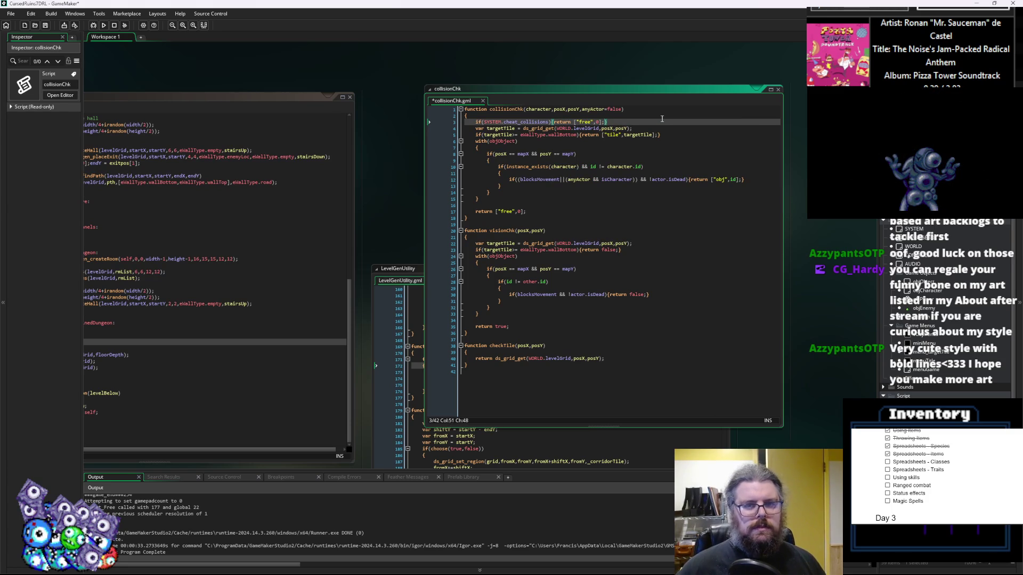
{"action": "left_click", "coordinate": [46, 25]}
{"action": "left_click", "coordinate": [92, 25]}
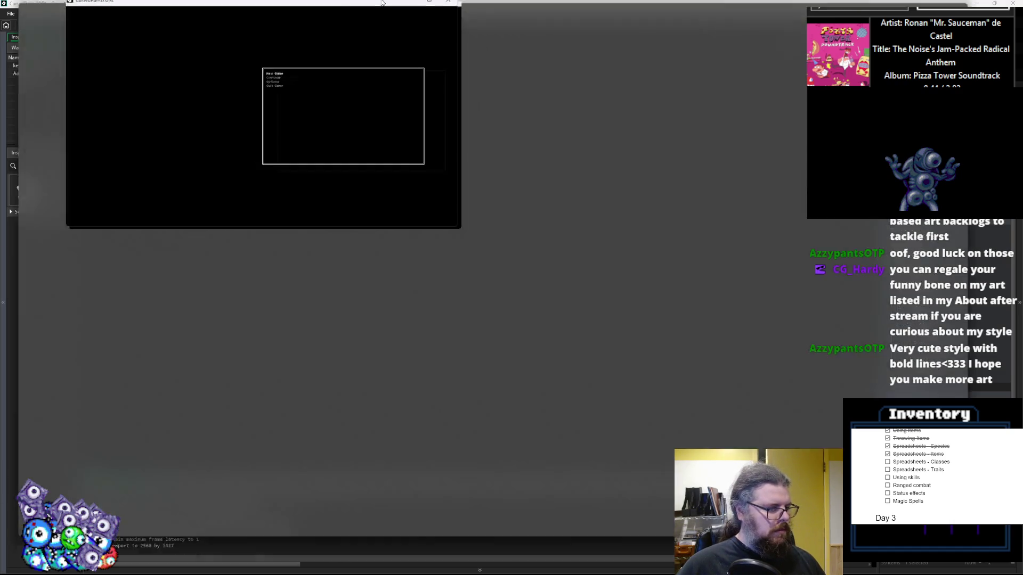
- Maximise the game window, start a new game and walk the character through the dungeon's rooms and corridors
{"action": "double_click", "coordinate": [382, 3]}
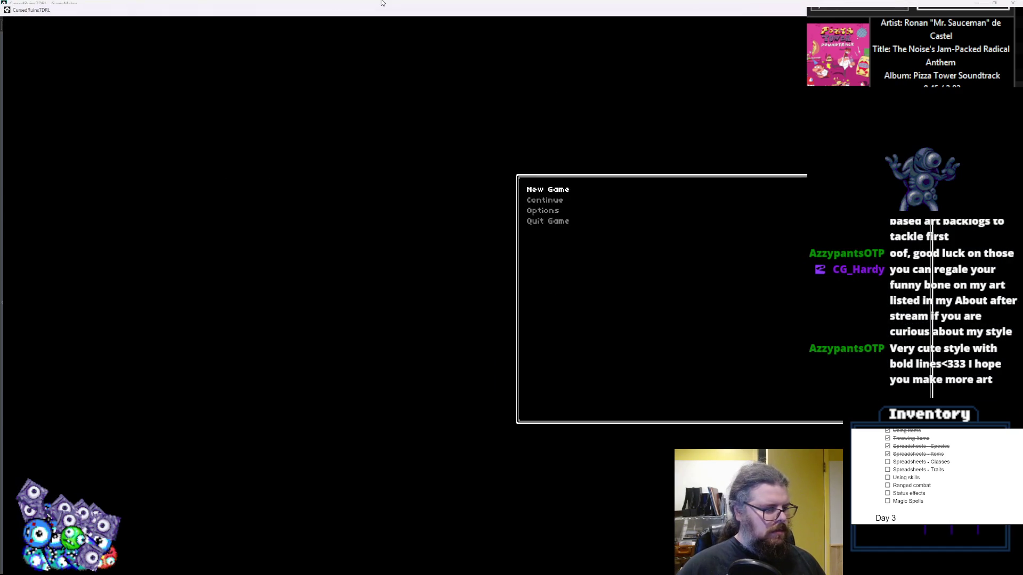
{"action": "key", "text": "Return"}
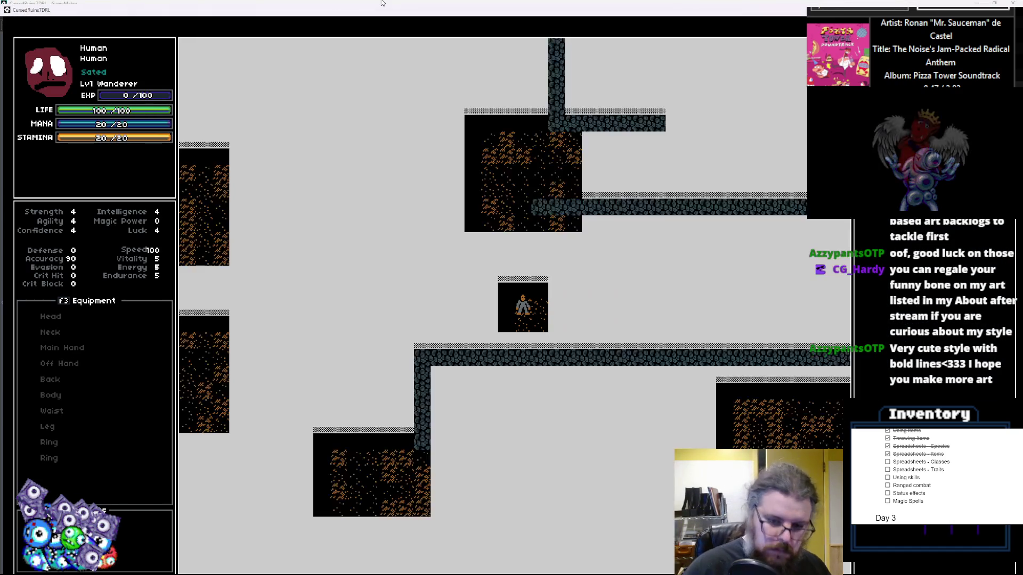
{"action": "key", "text": "Down"}
{"action": "key", "text": "Down"}
{"action": "key", "text": "Right"}
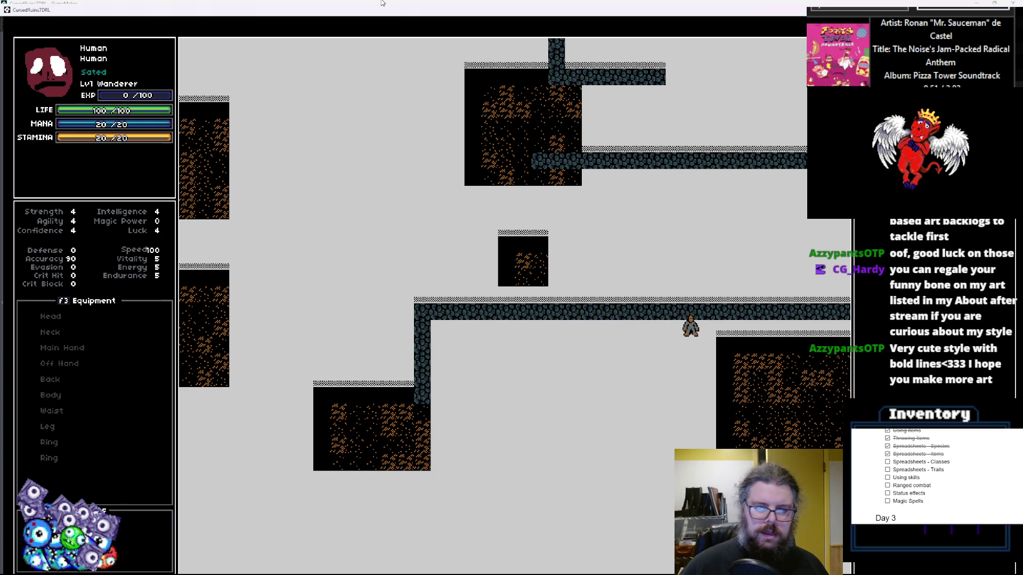
{"action": "key", "text": "Right"}
{"action": "key", "text": "Right"}
{"action": "key", "text": "Right"}
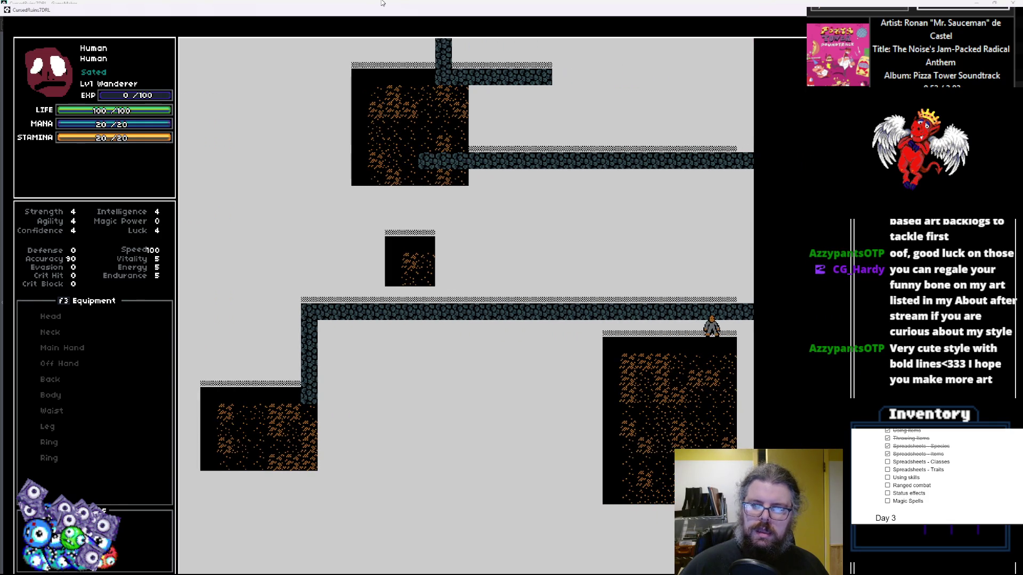
{"action": "key", "text": "Left"}
{"action": "key", "text": "Left"}
{"action": "key", "text": "Left"}
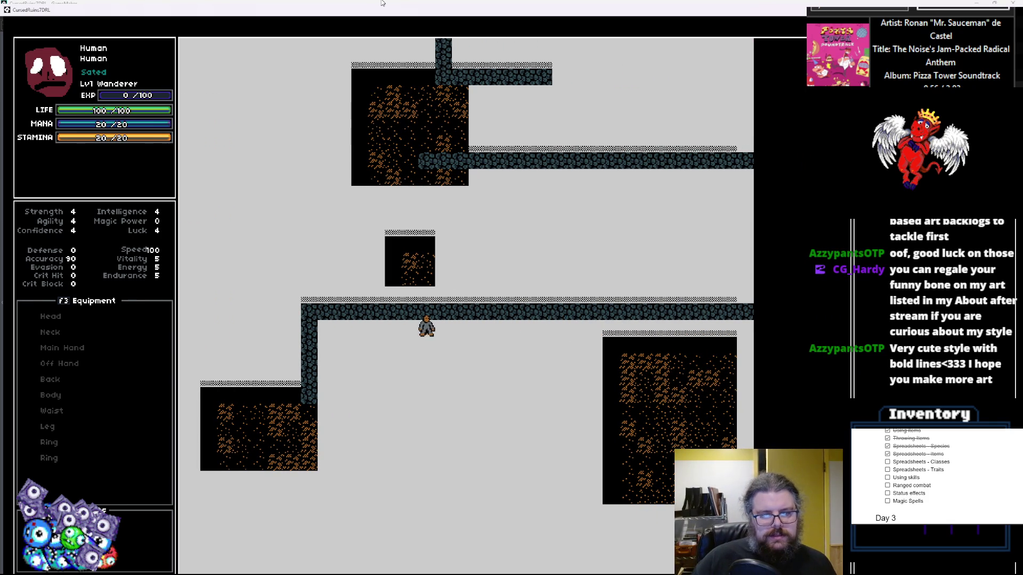
{"action": "key", "text": "Left"}
{"action": "key", "text": "Left"}
{"action": "key", "text": "Left"}
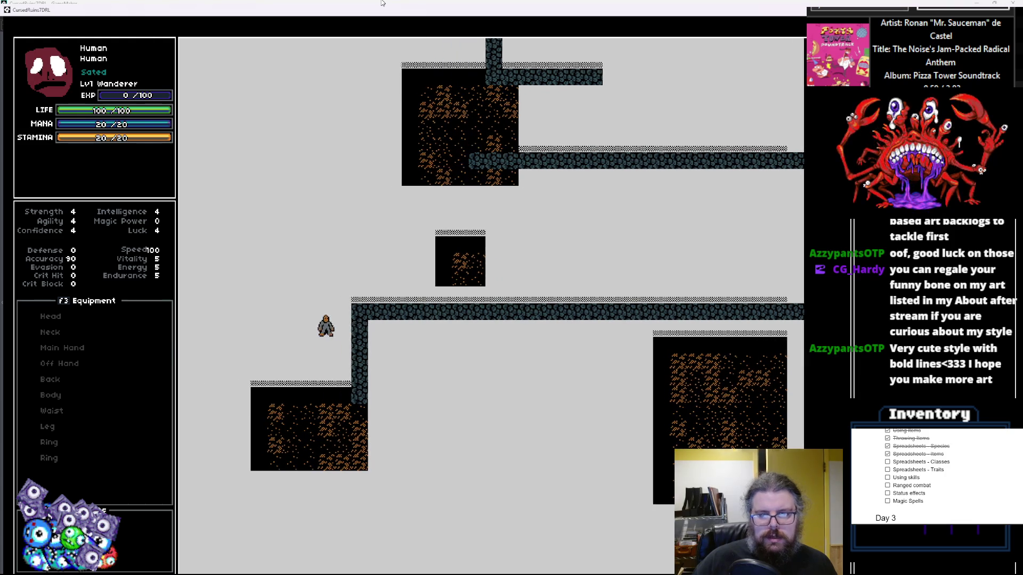
{"action": "key", "text": "Left"}
{"action": "key", "text": "Left"}
{"action": "key", "text": "Left"}
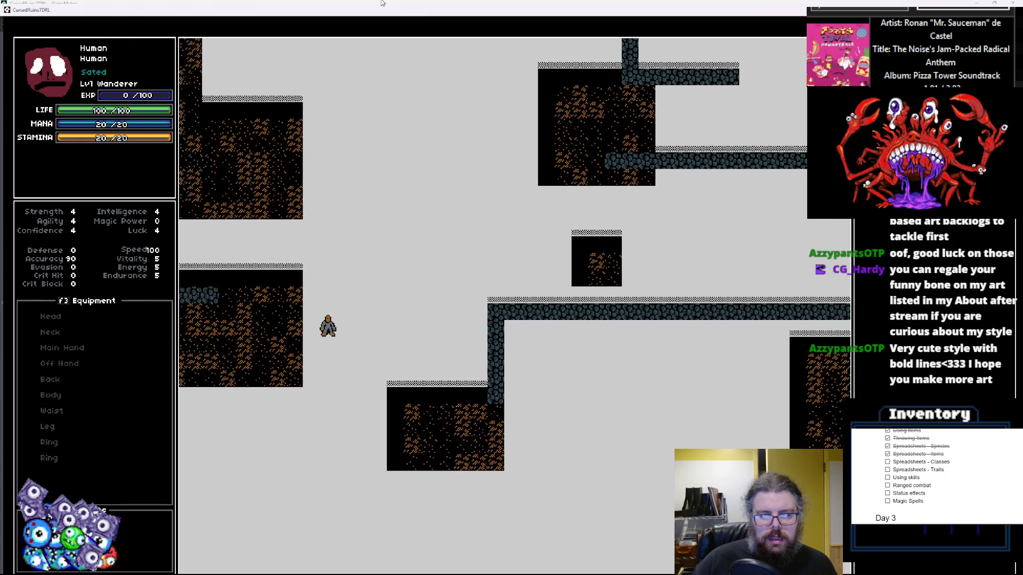
{"action": "key", "text": "Left"}
{"action": "key", "text": "Left"}
{"action": "key", "text": "Left"}
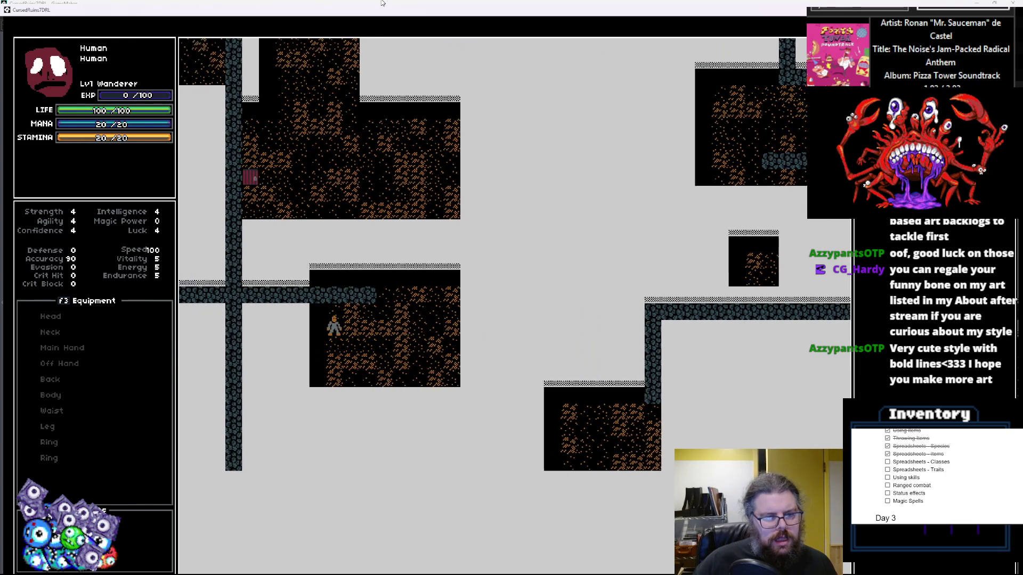
{"action": "key", "text": "Left"}
{"action": "key", "text": "Left"}
{"action": "key", "text": "Left"}
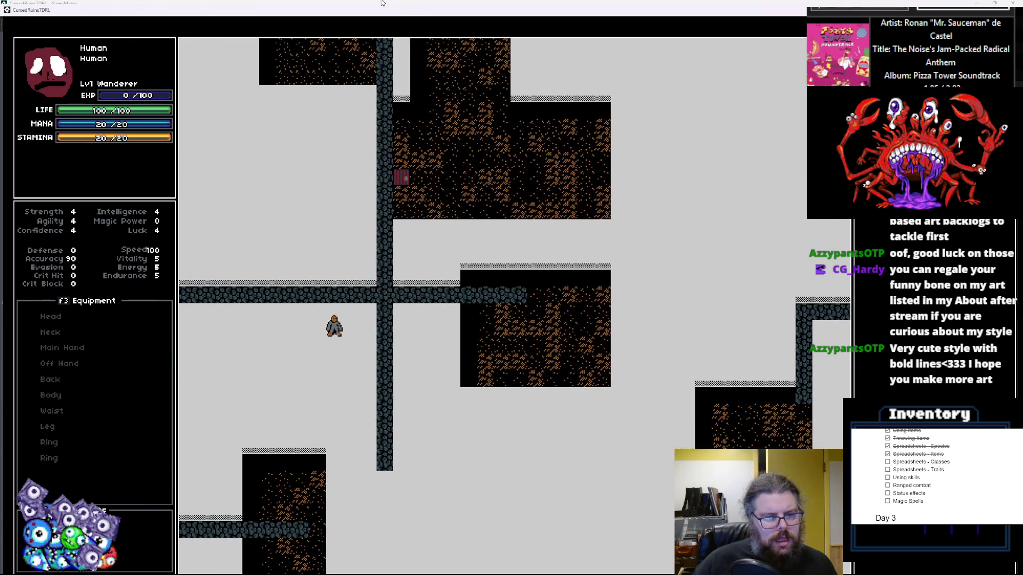
{"action": "key", "text": "Left"}
{"action": "key", "text": "Left"}
{"action": "key", "text": "Left"}
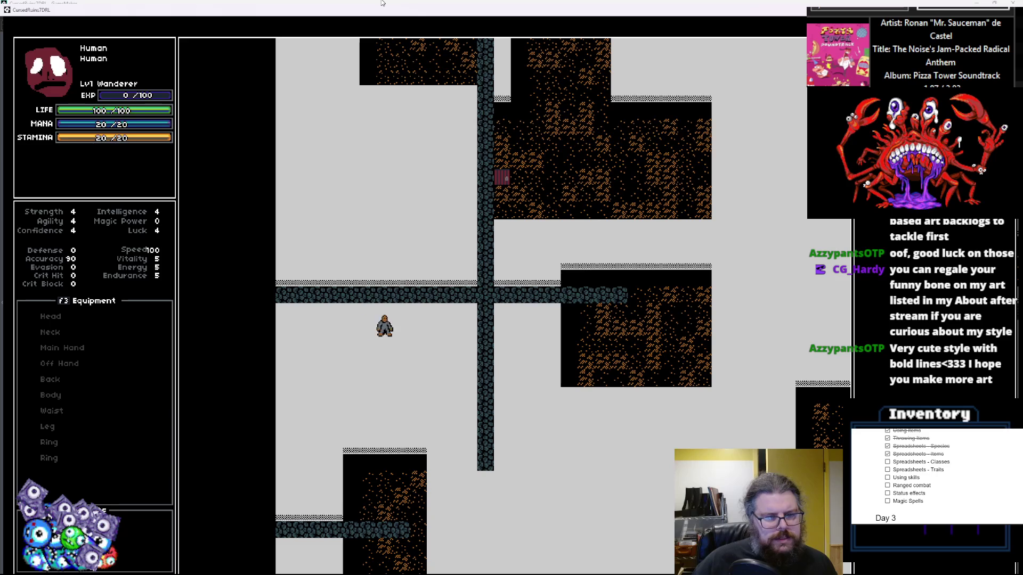
{"action": "key", "text": "Up"}
{"action": "key", "text": "Up"}
{"action": "key", "text": "Up"}
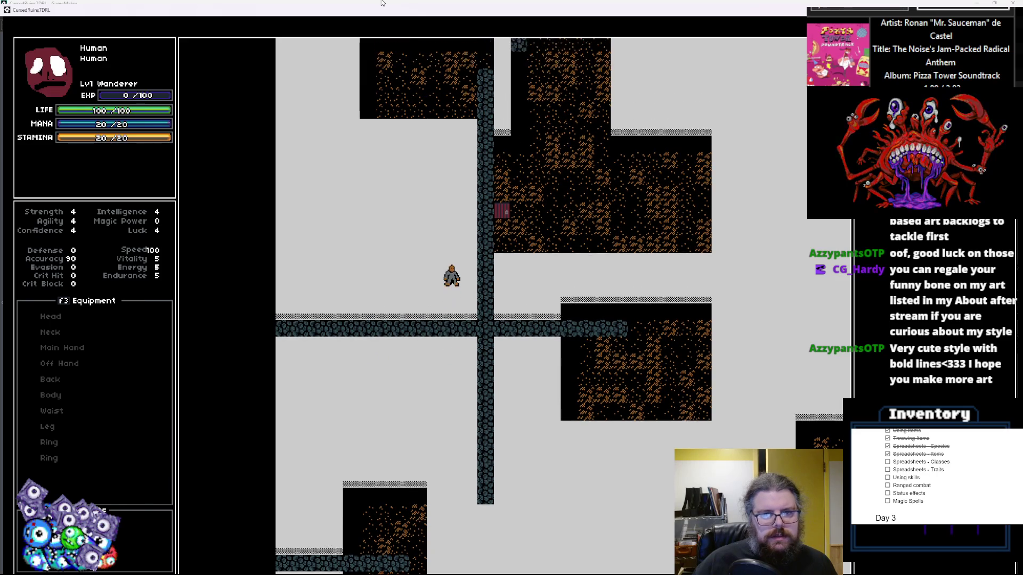
{"action": "key", "text": "Up"}
{"action": "key", "text": "Up"}
{"action": "key", "text": "Up"}
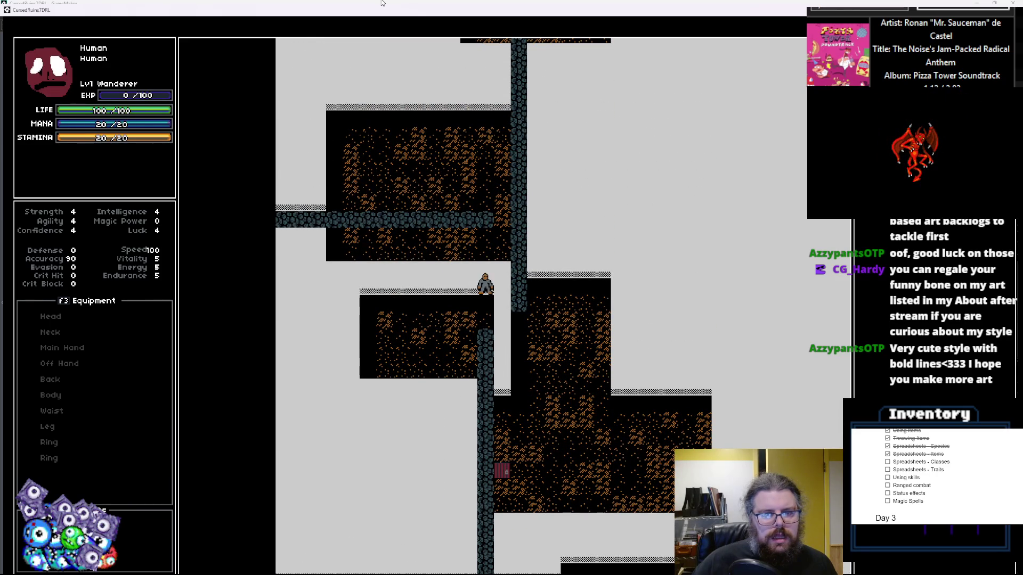
{"action": "key", "text": "Up"}
{"action": "key", "text": "Up"}
{"action": "key", "text": "Up"}
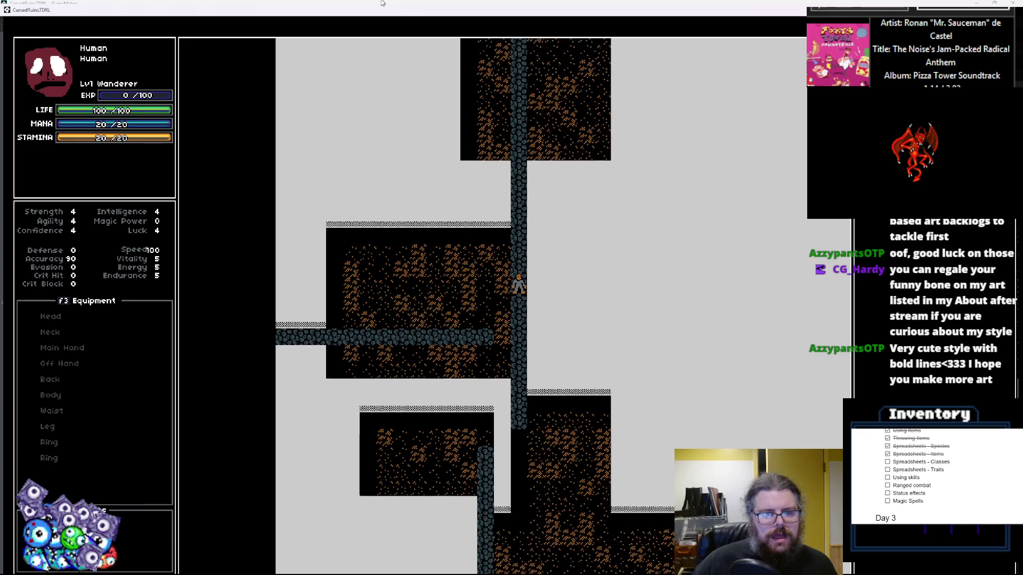
{"action": "key", "text": "Up"}
{"action": "key", "text": "Up"}
{"action": "key", "text": "Up"}
{"action": "key", "text": "Right"}
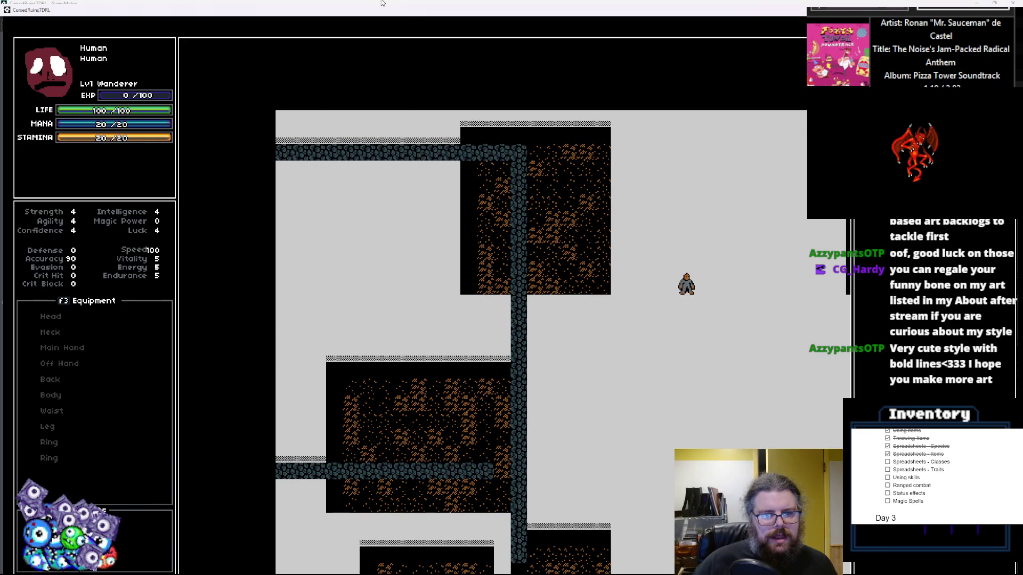
{"action": "key", "text": "Right"}
{"action": "key", "text": "Right"}
{"action": "key", "text": "Right"}
{"action": "key", "text": "Right"}
{"action": "key", "text": "Right"}
{"action": "key", "text": "Right"}
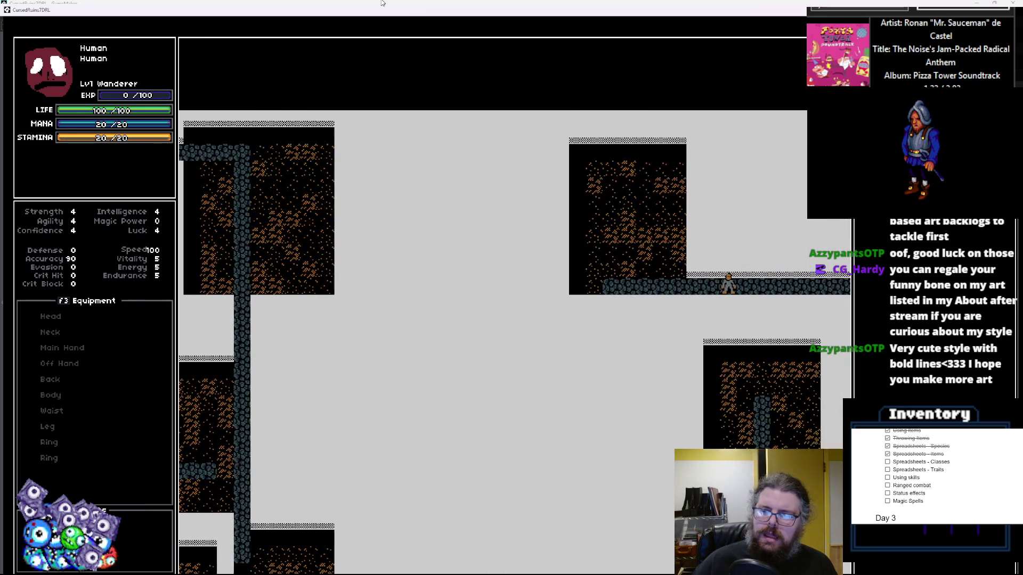
{"action": "key", "text": "Right"}
{"action": "key", "text": "Right"}
{"action": "key", "text": "Right"}
{"action": "key", "text": "Right"}
{"action": "key", "text": "Right"}
{"action": "key", "text": "Right"}
{"action": "key", "text": "Down"}
{"action": "key", "text": "Down"}
{"action": "key", "text": "Down"}
{"action": "key", "text": "Down"}
{"action": "key", "text": "Down"}
{"action": "key", "text": "Down"}
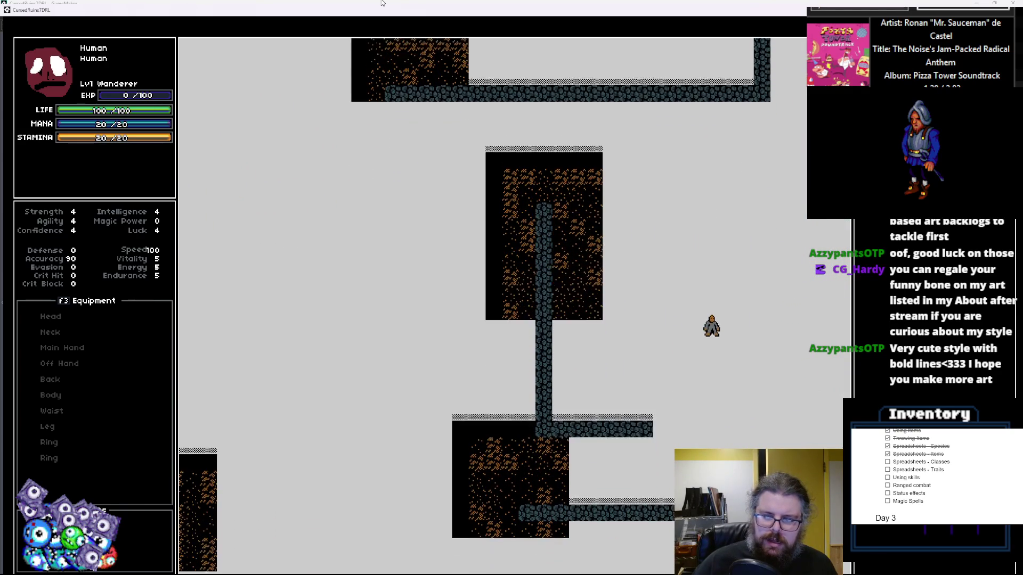
{"action": "key", "text": "Down"}
{"action": "key", "text": "Down"}
{"action": "key", "text": "Up"}
{"action": "key", "text": "Up"}
{"action": "key", "text": "Up"}
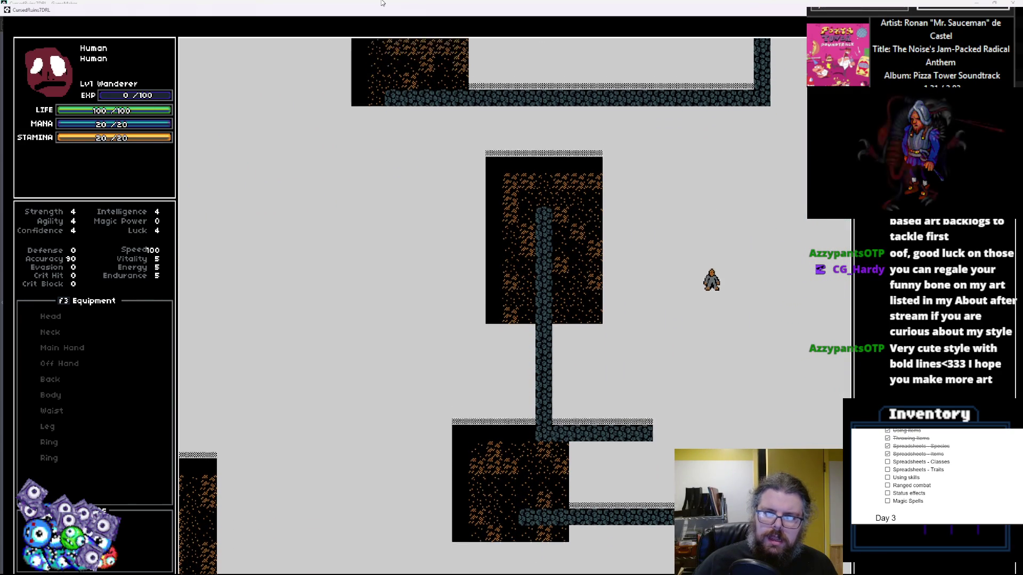
{"action": "key", "text": "Down"}
{"action": "key", "text": "Down"}
{"action": "key", "text": "Down"}
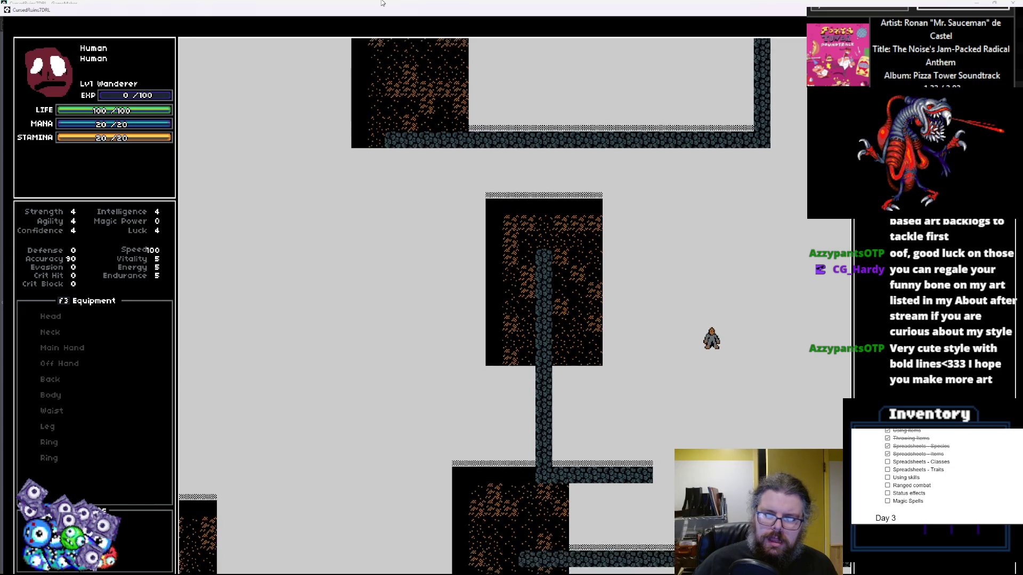
{"action": "key", "text": "Down"}
{"action": "key", "text": "Down"}
{"action": "key", "text": "Down"}
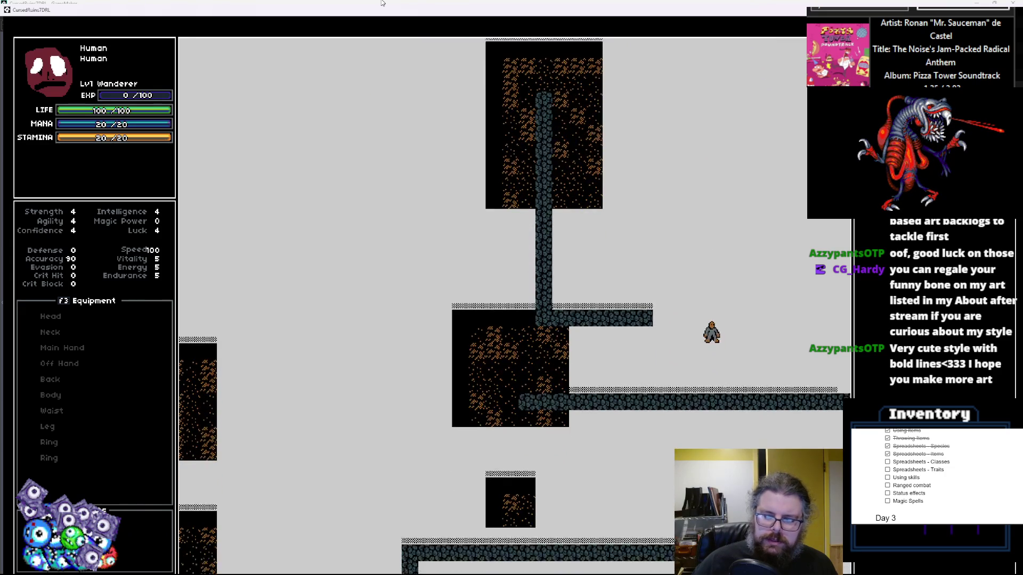
{"action": "key", "text": "Down"}
{"action": "key", "text": "Down"}
{"action": "key", "text": "Down"}
{"action": "key", "text": "Right"}
{"action": "key", "text": "Right"}
{"action": "key", "text": "Right"}
{"action": "key", "text": "Down"}
{"action": "key", "text": "Down"}
{"action": "key", "text": "Down"}
{"action": "key", "text": "Down"}
{"action": "key", "text": "Down"}
{"action": "key", "text": "Down"}
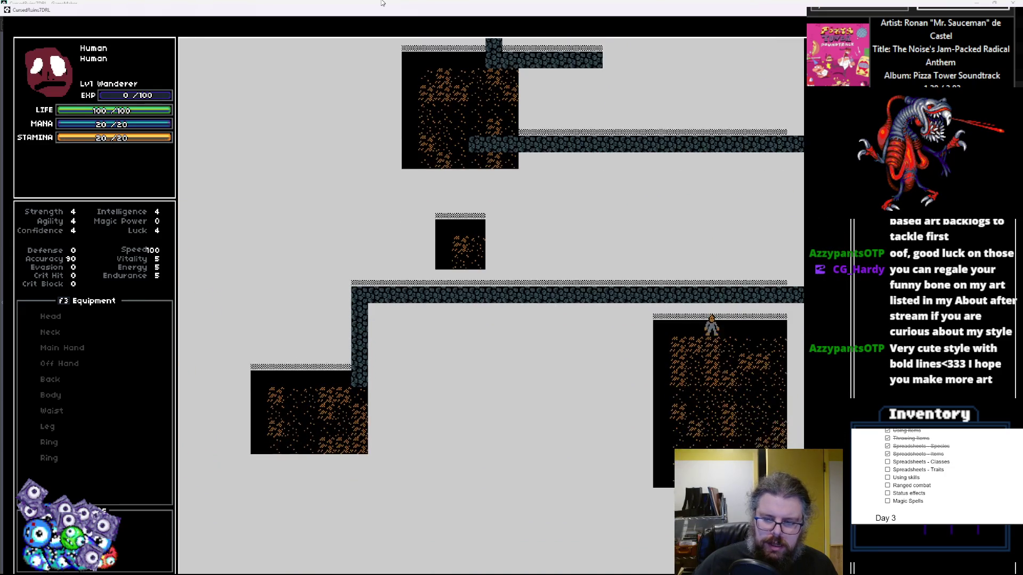
{"action": "key", "text": "Down"}
{"action": "key", "text": "Down"}
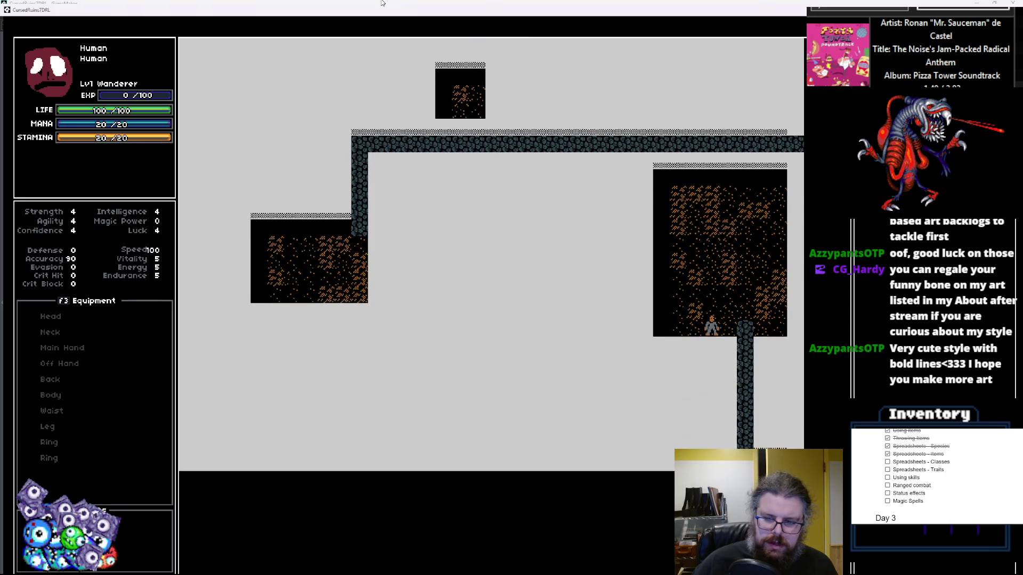
{"action": "key", "text": "Up"}
{"action": "key", "text": "Up"}
{"action": "key", "text": "Up"}
{"action": "key", "text": "Left"}
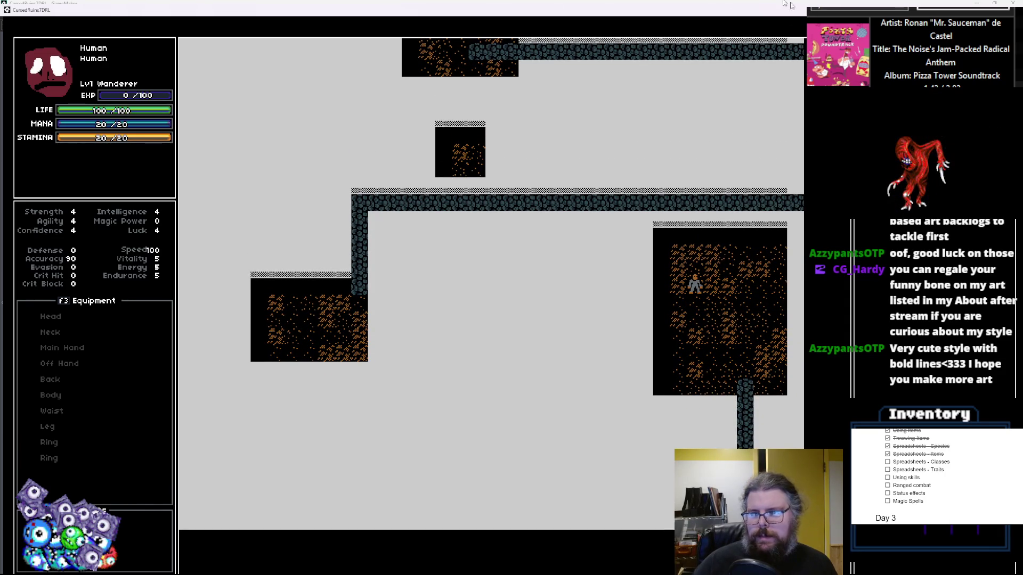
- Quit the game with Escape, leave the Debugger and return focus to the LevelGenUtility script
{"action": "key", "text": "Escape"}
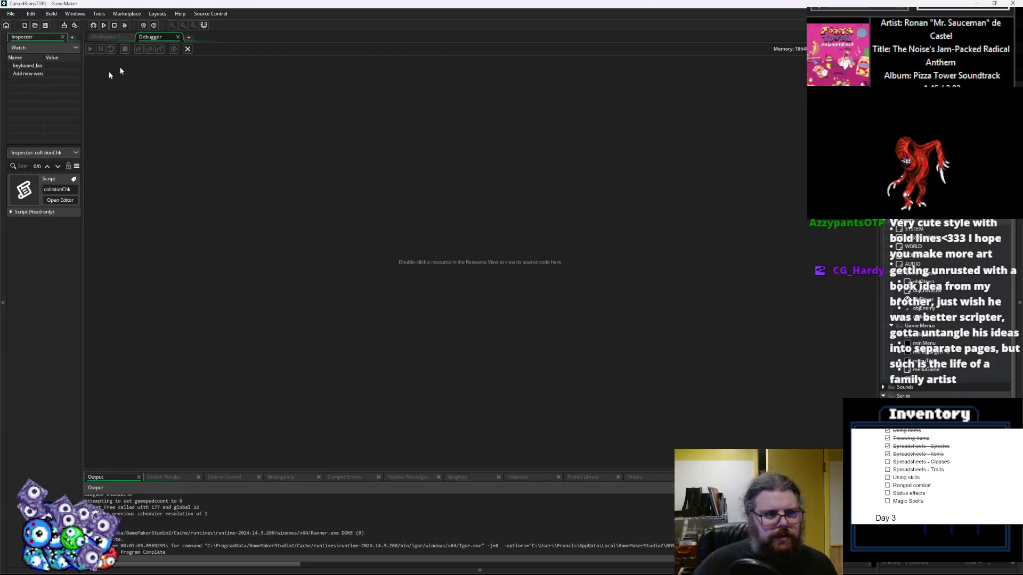
{"action": "left_click", "coordinate": [187, 49]}
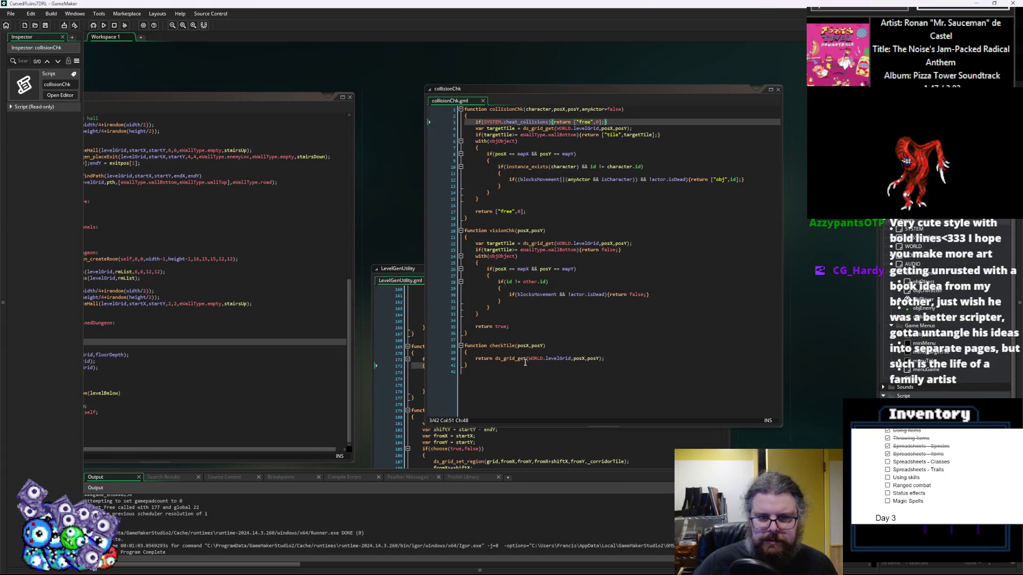
{"action": "left_click", "coordinate": [525, 364]}
{"action": "left_click", "coordinate": [337, 343]}
{"action": "left_click", "coordinate": [337, 349]}
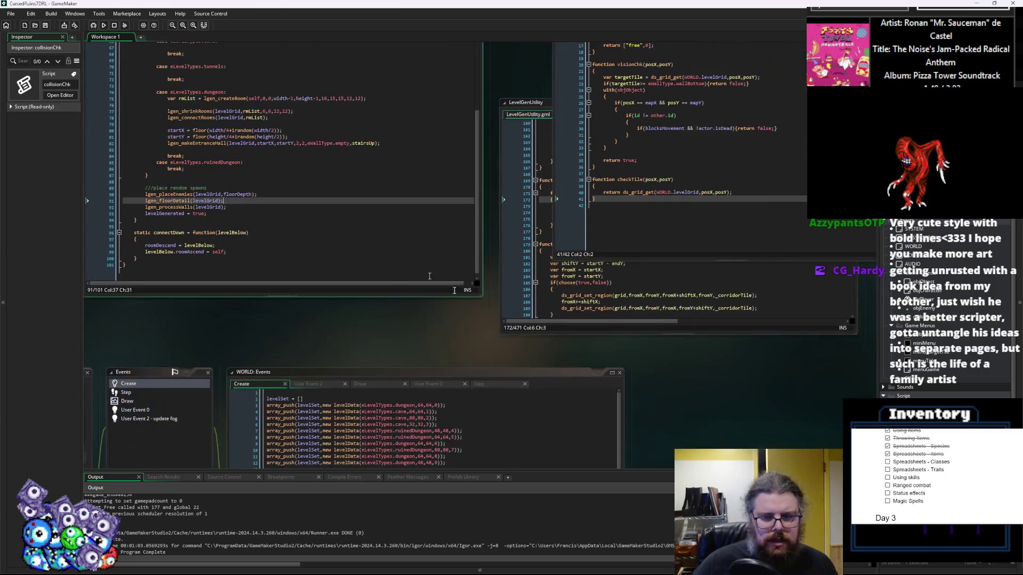
{"action": "left_click", "coordinate": [698, 311]}
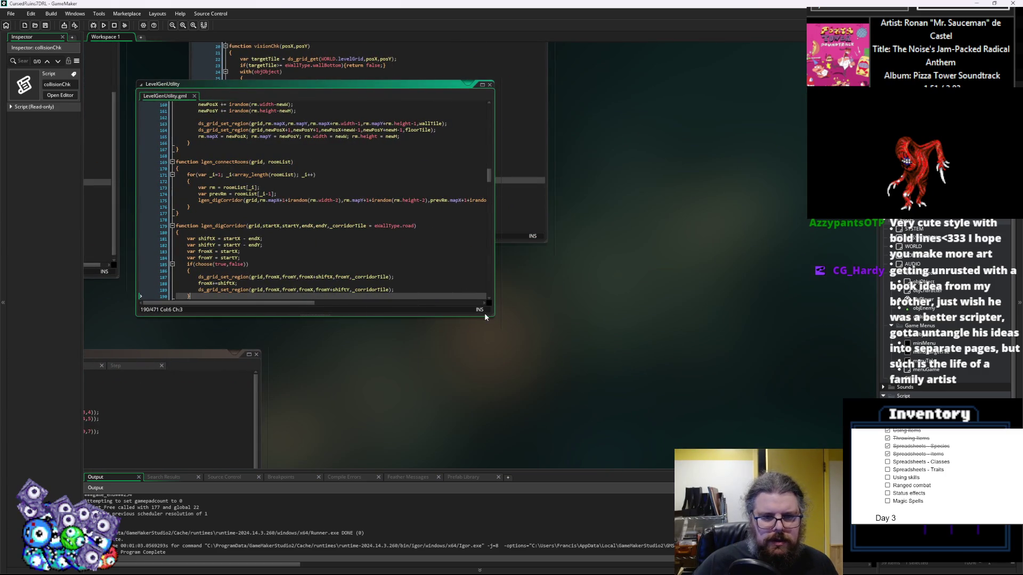
- Enlarge the LevelGenUtility editor and fold lgen_createRoom, lgen_shrinkRooms and lgen_connectRooms
{"action": "left_click_drag", "start_coordinate": [491, 316], "coordinate": [739, 463]}
{"action": "scroll", "coordinate": [511, 372], "scroll_direction": "down", "scroll_amount": 2}
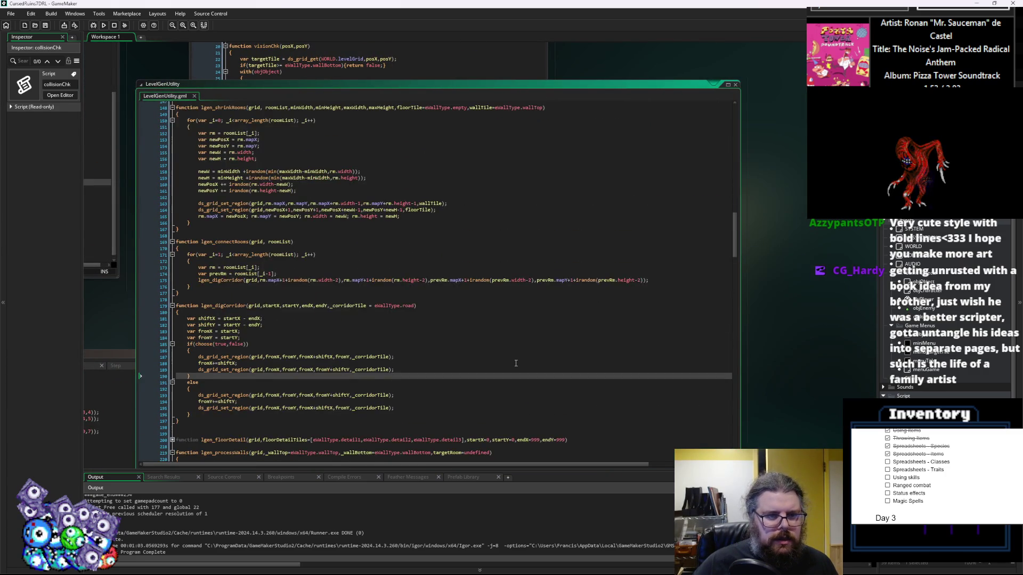
{"action": "scroll", "coordinate": [511, 372], "scroll_direction": "up", "scroll_amount": 15}
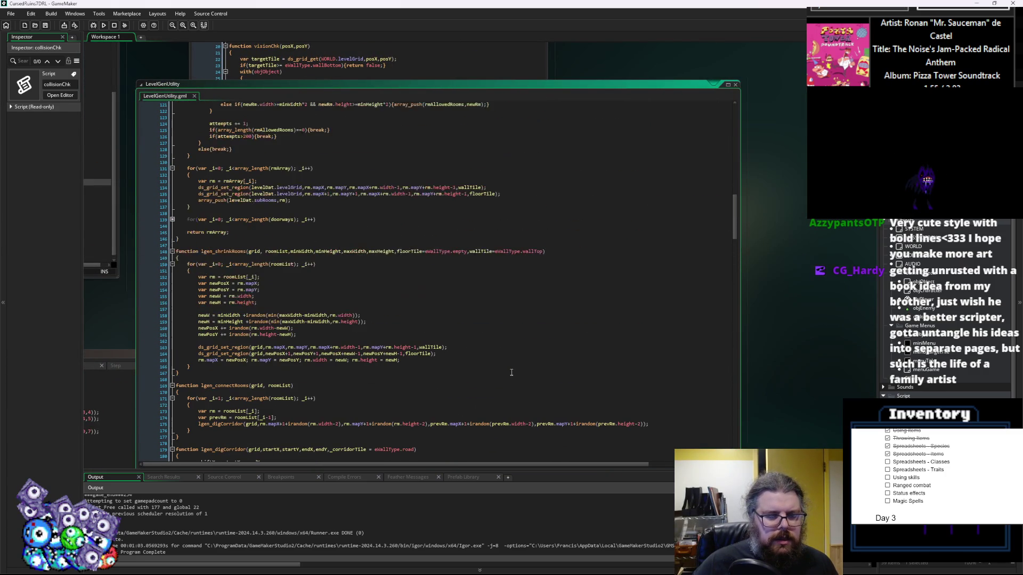
{"action": "scroll", "coordinate": [511, 372], "scroll_direction": "up", "scroll_amount": 20}
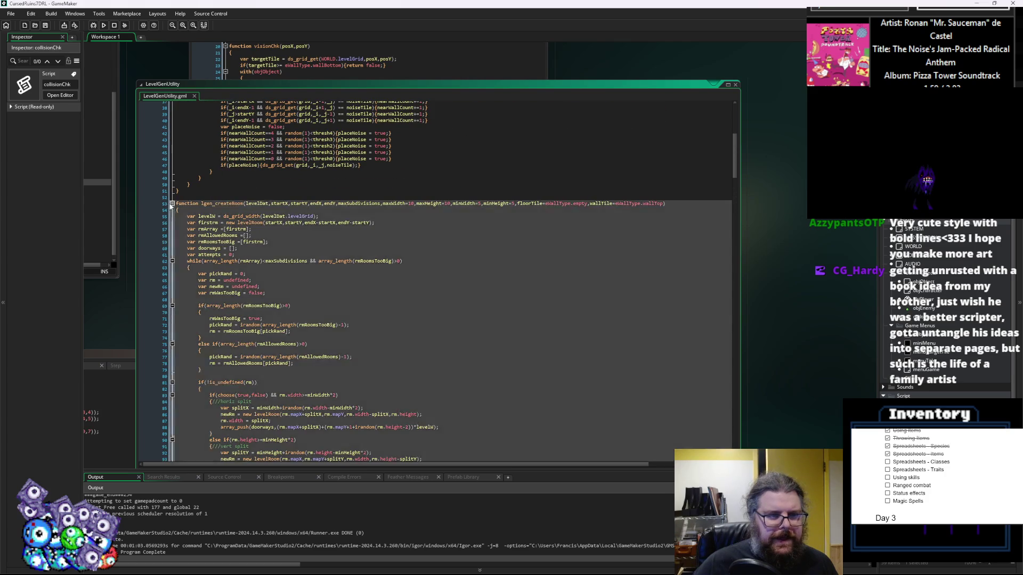
{"action": "left_click", "coordinate": [172, 203]}
{"action": "left_click", "coordinate": [172, 216]}
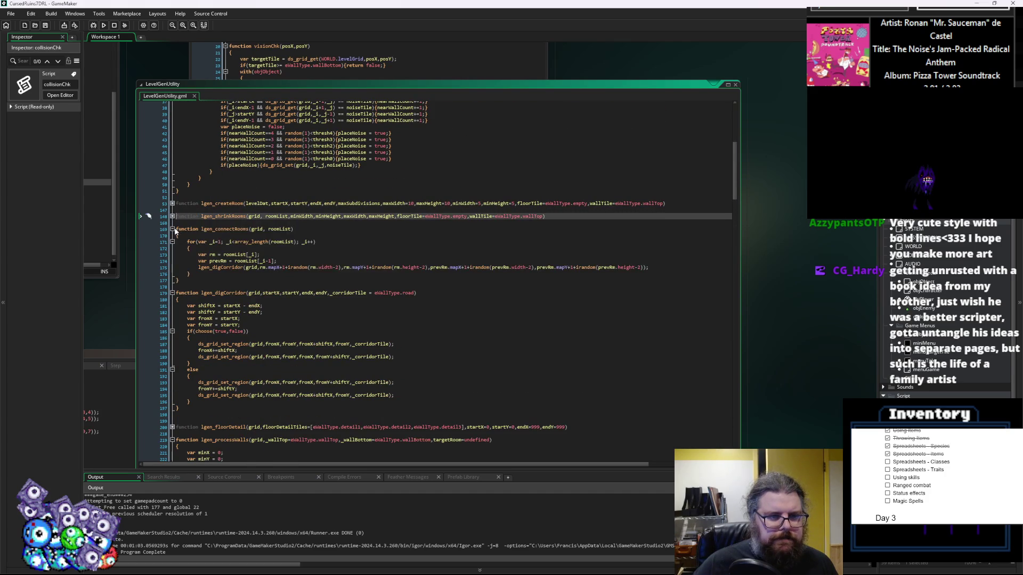
{"action": "left_click", "coordinate": [173, 228]}
- Centre the lgen_digCorridor code and place the caret after the brace on line 186
{"action": "left_click_drag", "start_coordinate": [271, 302], "coordinate": [369, 216]}
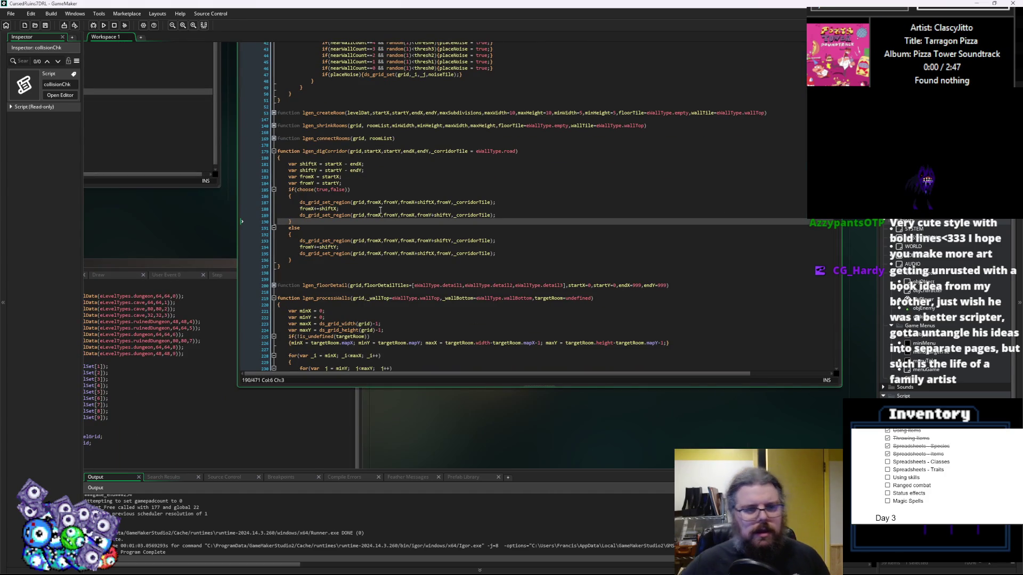
{"action": "left_click", "coordinate": [431, 239]}
{"action": "scroll", "coordinate": [431, 239], "scroll_direction": "up", "scroll_amount": 4}
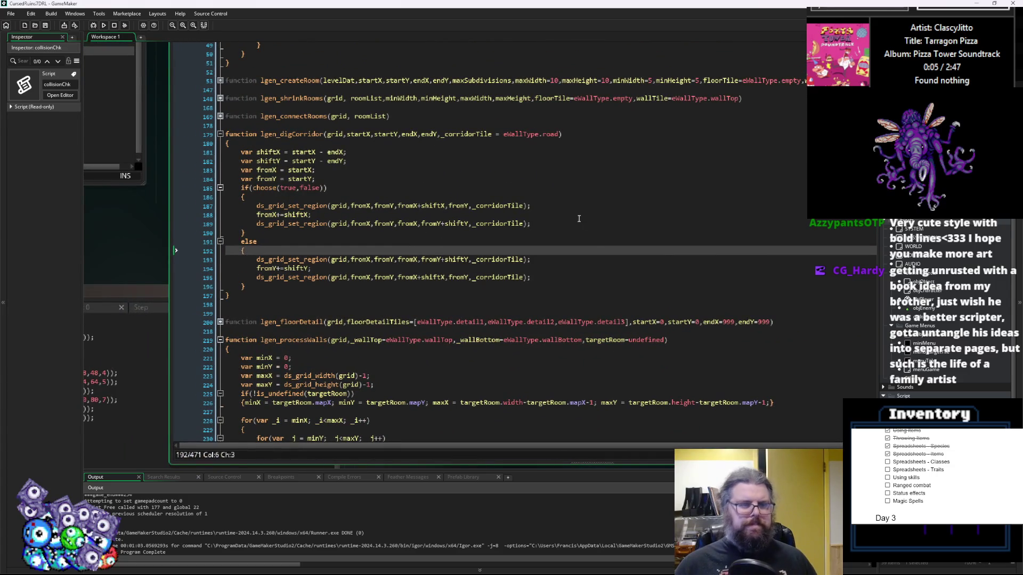
{"action": "left_click", "coordinate": [578, 218]}
{"action": "left_click", "coordinate": [564, 226]}
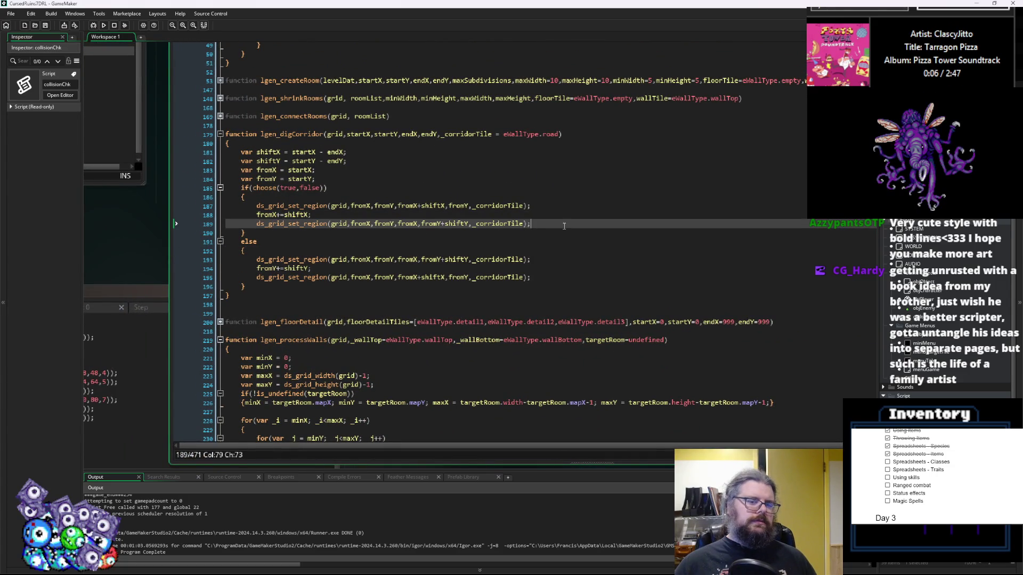
{"action": "left_click", "coordinate": [562, 197]}
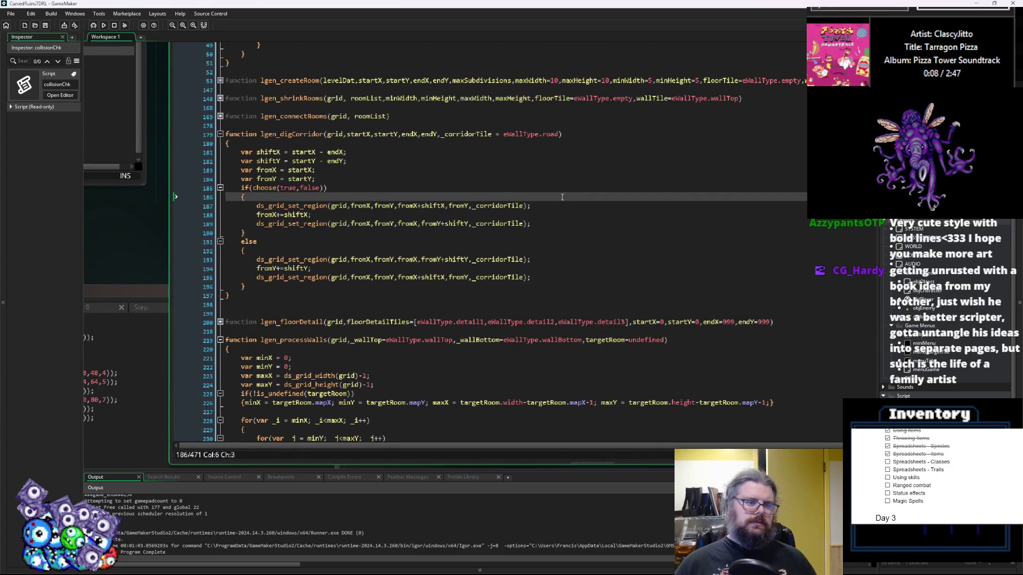
- Wrap the horizontal fill in an if(shiftX>0) block and start an else block below it
{"action": "key", "text": "Return"}
{"action": "type", "text": "if(sh"}
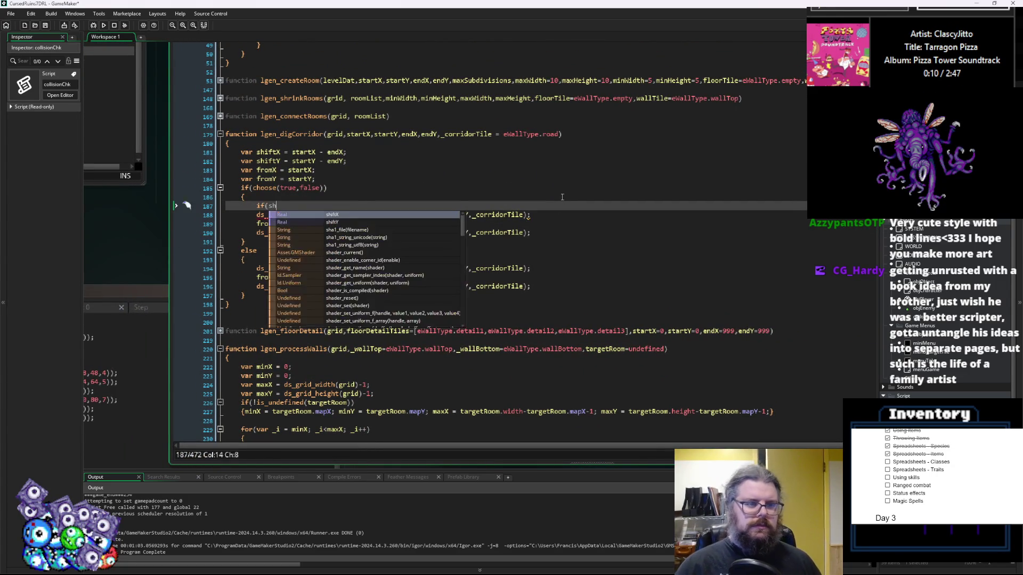
{"action": "type", "text": "iftX>)"}
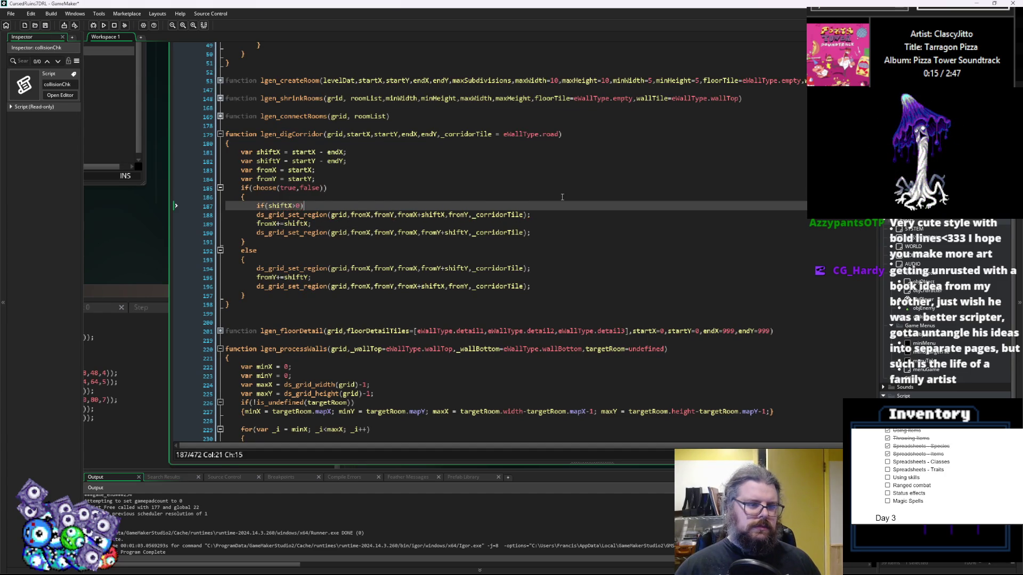
{"action": "key", "text": "Down"}
{"action": "key", "text": "Home"}
{"action": "type", "text": "{"}
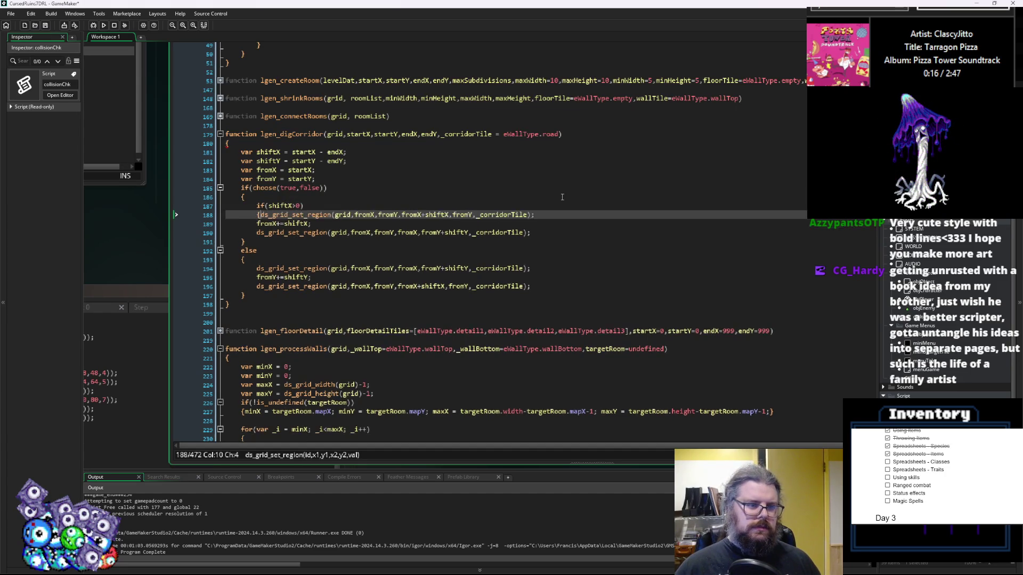
{"action": "key", "text": "Down"}
{"action": "key", "text": "Up"}
{"action": "key", "text": "End"}
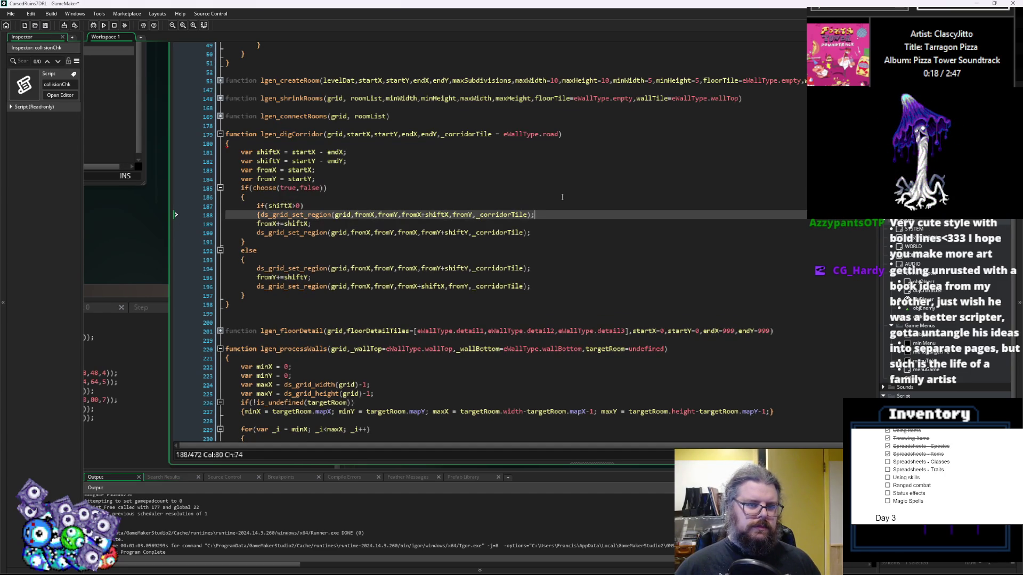
{"action": "key", "text": "Return"}
{"action": "type", "text": "else{"}
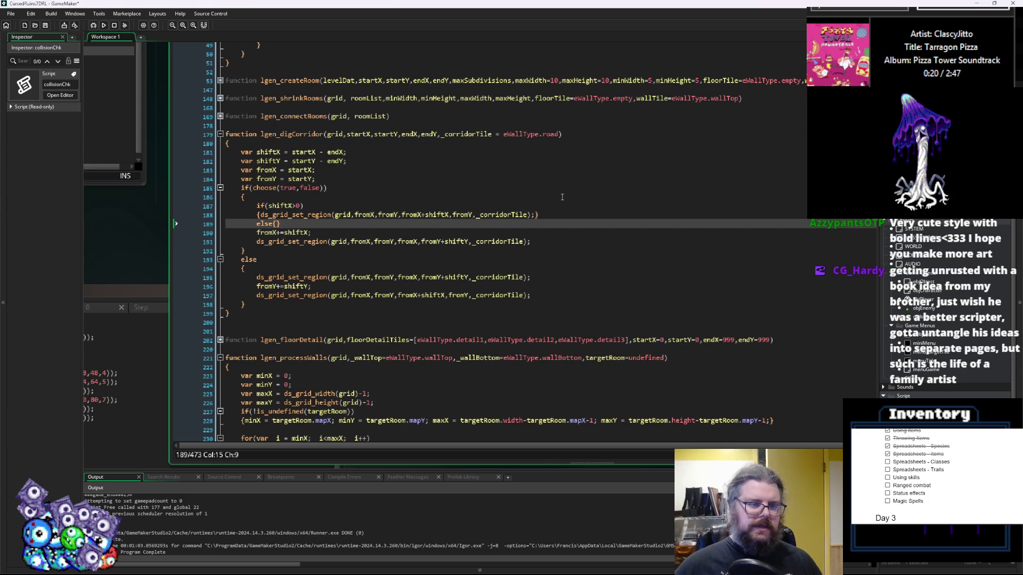
- Copy the horizontal fill into the else, starting at fromX+shiftX and ending at fromX
{"action": "left_click_drag", "start_coordinate": [534, 216], "coordinate": [260, 216]}
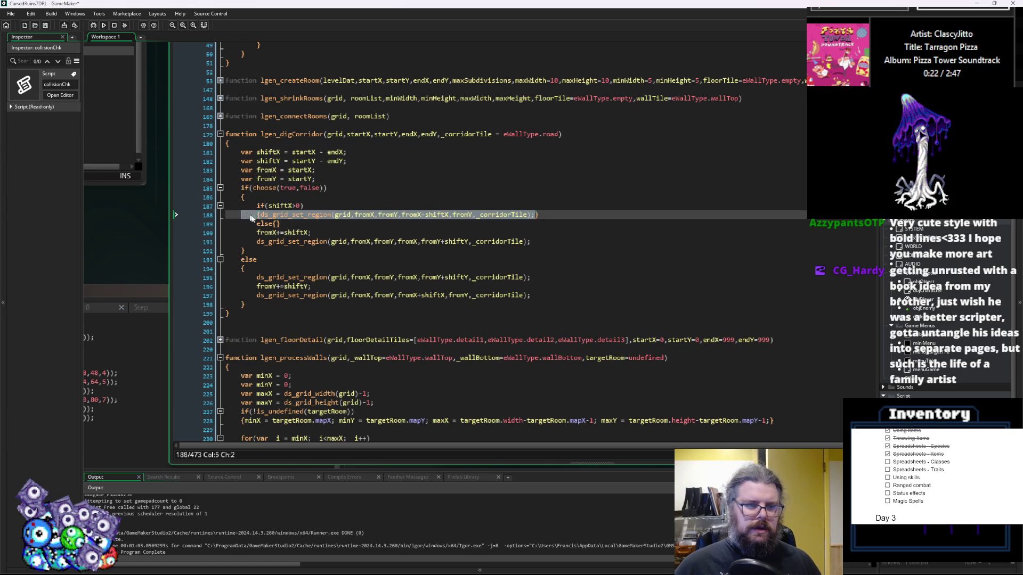
{"action": "key", "text": "ctrl+c"}
{"action": "left_click", "coordinate": [275, 224]}
{"action": "key", "text": "ctrl+v"}
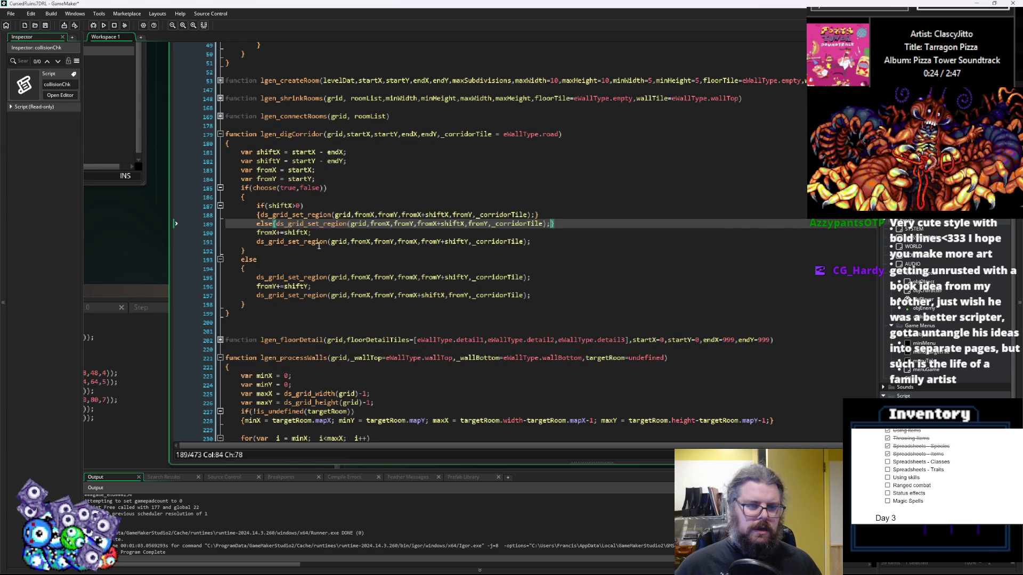
{"action": "double_click", "coordinate": [454, 225]}
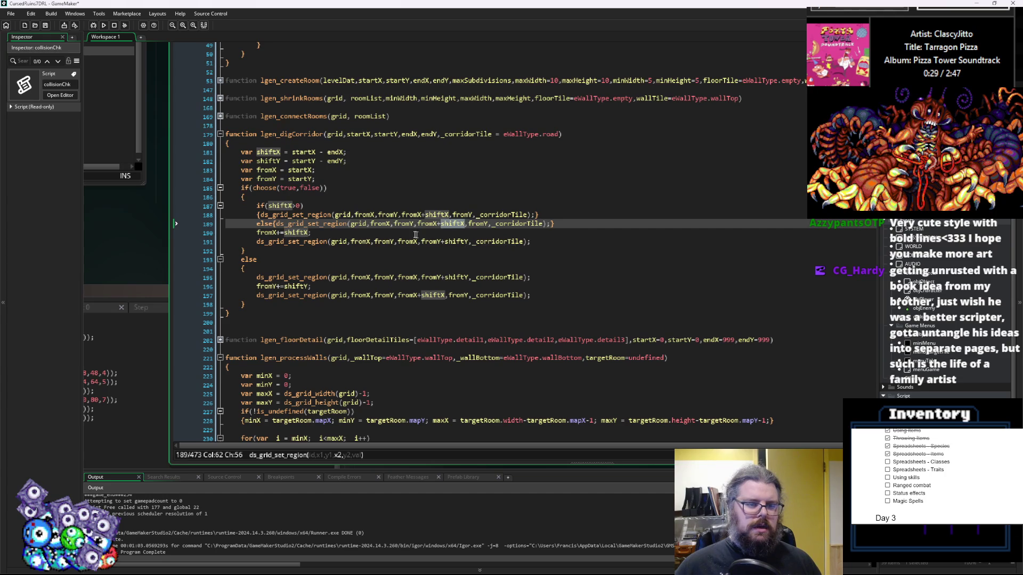
{"action": "left_click", "coordinate": [391, 224]}
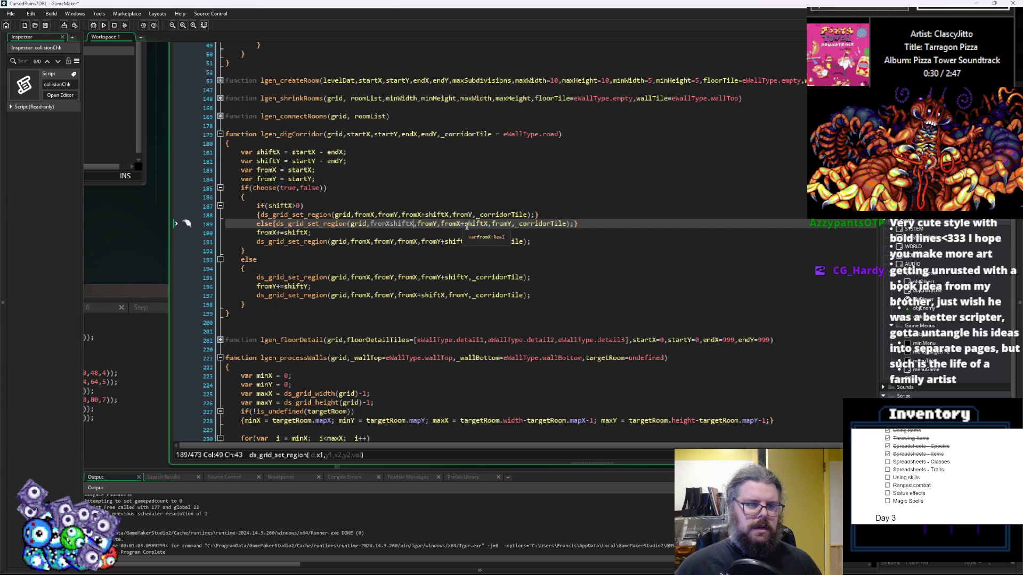
{"action": "type", "text": "+shiftX"}
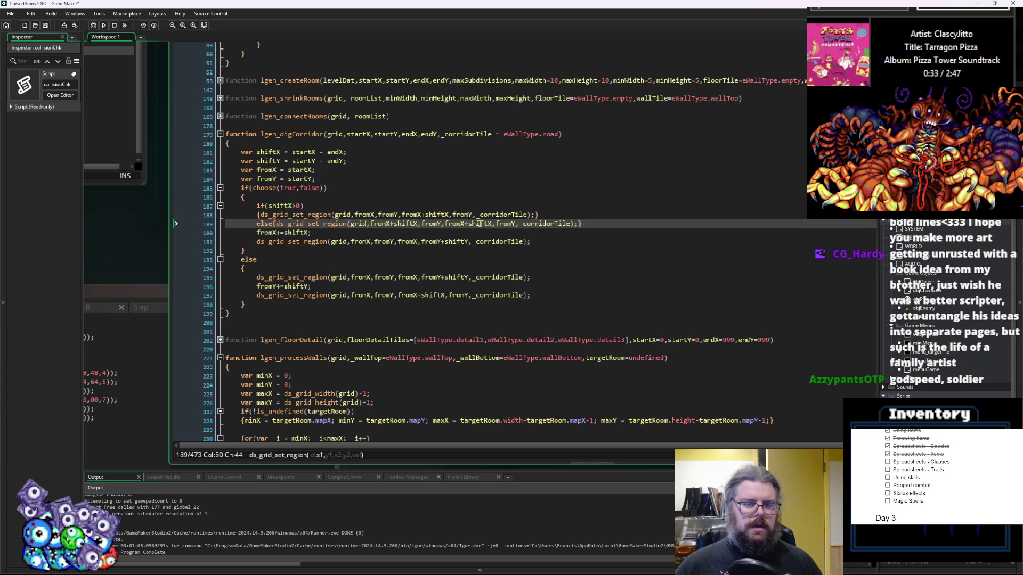
{"action": "double_click", "coordinate": [479, 224]}
{"action": "key", "text": "BackSpace"}
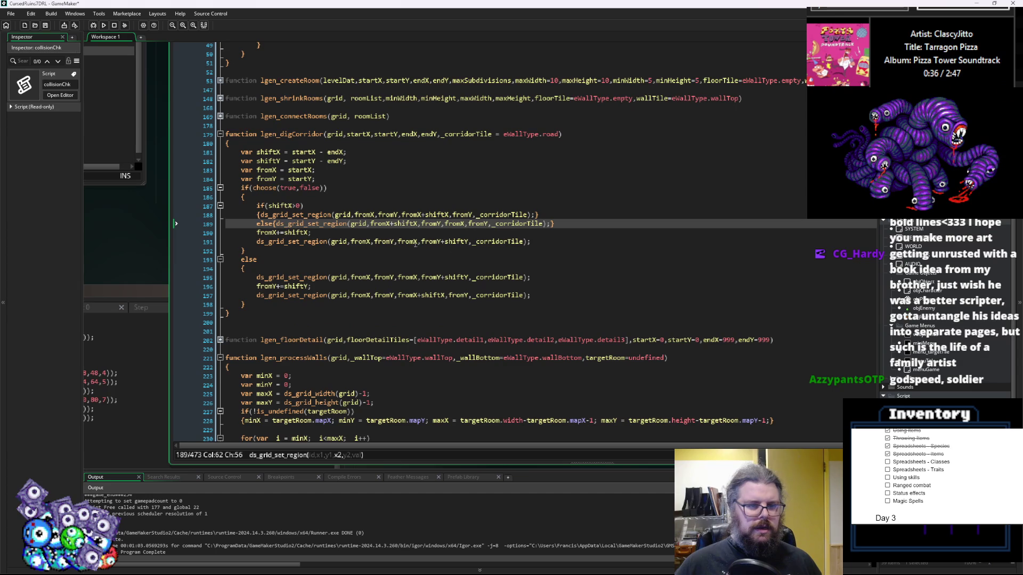
- Guard the vertical fill call with an if(shiftY>0) condition in braces
{"action": "left_click", "coordinate": [248, 242]}
{"action": "type", "text": "if()"}
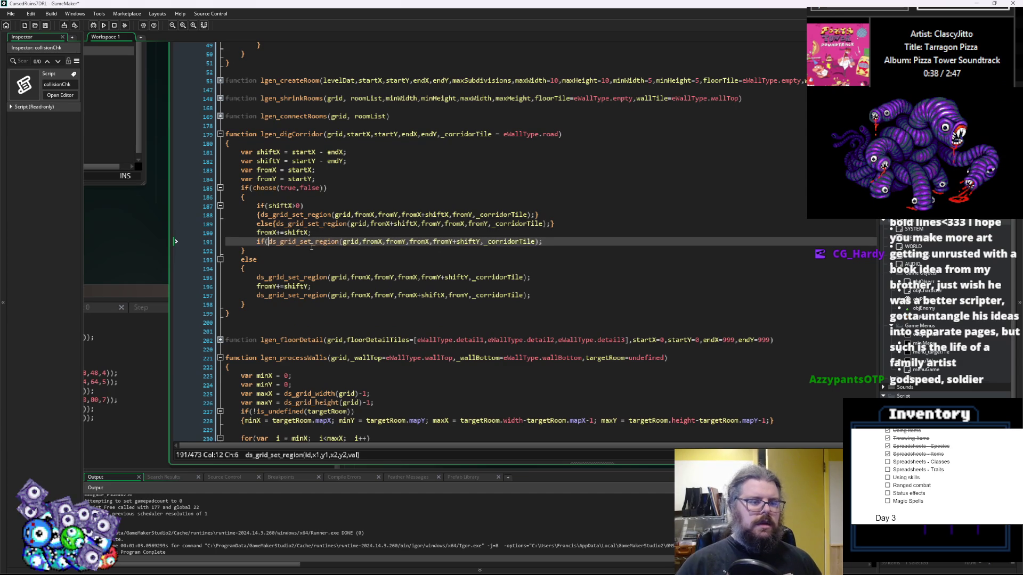
{"action": "key", "text": "Return"}
{"action": "type", "text": "{"}
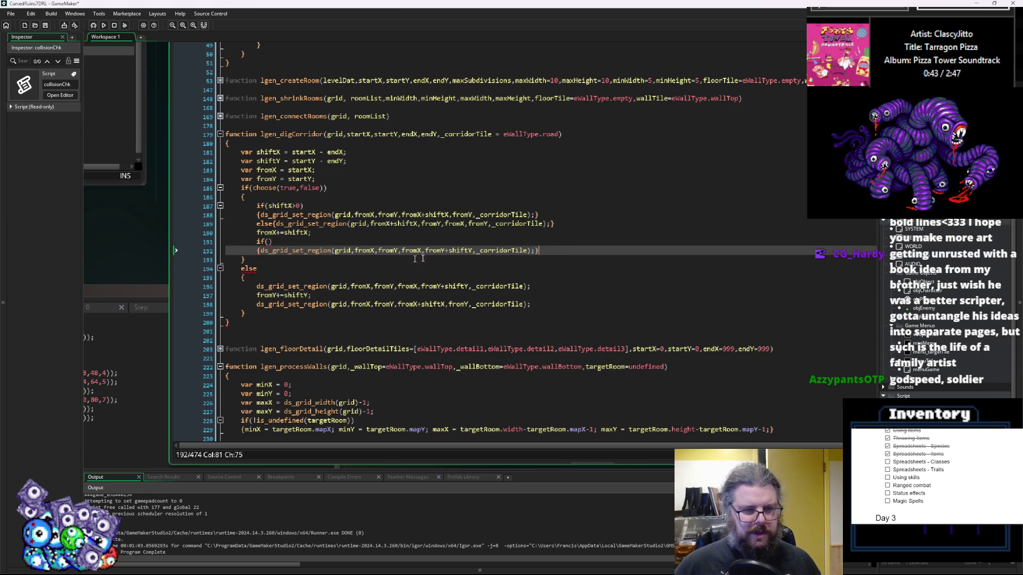
{"action": "left_click", "coordinate": [384, 251]}
{"action": "double_click", "coordinate": [460, 251]}
{"action": "left_click", "coordinate": [270, 241]}
{"action": "key", "text": "ctrl+v"}
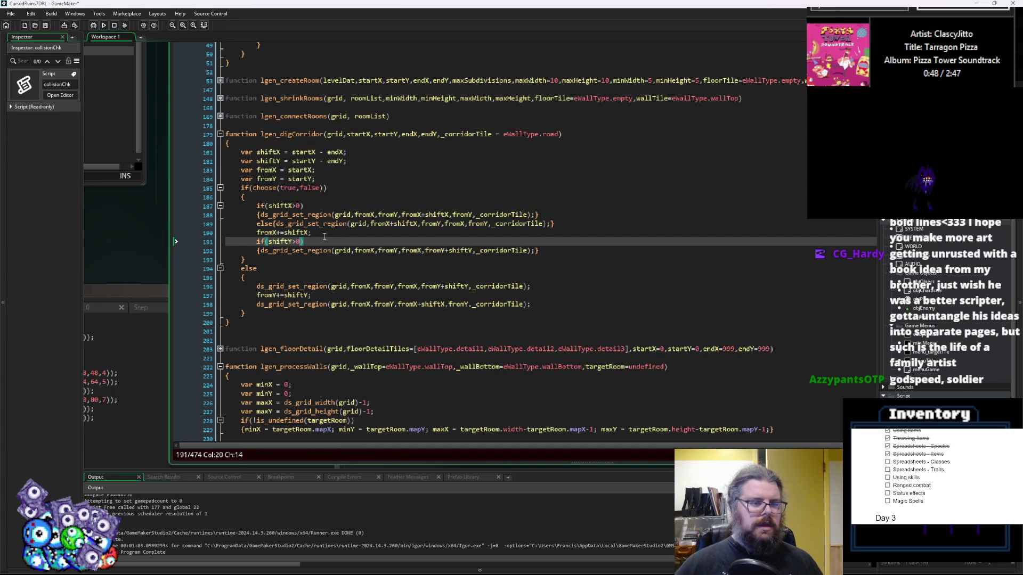
- Add an else{ block after the shiftY-guarded vertical fill
{"action": "key", "text": "Down"}
{"action": "key", "text": "Down"}
{"action": "key", "text": "Up"}
{"action": "key", "text": "End"}
{"action": "key", "text": "Left"}
{"action": "key", "text": "Left"}
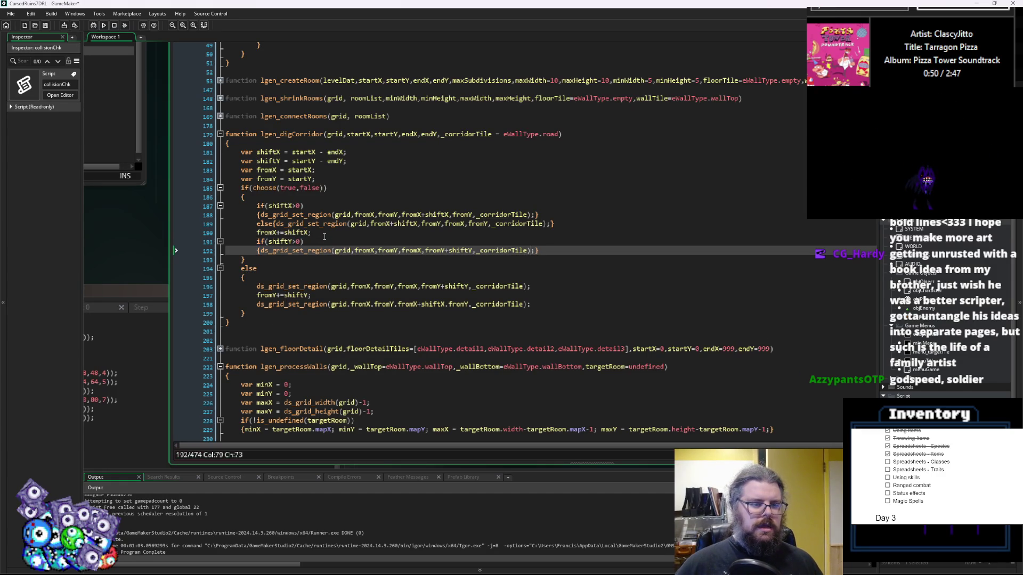
{"action": "key", "text": "Return"}
{"action": "type", "text": "else{"}
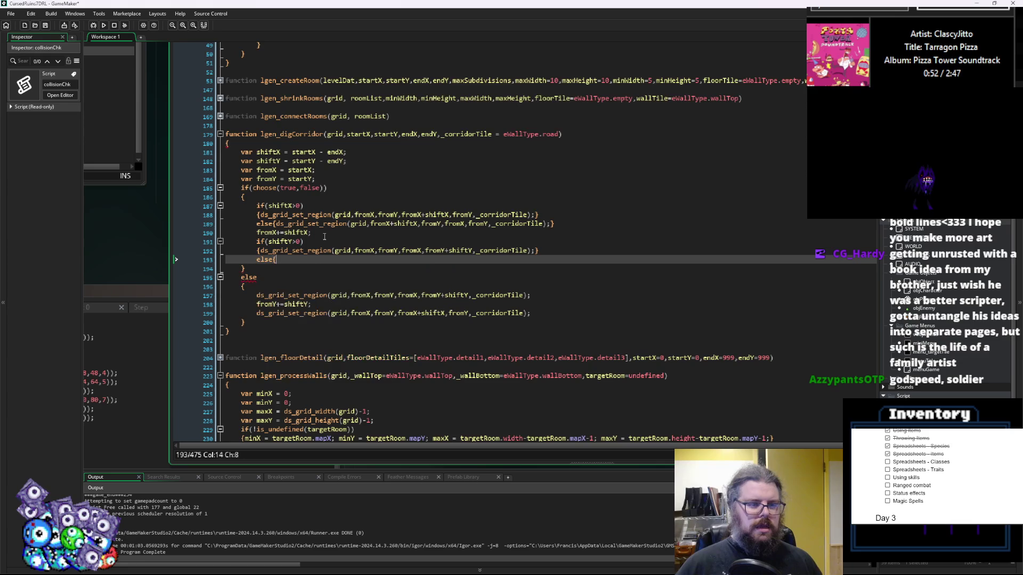
- Copy the vertical fill into the else, starting at fromY+shiftY and ending at fromY
{"action": "left_click_drag", "start_coordinate": [548, 248], "coordinate": [256, 252]}
{"action": "key", "text": "ctrl+c"}
{"action": "left_click", "coordinate": [275, 259]}
{"action": "key", "text": "ctrl+v"}
{"action": "left_click", "coordinate": [461, 251]}
{"action": "left_click", "coordinate": [473, 260]}
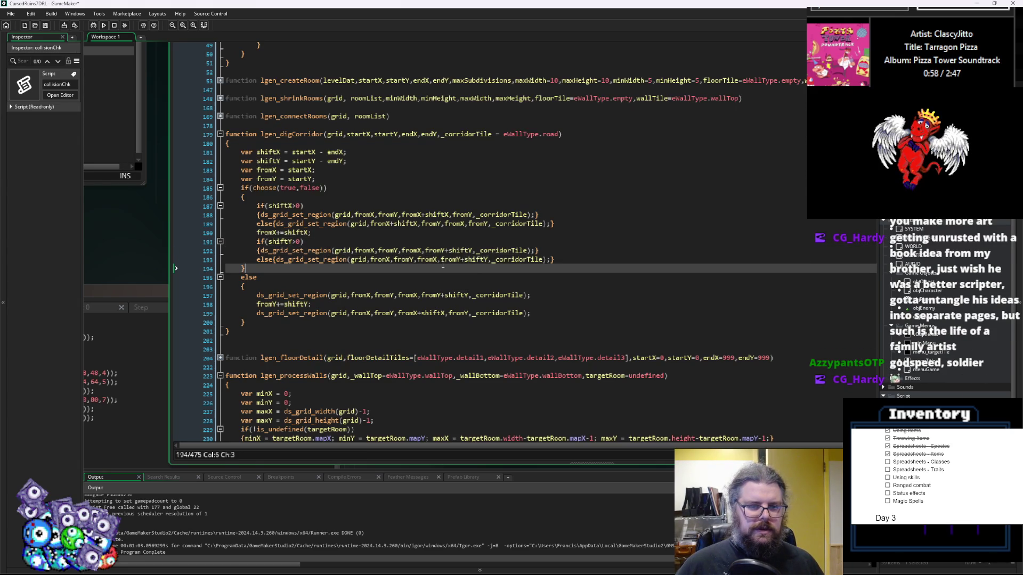
{"action": "key", "text": "BackSpace"}
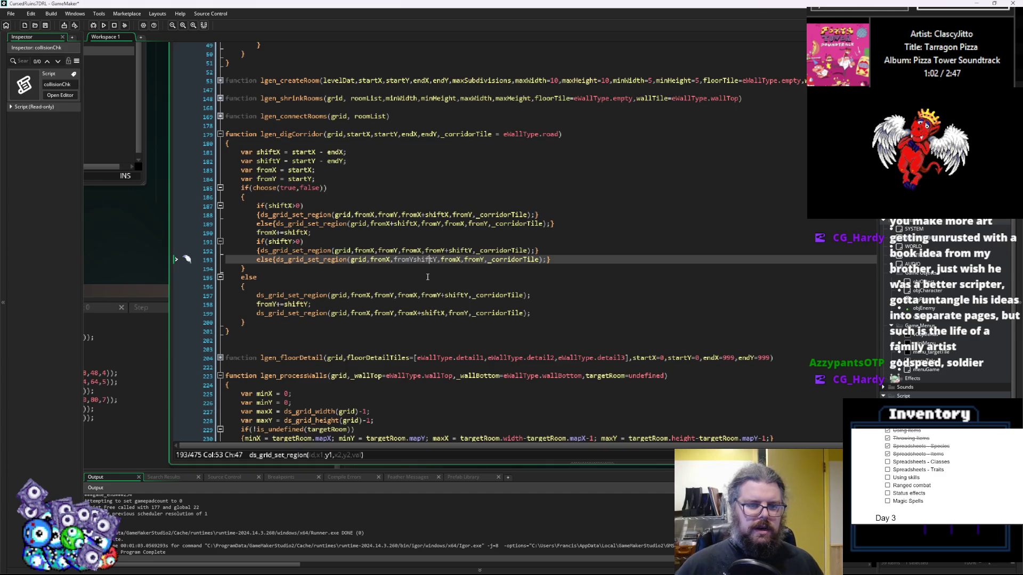
{"action": "key", "text": "Left"}
{"action": "key", "text": "Left"}
{"action": "key", "text": "Left"}
{"action": "type", "text": "+"}
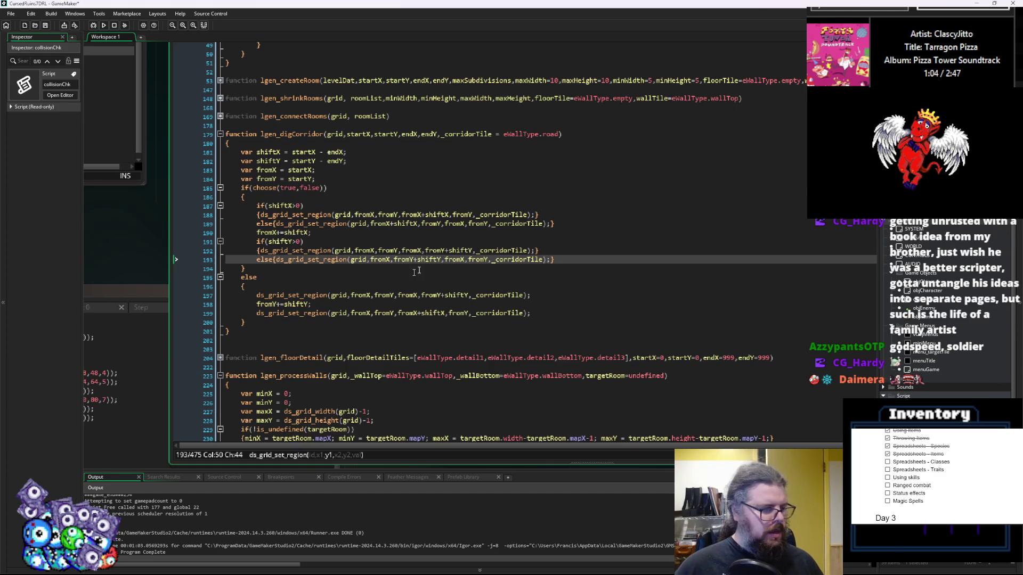
- Join the fill calls onto their condition lines and add blank lines around the fromX update
{"action": "left_click", "coordinate": [432, 244]}
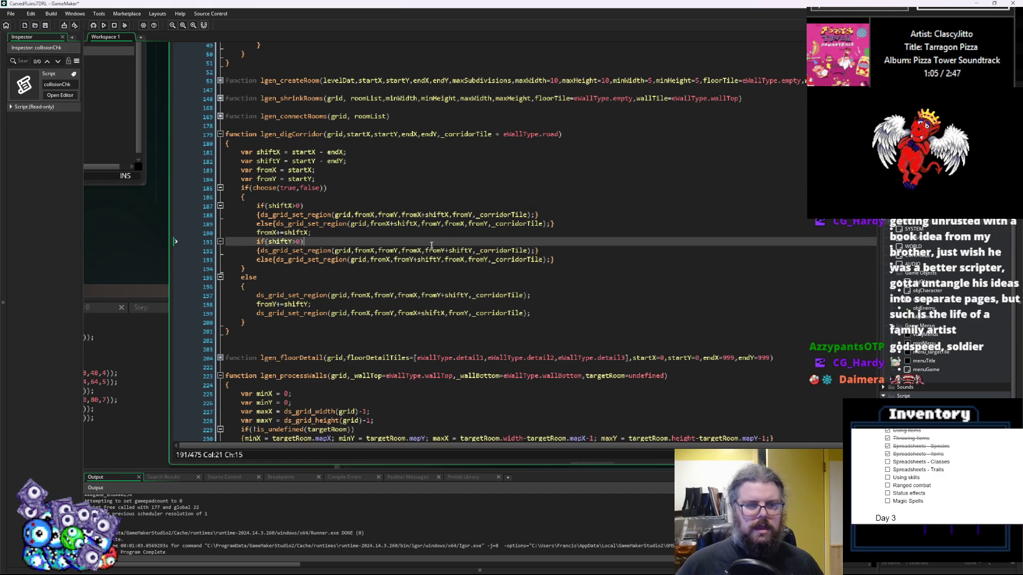
{"action": "left_click", "coordinate": [252, 249]}
{"action": "key", "text": "BackSpace"}
{"action": "key", "text": "BackSpace"}
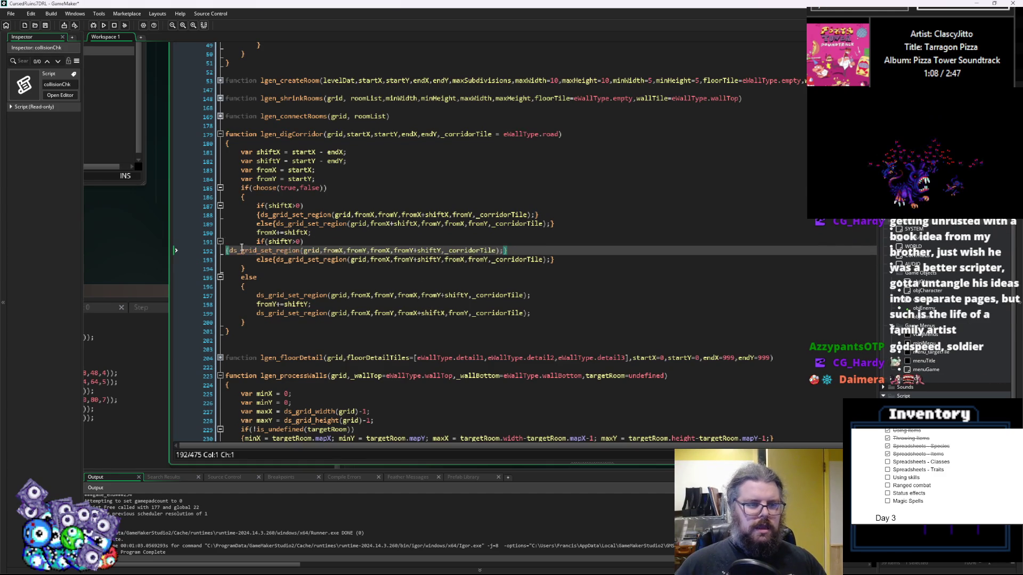
{"action": "key", "text": "BackSpace"}
{"action": "left_click", "coordinate": [257, 214]}
{"action": "key", "text": "BackSpace"}
{"action": "key", "text": "BackSpace"}
{"action": "key", "text": "BackSpace"}
{"action": "left_click", "coordinate": [257, 223]}
{"action": "key", "text": "Return"}
{"action": "key", "text": "End"}
{"action": "key", "text": "Return"}
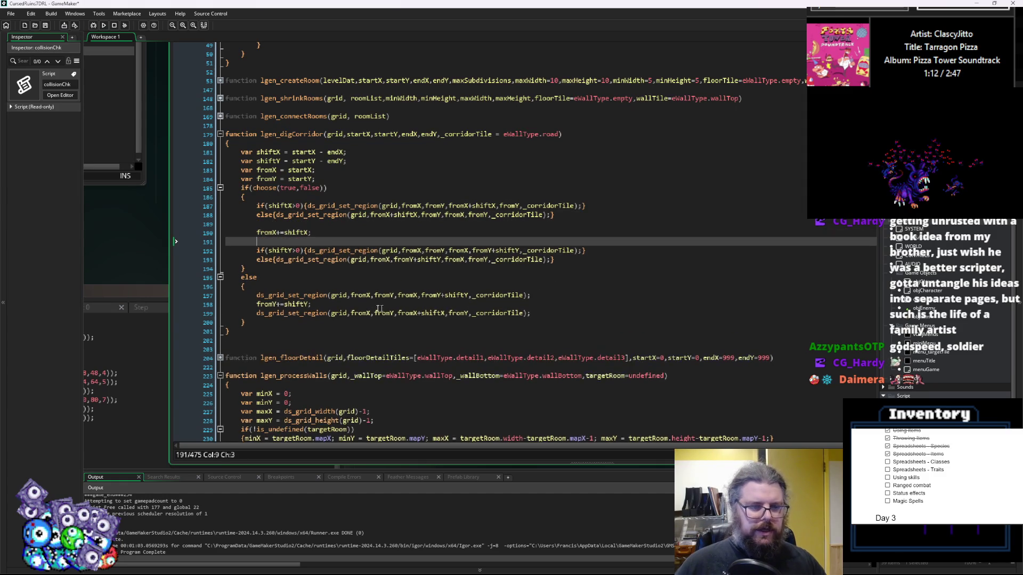
- In the vertical-first branch, wrap the vertical fill in if(shiftY>0){...} and add an else
{"action": "left_click", "coordinate": [291, 286]}
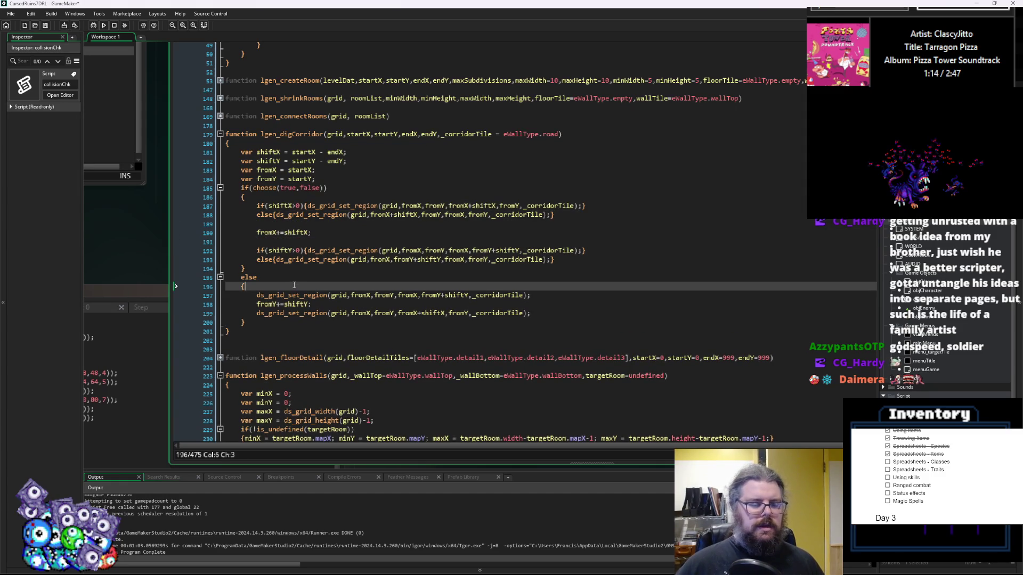
{"action": "key", "text": "Return"}
{"action": "type", "text": "iftY>0)"}
{"action": "key", "text": "Return"}
{"action": "type", "text": "{"}
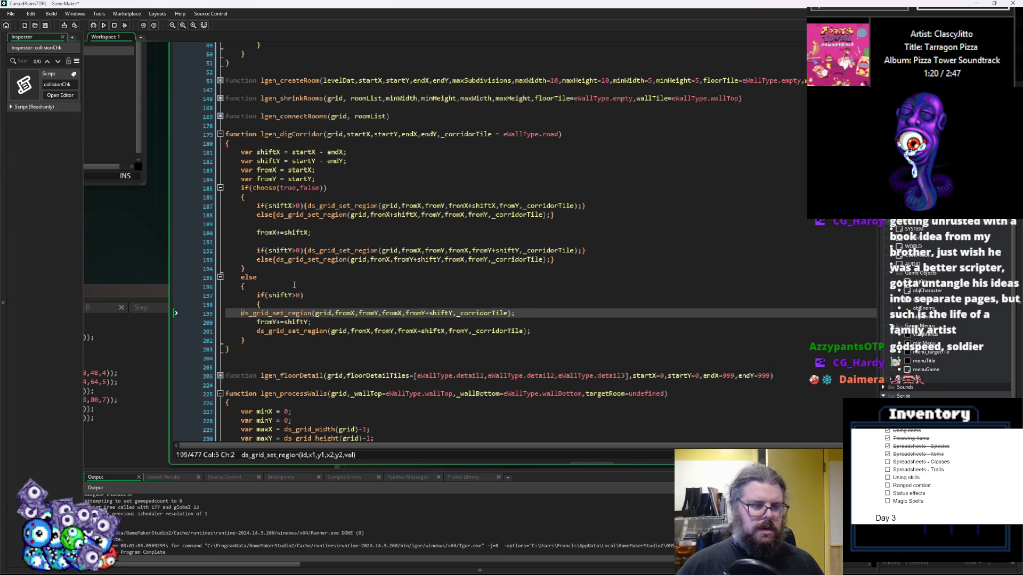
{"action": "key", "text": "Delete"}
{"action": "key", "text": "End"}
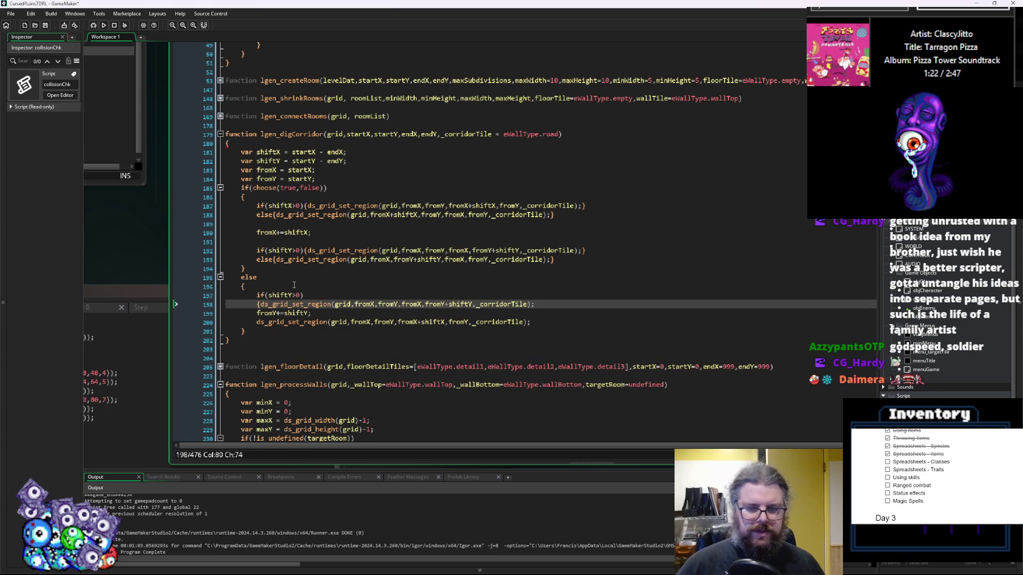
{"action": "key", "text": "BackSpace"}
{"action": "key", "text": "BackSpace"}
{"action": "key", "text": "Return"}
{"action": "type", "text": "else{"}
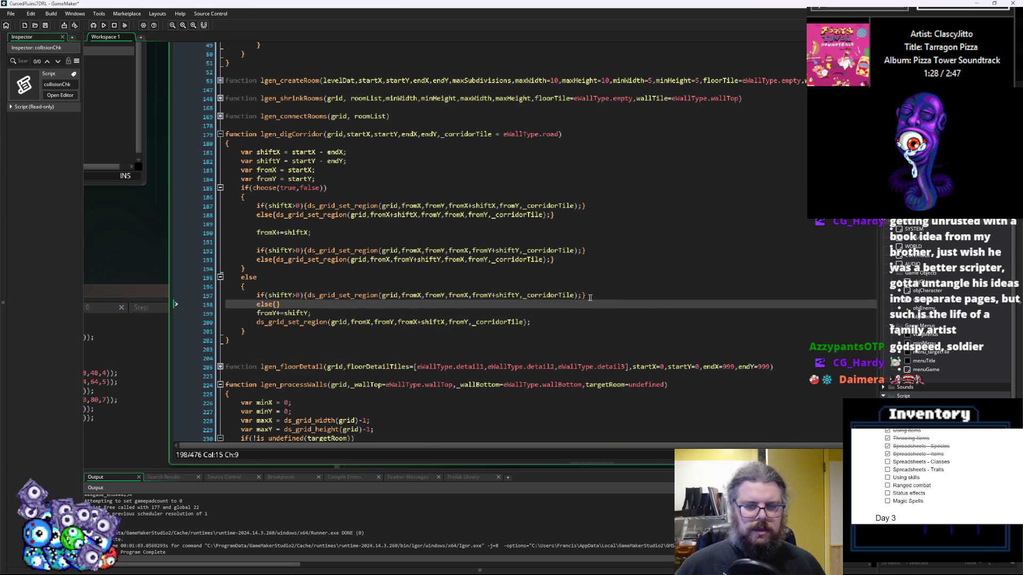
- Paste a copy of the vertical fill into the else and remove shiftY from its end y
{"action": "left_click", "coordinate": [582, 296]}
{"action": "left_click_drag", "start_coordinate": [583, 297], "coordinate": [343, 295]}
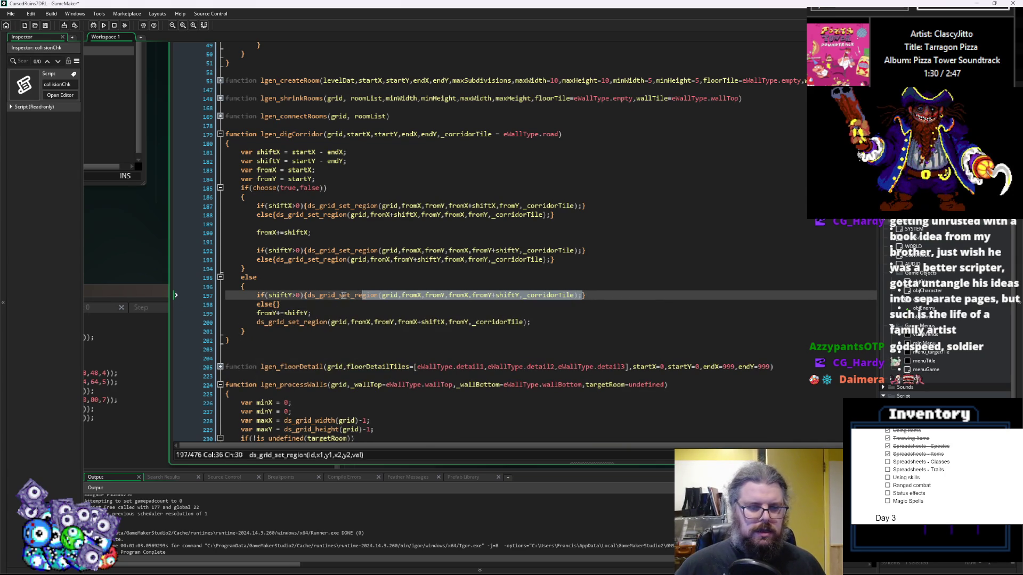
{"action": "left_click", "coordinate": [276, 304]}
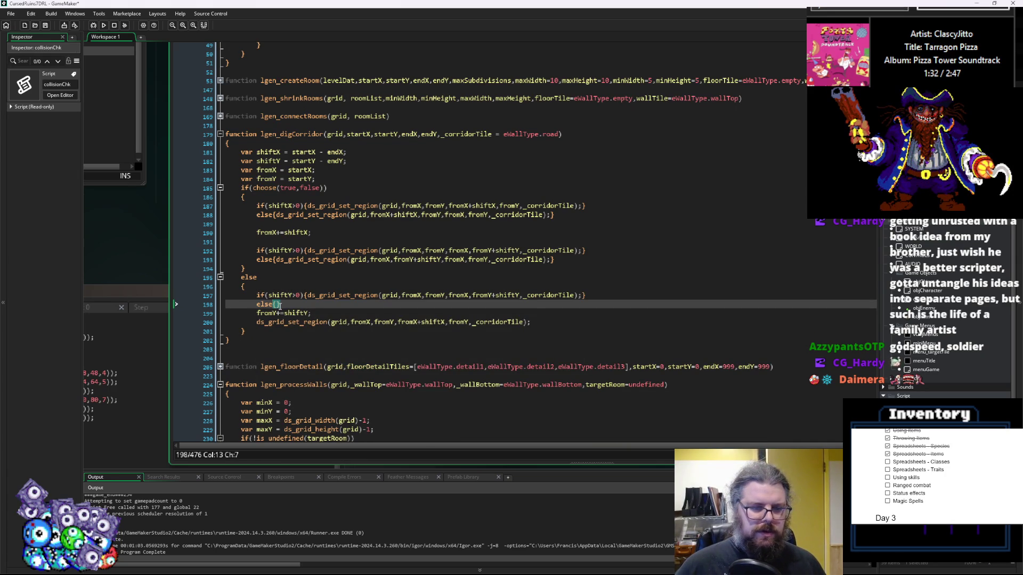
{"action": "key", "text": "ctrl+v"}
{"action": "left_click", "coordinate": [394, 322]}
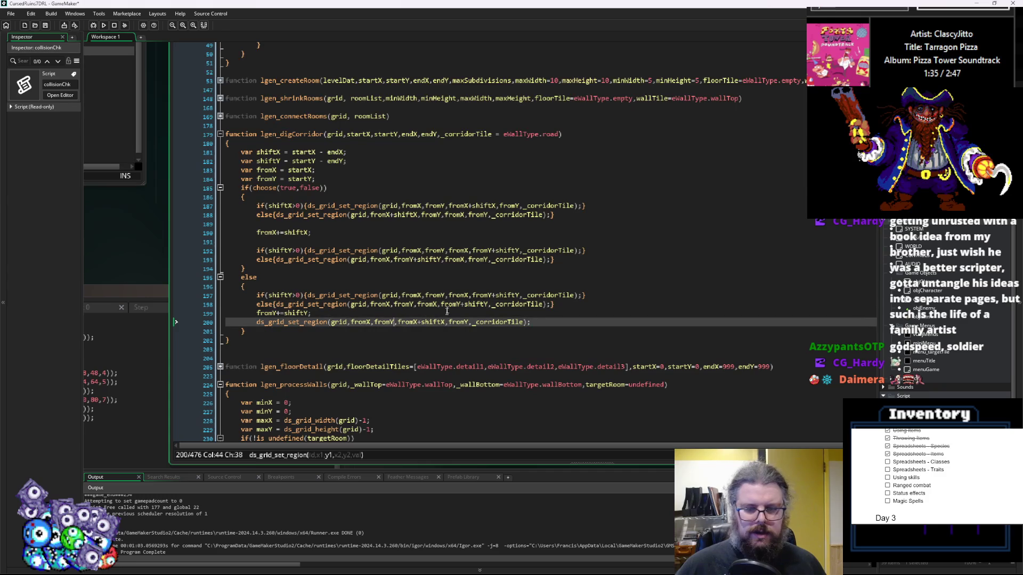
{"action": "double_click", "coordinate": [484, 307]}
{"action": "key", "text": "BackSpace"}
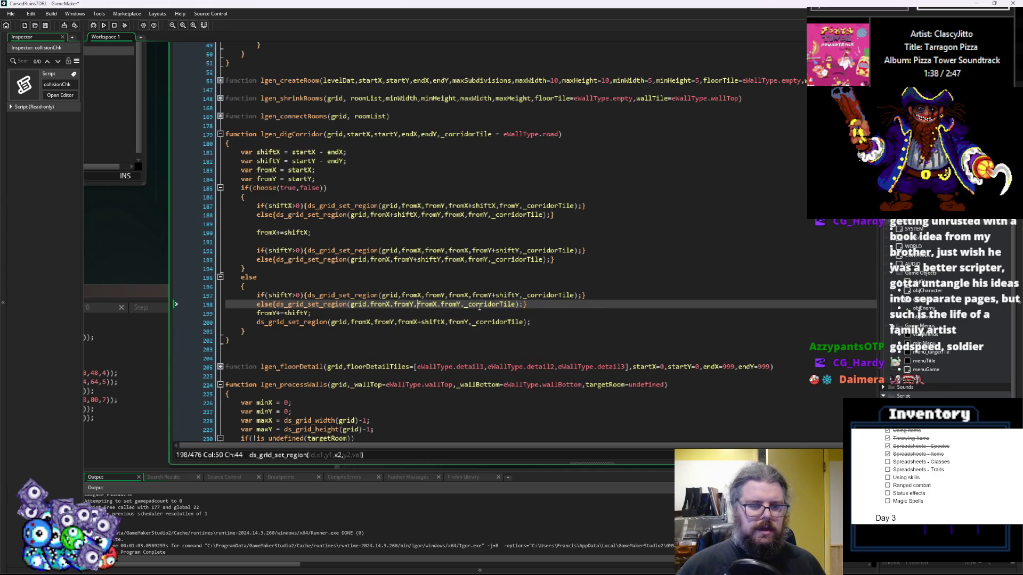
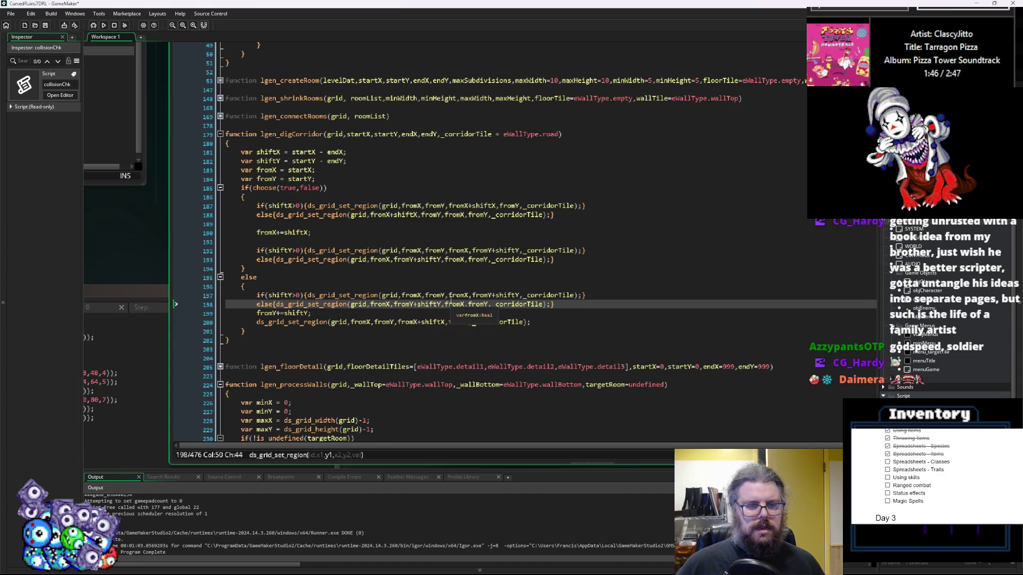
- Change fromY+shiftY to fromY-shiftY on line 193, then copy the if(shiftX>0){ condition
{"action": "left_click", "coordinate": [418, 260]}
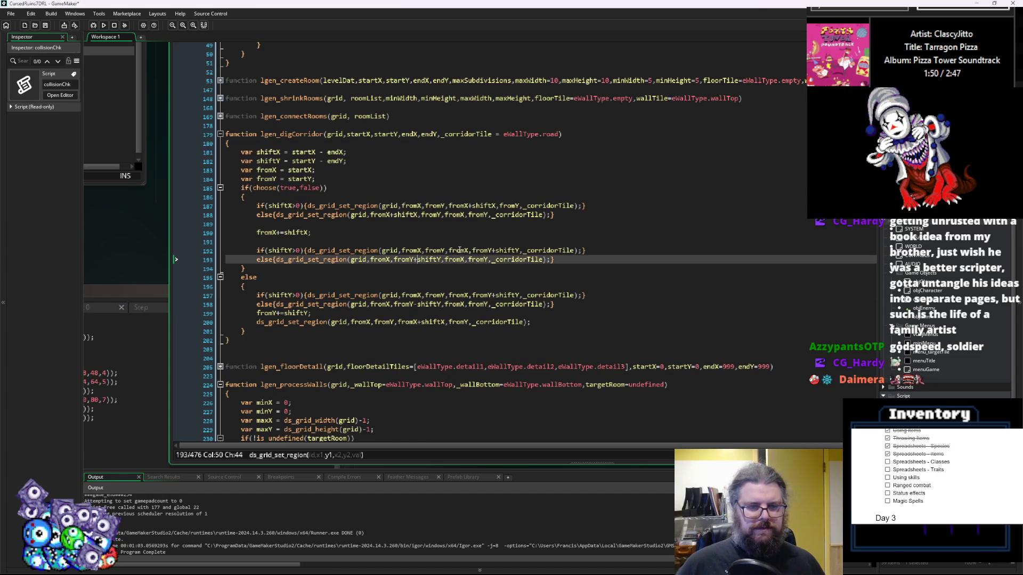
{"action": "key", "text": "BackSpace"}
{"action": "type", "text": "-"}
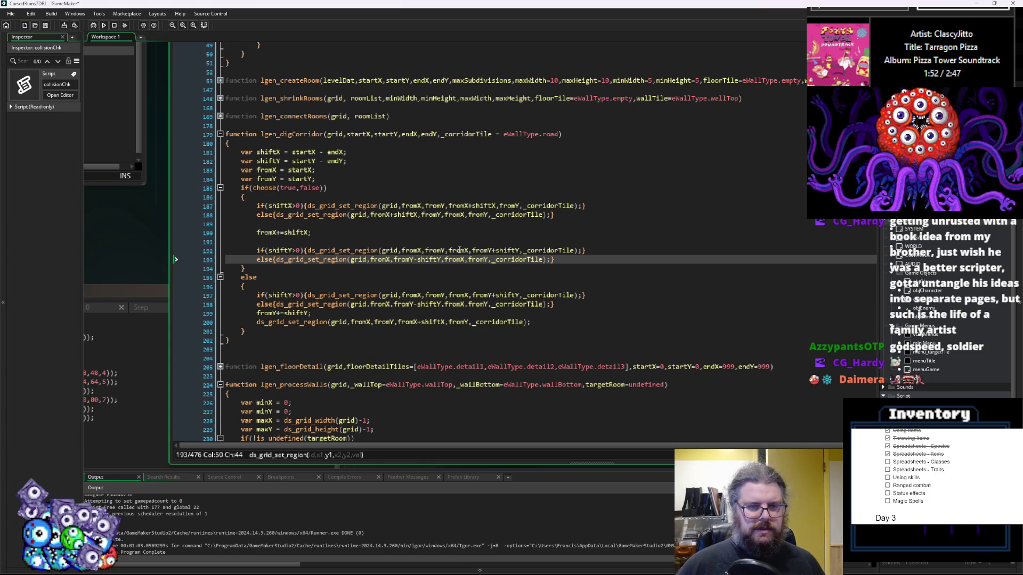
{"action": "key", "text": "Up"}
{"action": "key", "text": "Up"}
{"action": "key", "text": "Up"}
{"action": "key", "text": "Up"}
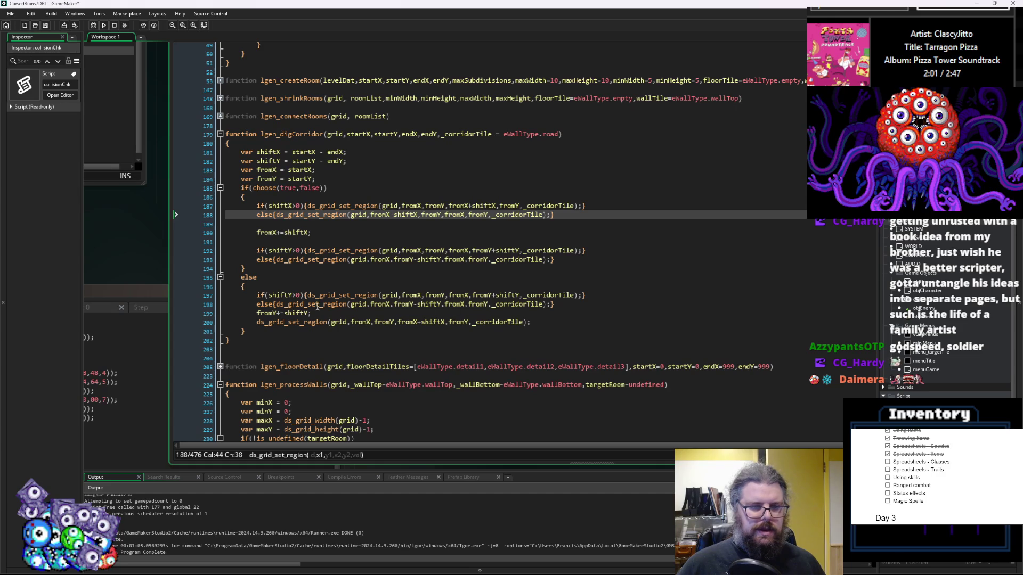
{"action": "left_click_drag", "start_coordinate": [308, 206], "coordinate": [257, 207]}
{"action": "key", "text": "ctrl+c"}
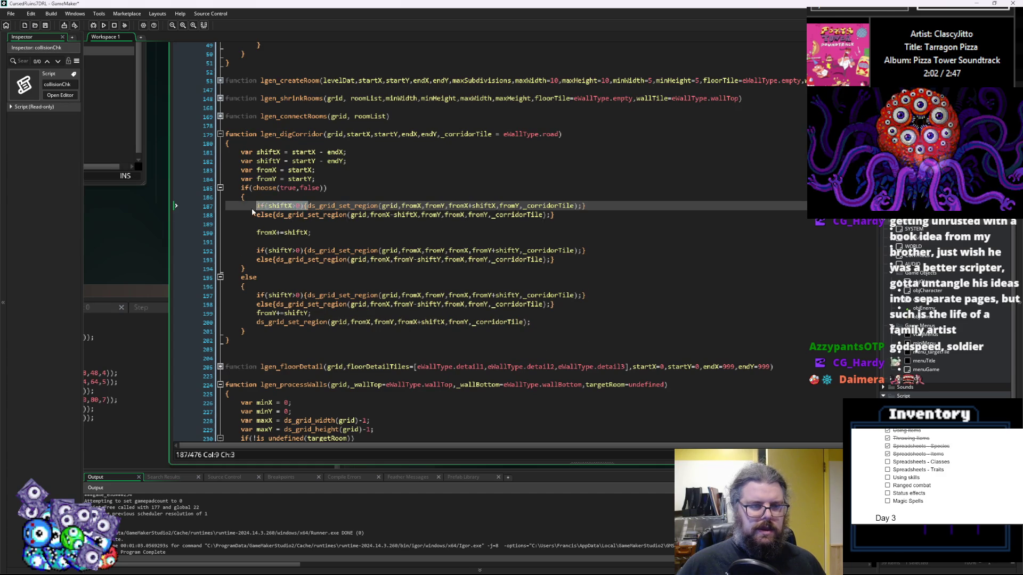
- Insert the if(shiftX>0){ condition before the final fill call on line 200 and close it with }
{"action": "left_click", "coordinate": [256, 321]}
{"action": "key", "text": "ctrl+v"}
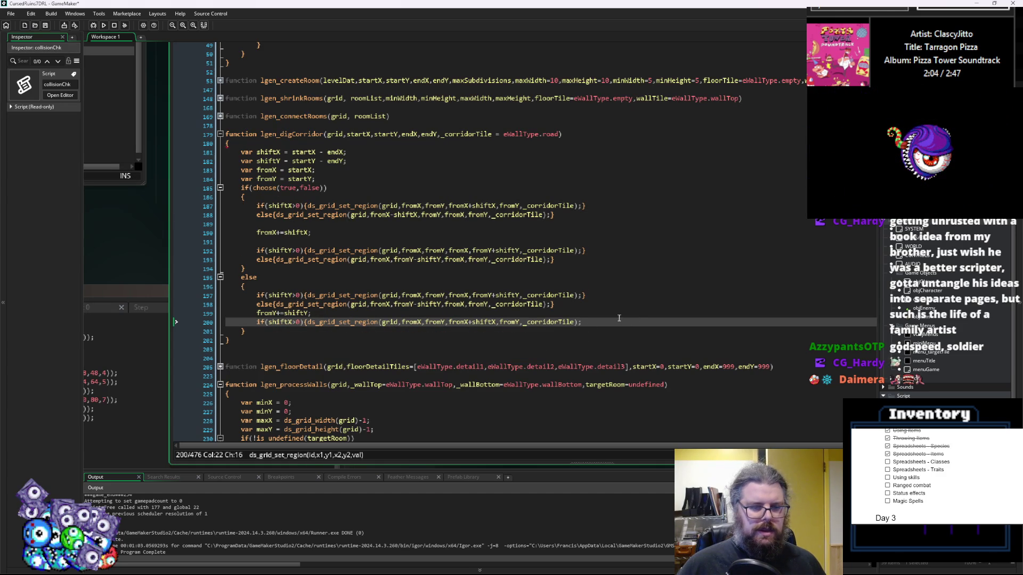
{"action": "type", "text": "}"}
{"action": "key", "text": "Return"}
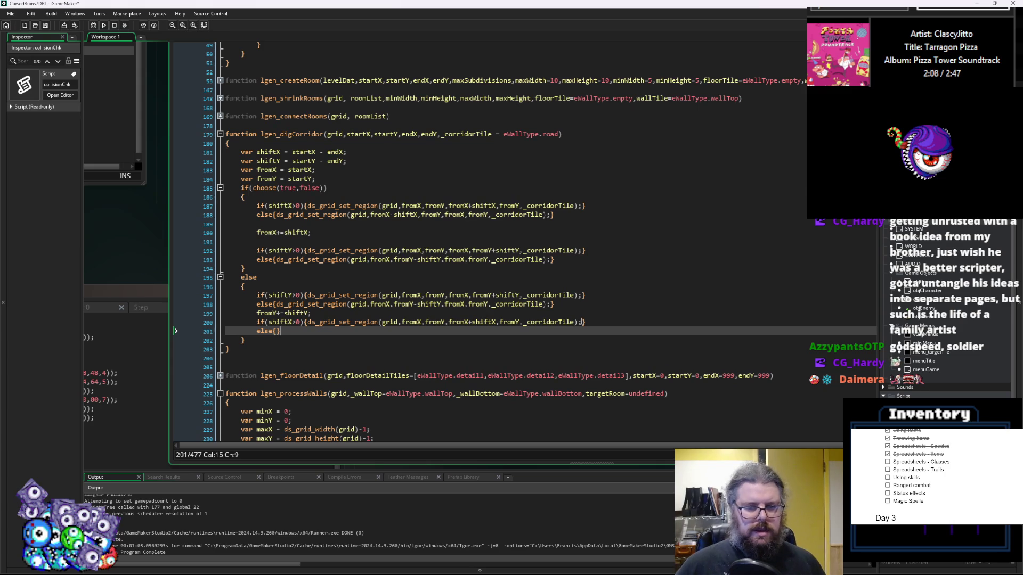
- Copy the ds_grid_set_region call into the else branch and select its shiftX term for fromX-shiftX
{"action": "left_click", "coordinate": [581, 322]}
{"action": "left_click_drag", "start_coordinate": [483, 322], "coordinate": [308, 322]}
{"action": "key", "text": "ctrl+c"}
{"action": "left_click", "coordinate": [277, 331]}
{"action": "key", "text": "ctrl+v"}
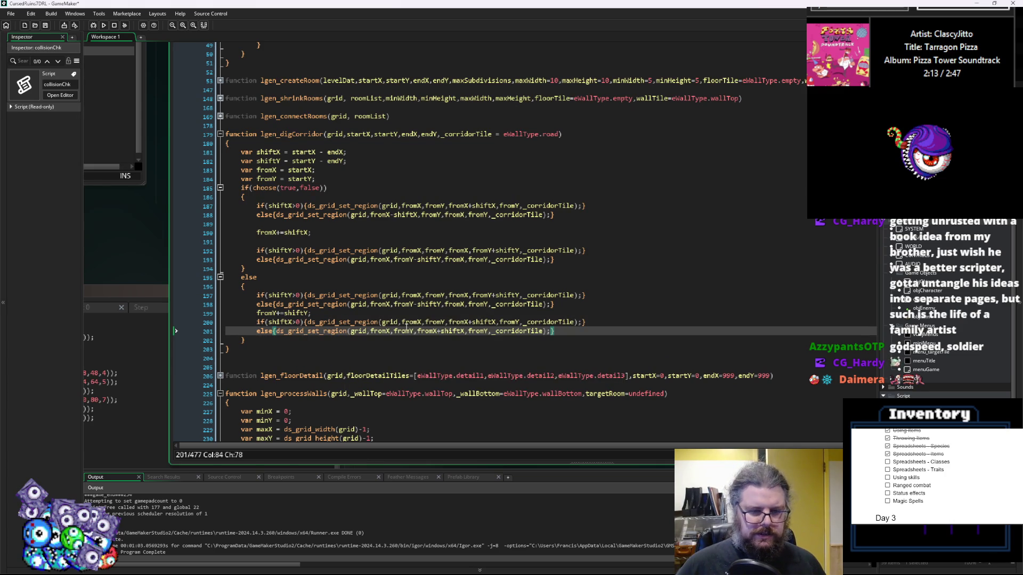
{"action": "left_click", "coordinate": [403, 322]}
{"action": "left_click_drag", "start_coordinate": [464, 331], "coordinate": [437, 333]}
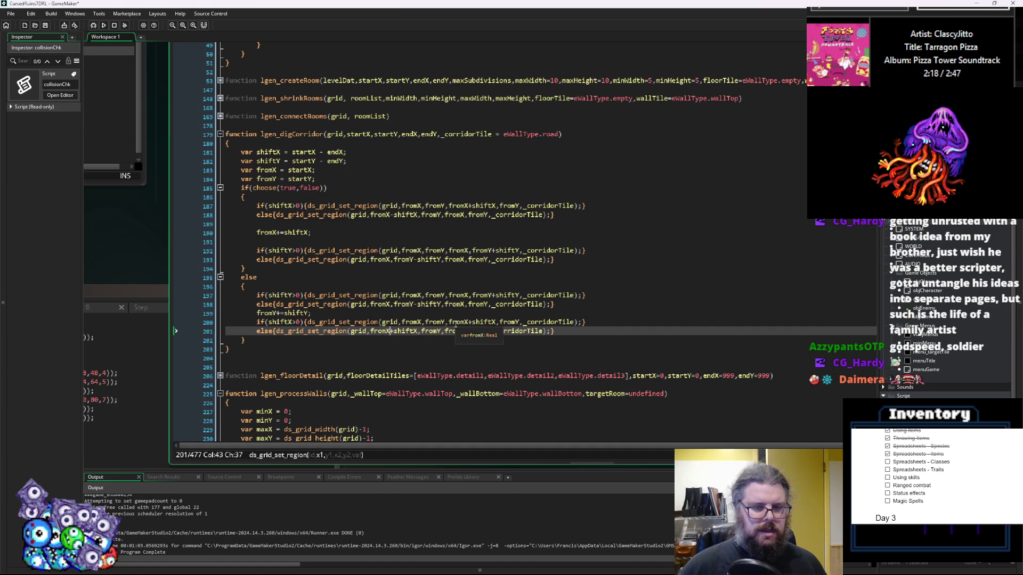
- Add blank lines between the code blocks and run the game in debug mode
{"action": "left_click", "coordinate": [710, 247]}
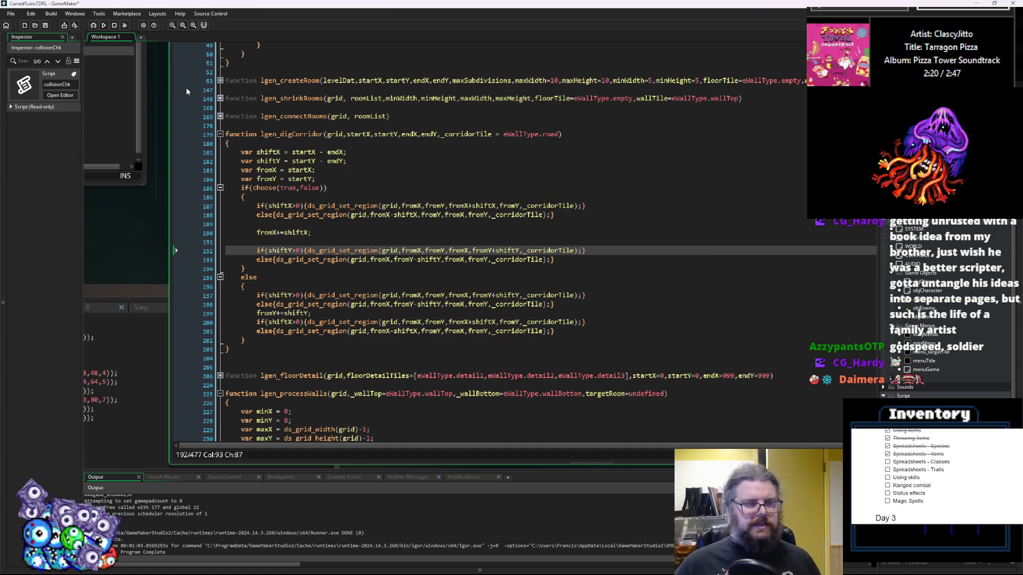
{"action": "left_click", "coordinate": [314, 313]}
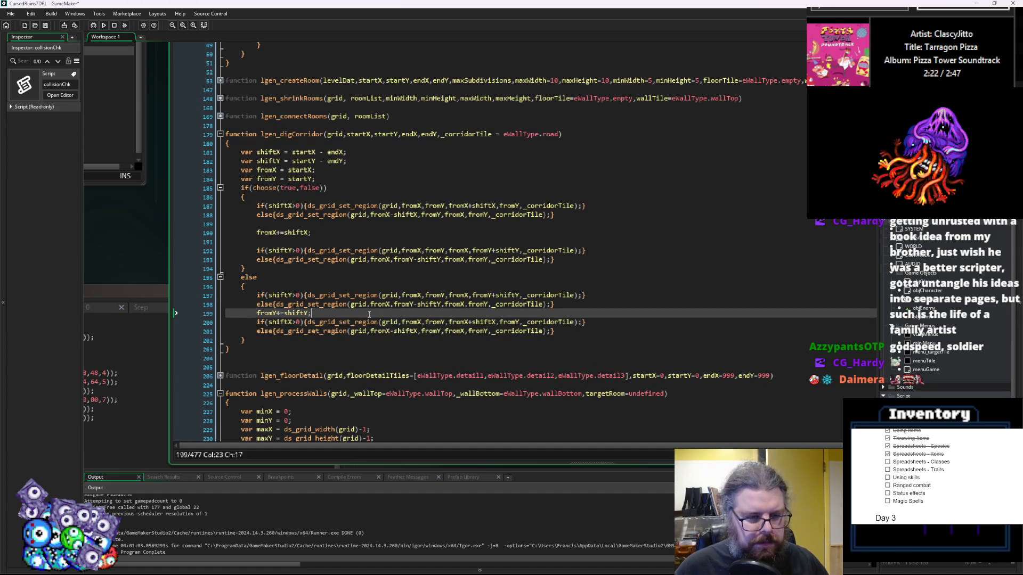
{"action": "key", "text": "Return"}
{"action": "left_click", "coordinate": [577, 296]}
{"action": "key", "text": "Down"}
{"action": "key", "text": "Return"}
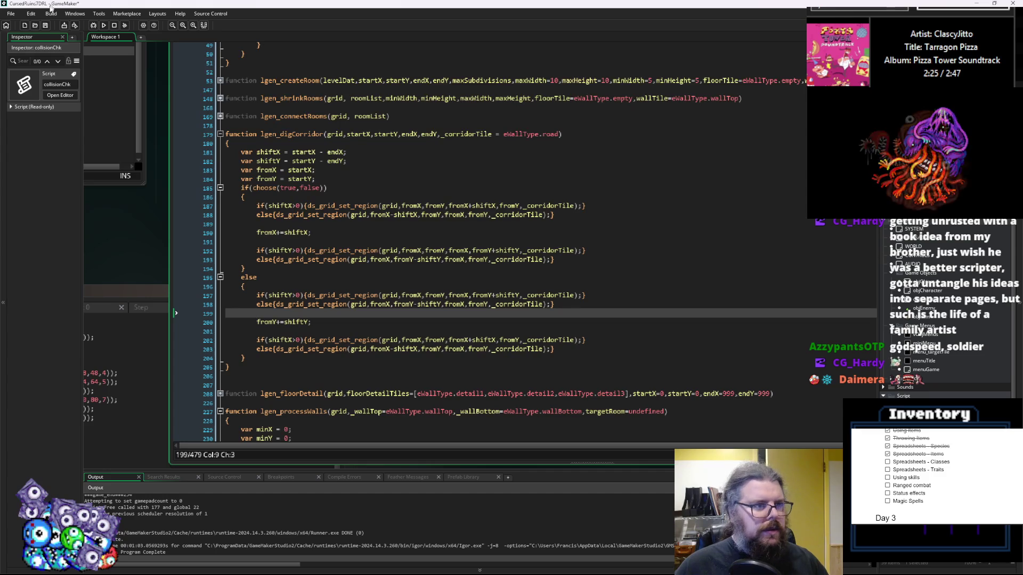
{"action": "left_click", "coordinate": [94, 25]}
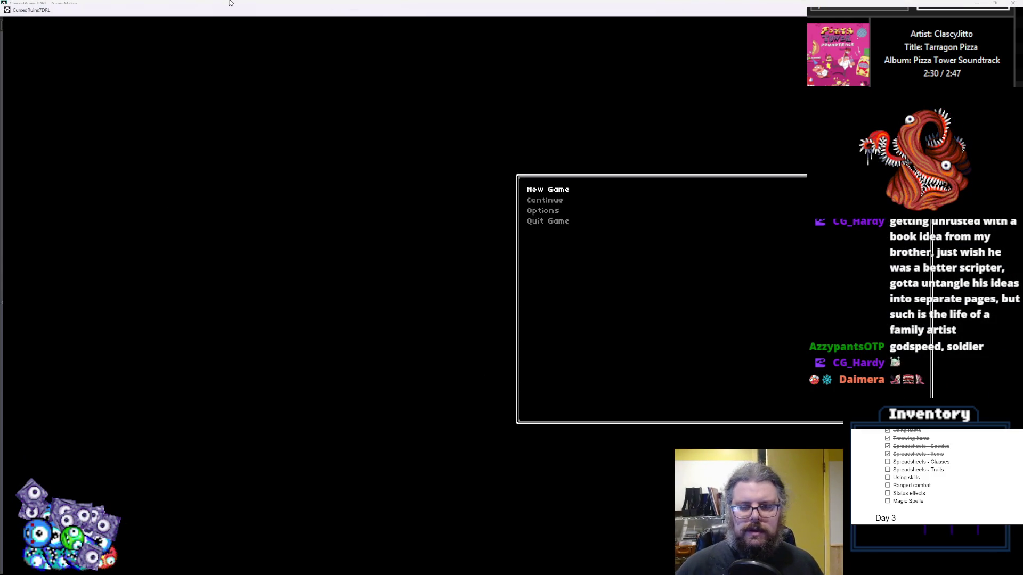
- Start a new game and walk south, right, then up-left past the large room
{"action": "key", "text": "Return"}
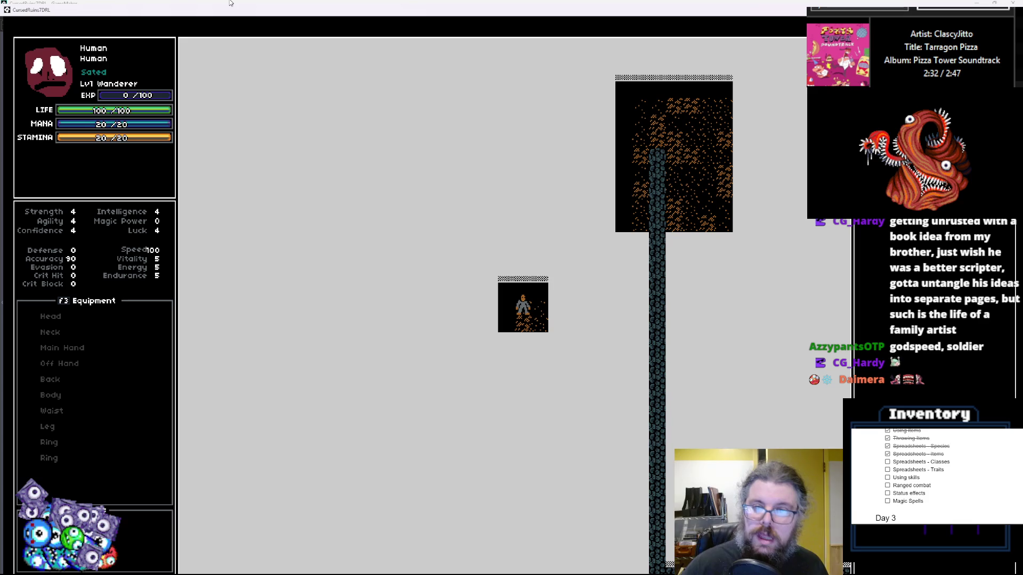
{"action": "key", "text": "Down"}
{"action": "key", "text": "Down"}
{"action": "key", "text": "Down"}
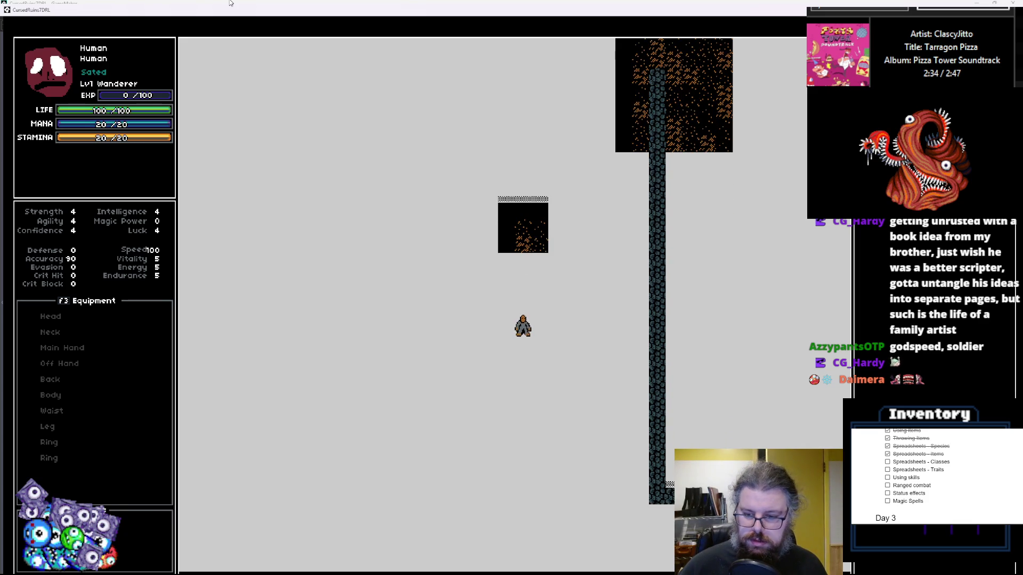
{"action": "key", "text": "Right"}
{"action": "key", "text": "Right"}
{"action": "key", "text": "Right"}
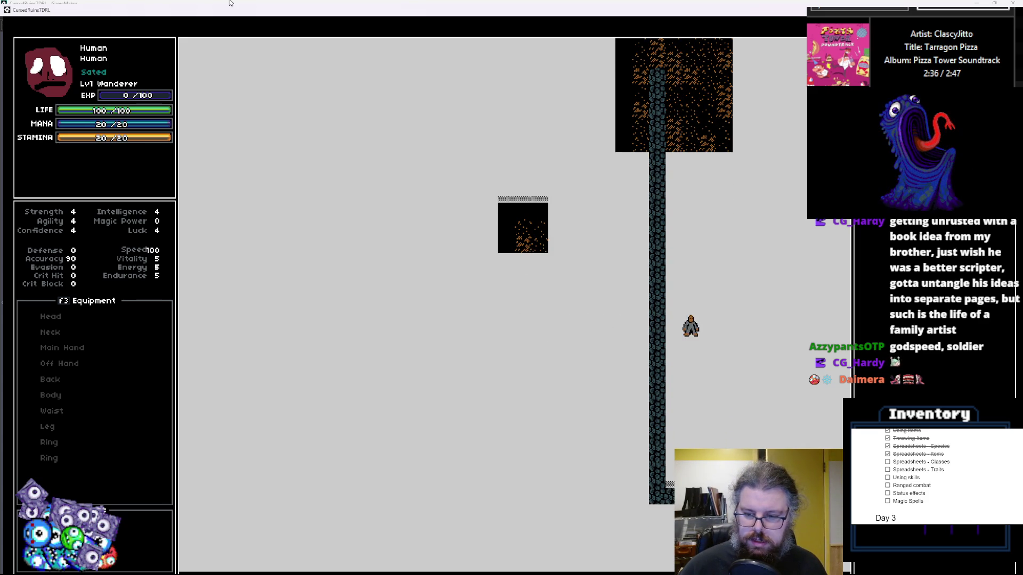
{"action": "key", "text": "Right"}
{"action": "key", "text": "Right"}
{"action": "key", "text": "Right"}
{"action": "key", "text": "Down"}
{"action": "key", "text": "Down"}
{"action": "key", "text": "Down"}
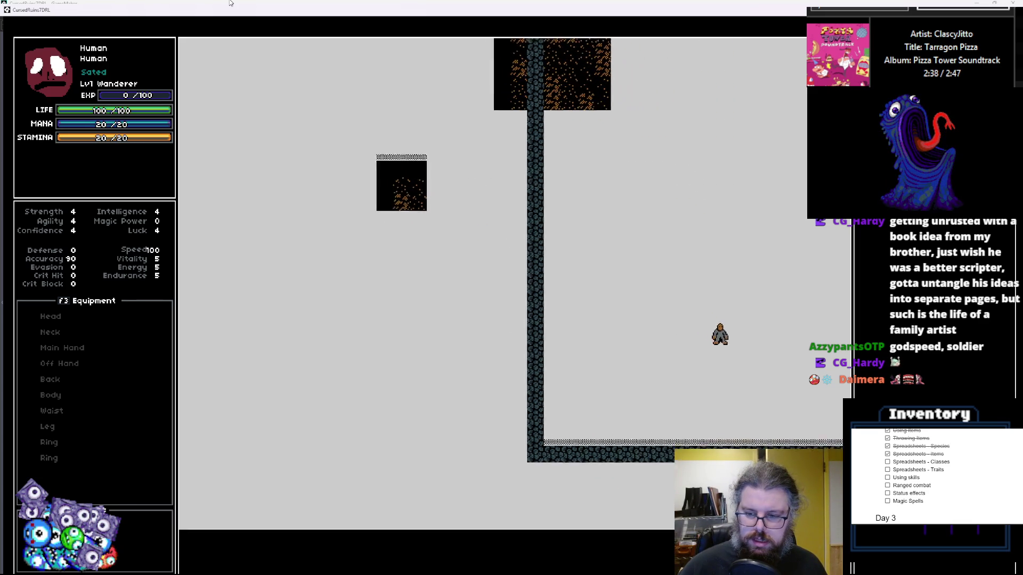
{"action": "key", "text": "Right"}
{"action": "key", "text": "Up"}
{"action": "key", "text": "Up"}
{"action": "key", "text": "Up"}
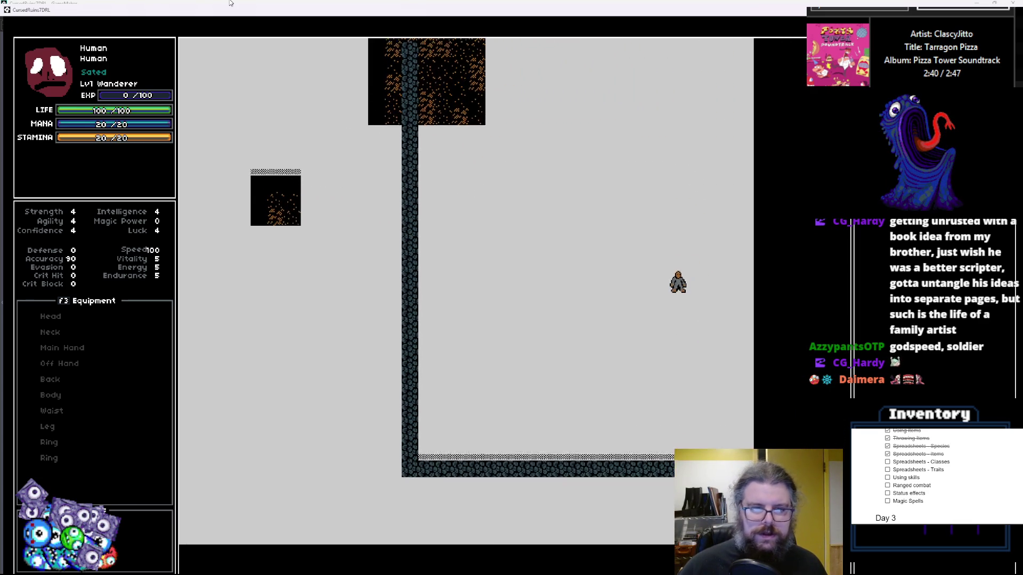
{"action": "key", "text": "KP_Home"}
{"action": "key", "text": "KP_Home"}
{"action": "key", "text": "KP_Home"}
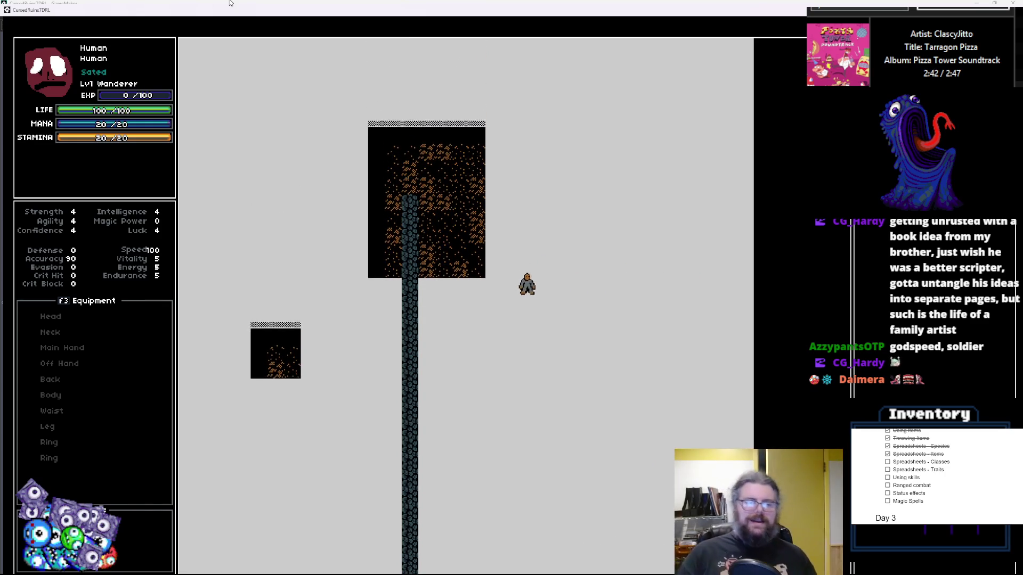
{"action": "key", "text": "KP_Home"}
{"action": "key", "text": "KP_Home"}
{"action": "key", "text": "KP_Home"}
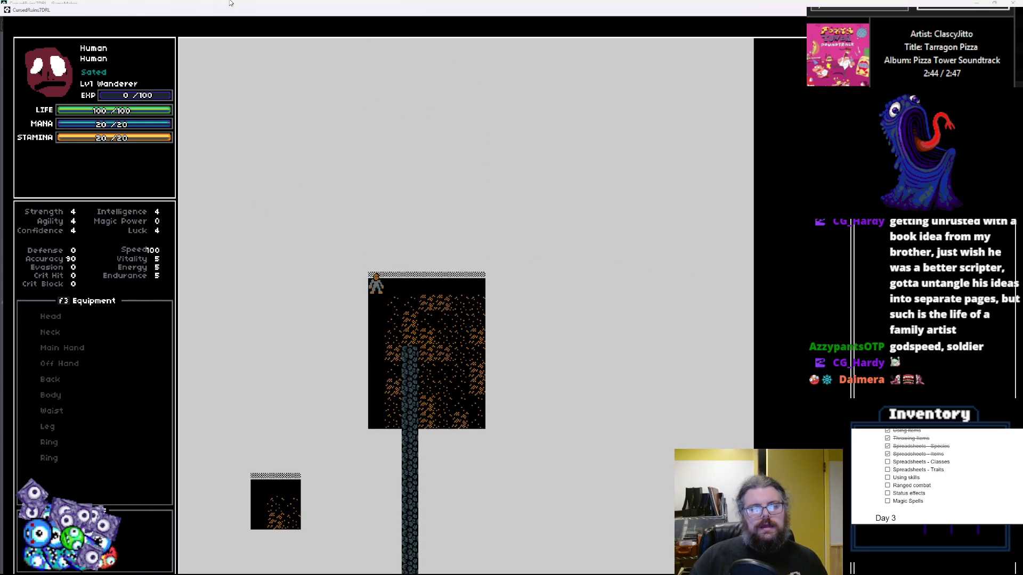
- Explore up-left to the top edge, down to the bottom edge, then restore the game window
{"action": "key", "text": "KP_Home"}
{"action": "key", "text": "KP_Home"}
{"action": "key", "text": "KP_Home"}
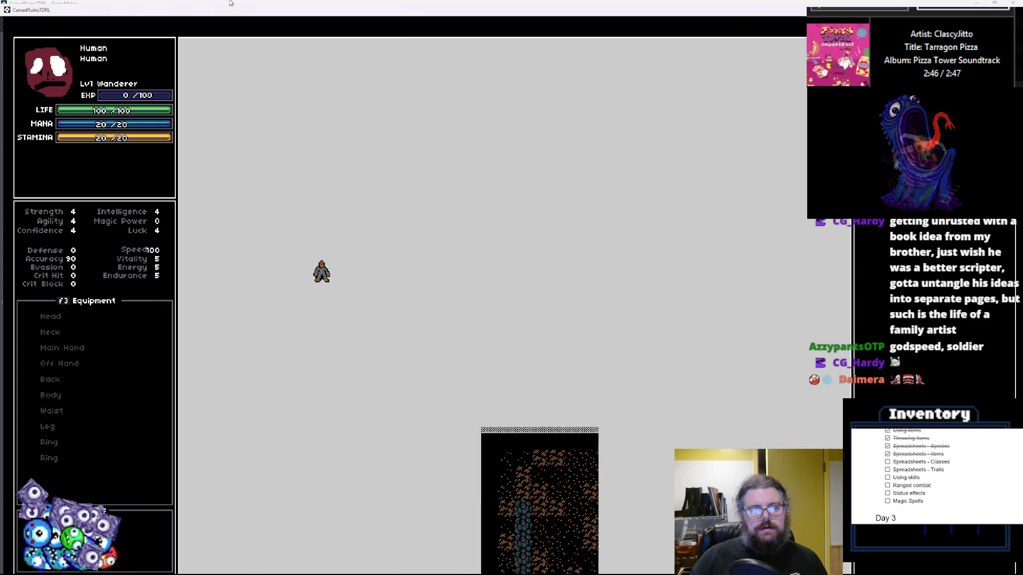
{"action": "key", "text": "KP_Home"}
{"action": "key", "text": "KP_Home"}
{"action": "key", "text": "KP_Home"}
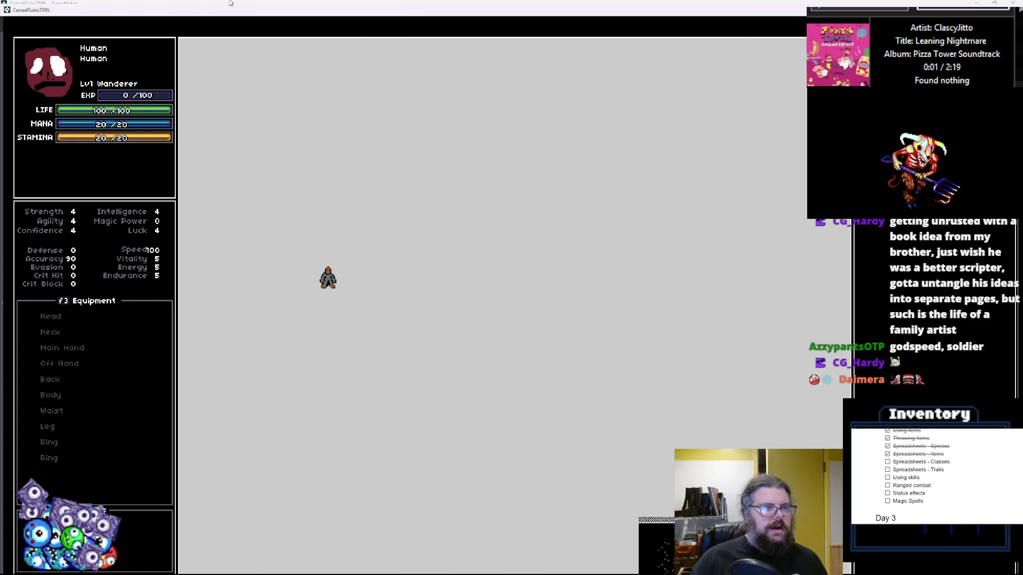
{"action": "key", "text": "KP_Home"}
{"action": "key", "text": "KP_Home"}
{"action": "key", "text": "KP_Home"}
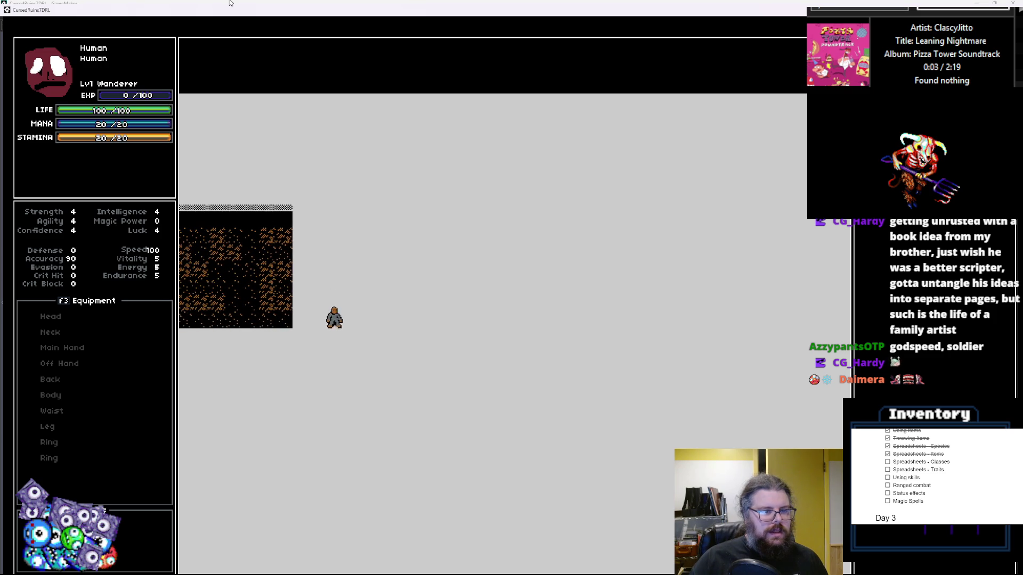
{"action": "key", "text": "Left"}
{"action": "key", "text": "Left"}
{"action": "key", "text": "Left"}
{"action": "key", "text": "Down"}
{"action": "key", "text": "Down"}
{"action": "key", "text": "Down"}
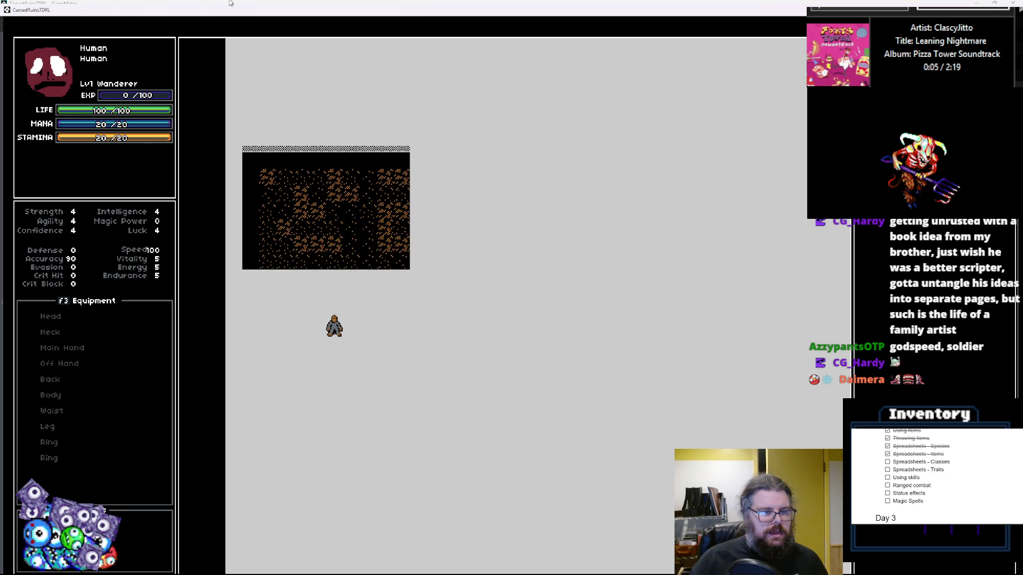
{"action": "key", "text": "Down"}
{"action": "key", "text": "Down"}
{"action": "key", "text": "Down"}
{"action": "key", "text": "KP_Next"}
{"action": "key", "text": "KP_Next"}
{"action": "key", "text": "KP_Next"}
{"action": "key", "text": "Down"}
{"action": "key", "text": "Down"}
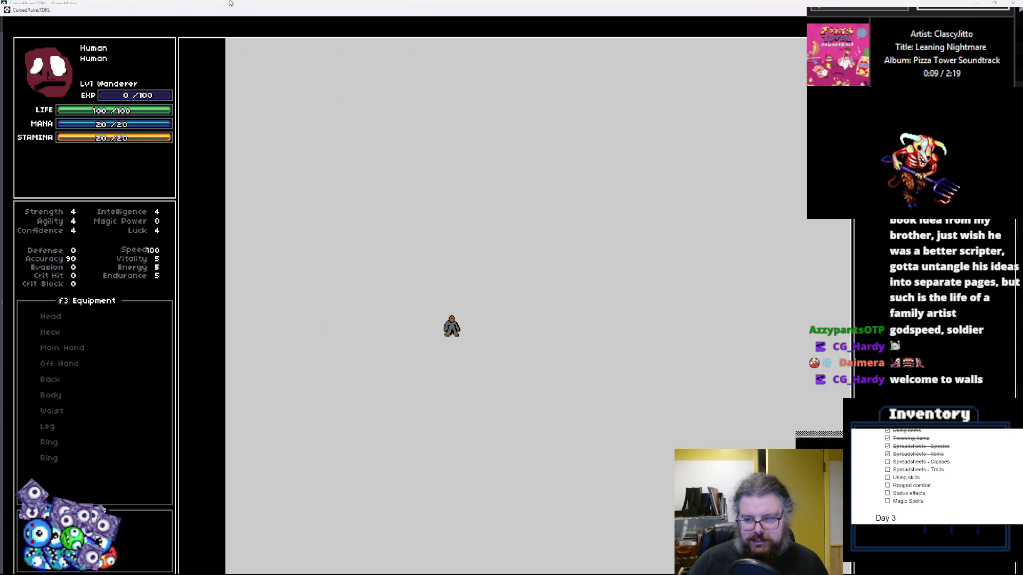
{"action": "key", "text": "Right"}
{"action": "key", "text": "Right"}
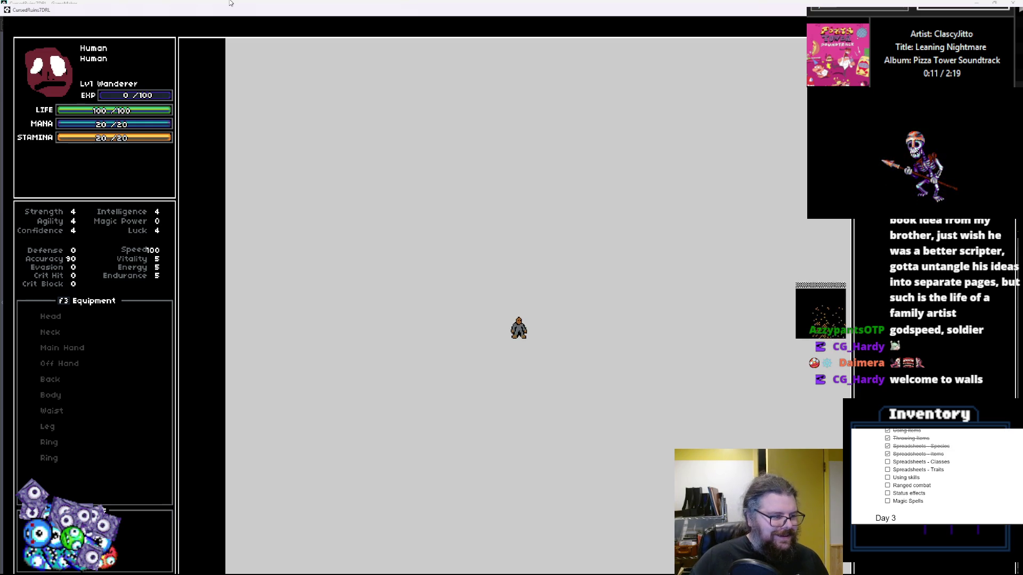
{"action": "key", "text": "Down"}
{"action": "key", "text": "Down"}
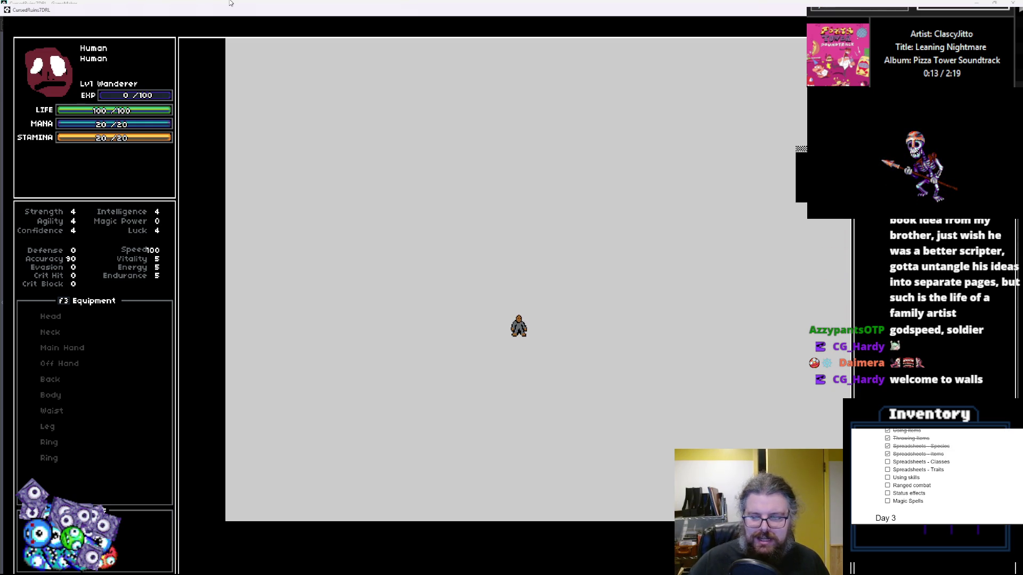
{"action": "double_click", "coordinate": [782, 3]}
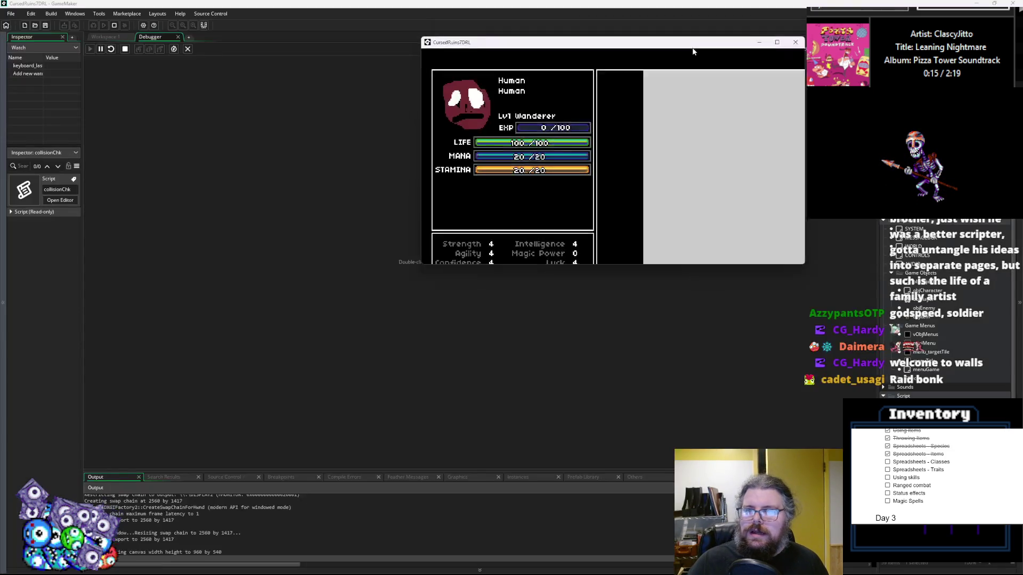
- Close the game, relaunch it in debug mode, start a new game and walk down and right
{"action": "key", "text": "Escape"}
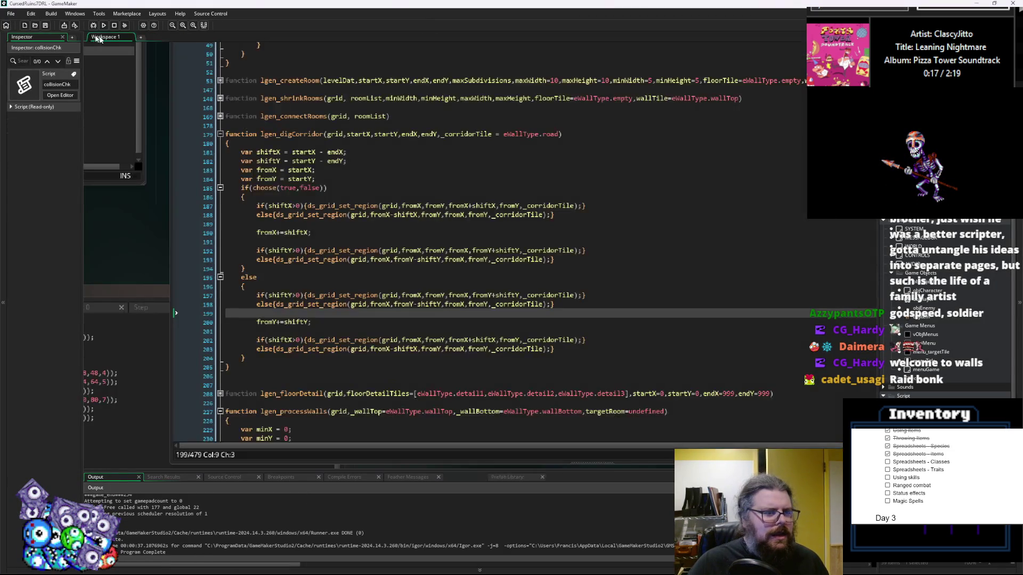
{"action": "left_click", "coordinate": [93, 26]}
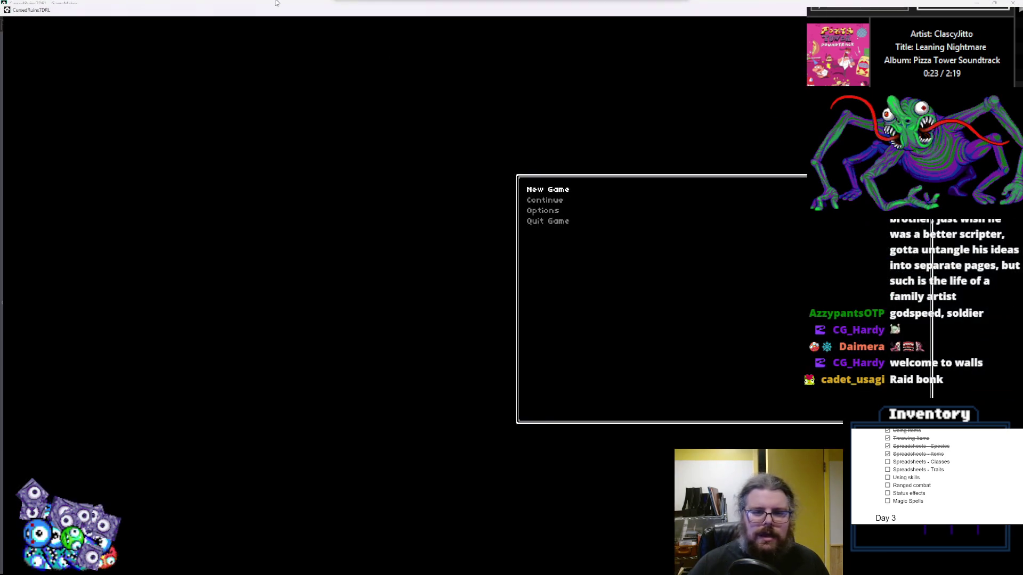
{"action": "key", "text": "Return"}
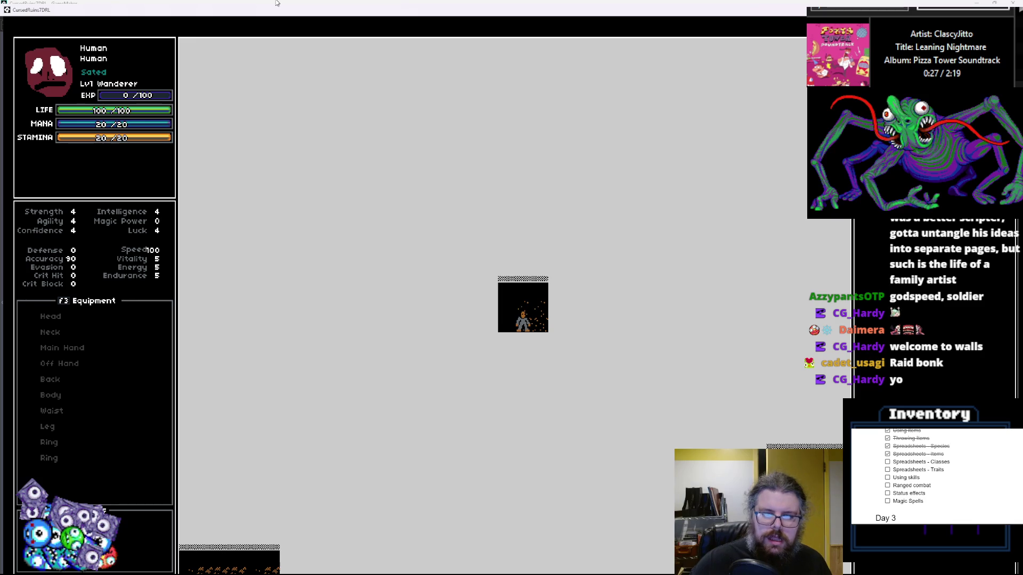
{"action": "key", "text": "Down"}
{"action": "key", "text": "Right"}
{"action": "key", "text": "Down"}
{"action": "key", "text": "Right"}
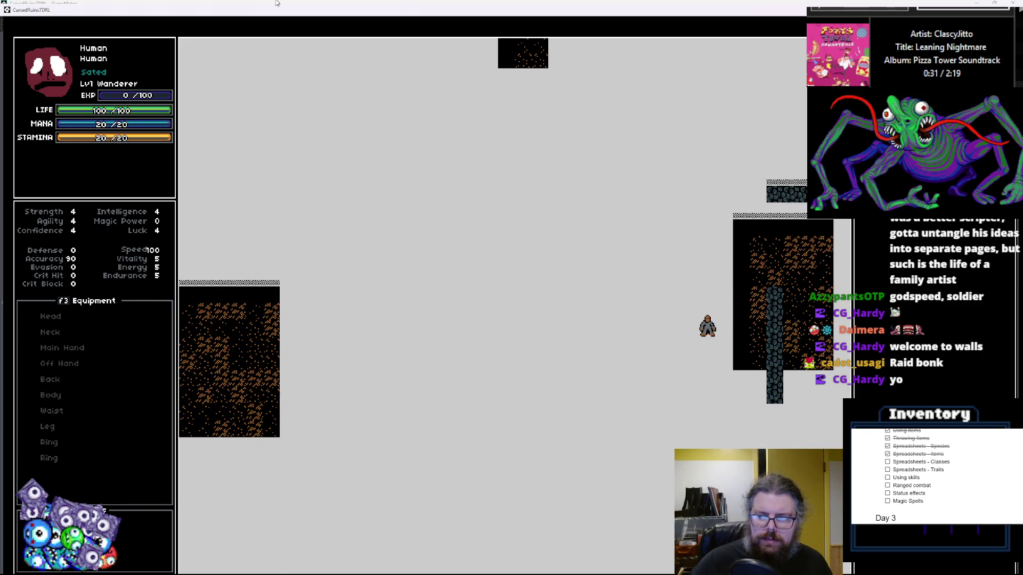
{"action": "key", "text": "Right"}
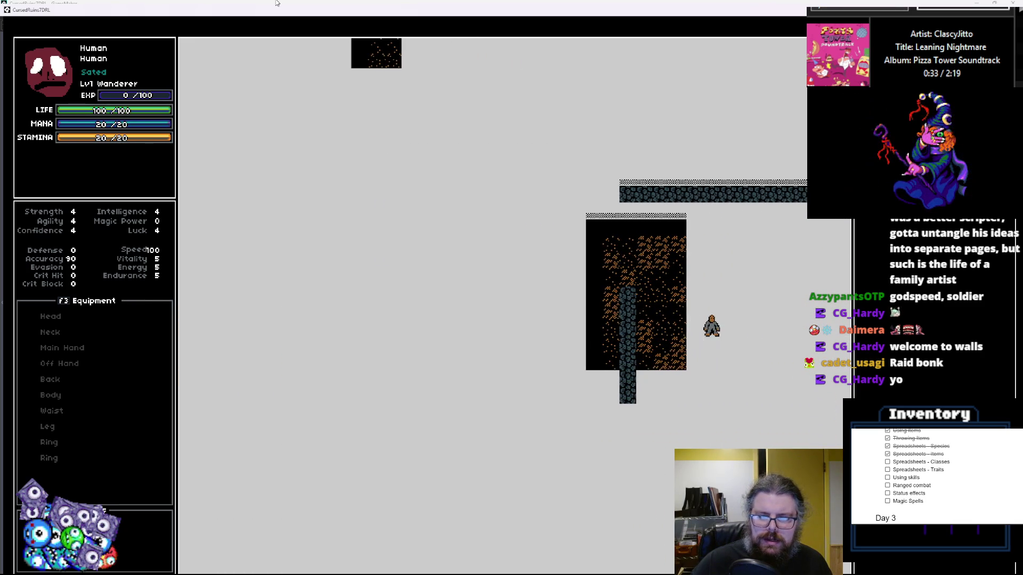
{"action": "key", "text": "Right"}
{"action": "key", "text": "Right"}
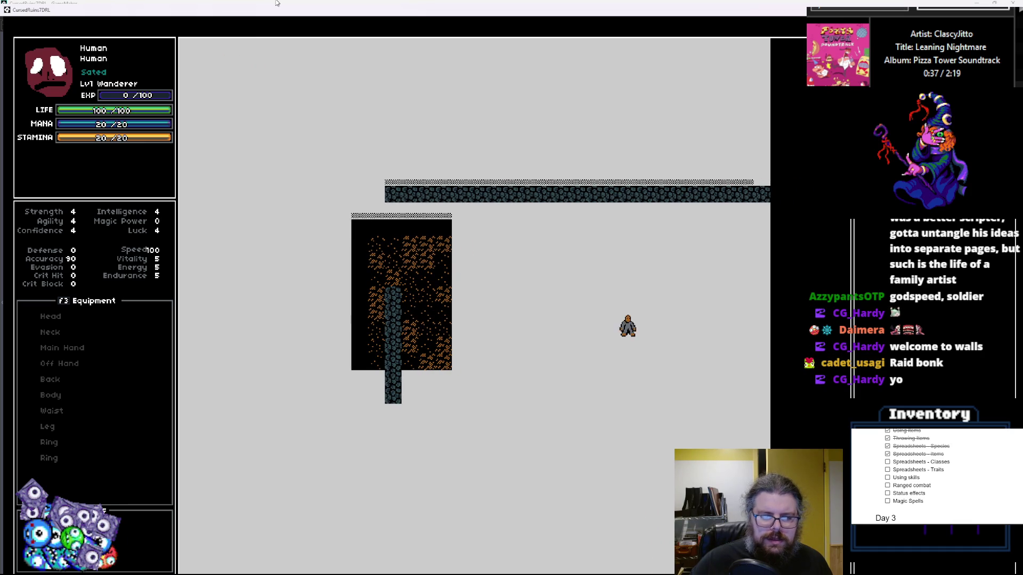
- Walk the character up-left, left and up to explore the new dungeon
{"action": "key", "text": "Home"}
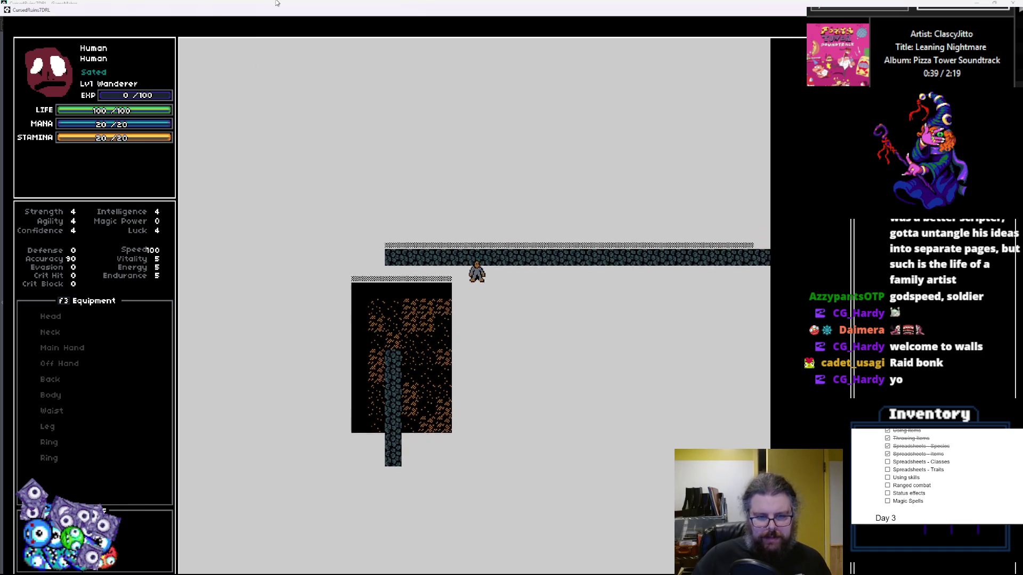
{"action": "key", "text": "Left"}
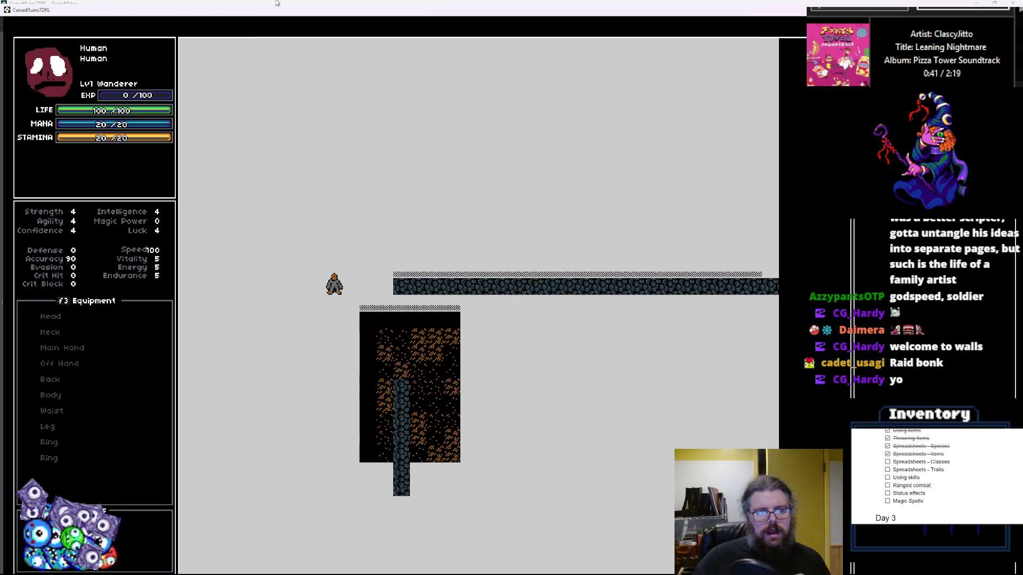
{"action": "key", "text": "Left"}
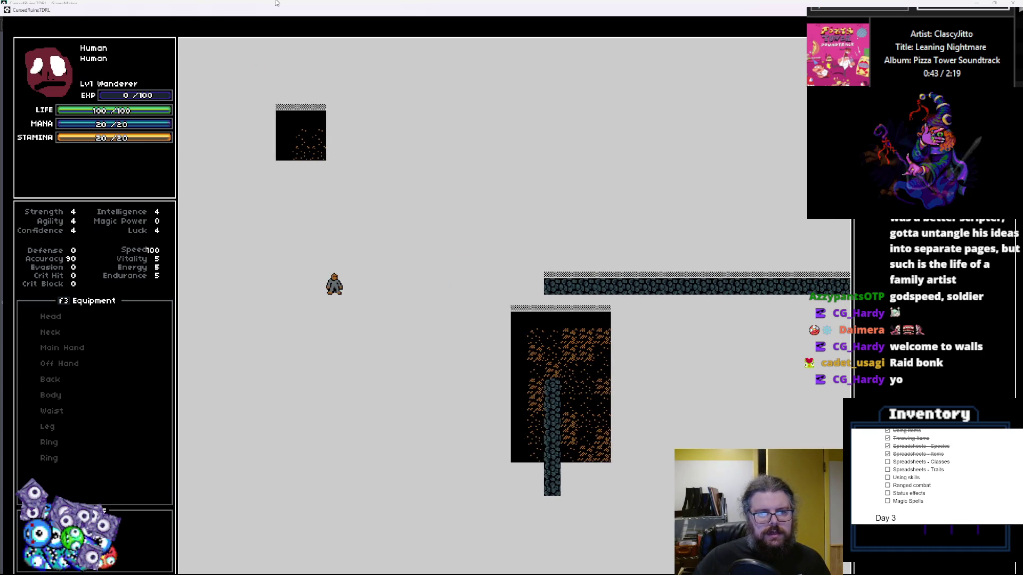
{"action": "key", "text": "Left"}
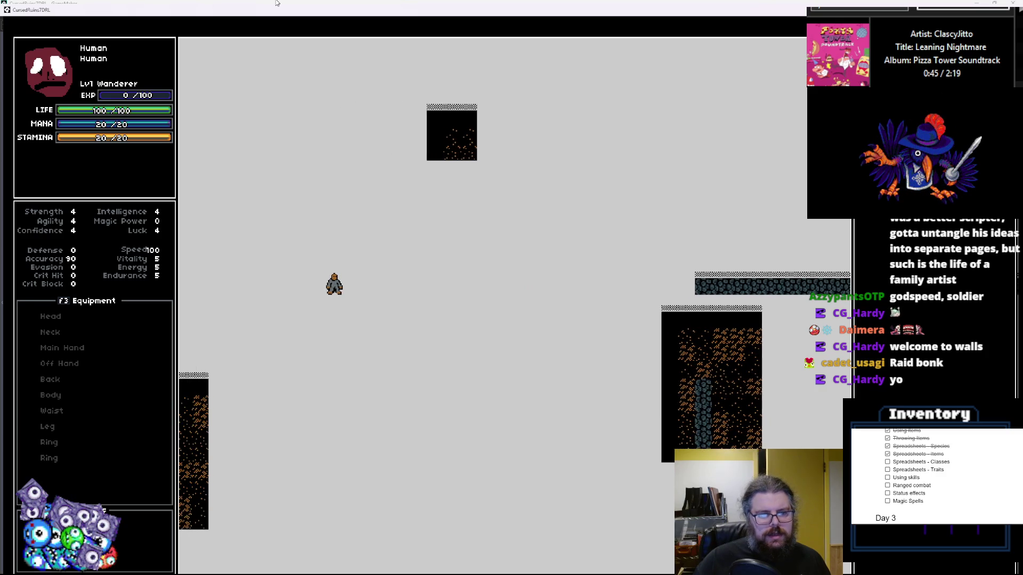
{"action": "key", "text": "Left"}
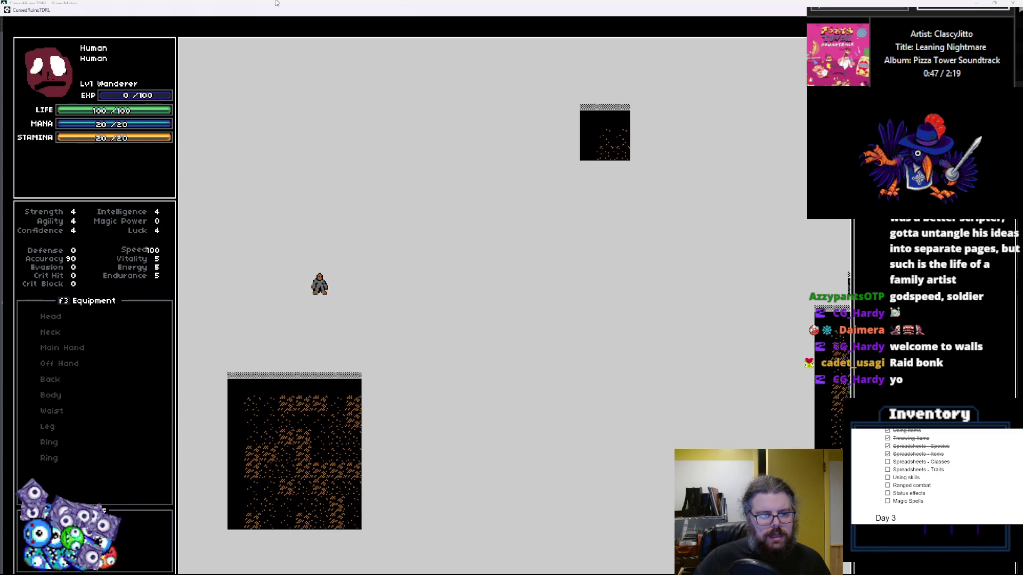
{"action": "key", "text": "Up"}
{"action": "key", "text": "Up"}
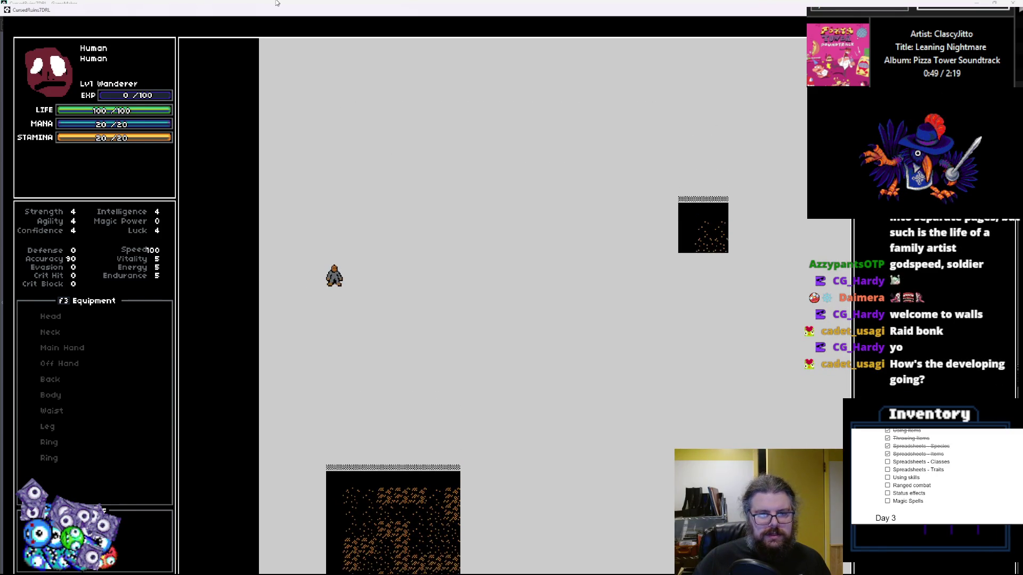
{"action": "key", "text": "Right"}
{"action": "key", "text": "Up"}
{"action": "key", "text": "Right"}
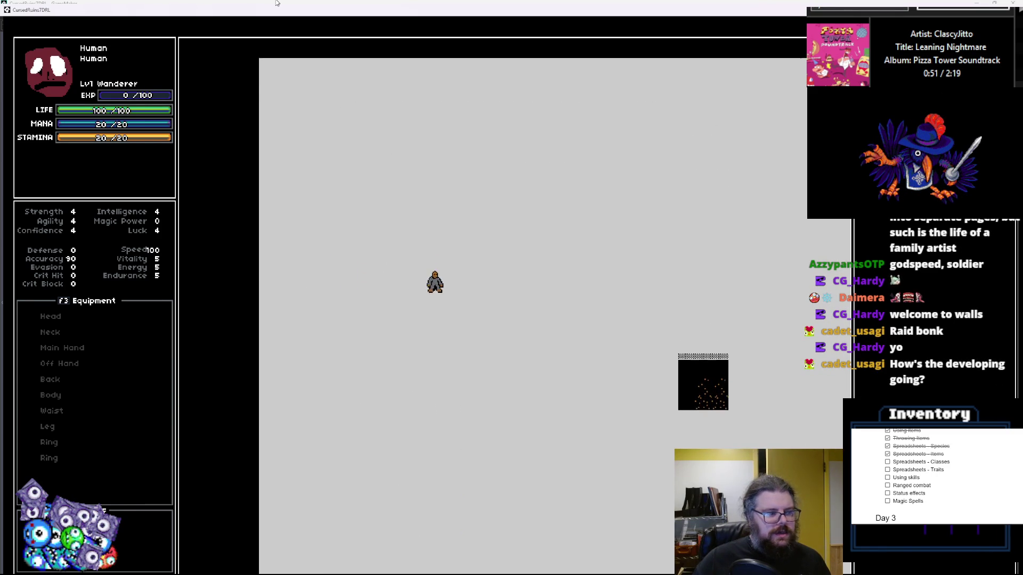
- Restore and close the game window, close the Debugger tab, and relaunch the debug run
{"action": "double_click", "coordinate": [649, 12]}
{"action": "left_click", "coordinate": [713, 130]}
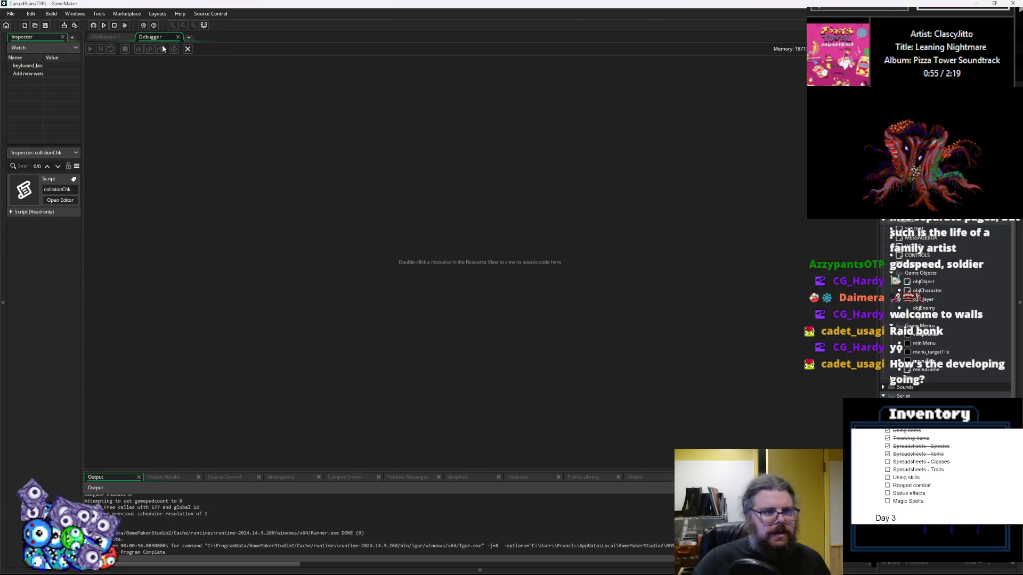
{"action": "left_click", "coordinate": [188, 49]}
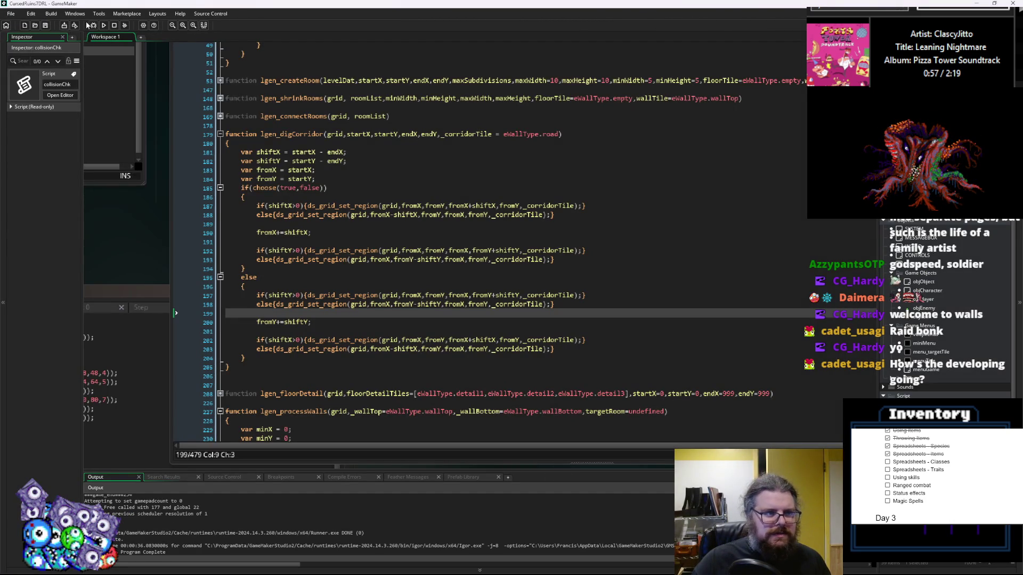
{"action": "left_click", "coordinate": [93, 25]}
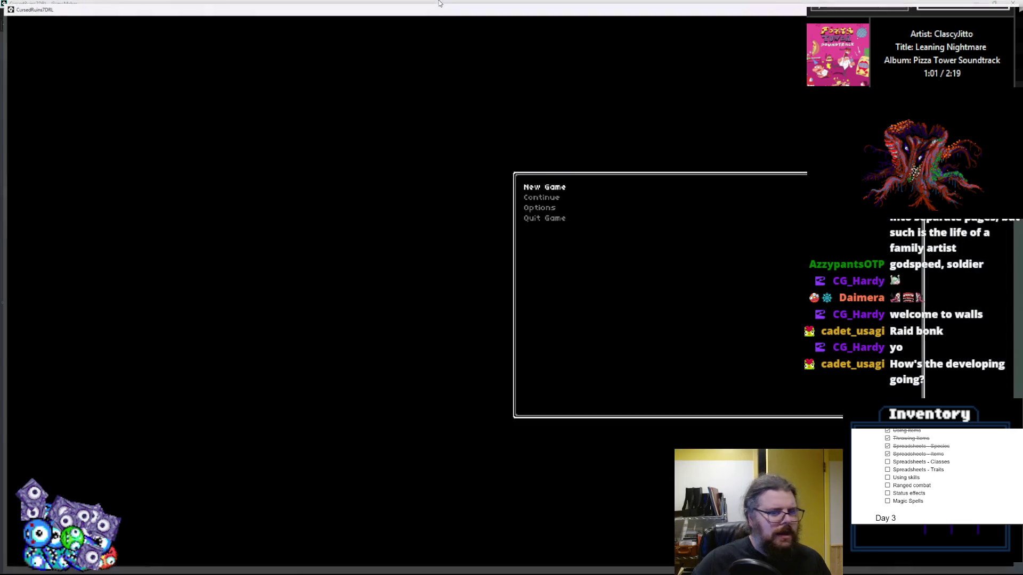
- Start a new game and walk down-right out of the cave room along the corridor
{"action": "key", "text": "Return"}
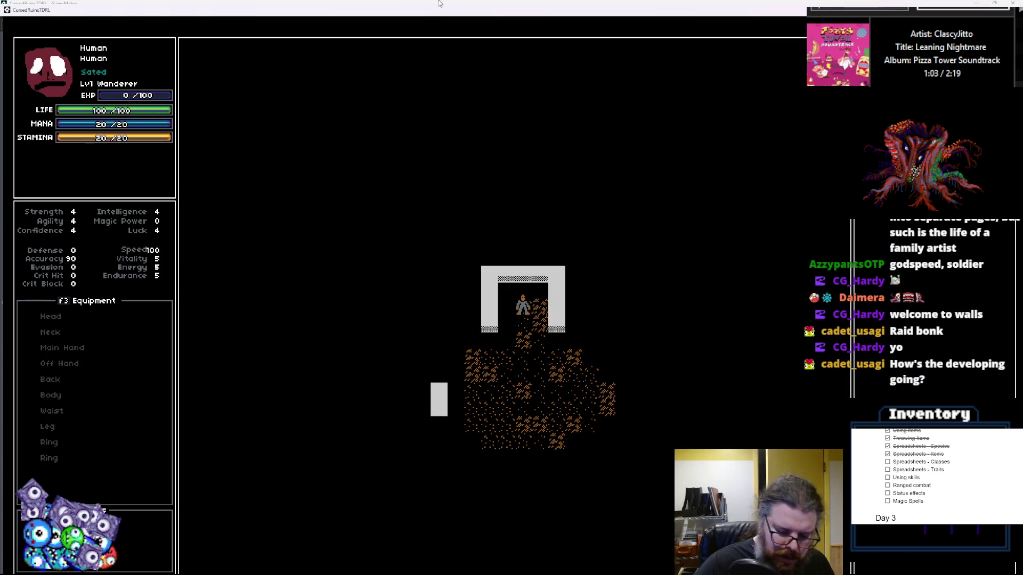
{"action": "key", "text": "Down"}
{"action": "key", "text": "Down"}
{"action": "key", "text": "Down"}
{"action": "key", "text": "Right"}
{"action": "key", "text": "Right"}
{"action": "key", "text": "Right"}
{"action": "key", "text": "Down"}
{"action": "key", "text": "Down"}
{"action": "key", "text": "Down"}
{"action": "key", "text": "Right"}
{"action": "key", "text": "Right"}
{"action": "key", "text": "Right"}
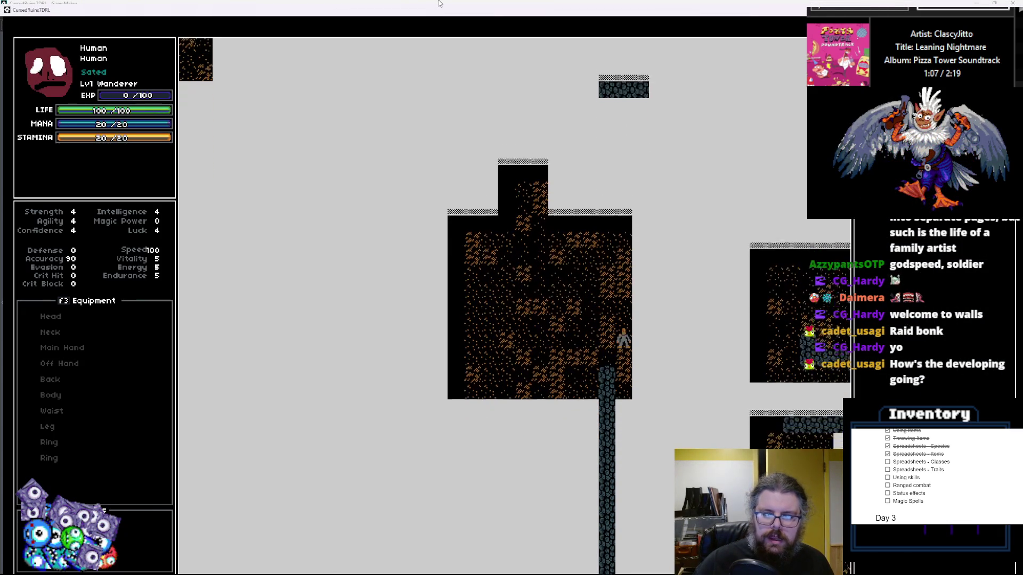
{"action": "key", "text": "Right"}
{"action": "key", "text": "Down"}
{"action": "key", "text": "Right"}
{"action": "key", "text": "Down"}
{"action": "key", "text": "Right"}
{"action": "key", "text": "Down"}
{"action": "key", "text": "Right"}
{"action": "key", "text": "Down"}
{"action": "key", "text": "Right"}
{"action": "key", "text": "Down"}
{"action": "key", "text": "Right"}
{"action": "key", "text": "Down"}
{"action": "key", "text": "Right"}
{"action": "key", "text": "Down"}
{"action": "key", "text": "Right"}
{"action": "key", "text": "Right"}
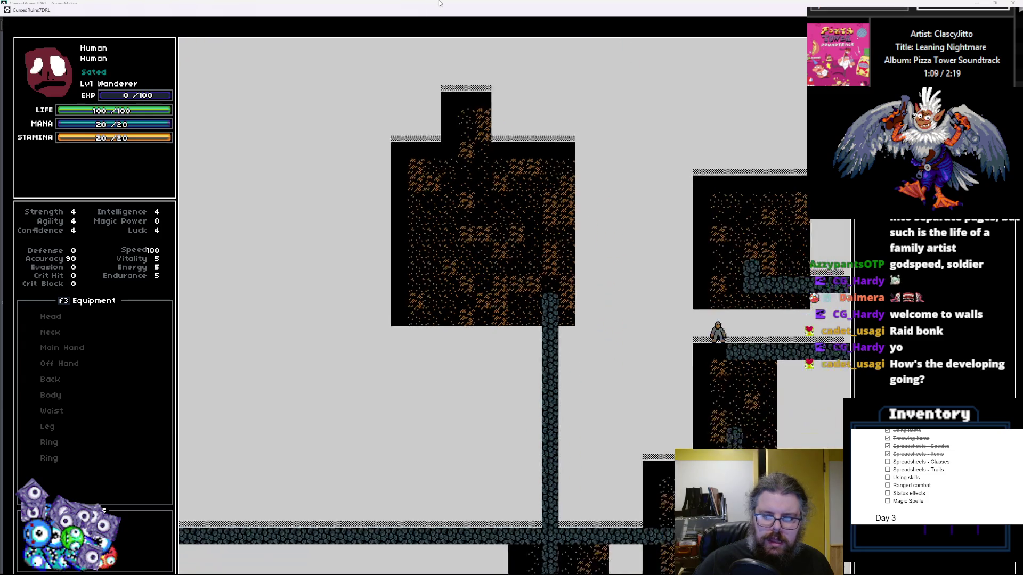
{"action": "key", "text": "Down"}
{"action": "key", "text": "Down"}
{"action": "key", "text": "Down"}
{"action": "key", "text": "Left"}
{"action": "key", "text": "Down"}
{"action": "key", "text": "Left"}
{"action": "key", "text": "Down"}
{"action": "key", "text": "Left"}
{"action": "key", "text": "Down"}
{"action": "key", "text": "Left"}
{"action": "key", "text": "Down"}
{"action": "key", "text": "Left"}
{"action": "key", "text": "Down"}
{"action": "key", "text": "Left"}
{"action": "key", "text": "Down"}
{"action": "key", "text": "Left"}
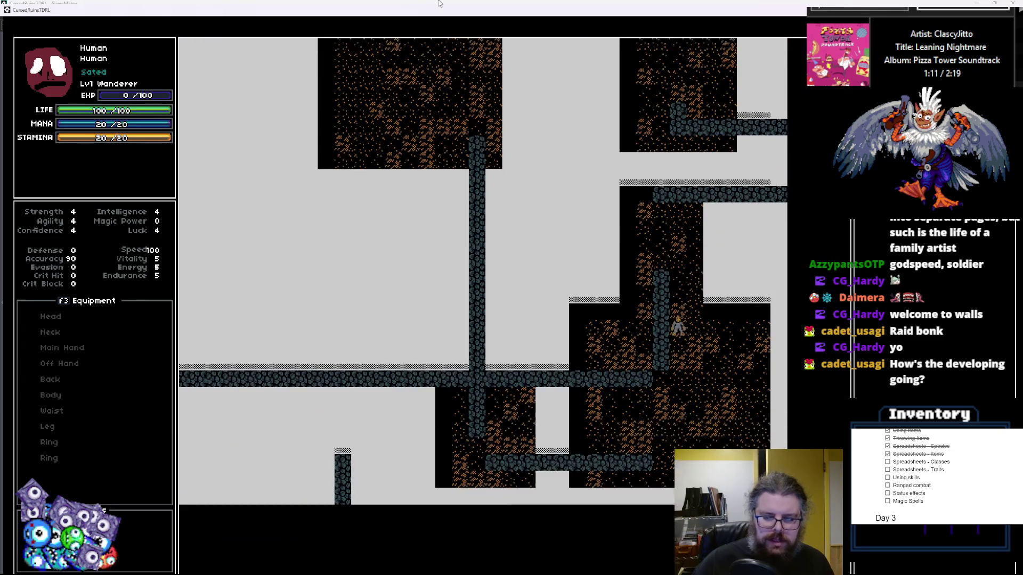
- Walk up into the upper corridor, then right and diagonally down
{"action": "key", "text": "Up"}
{"action": "key", "text": "Right"}
{"action": "key", "text": "Up"}
{"action": "key", "text": "Right"}
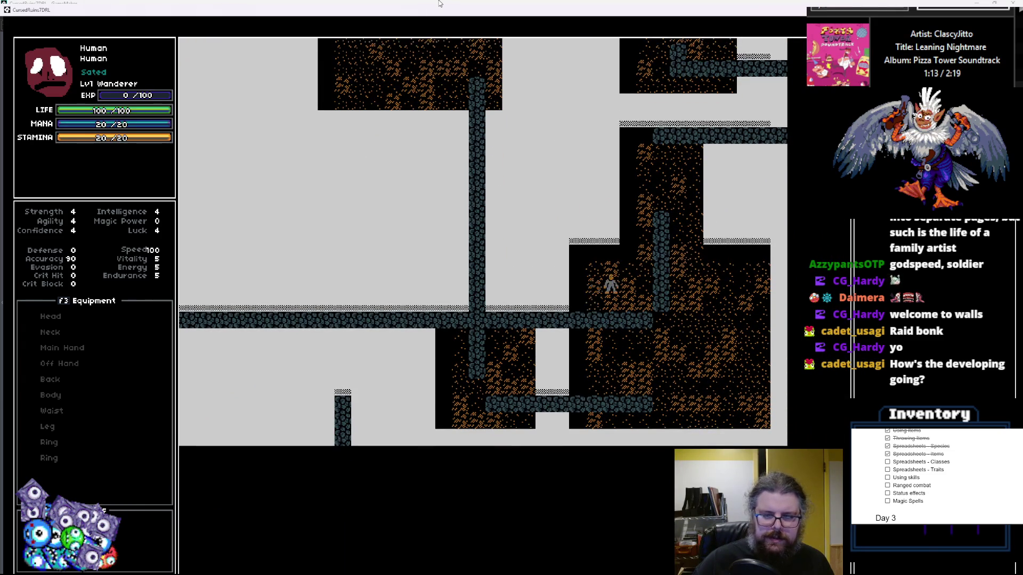
{"action": "key", "text": "Up"}
{"action": "key", "text": "Up"}
{"action": "key", "text": "Up"}
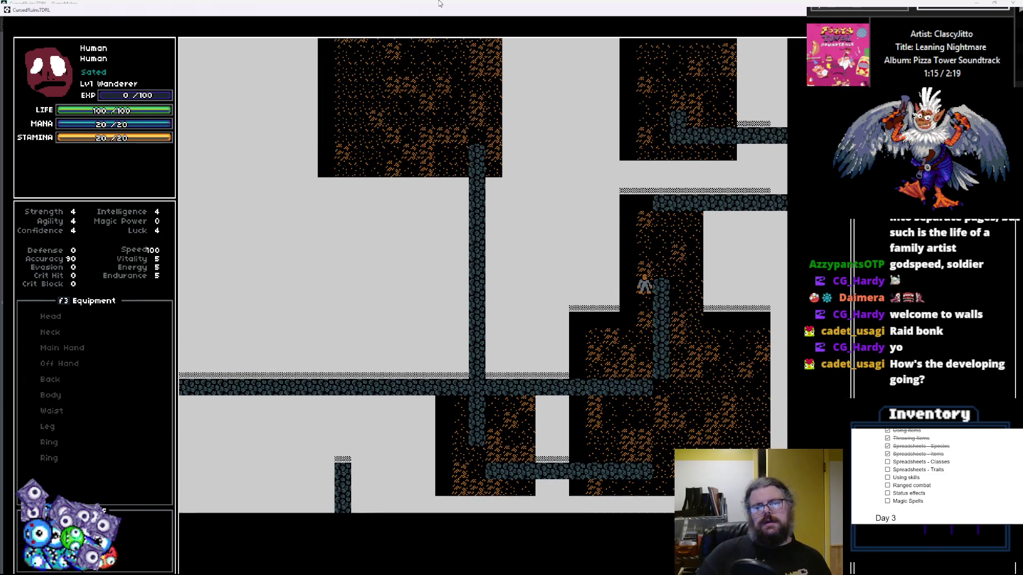
{"action": "key", "text": "Up"}
{"action": "key", "text": "Up"}
{"action": "key", "text": "Up"}
{"action": "key", "text": "Right"}
{"action": "key", "text": "Up"}
{"action": "key", "text": "Right"}
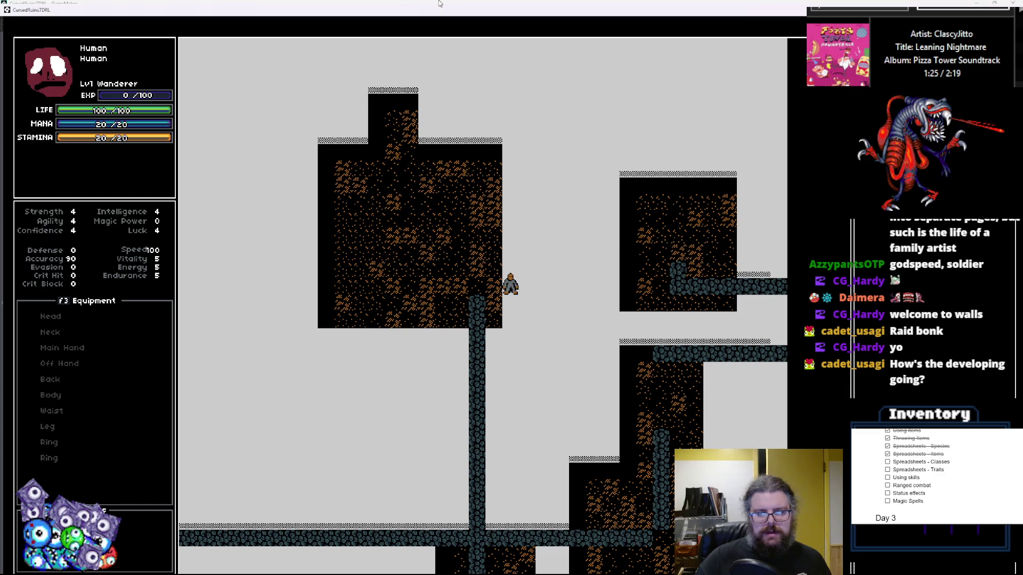
{"action": "key", "text": "Right"}
{"action": "key", "text": "Right"}
{"action": "key", "text": "Right"}
{"action": "key", "text": "KP_3"}
{"action": "key", "text": "KP_3"}
{"action": "key", "text": "KP_3"}
{"action": "key", "text": "KP_3"}
{"action": "key", "text": "KP_3"}
{"action": "key", "text": "Right"}
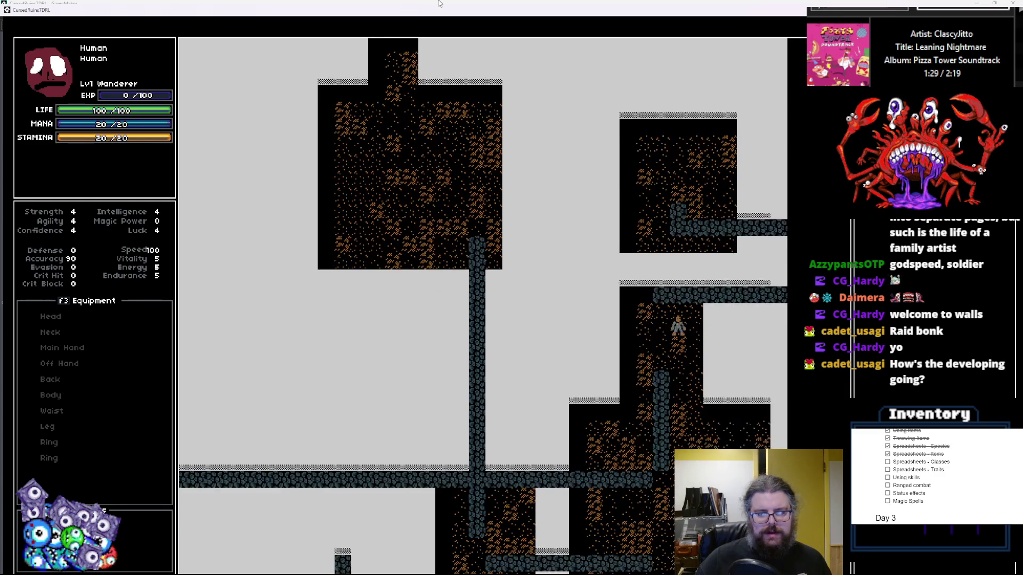
{"action": "key", "text": "KP_1"}
{"action": "key", "text": "KP_1"}
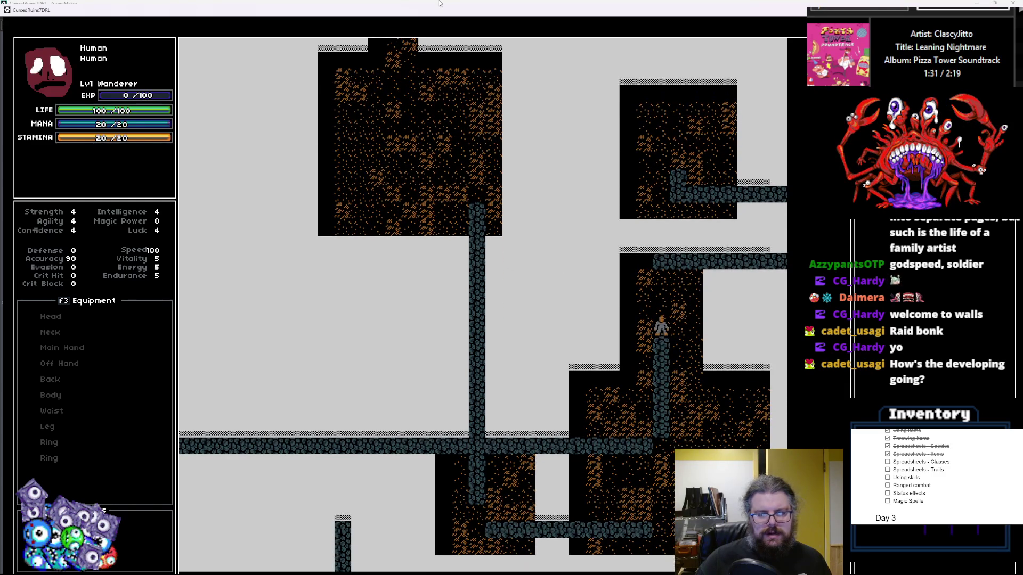
- Walk back left toward the big room, then up-right to the map edge and restore the window
{"action": "key", "text": "KP_7"}
{"action": "key", "text": "KP_7"}
{"action": "key", "text": "KP_7"}
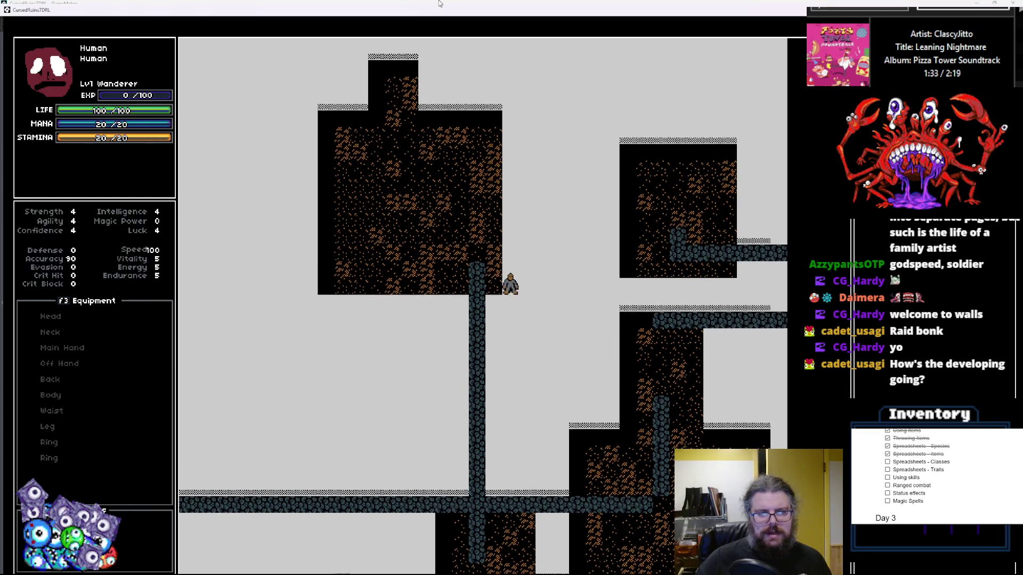
{"action": "key", "text": "Left"}
{"action": "key", "text": "Left"}
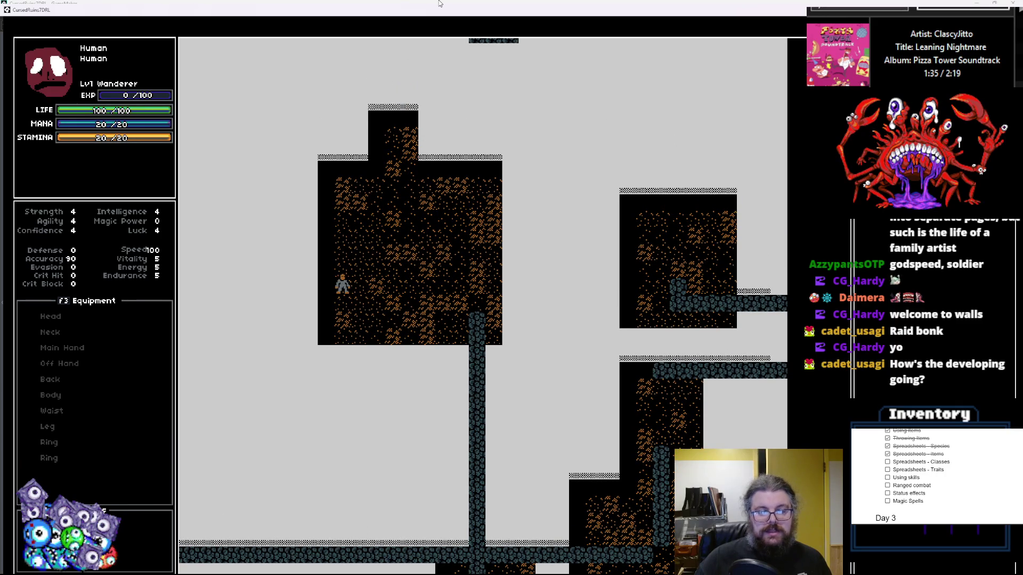
{"action": "key", "text": "Left"}
{"action": "key", "text": "Left"}
{"action": "key", "text": "Left"}
{"action": "key", "text": "KP_1"}
{"action": "key", "text": "KP_1"}
{"action": "key", "text": "KP_1"}
{"action": "key", "text": "KP_1"}
{"action": "key", "text": "KP_1"}
{"action": "key", "text": "KP_1"}
{"action": "key", "text": "Left"}
{"action": "key", "text": "Left"}
{"action": "key", "text": "Left"}
{"action": "key", "text": "Left"}
{"action": "key", "text": "Left"}
{"action": "key", "text": "Left"}
{"action": "key", "text": "KP_7"}
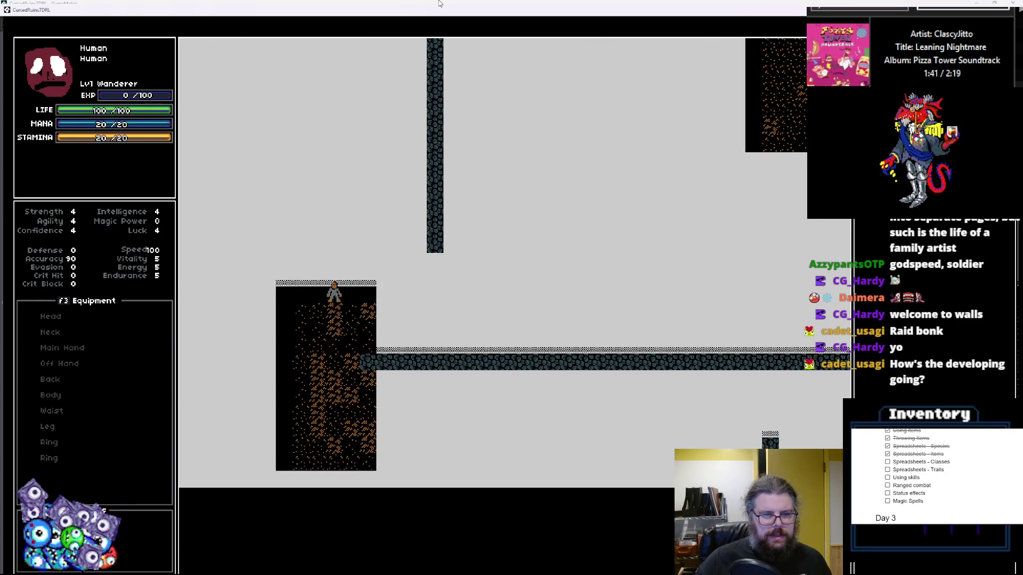
{"action": "key", "text": "Up"}
{"action": "key", "text": "Up"}
{"action": "key", "text": "Up"}
{"action": "key", "text": "KP_9"}
{"action": "key", "text": "KP_9"}
{"action": "key", "text": "KP_9"}
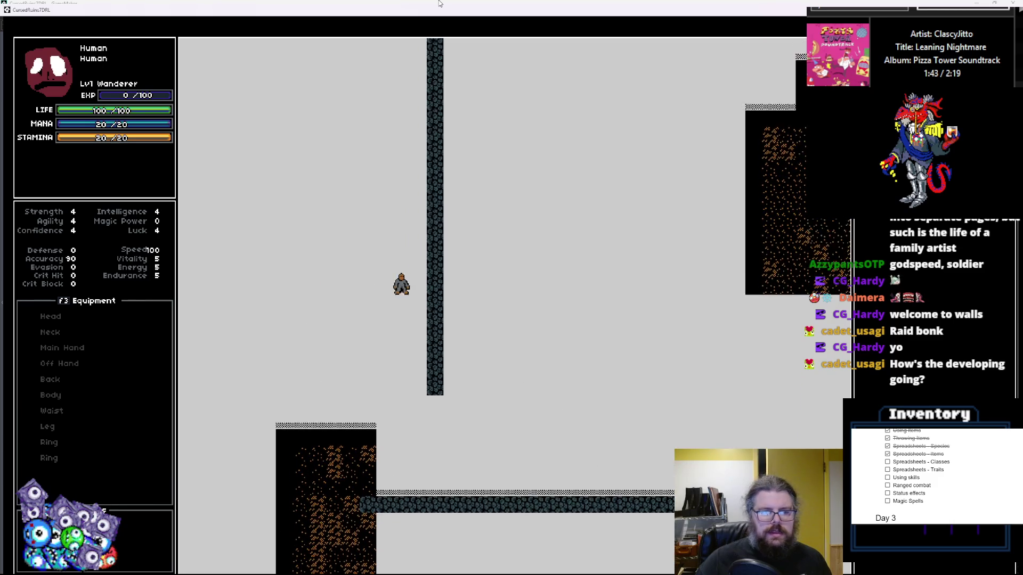
{"action": "key", "text": "KP_9"}
{"action": "key", "text": "Up"}
{"action": "key", "text": "Up"}
{"action": "key", "text": "Up"}
{"action": "key", "text": "Up"}
{"action": "key", "text": "Up"}
{"action": "key", "text": "Up"}
{"action": "key", "text": "Up"}
{"action": "key", "text": "Up"}
{"action": "key", "text": "Up"}
{"action": "key", "text": "KP_9"}
{"action": "key", "text": "KP_9"}
{"action": "key", "text": "KP_9"}
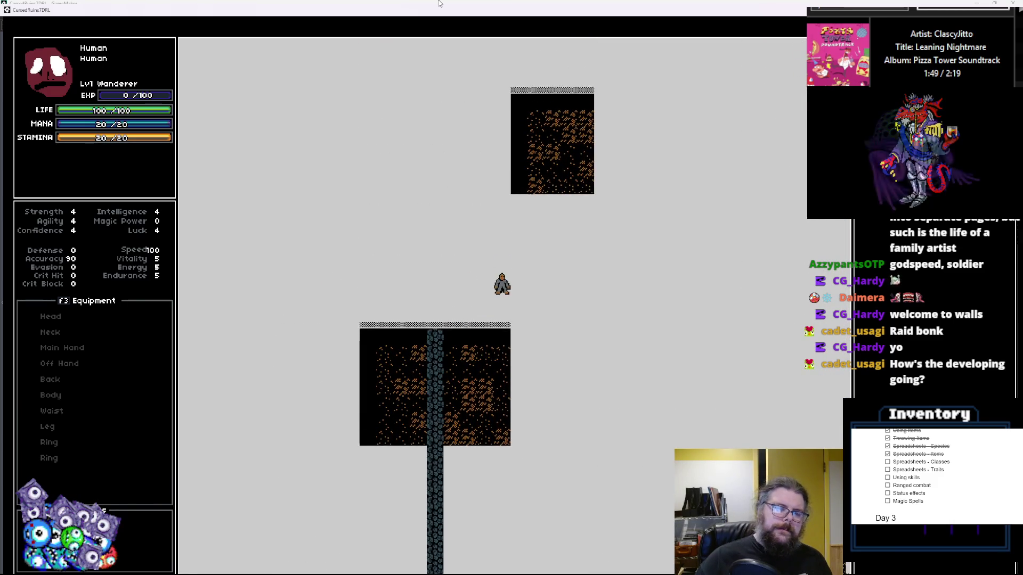
{"action": "key", "text": "KP_9"}
{"action": "key", "text": "KP_9"}
{"action": "key", "text": "KP_9"}
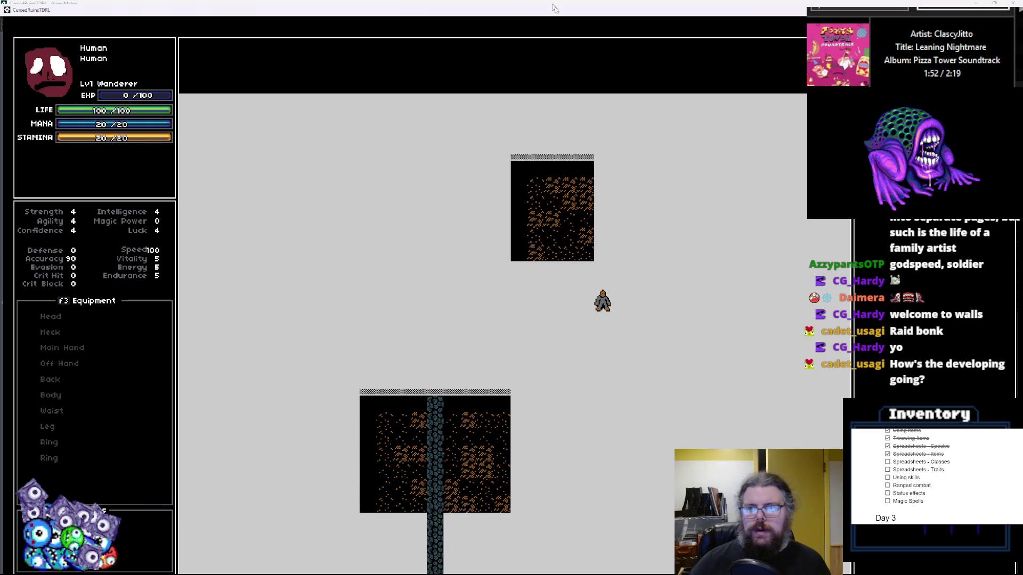
{"action": "double_click", "coordinate": [595, 6]}
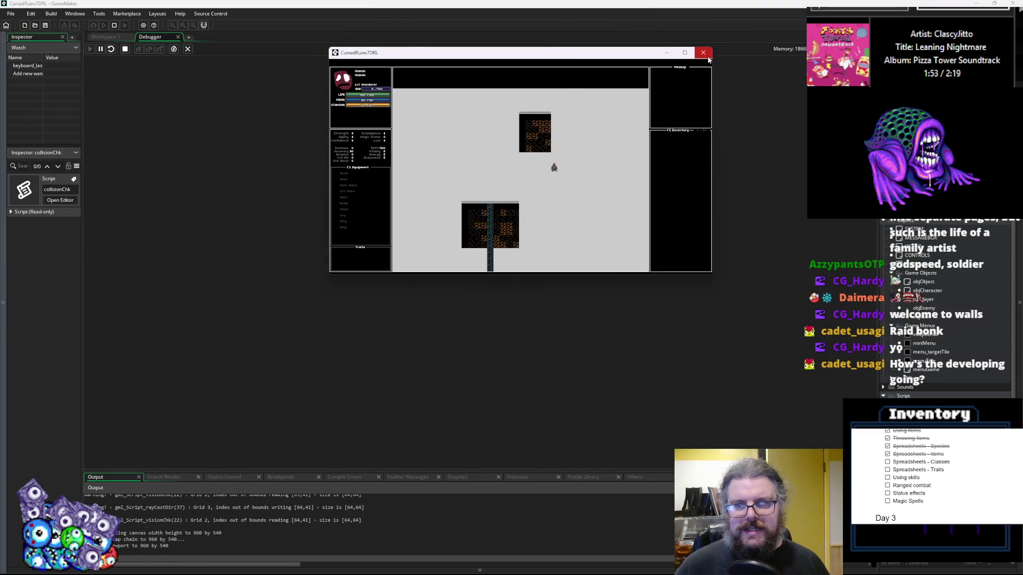
- Close the game and debugger, then bring the WORLD Create event code into view
{"action": "left_click", "coordinate": [114, 25]}
{"action": "left_click", "coordinate": [188, 49]}
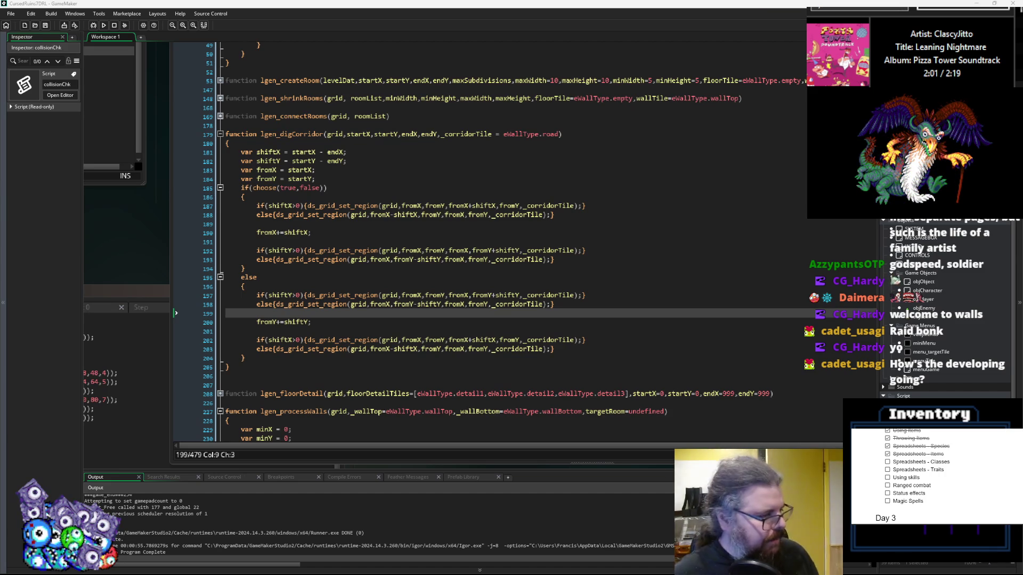
{"action": "left_click", "coordinate": [308, 306]}
{"action": "left_click_drag", "start_coordinate": [308, 306], "coordinate": [569, 292]}
{"action": "left_click", "coordinate": [273, 437]}
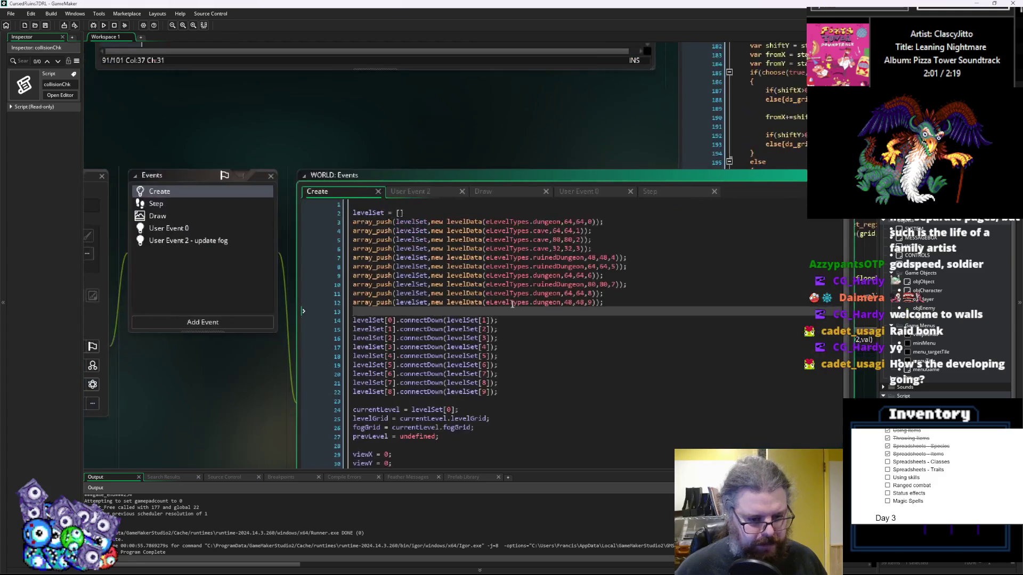
- Check the levelSet lines, shrink the WORLD Create window, and return to line 198 of lgen_digCorridor
{"action": "mouse_move", "coordinate": [279, 347]}
{"action": "left_mouse_down"}
{"action": "mouse_move", "coordinate": [604, 398]}
{"action": "mouse_move", "coordinate": [655, 282]}
{"action": "left_mouse_up"}
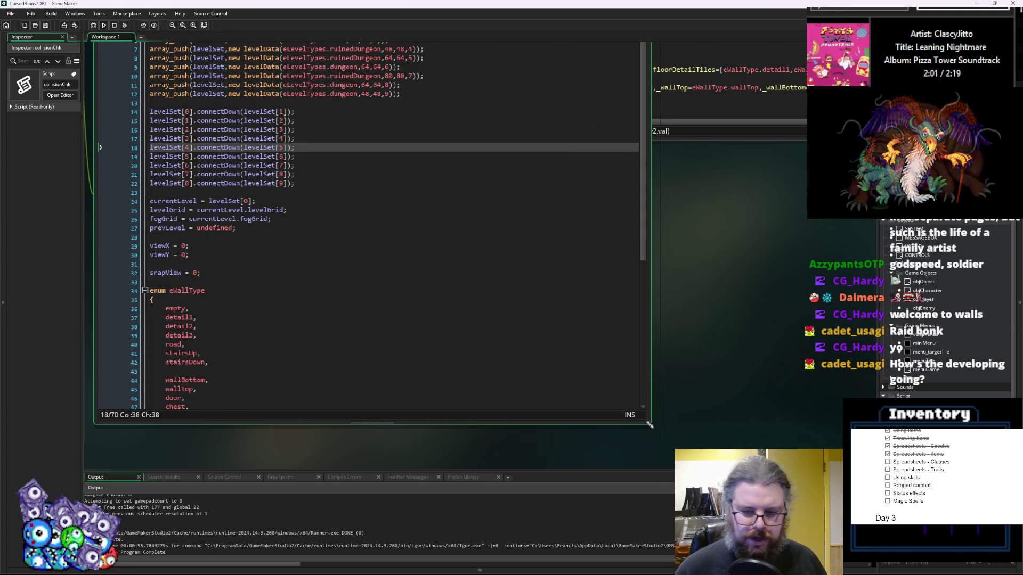
{"action": "left_click_drag", "start_coordinate": [648, 424], "coordinate": [537, 349]}
{"action": "left_click_drag", "start_coordinate": [633, 244], "coordinate": [459, 276]}
{"action": "left_click", "coordinate": [460, 276]}
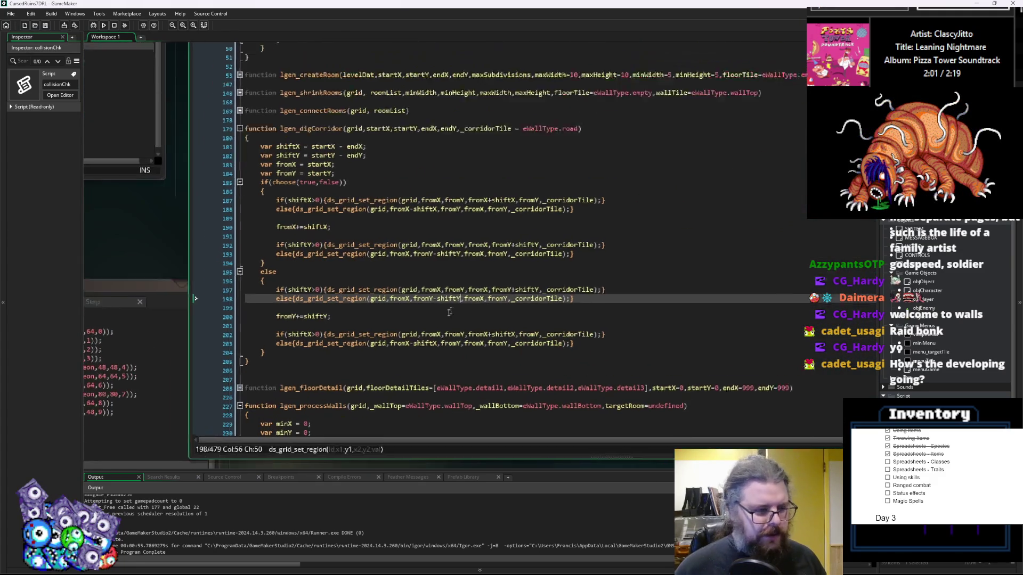